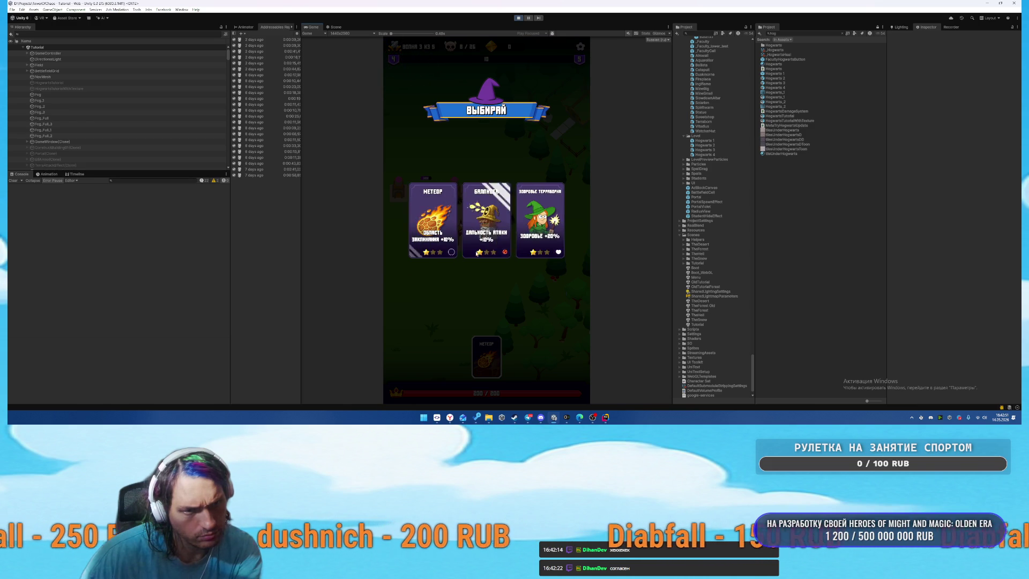
# Pick the Meteor upgrade card, then move to the Scene view and zoom in on the castle.
pyautogui.click(451, 237)
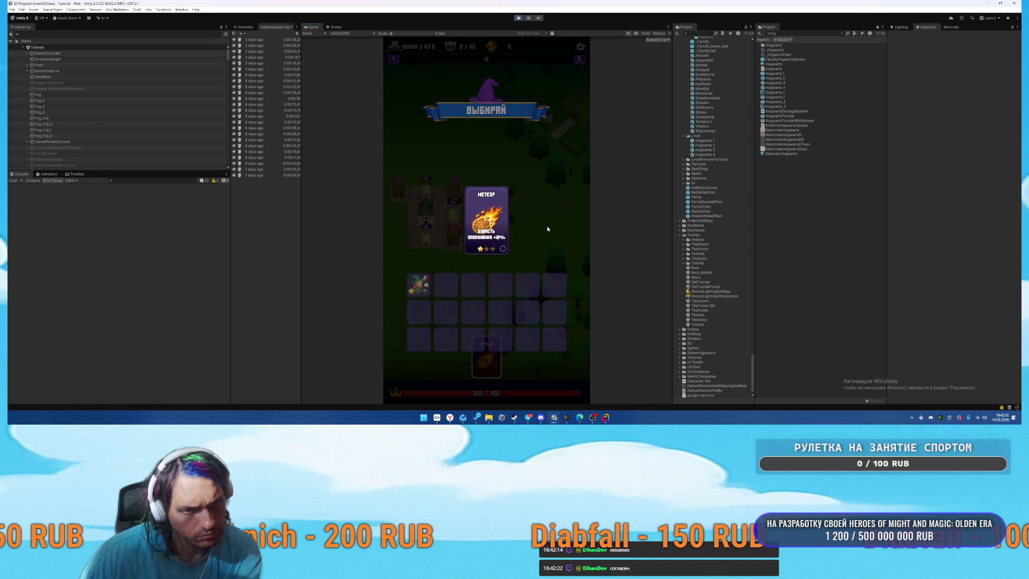
pyautogui.click(335, 27)
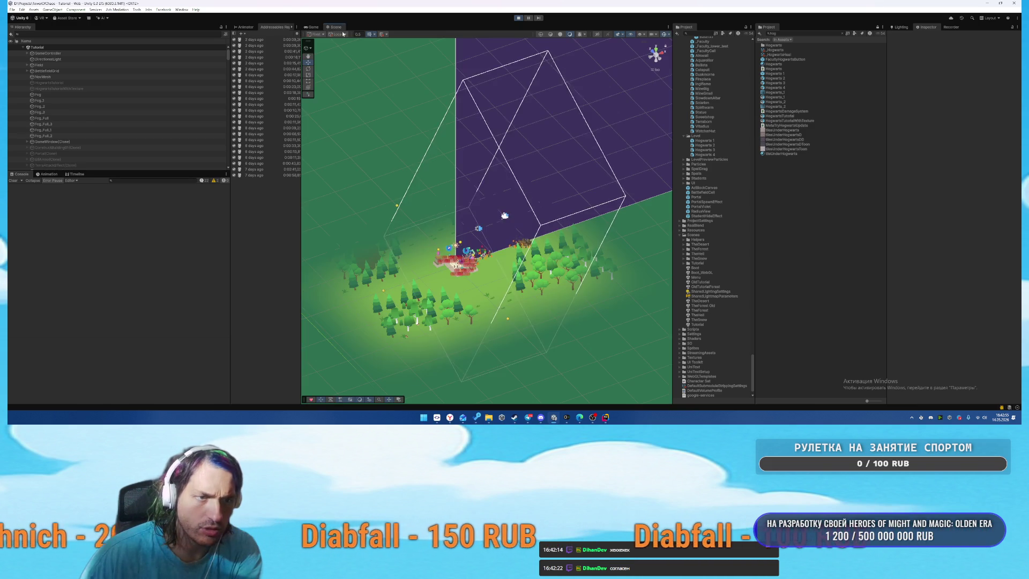
pyautogui.scroll(4, 486, 210)
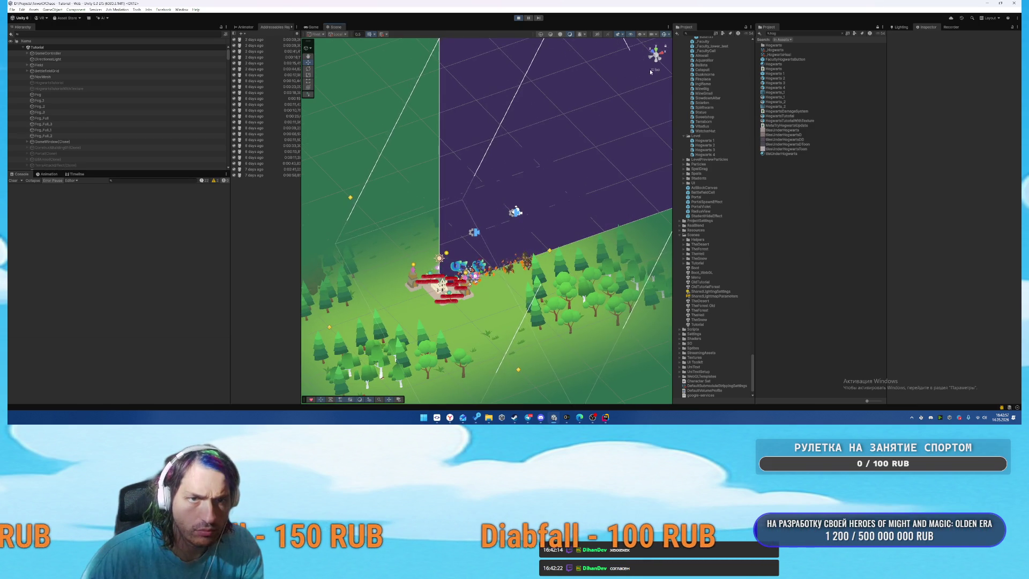
pyautogui.scroll(10, 505, 247)
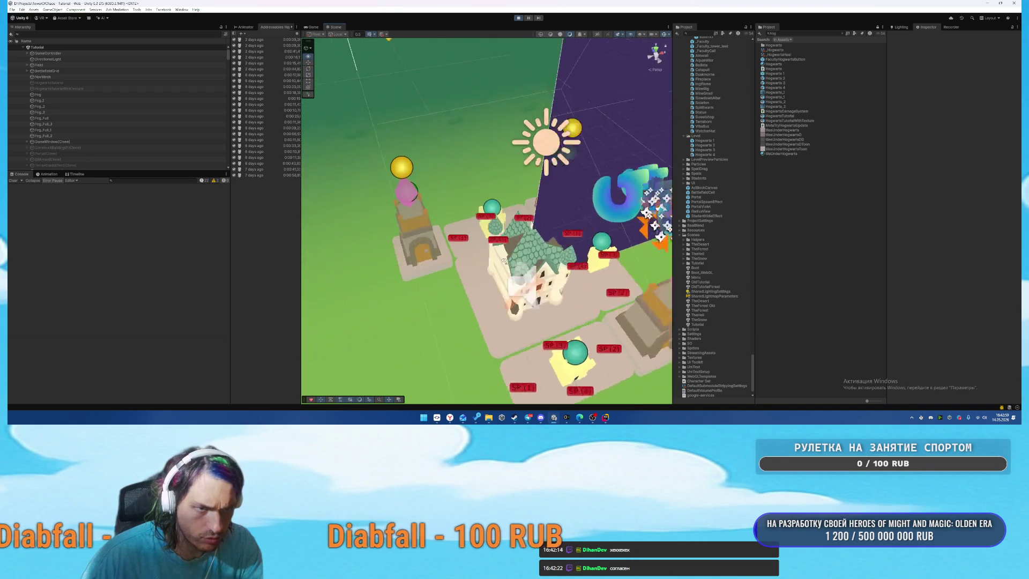
pyautogui.scroll(8, 508, 267)
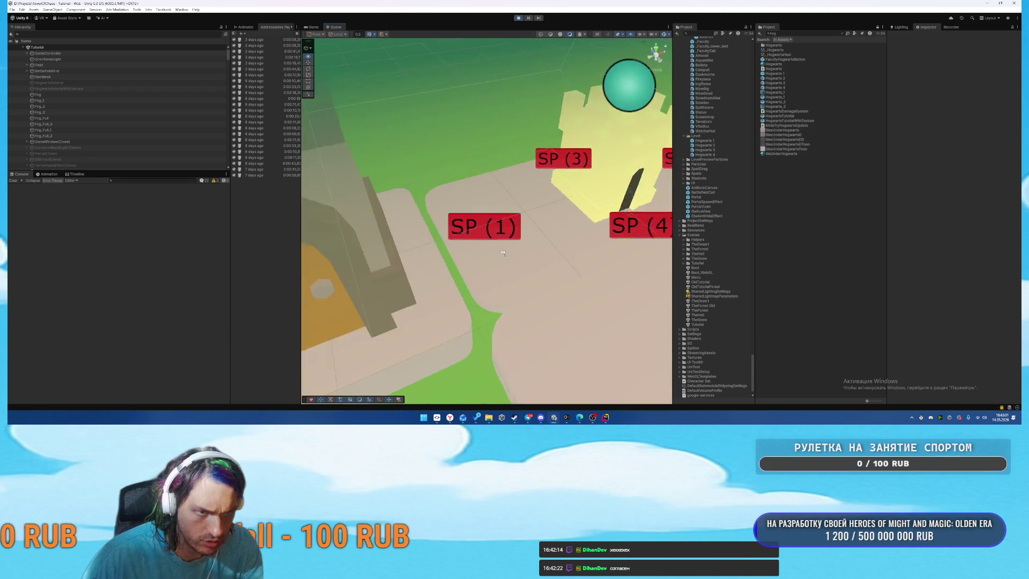
# Select the ground tile at SP (1), inspect Terraborn(Clone), then stop the game with Ctrl+P.
pyautogui.click(498, 265)
pyautogui.scroll(3, 539, 294)
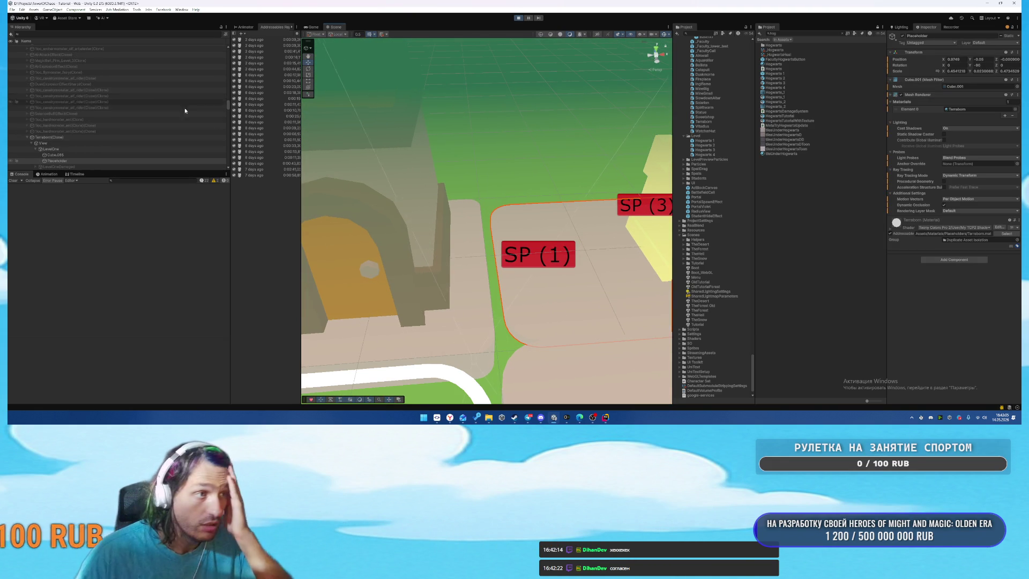
pyautogui.click(75, 138)
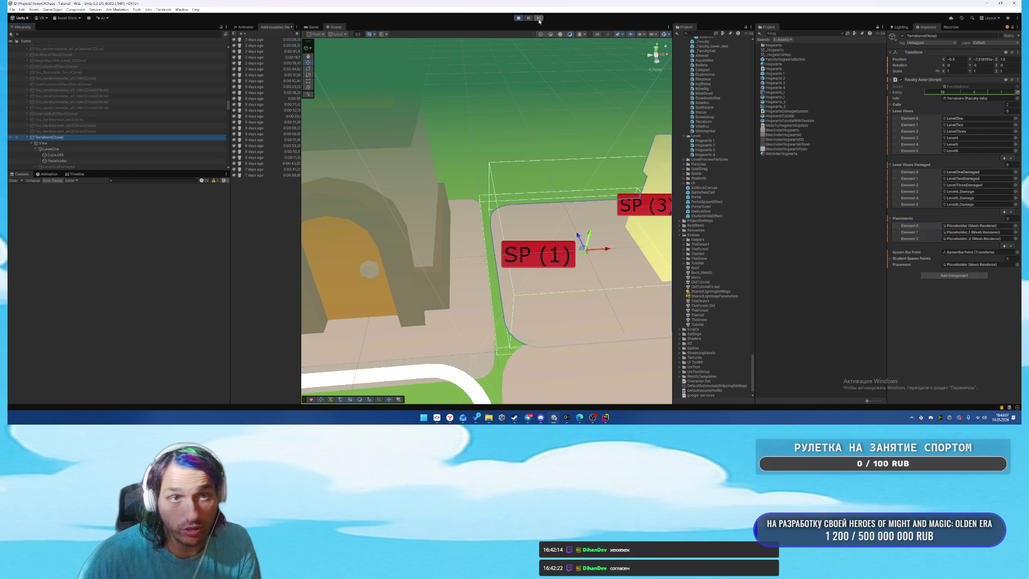
pyautogui.hotkey('ctrl', 'p')
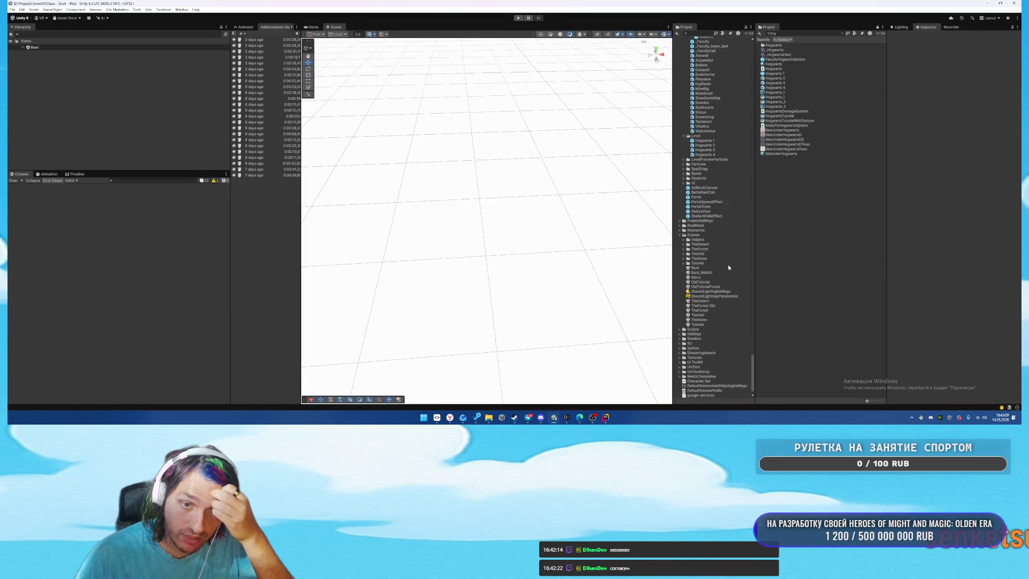
# Look through the MineBig, SlowdownAltar and Solarion prefabs, ending on Statue's Faculty Actor details.
pyautogui.scroll(3, 729, 265)
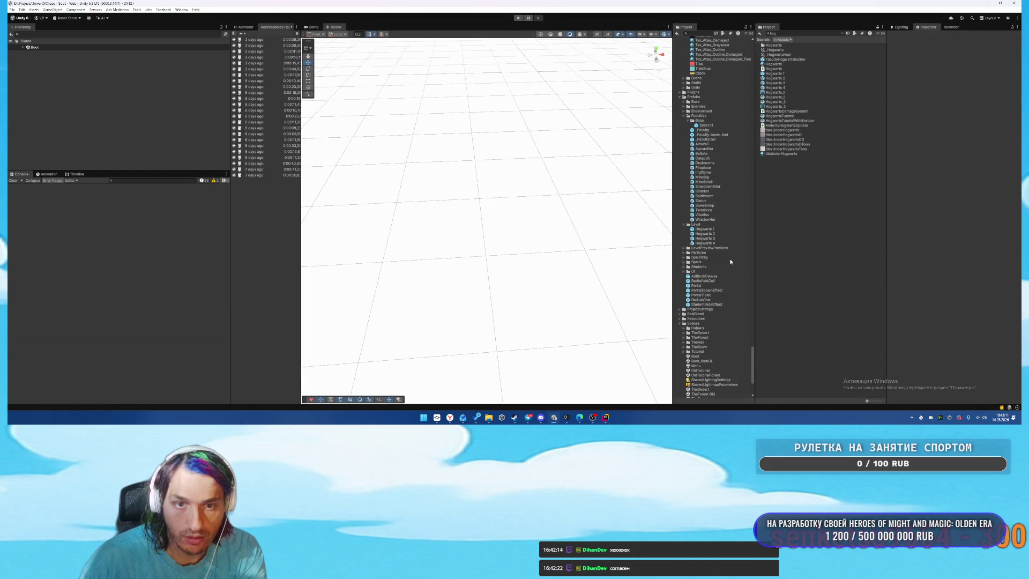
pyautogui.click(707, 177)
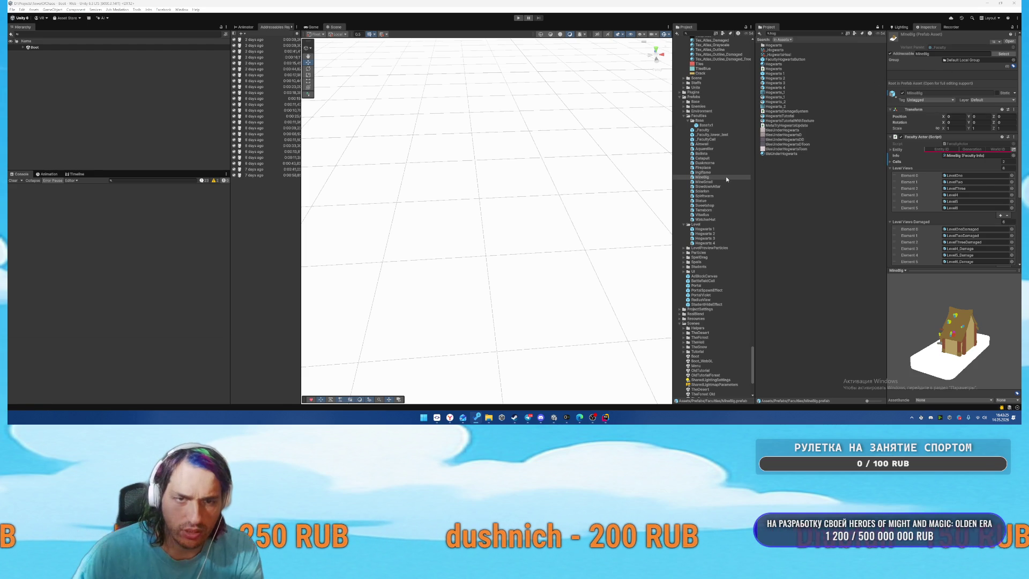
pyautogui.click(711, 186)
pyautogui.click(721, 192)
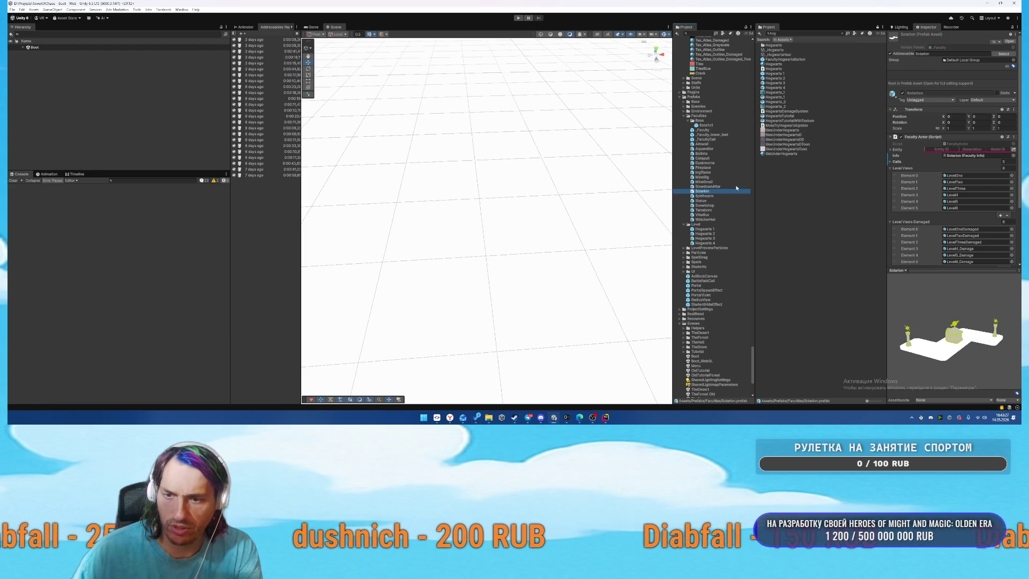
pyautogui.press('Down')
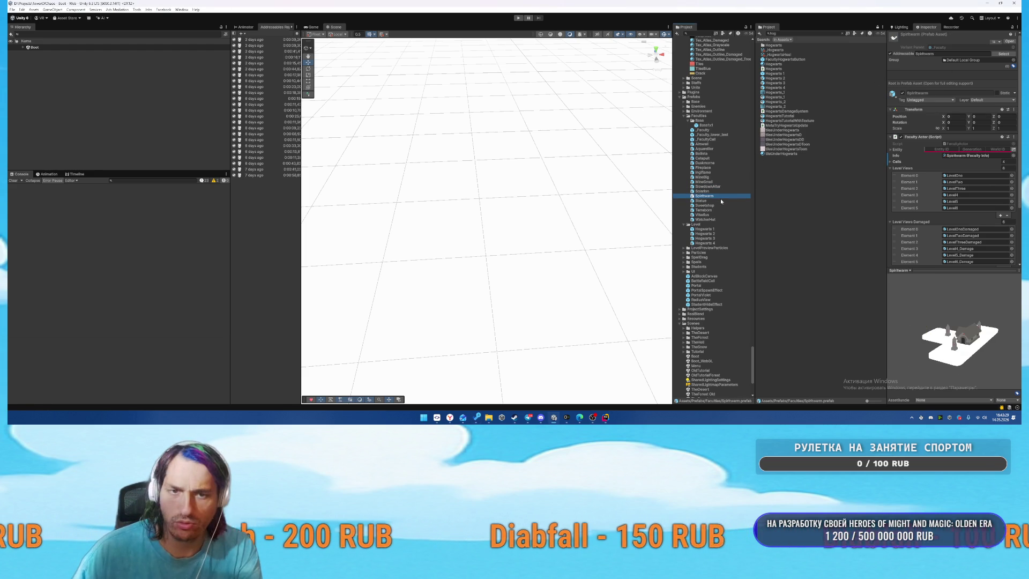
pyautogui.click(722, 201)
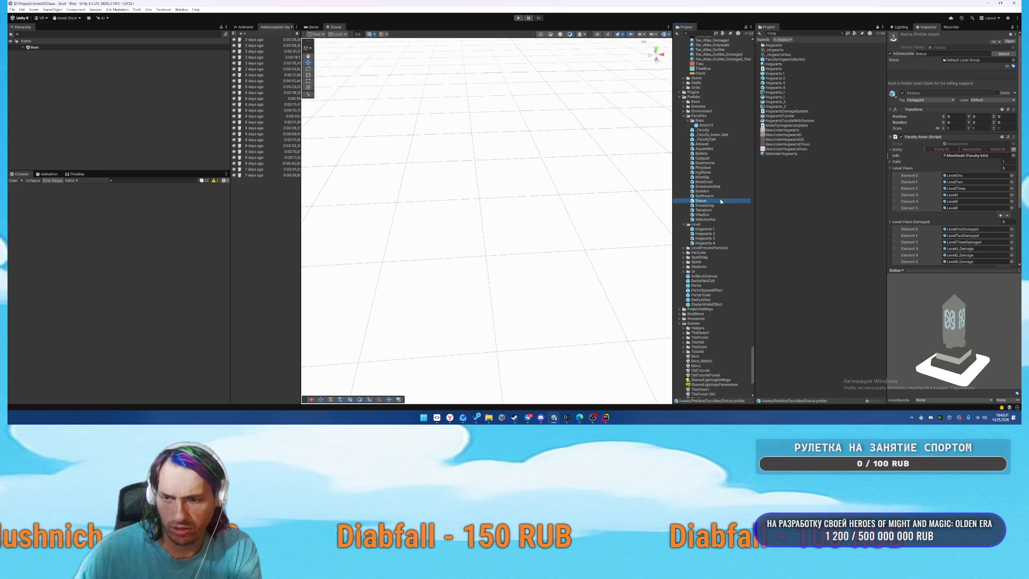
# Open Statue in Prefab Mode, step past _FacultyCell and Fireplace, then open SlowdownAltar.
pyautogui.doubleClick(702, 201)
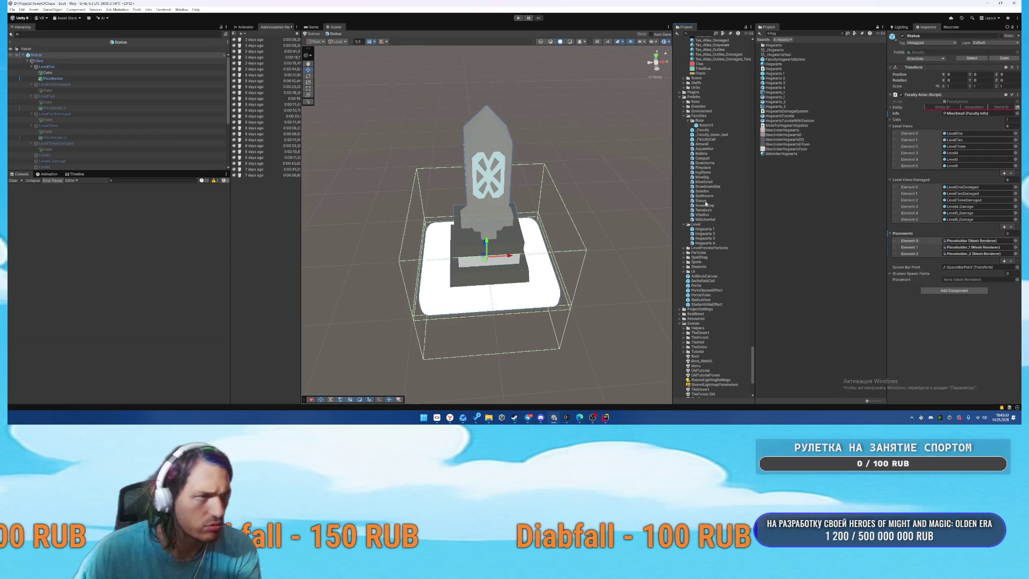
pyautogui.scroll(-1, 153, 133)
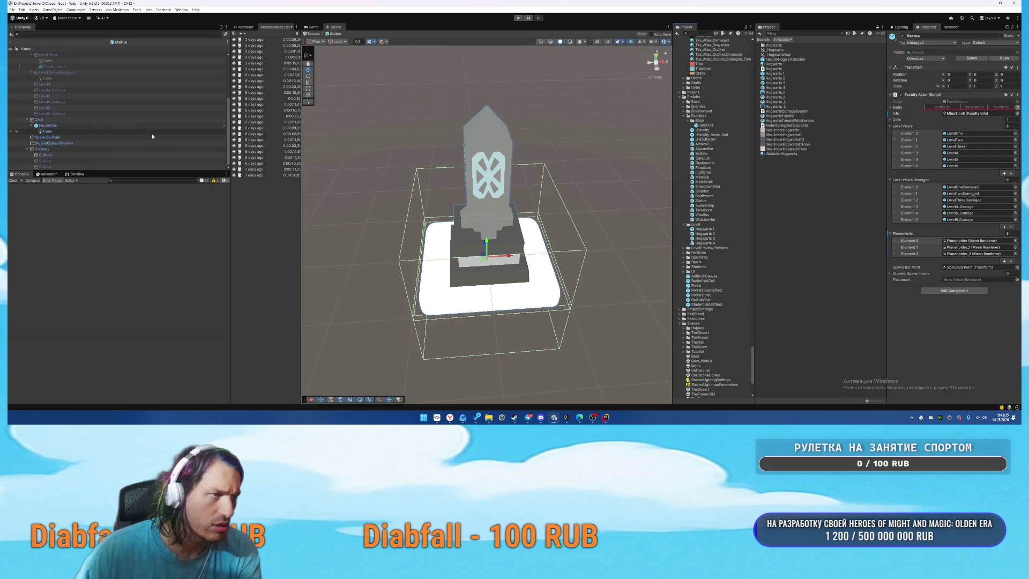
pyautogui.click(705, 141)
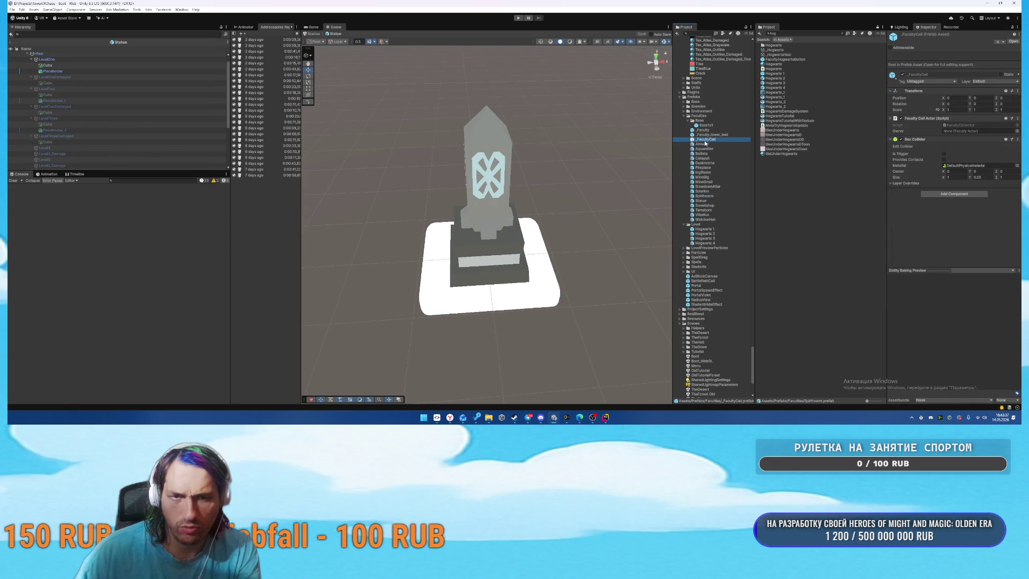
pyautogui.press('Down')
pyautogui.press('Down')
pyautogui.press('Down')
pyautogui.scroll(-2, 964, 214)
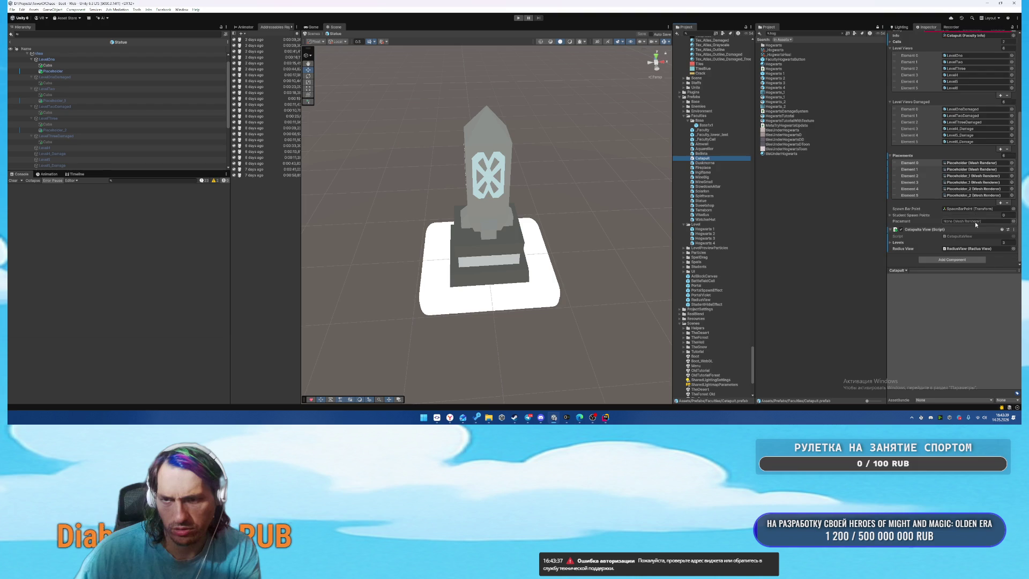
pyautogui.press('Down')
pyautogui.press('Down')
pyautogui.press('Down')
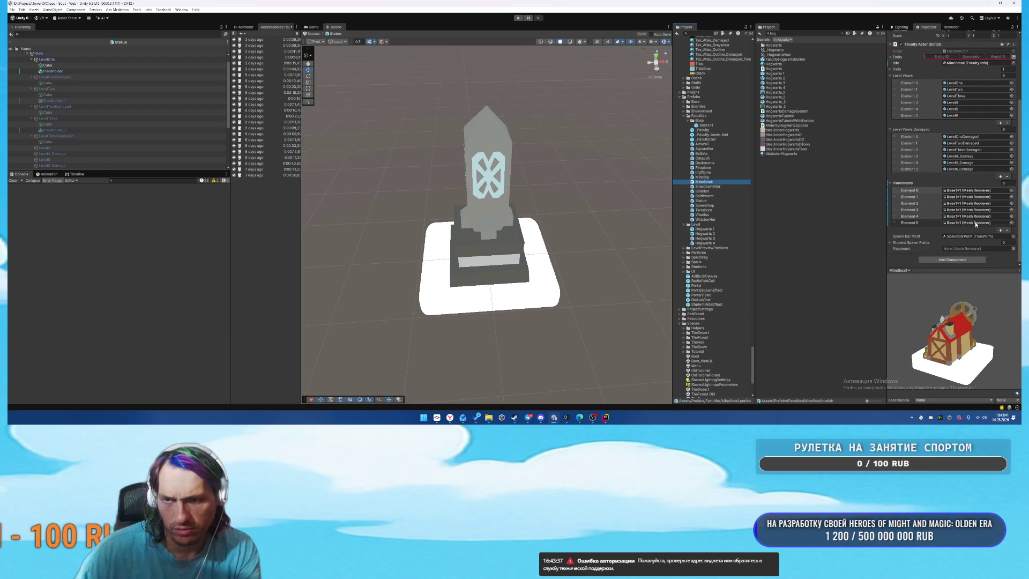
pyautogui.press('Return')
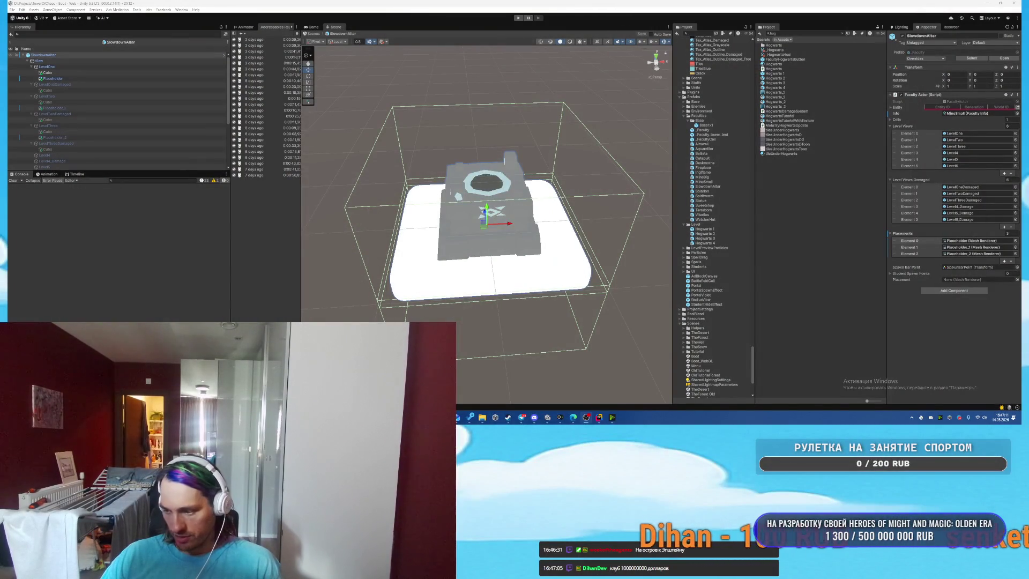
# Turn on NVIDIA Broadcast's Virtual background for the webcam and close the window.
pyautogui.click(613, 417)
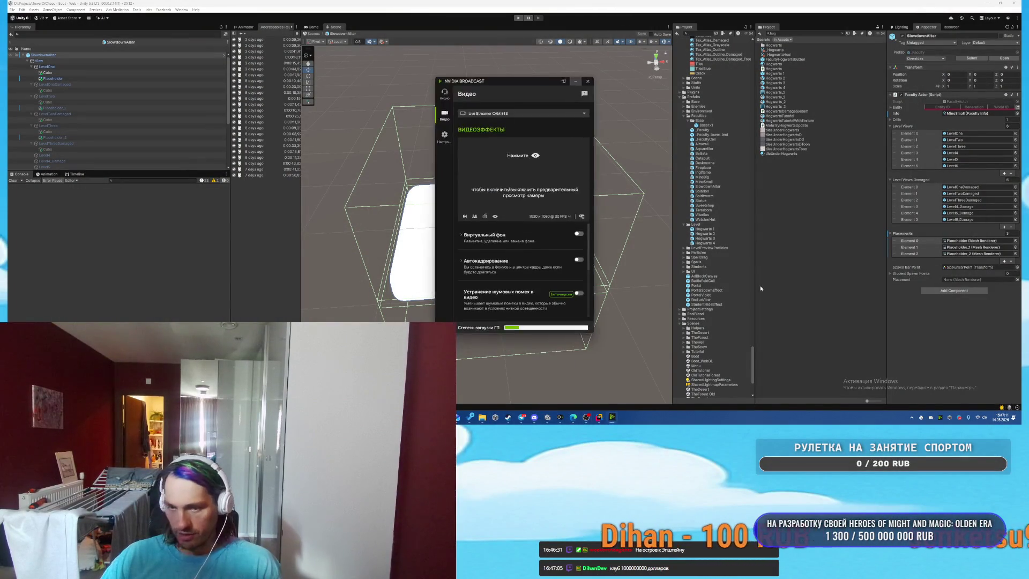
pyautogui.click(612, 418)
pyautogui.click(614, 417)
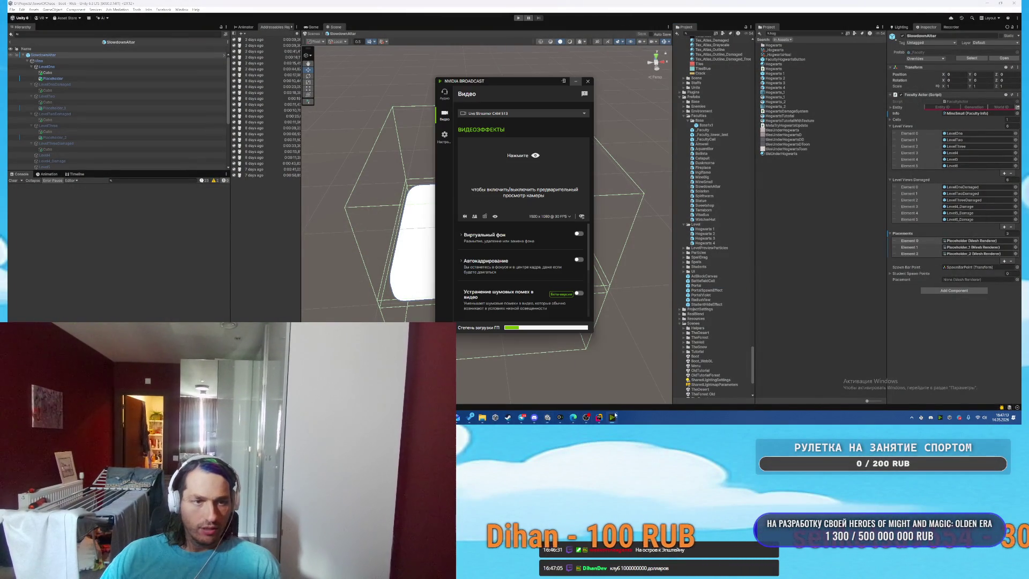
pyautogui.click(577, 235)
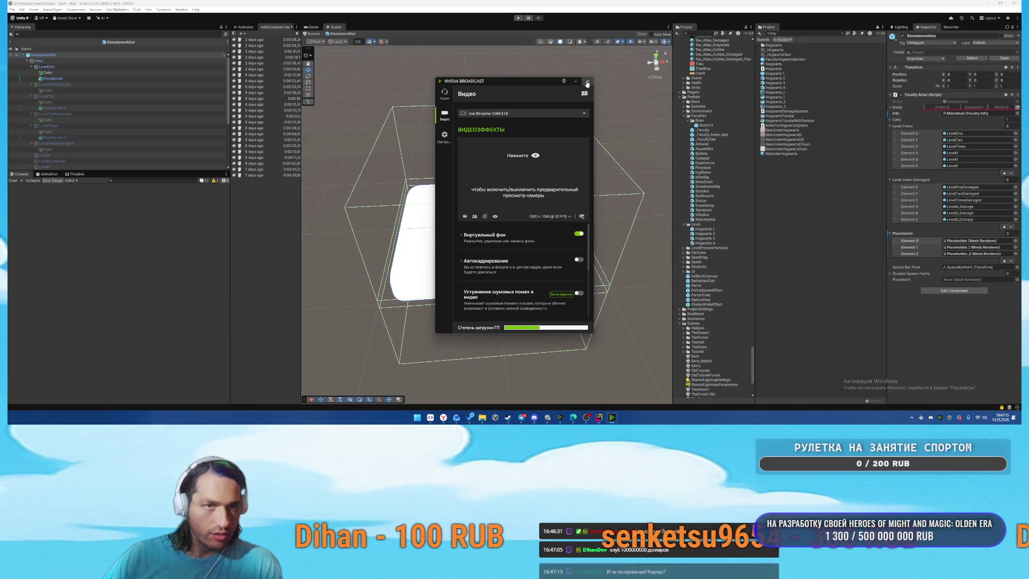
pyautogui.click(587, 82)
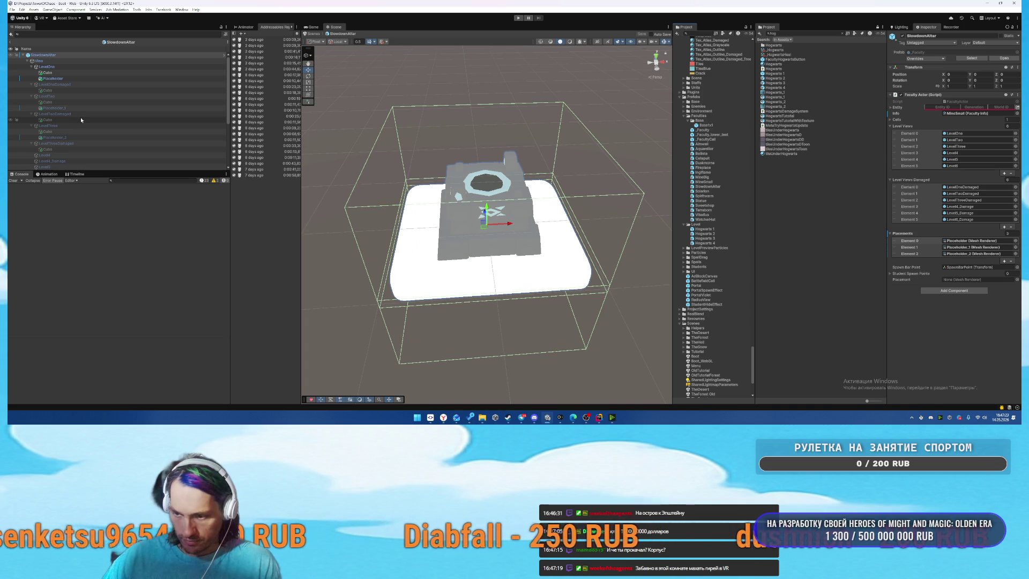
# Select the Cube under LevelThree, try moving it to the prefab root, then undo the move.
pyautogui.click(58, 78)
pyautogui.scroll(-3, 79, 100)
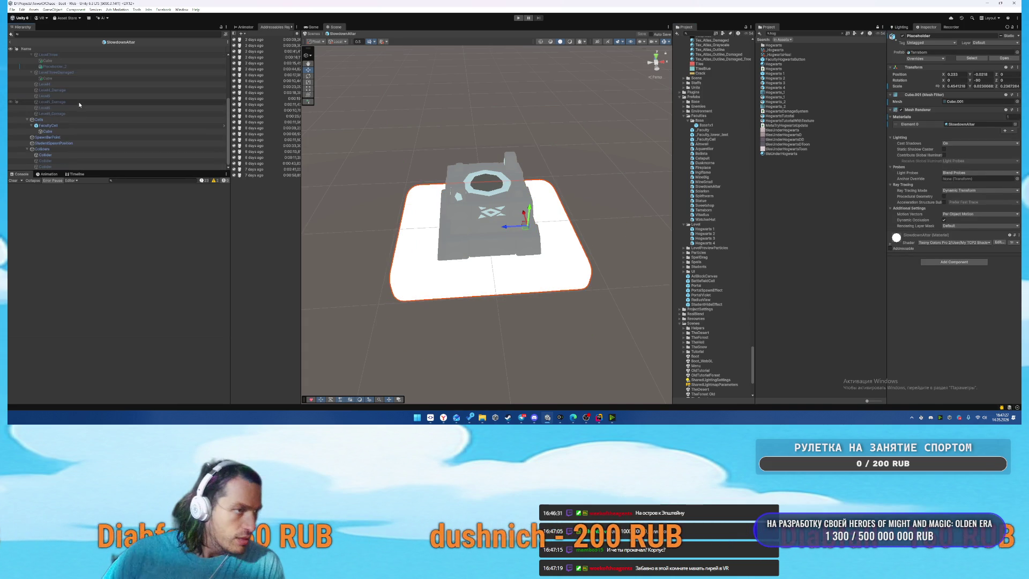
pyautogui.scroll(2, 86, 104)
pyautogui.click(65, 98)
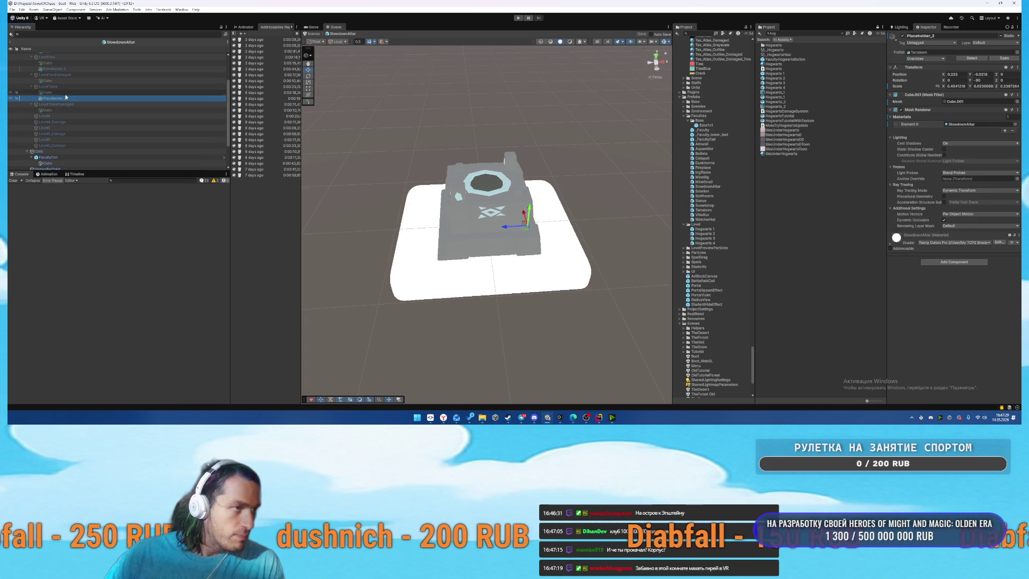
pyautogui.keyDown('ctrl'); pyautogui.click(59, 93); pyautogui.keyUp('ctrl')
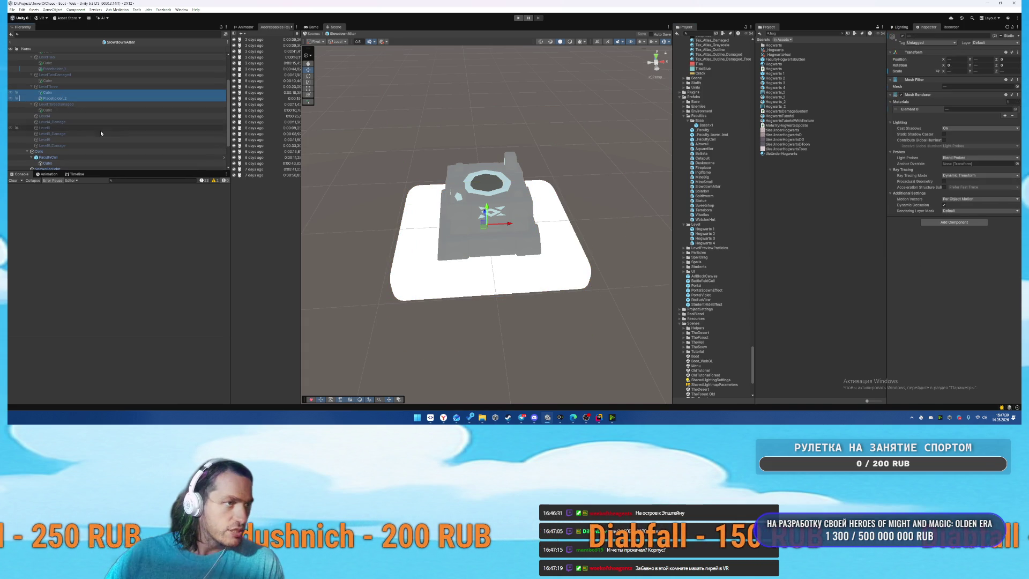
pyautogui.keyDown('ctrl'); pyautogui.click(62, 97); pyautogui.keyUp('ctrl')
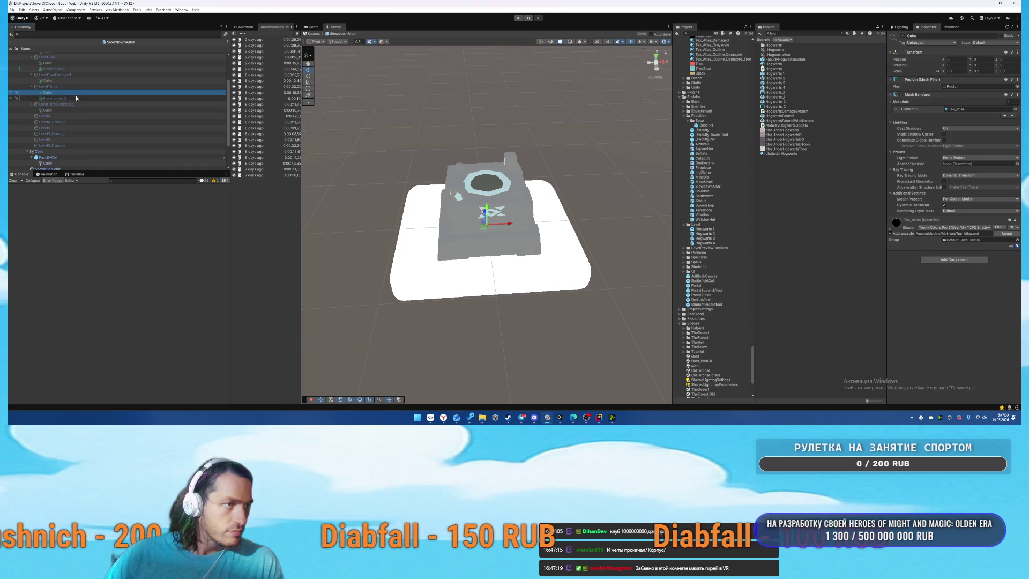
pyautogui.moveTo(47, 92); pyautogui.dragTo(58, 146)
pyautogui.hotkey('ctrl', 'z')
# Delete the Placeholder, Placeholder_1 and Placeholder_2 objects, and move the LevelThreeDamaged Cube under Level6_Damage.
pyautogui.scroll(3, 65, 86)
pyautogui.click(53, 78)
pyautogui.press('Delete')
pyautogui.click(69, 102)
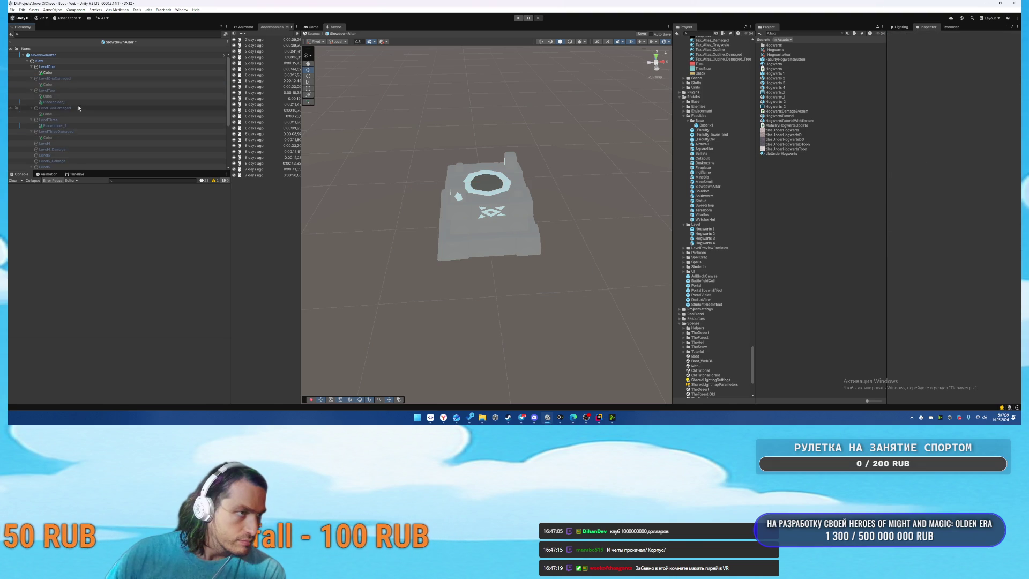
pyautogui.press('Delete')
pyautogui.click(73, 120)
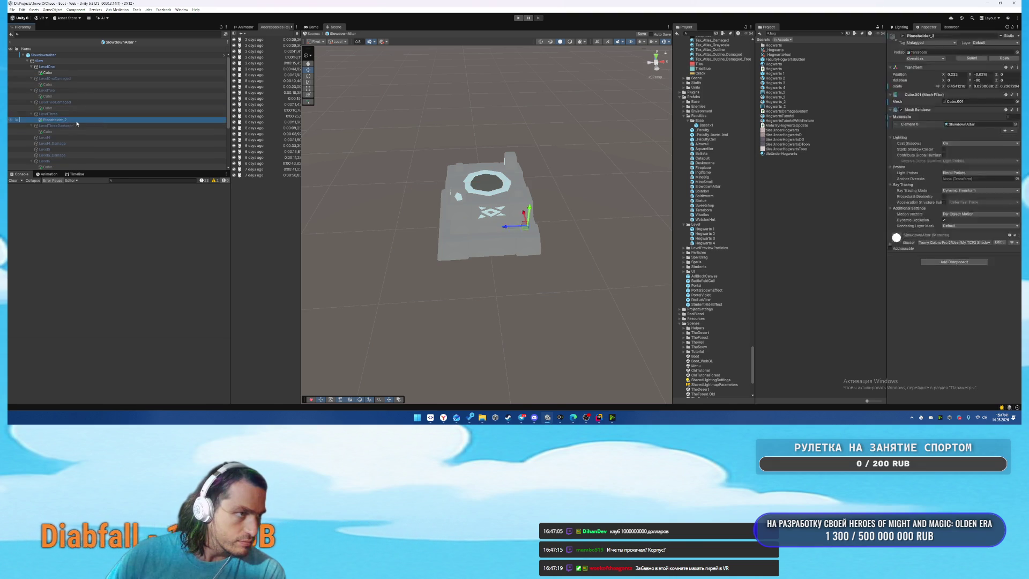
pyautogui.press('Delete')
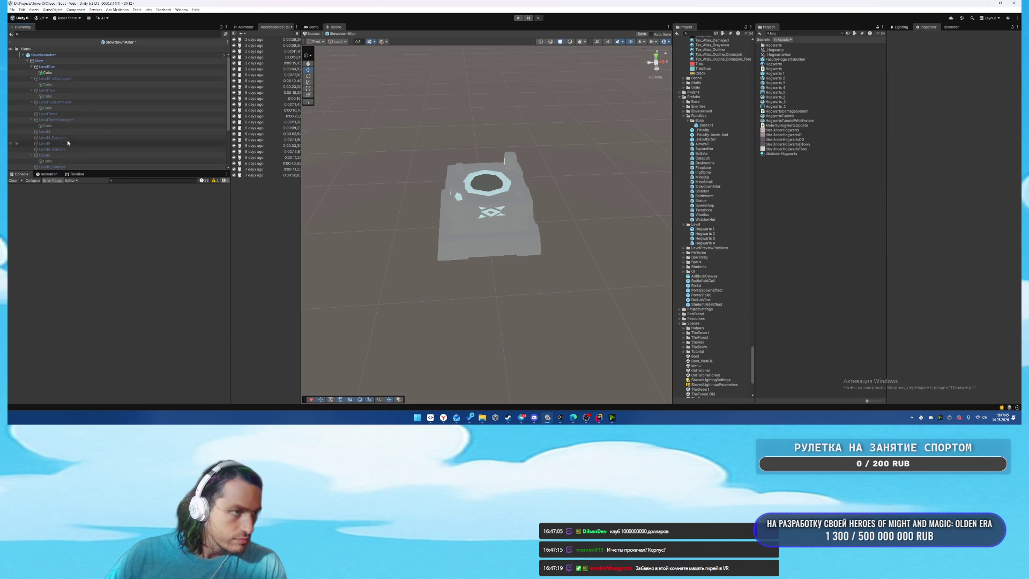
pyautogui.click(119, 126)
pyautogui.moveTo(118, 129)
pyautogui.mouseDown()
pyautogui.moveTo(107, 164)
pyautogui.moveTo(63, 138)
pyautogui.moveTo(58, 106)
pyautogui.mouseUp()
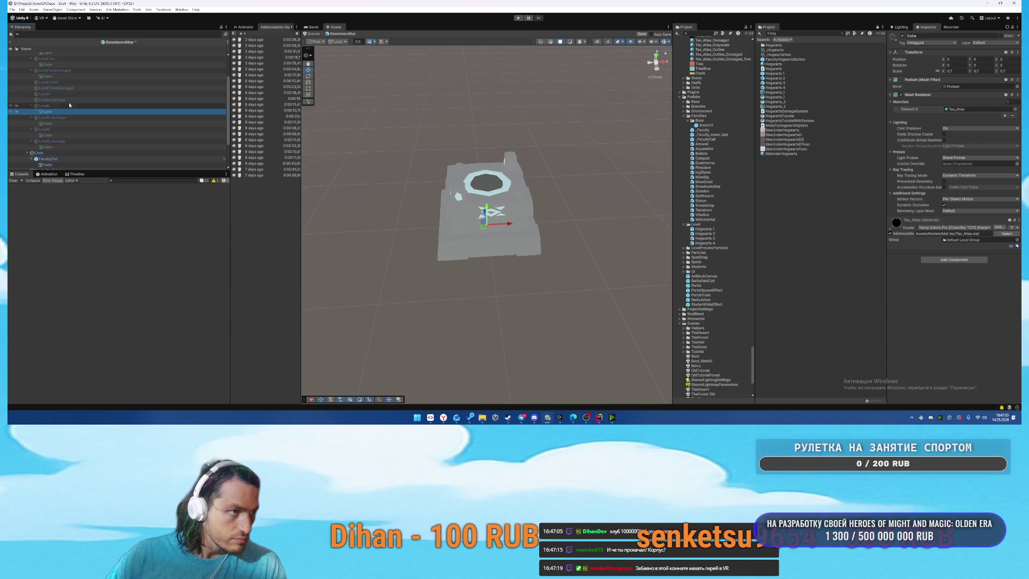
# Drag Cube meshes into Level4_Damage, LevelThree and LevelTwoDamaged.
pyautogui.scroll(2, 61, 105)
pyautogui.moveTo(61, 107); pyautogui.dragTo(70, 163)
pyautogui.moveTo(60, 105)
pyautogui.mouseDown()
pyautogui.moveTo(53, 111)
pyautogui.moveTo(51, 75)
pyautogui.mouseUp()
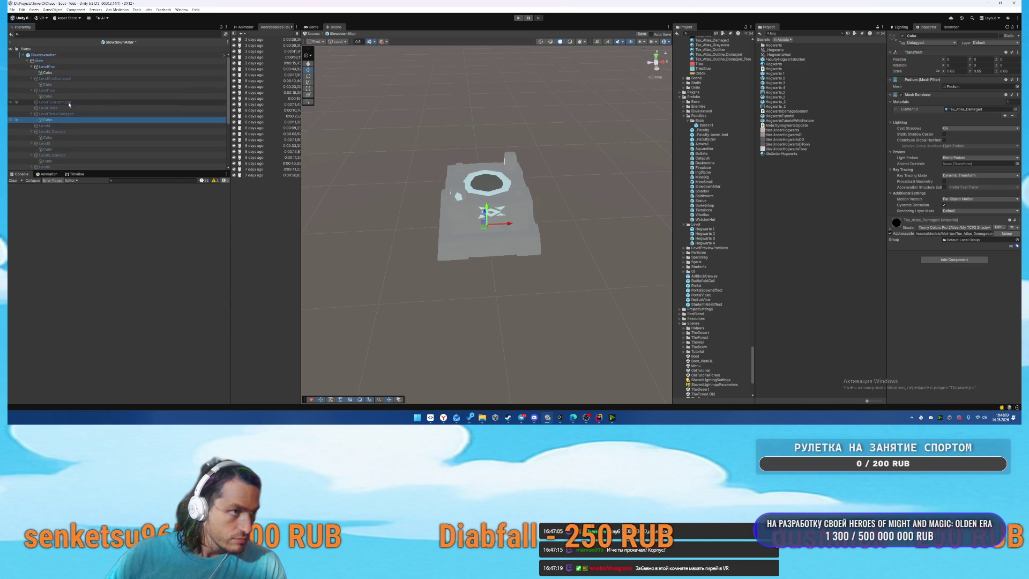
pyautogui.moveTo(84, 117)
pyautogui.mouseDown()
pyautogui.moveTo(48, 164)
pyautogui.moveTo(62, 92)
pyautogui.moveTo(54, 78)
pyautogui.moveTo(62, 96)
pyautogui.mouseUp()
# Paste a copy of the LevelOneDamaged Cube into LevelTwo.
pyautogui.scroll(2, 65, 86)
pyautogui.click(75, 87)
pyautogui.click(66, 91)
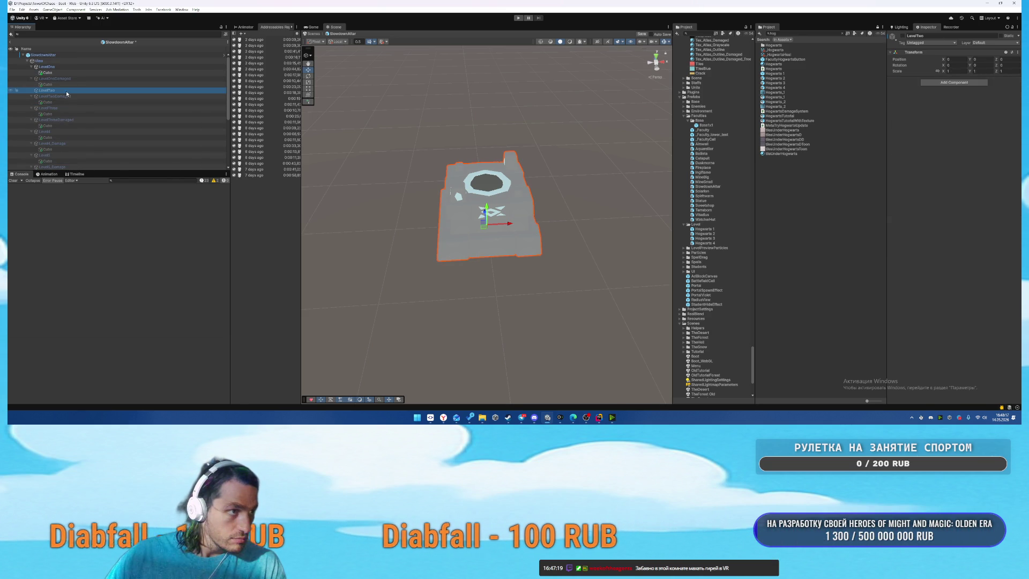
pyautogui.hotkey('ctrl', 'shift', 'v')
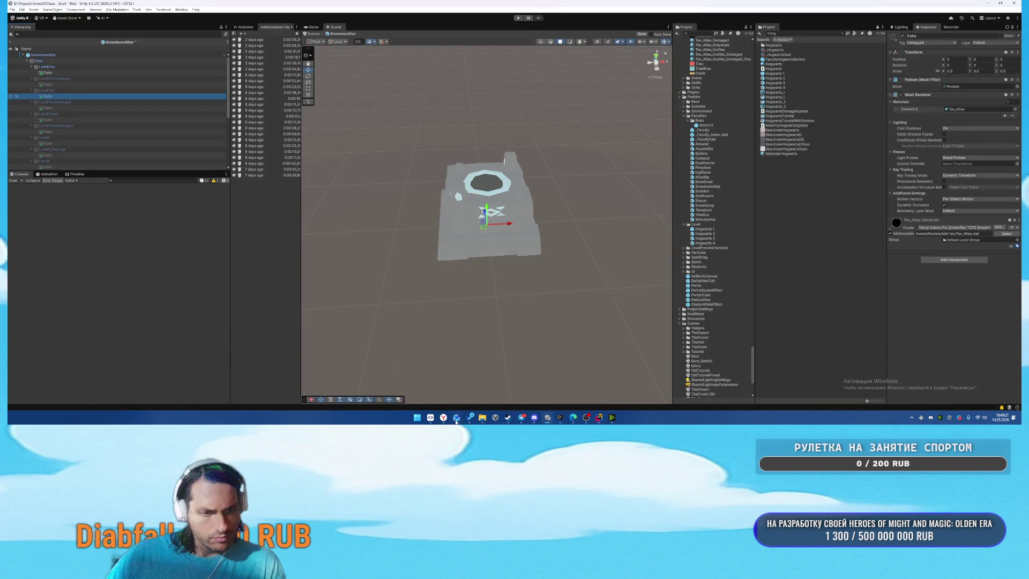
pyautogui.click(457, 378)
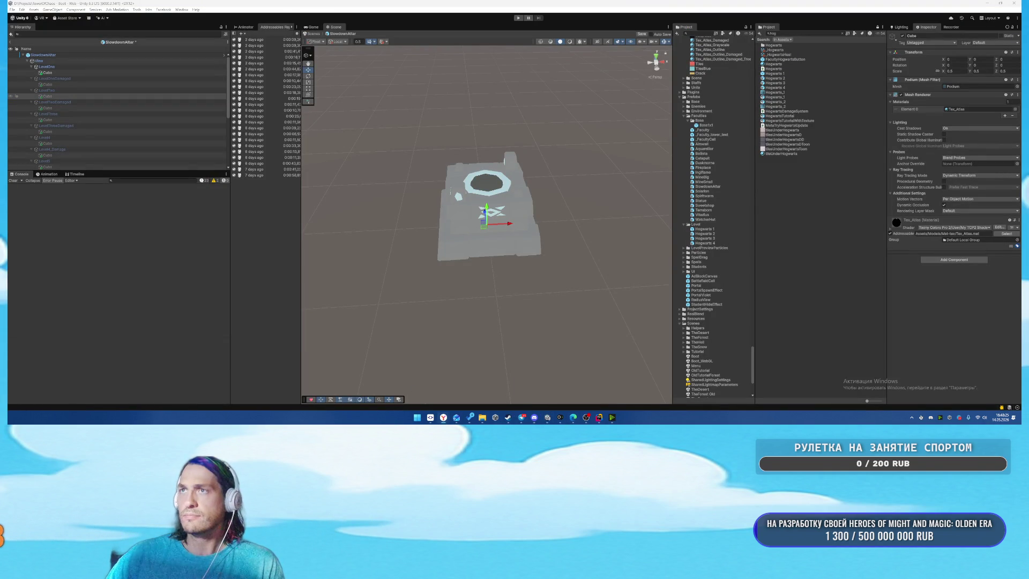
pyautogui.hotkey('alt', 'Tab')
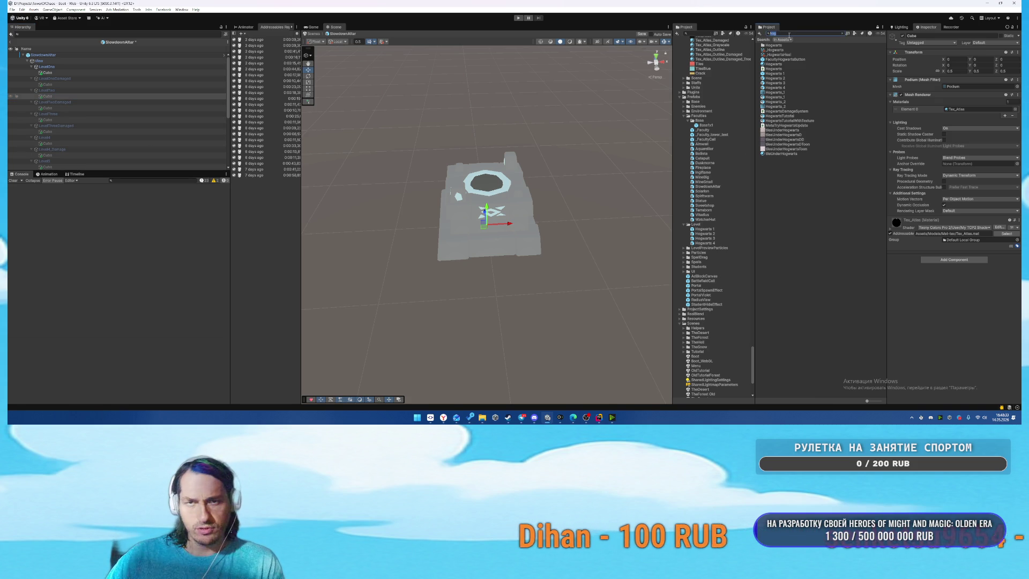
# Find Base1x1 in the Project, place it under LevelOne, and reset its position to the origin.
pyautogui.write('Base1')
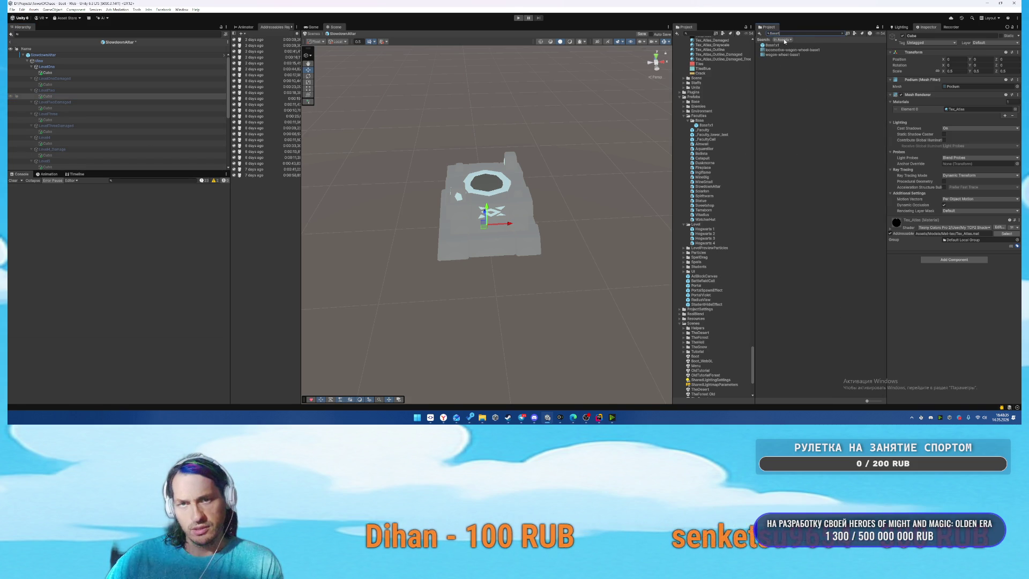
pyautogui.click(772, 45)
pyautogui.click(842, 34)
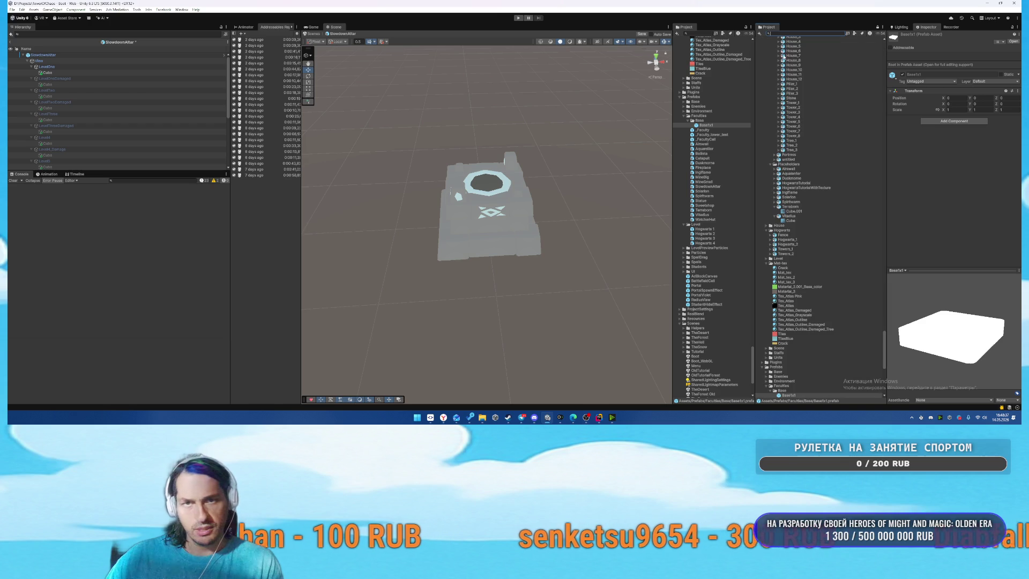
pyautogui.moveTo(790, 397)
pyautogui.mouseDown()
pyautogui.moveTo(568, 300)
pyautogui.moveTo(99, 67)
pyautogui.mouseUp()
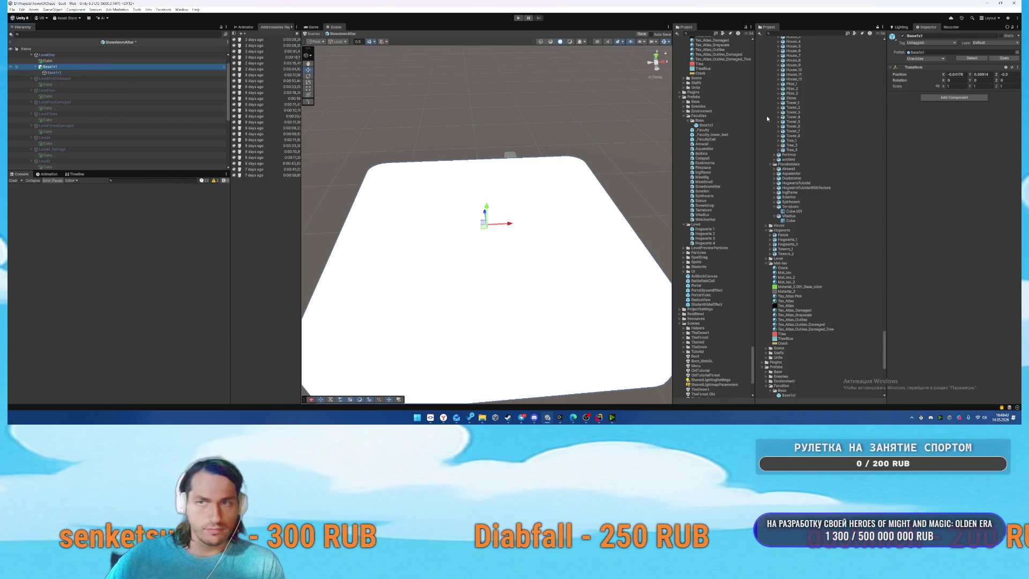
pyautogui.rightClick(948, 72)
pyautogui.click(957, 72)
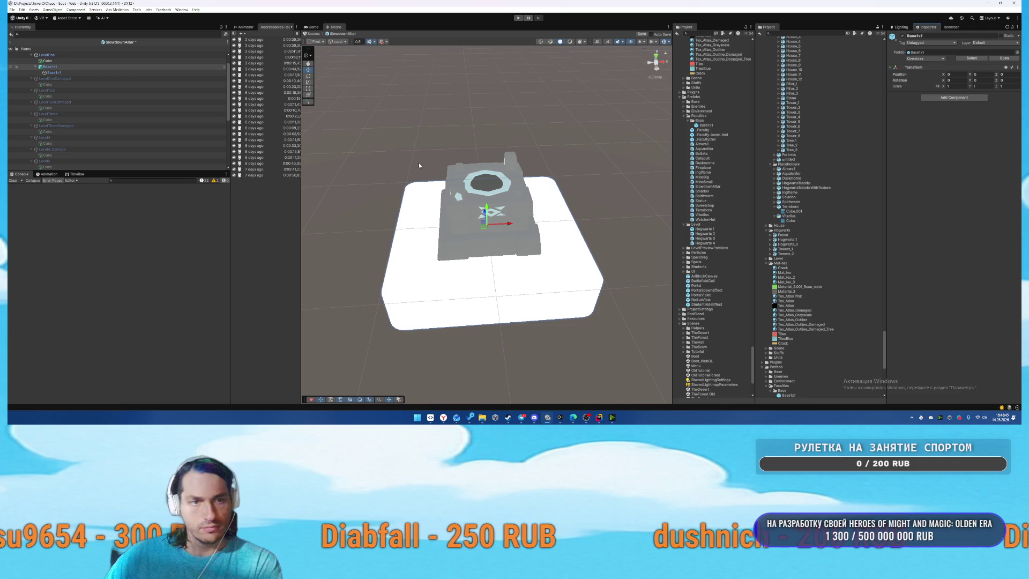
# Paste Base1x1 copies under LevelTwo and LevelThree.
pyautogui.click(60, 67)
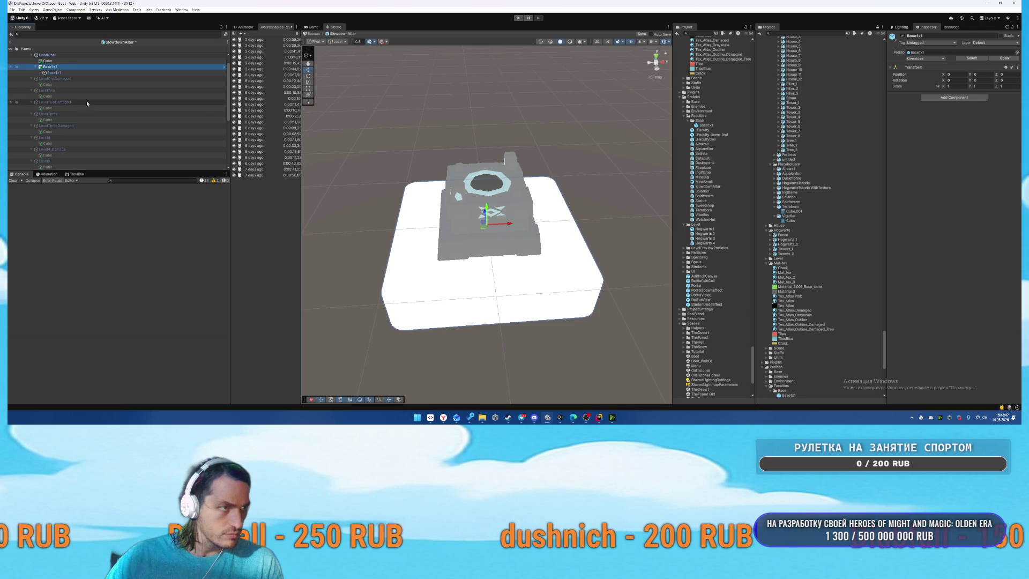
pyautogui.click(71, 91)
pyautogui.hotkey('ctrl', 'shift', 'v')
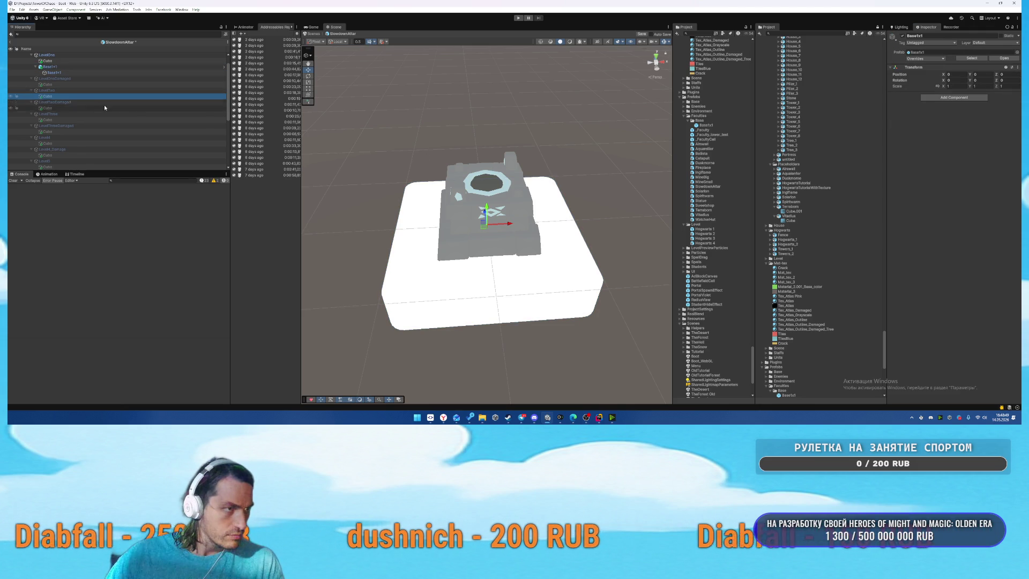
pyautogui.click(66, 127)
pyautogui.hotkey('ctrl', 'shift', 'v')
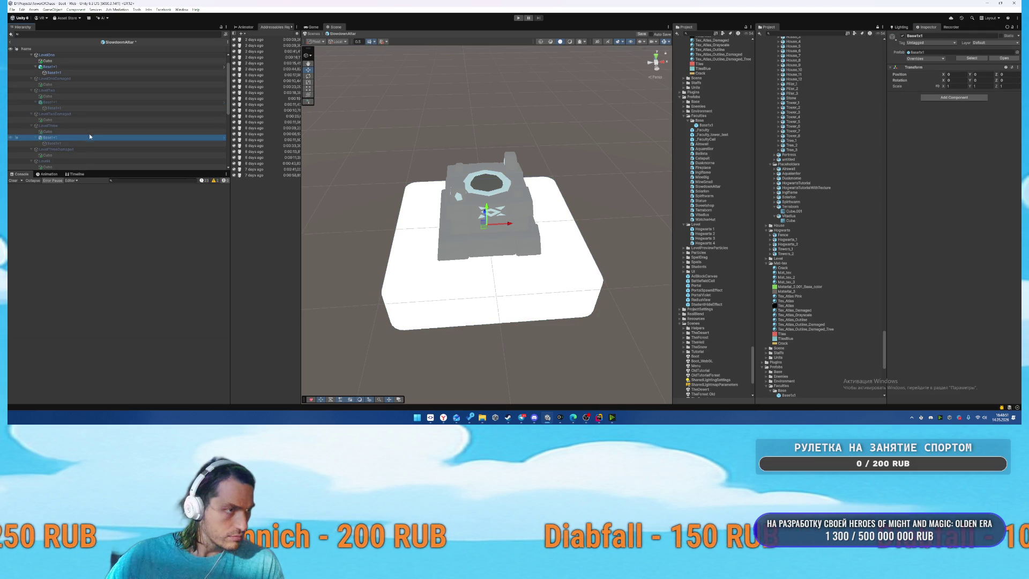
# Paste Base1x1 copies under Level4, Level5 and Level6, then select the SlowdownAltar root.
pyautogui.scroll(-3, 99, 136)
pyautogui.click(76, 121)
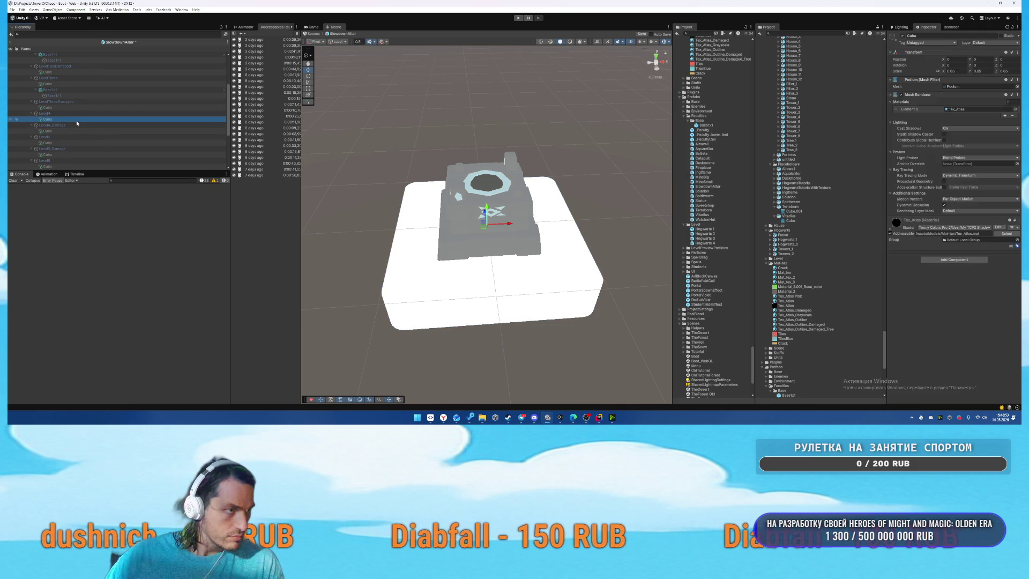
pyautogui.hotkey('ctrl', 'v')
pyautogui.click(76, 149)
pyautogui.hotkey('ctrl', 'v')
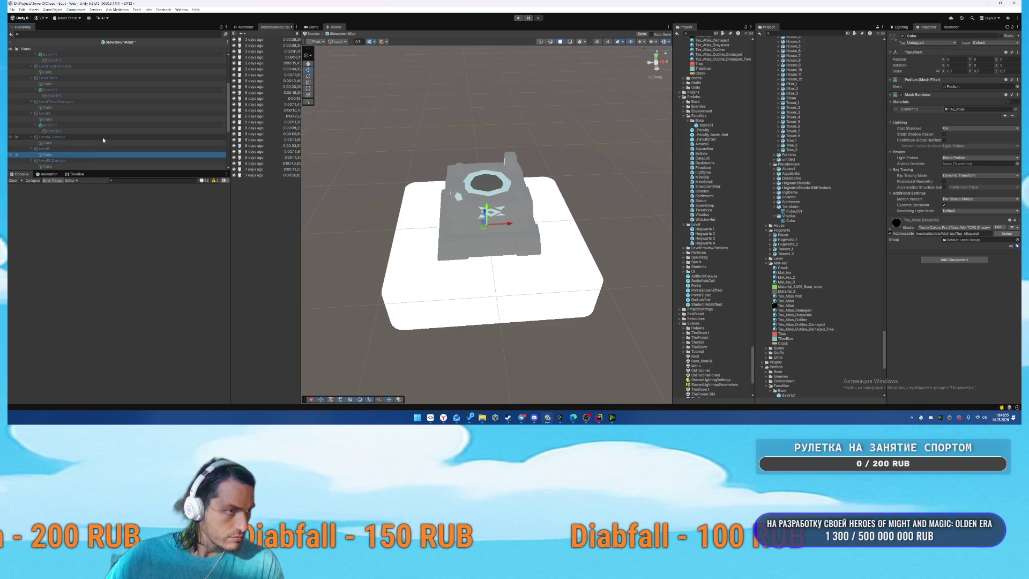
pyautogui.scroll(-2, 102, 137)
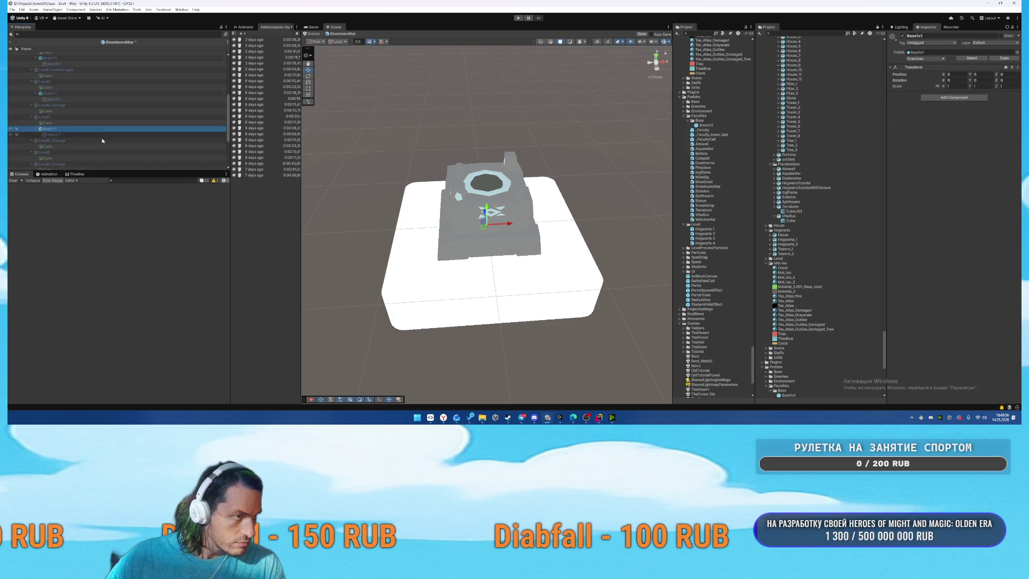
pyautogui.click(77, 158)
pyautogui.hotkey('ctrl', 'v')
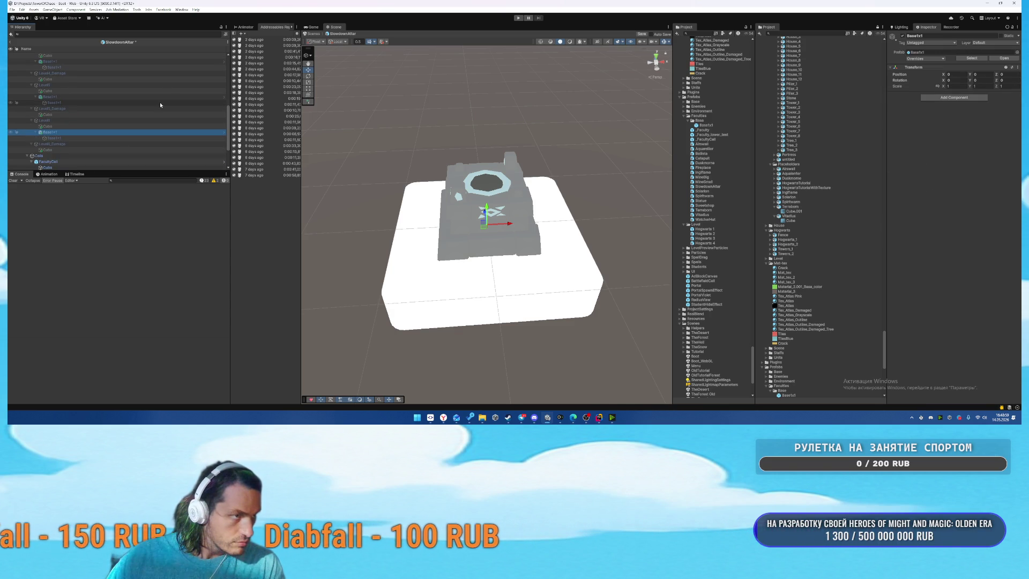
pyautogui.scroll(5, 159, 102)
pyautogui.scroll(2, 159, 102)
pyautogui.click(43, 54)
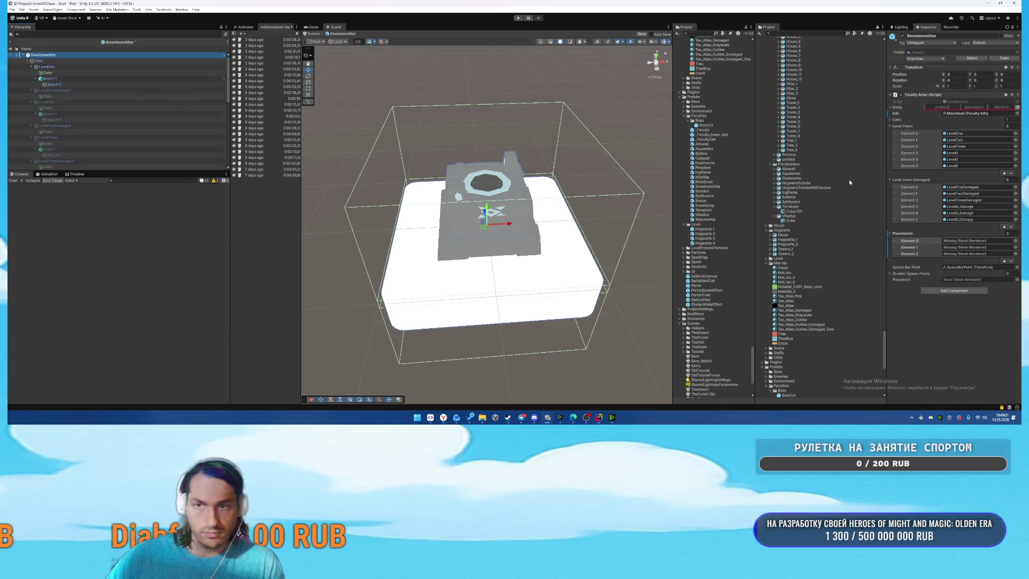
# Empty Placements, filter the Hierarchy by 'Base1', and drag all six Base1x1 objects into Placements.
pyautogui.click(1009, 234)
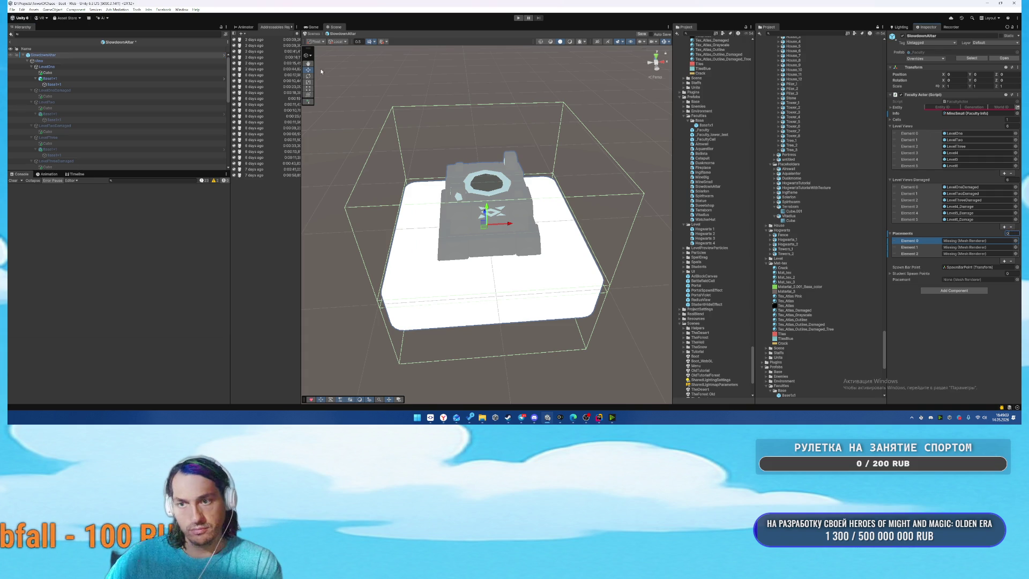
pyautogui.click(125, 34)
pyautogui.write('Base1')
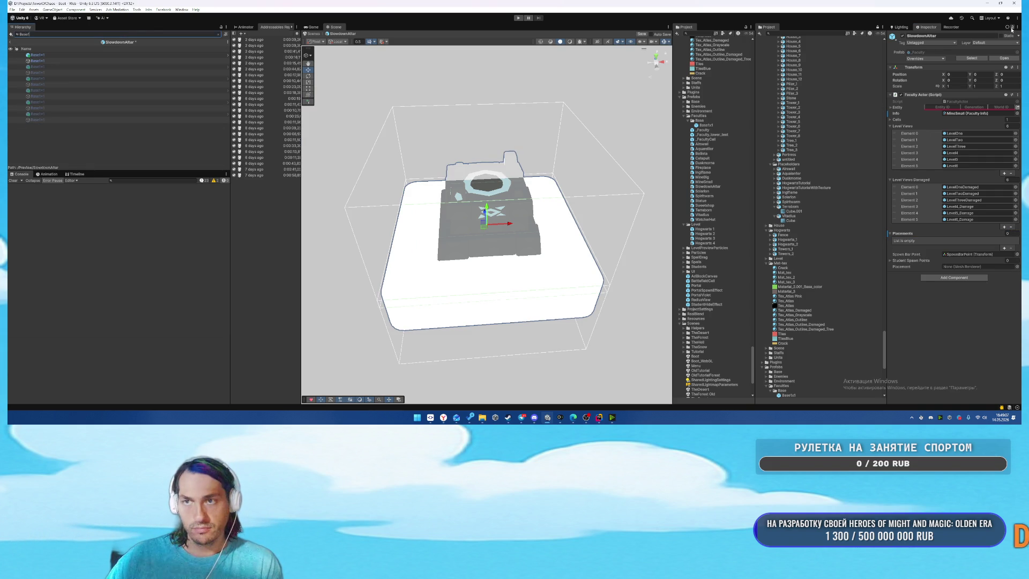
pyautogui.click(38, 61)
pyautogui.keyDown('ctrl'); pyautogui.click(53, 73); pyautogui.keyUp('ctrl')
pyautogui.keyDown('ctrl'); pyautogui.click(54, 84); pyautogui.keyUp('ctrl')
pyautogui.keyDown('ctrl'); pyautogui.click(50, 96); pyautogui.keyUp('ctrl')
pyautogui.keyDown('ctrl'); pyautogui.click(49, 109); pyautogui.keyUp('ctrl')
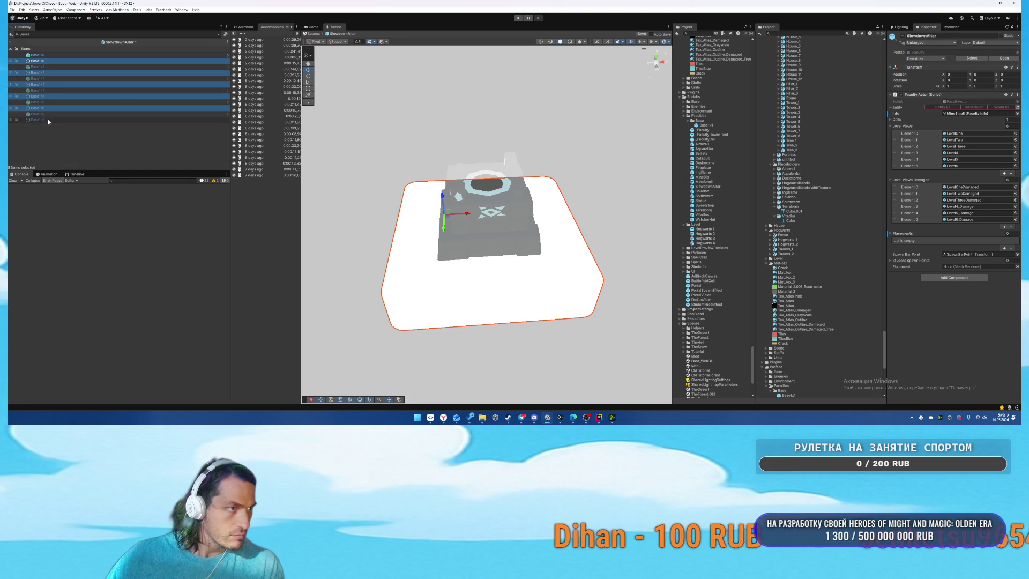
pyautogui.keyDown('ctrl'); pyautogui.click(47, 120); pyautogui.keyUp('ctrl')
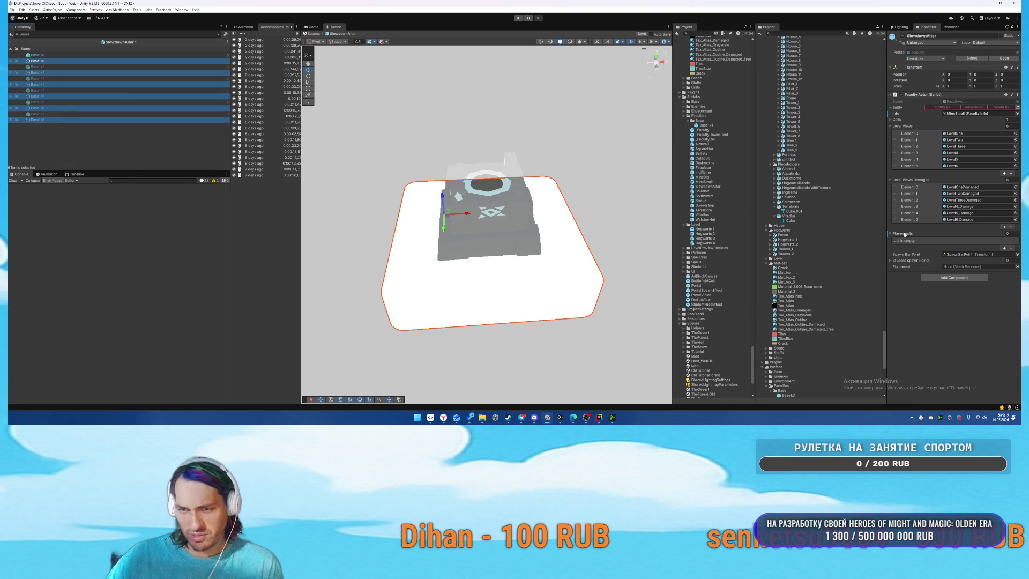
pyautogui.click(218, 34)
pyautogui.moveTo(31, 85); pyautogui.dragTo(916, 233)
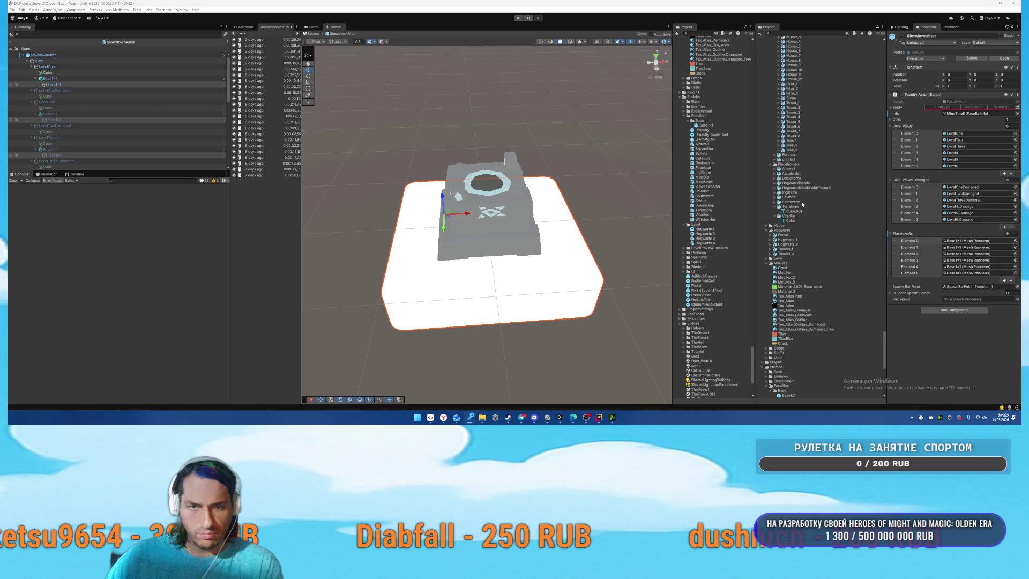
pyautogui.click(713, 190)
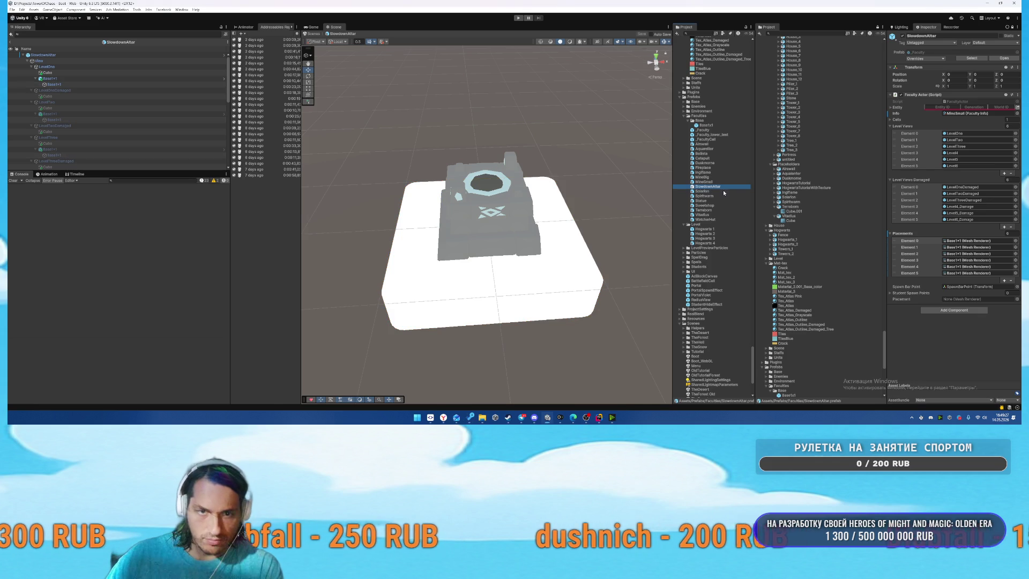
# Unlock the Inspector, compare Solarion with SlowdownAltar, then open Solarion in Prefab Mode.
pyautogui.click(1013, 28)
pyautogui.scroll(-3, 914, 168)
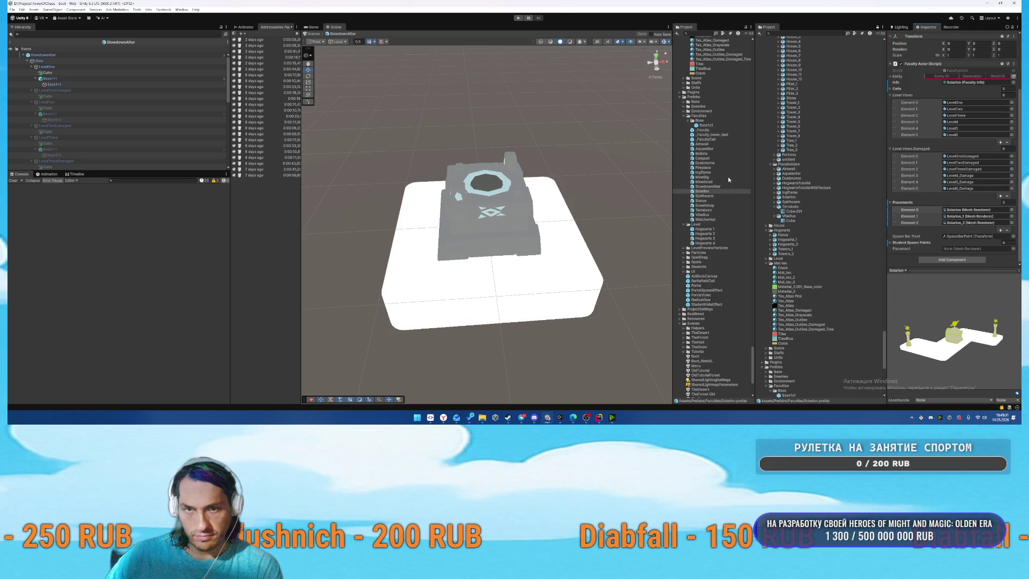
pyautogui.click(702, 191)
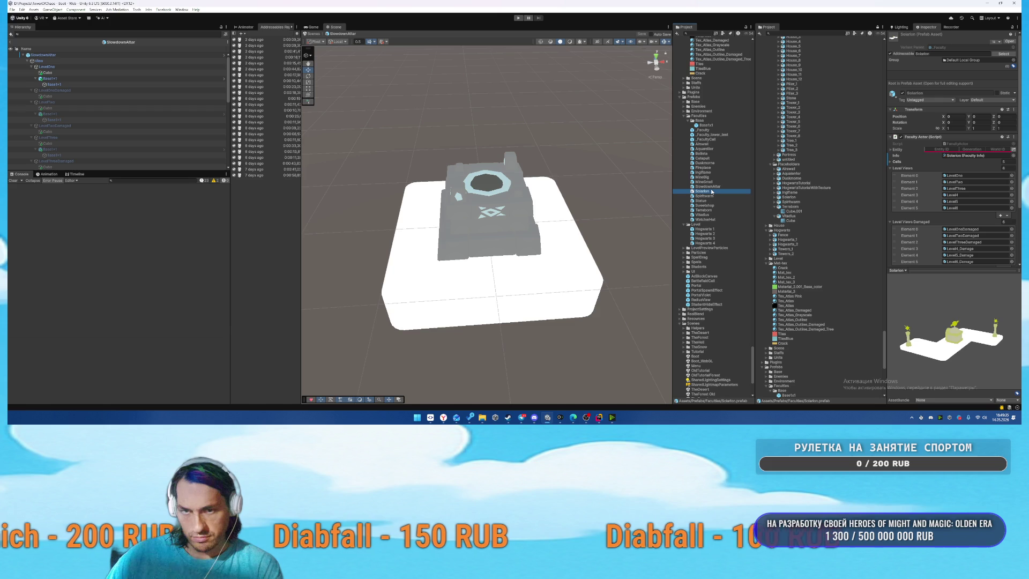
pyautogui.press('Up')
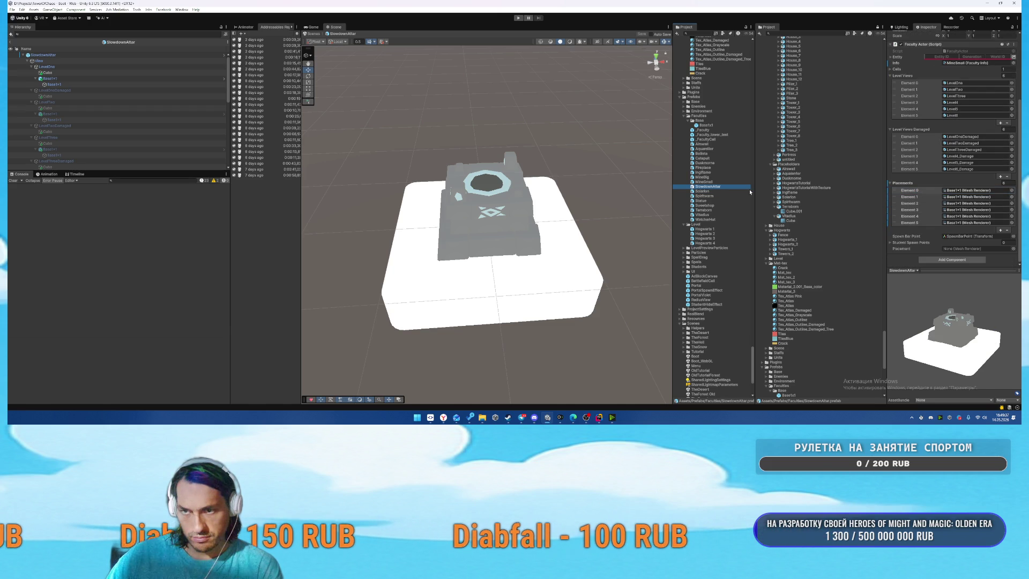
pyautogui.press('Down')
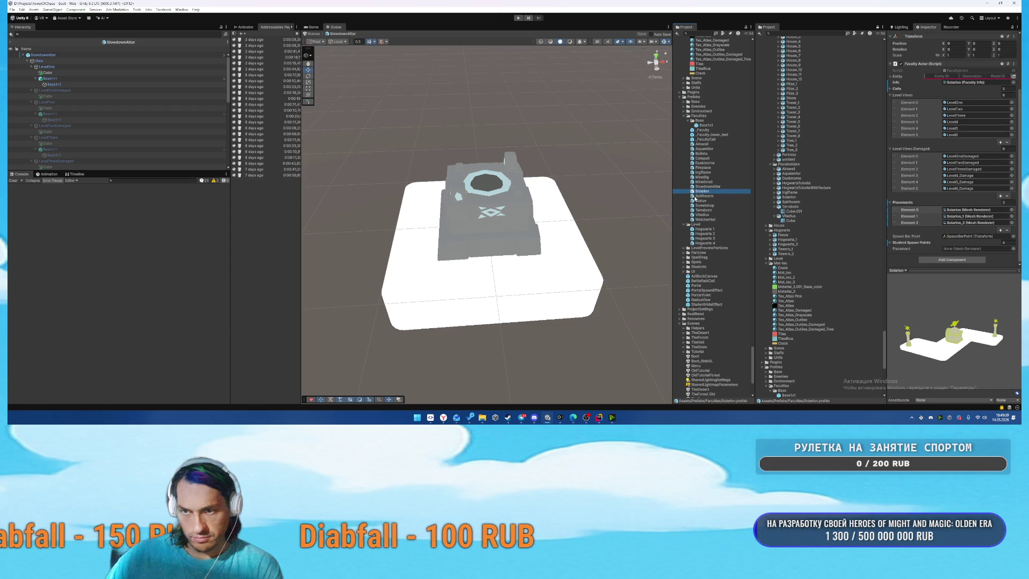
pyautogui.press('Return')
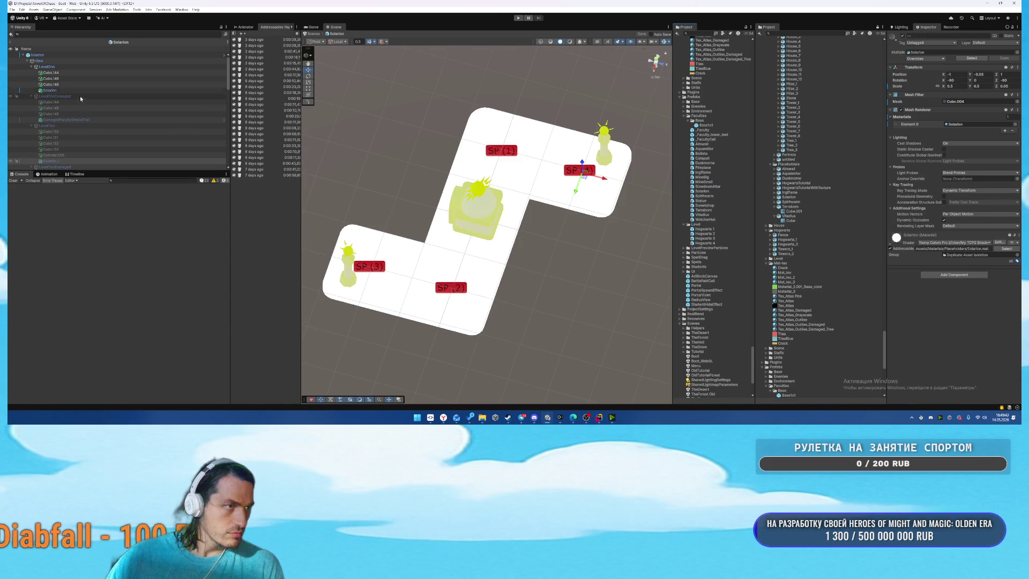
# Browse Solarion's level views, expanding Level4 to see its buildings.
pyautogui.scroll(-5, 110, 107)
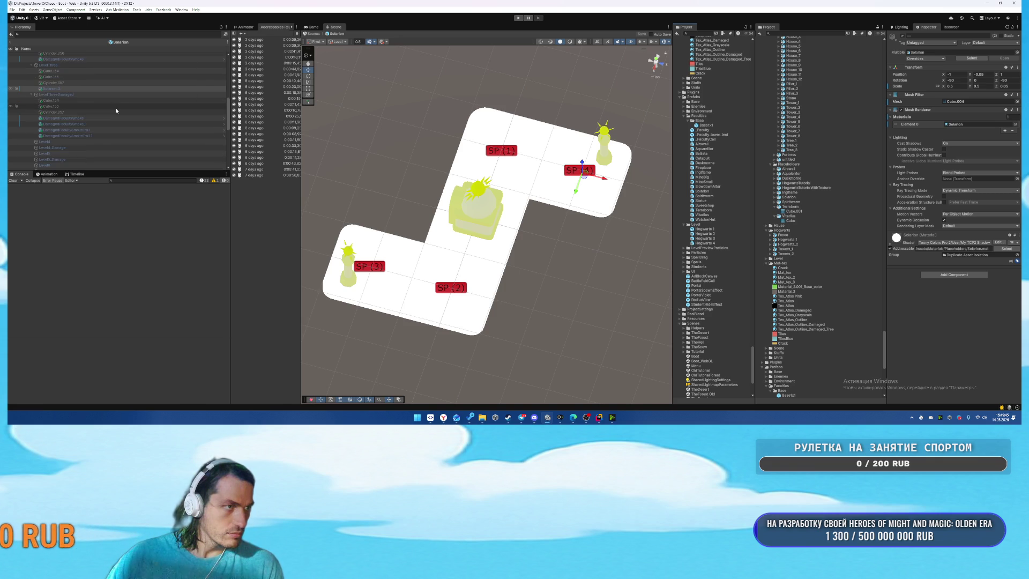
pyautogui.scroll(-1, 139, 115)
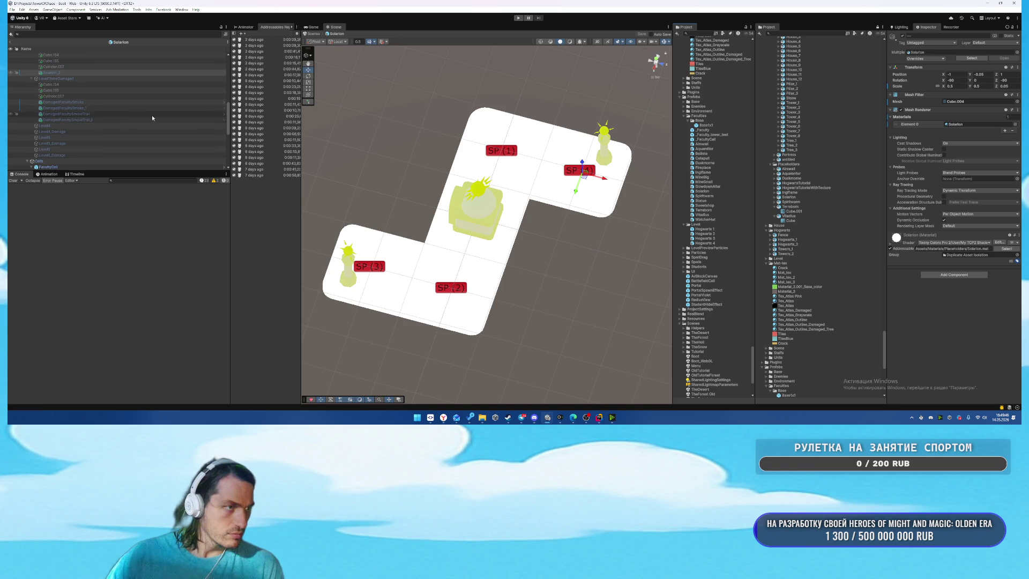
pyautogui.click(85, 78)
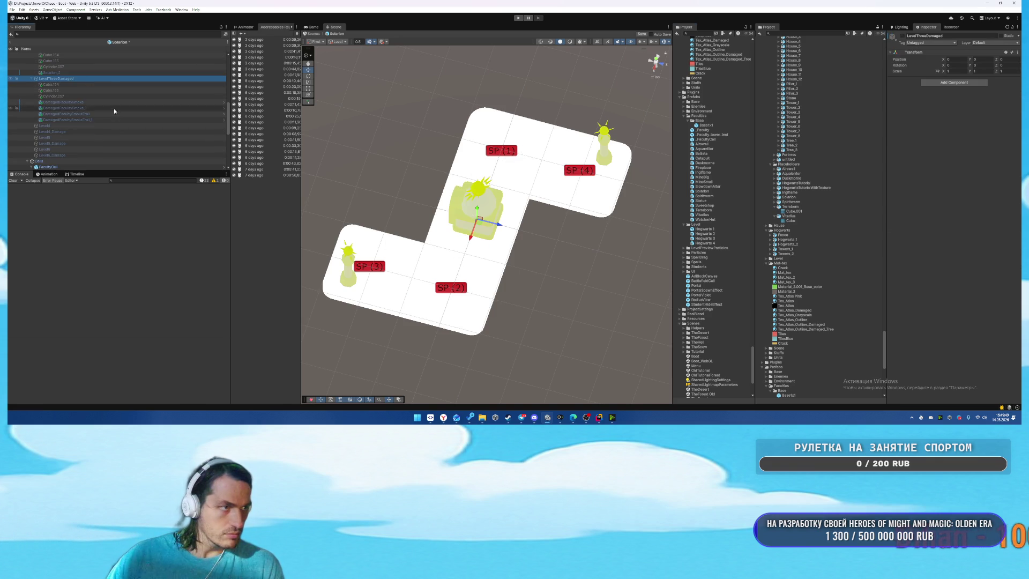
pyautogui.scroll(3, 91, 121)
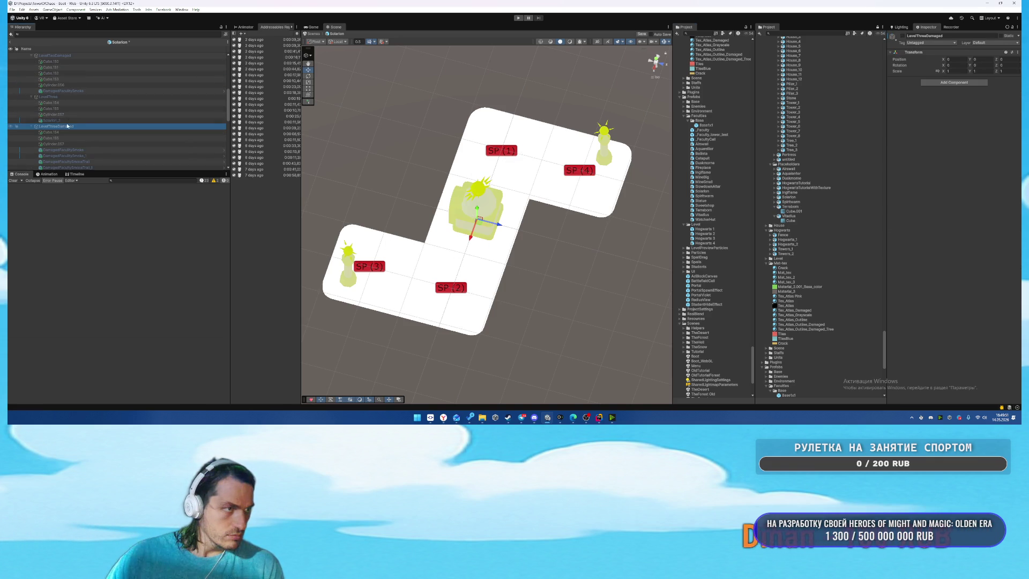
pyautogui.scroll(-2, 78, 106)
pyautogui.click(76, 119)
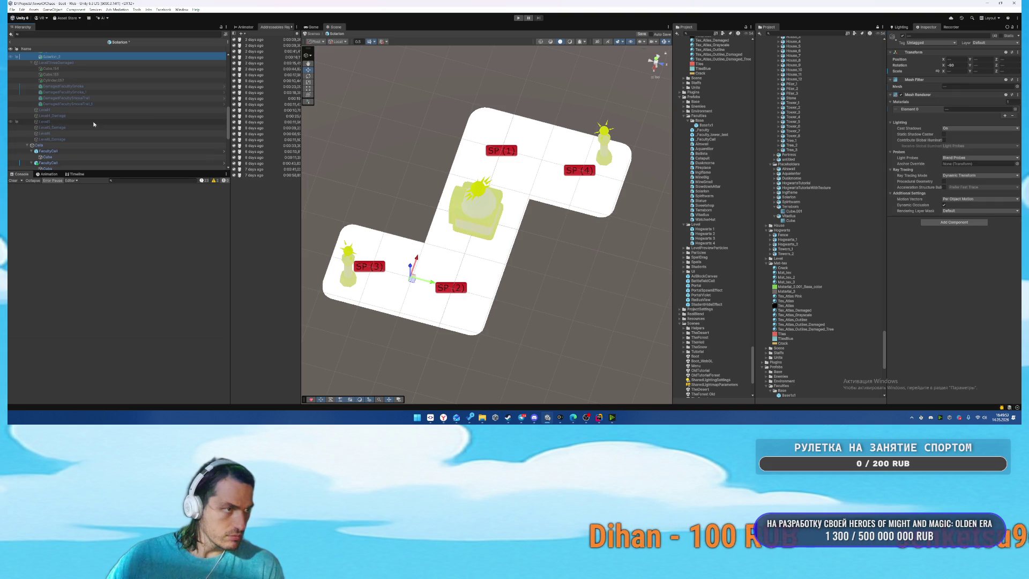
pyautogui.click(52, 110)
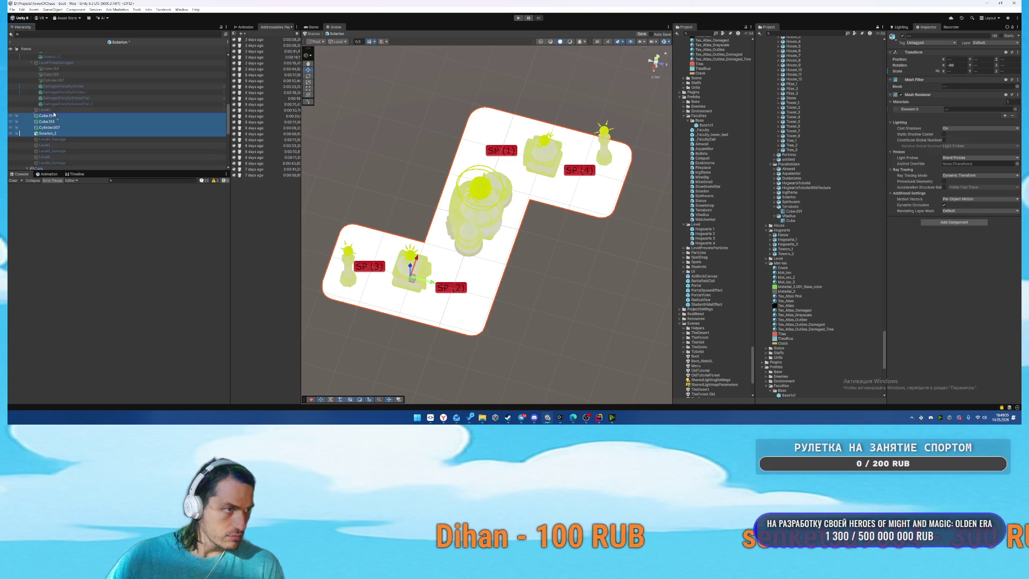
pyautogui.click(63, 146)
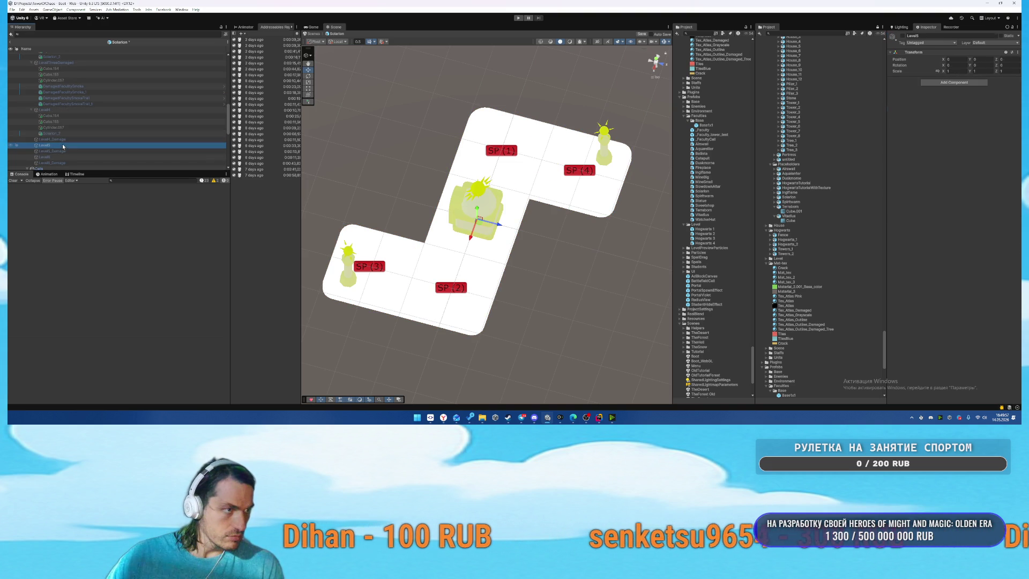
pyautogui.click(53, 110)
pyautogui.scroll(10, 116, 106)
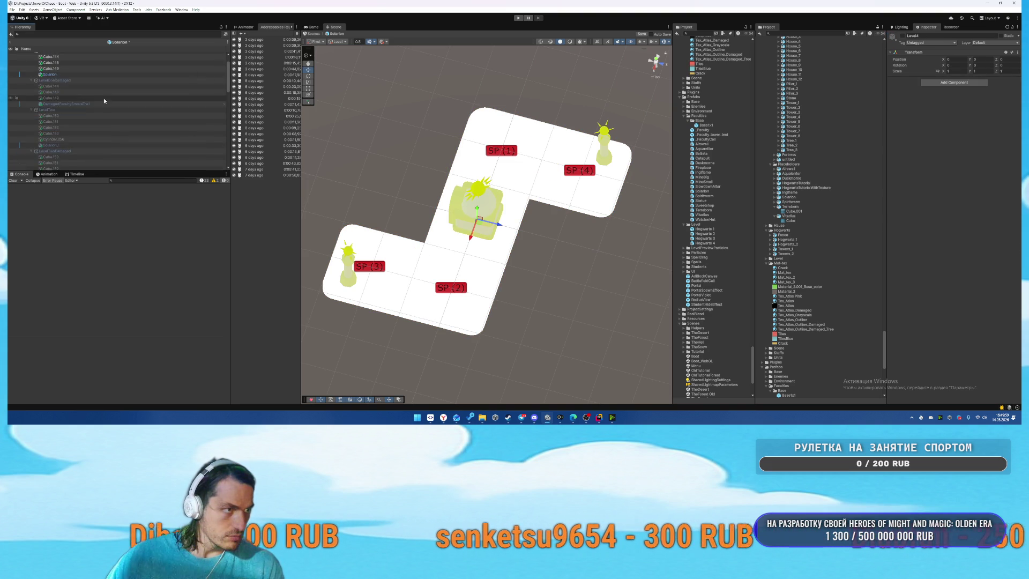
# Deactivate LevelOne, briefly preview LevelThreeDamaged, and activate Level4.
pyautogui.hotkey('alt', 'shift', 'a')
pyautogui.scroll(-8, 92, 80)
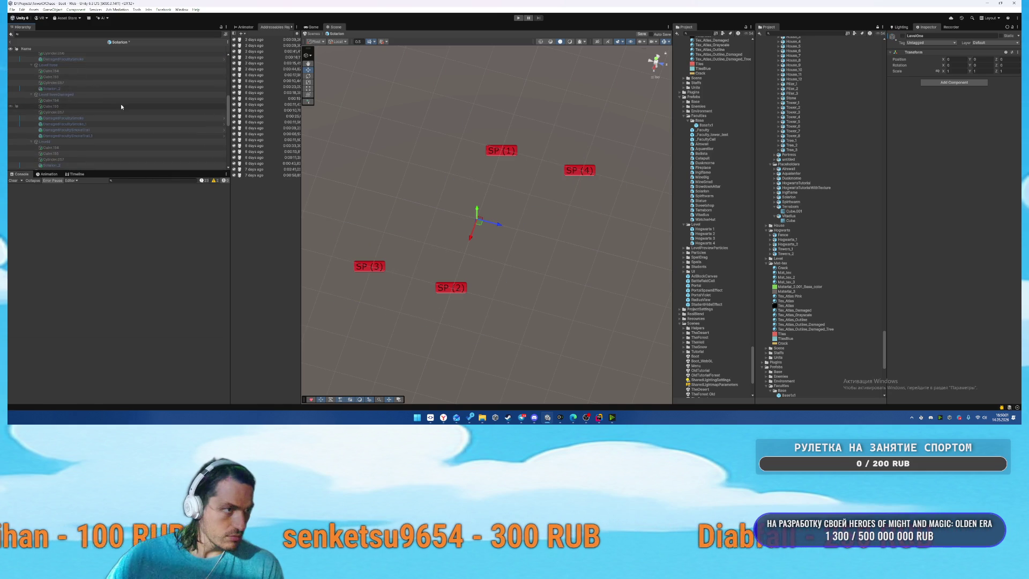
pyautogui.click(118, 95)
pyautogui.hotkey('alt', 'shift', 'a')
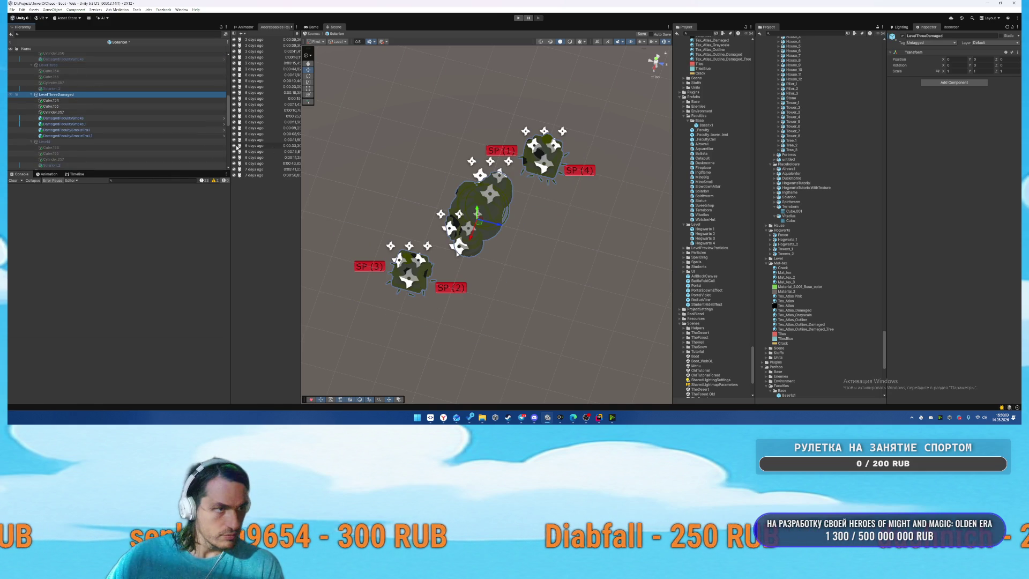
pyautogui.hotkey('alt', 'shift', 'a')
pyautogui.click(72, 143)
pyautogui.hotkey('alt', 'shift', 'a')
# Orbit and frame the Scene view around Level4's domed buildings on the L-shaped base.
pyautogui.moveTo(515, 204)
pyautogui.mouseDown()
pyautogui.moveTo(541, 158)
pyautogui.moveTo(499, 179)
pyautogui.moveTo(563, 150)
pyautogui.moveTo(542, 134)
pyautogui.mouseUp()
pyautogui.press('f')
pyautogui.scroll(-3, 627, 102)
pyautogui.scroll(6, 542, 133)
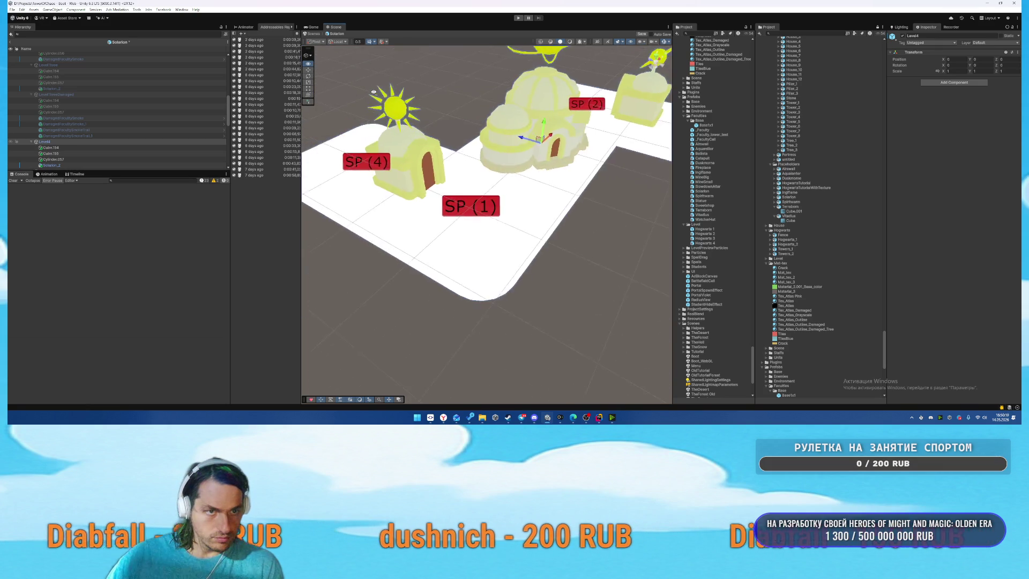
pyautogui.moveTo(373, 93); pyautogui.dragTo(352, 87)
pyautogui.scroll(-4, 370, 91)
# Enlarge the house beside SP(4) slightly, then select the right-hand house near SP(2).
pyautogui.click(437, 193)
pyautogui.click(440, 185)
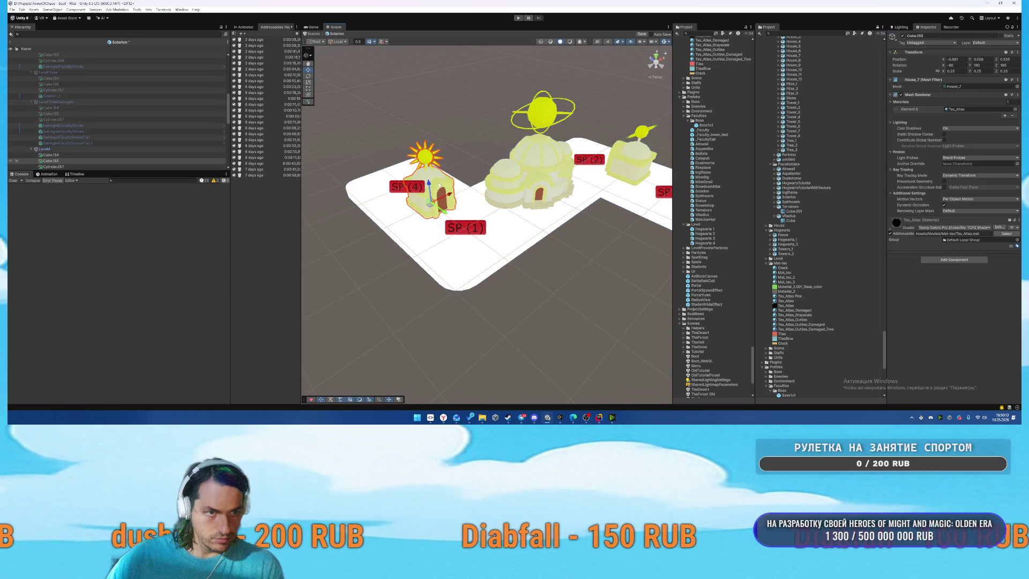
pyautogui.moveTo(432, 205)
pyautogui.mouseDown()
pyautogui.moveTo(438, 196)
pyautogui.moveTo(590, 198)
pyautogui.moveTo(603, 186)
pyautogui.mouseUp()
pyautogui.click(603, 201)
pyautogui.click(603, 201)
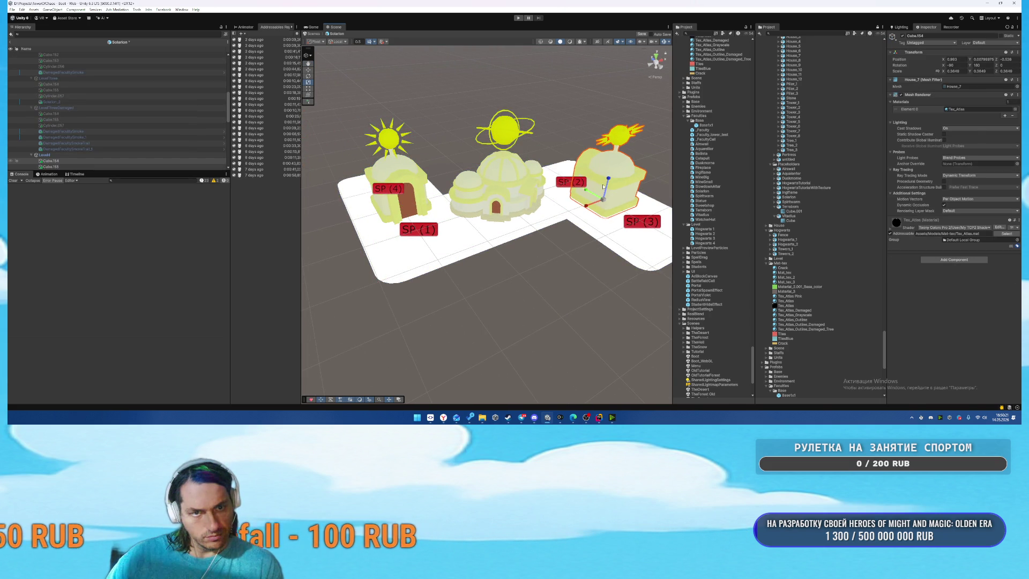
# Select Level4_Damage's damaged pieces and smoke and deactivate them.
pyautogui.scroll(-4, 136, 139)
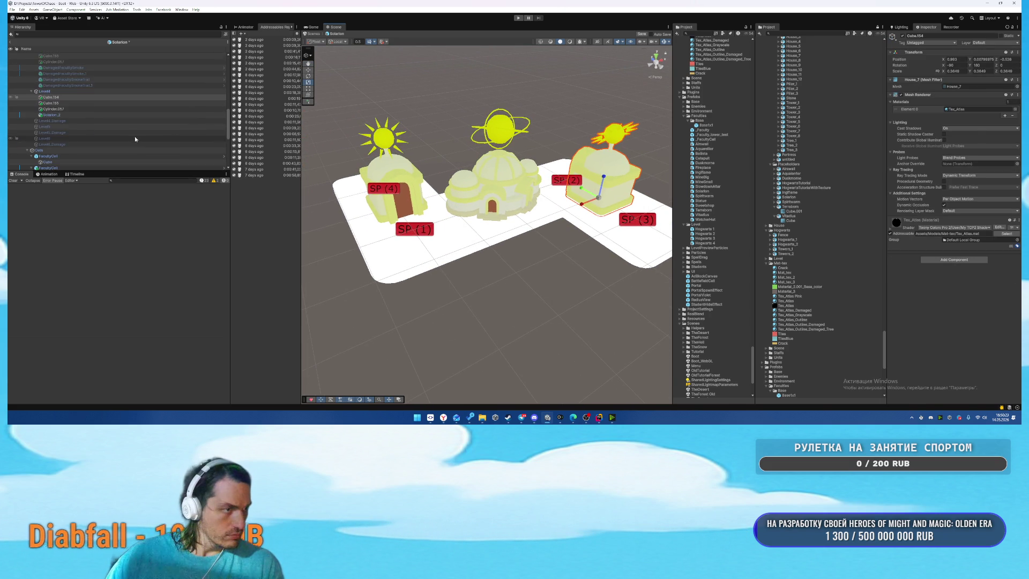
pyautogui.scroll(1, 83, 95)
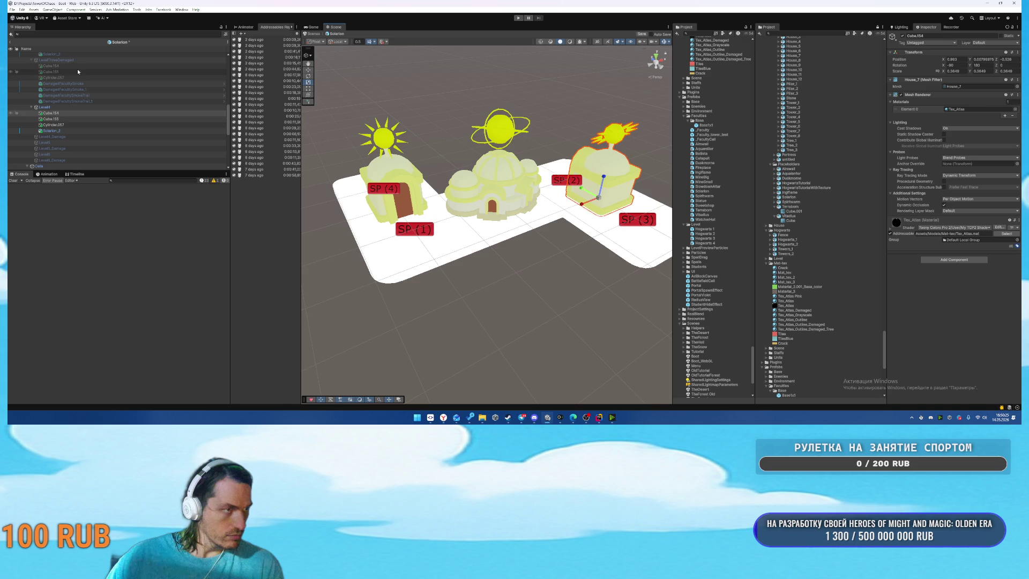
pyautogui.click(77, 66)
pyautogui.keyDown('shift'); pyautogui.click(85, 100); pyautogui.keyUp('shift')
pyautogui.click(71, 137)
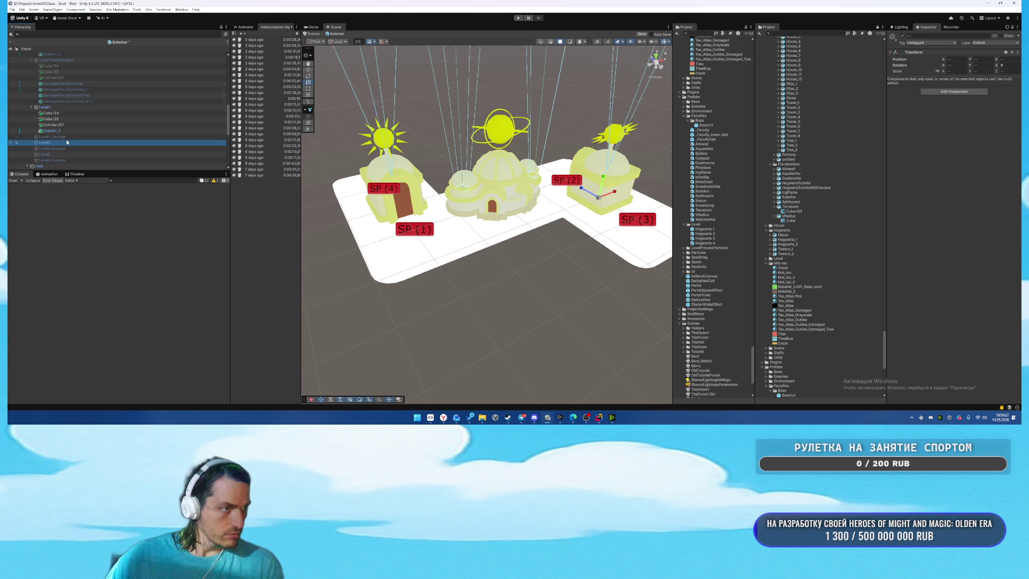
pyautogui.doubleClick(60, 139)
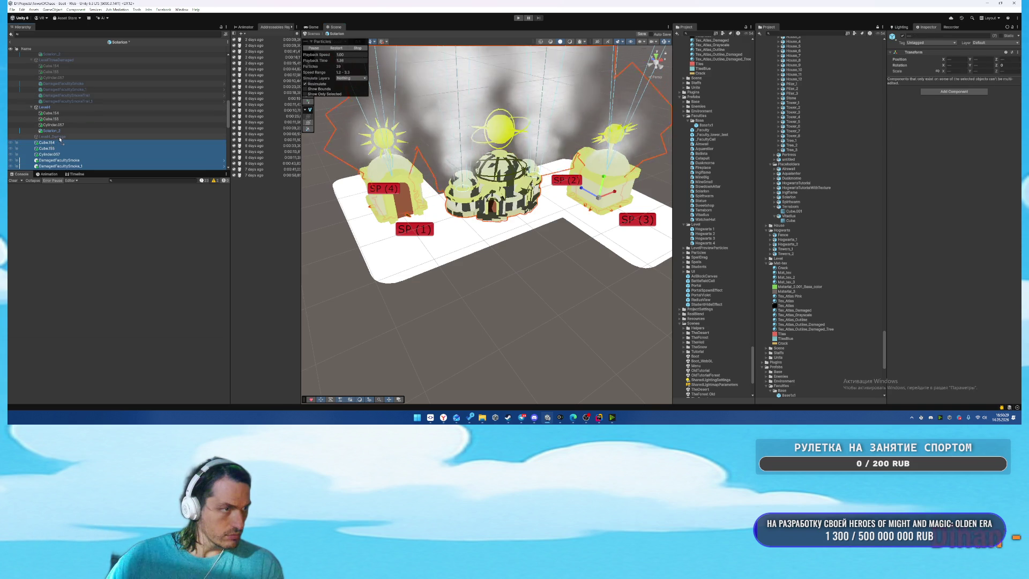
pyautogui.hotkey('alt', 'shift', 'a')
pyautogui.click(76, 120)
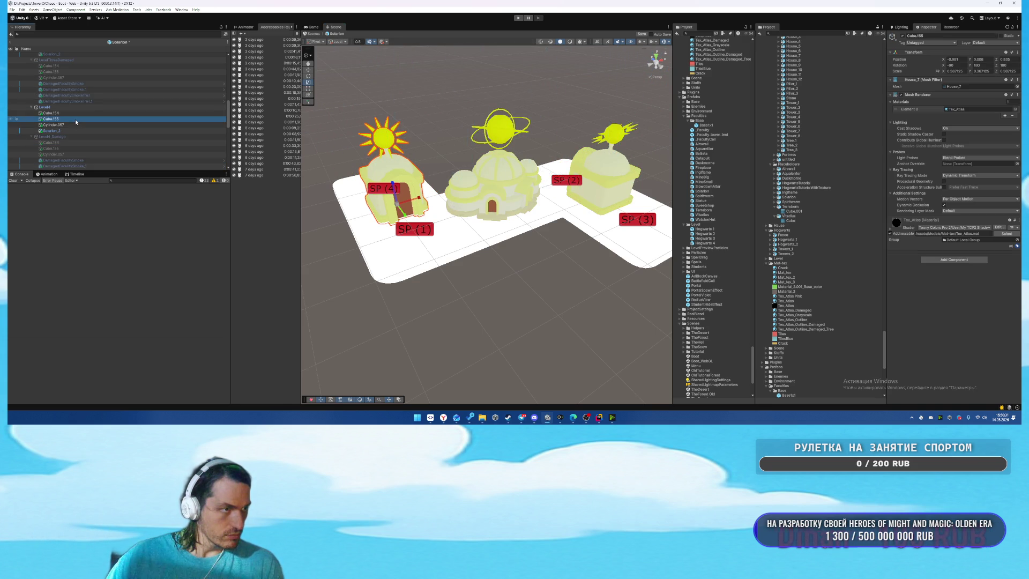
# Compare the X scale of the intact and damaged SP(4) and Cube.154 houses.
pyautogui.click(954, 70)
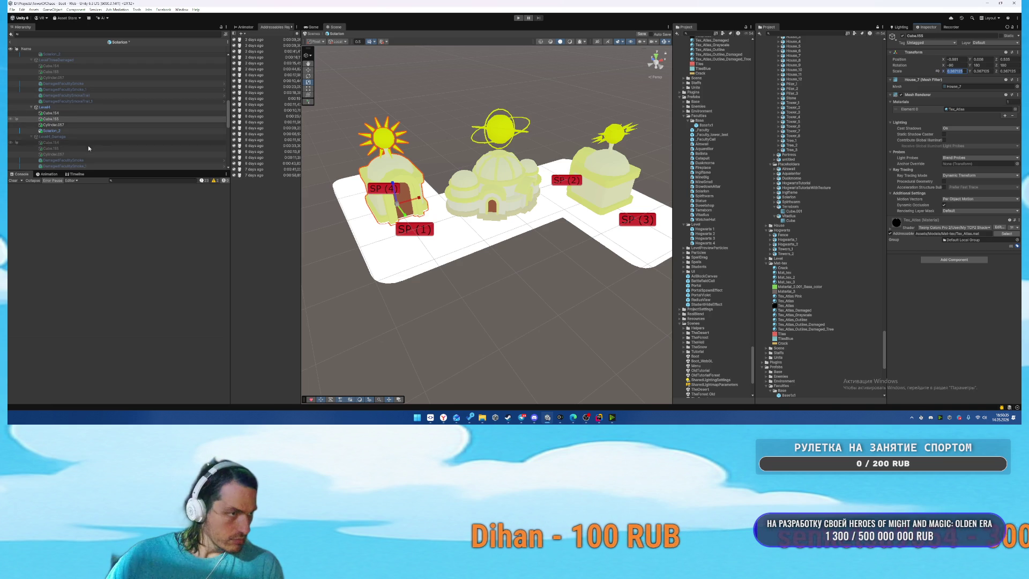
pyautogui.click(51, 148)
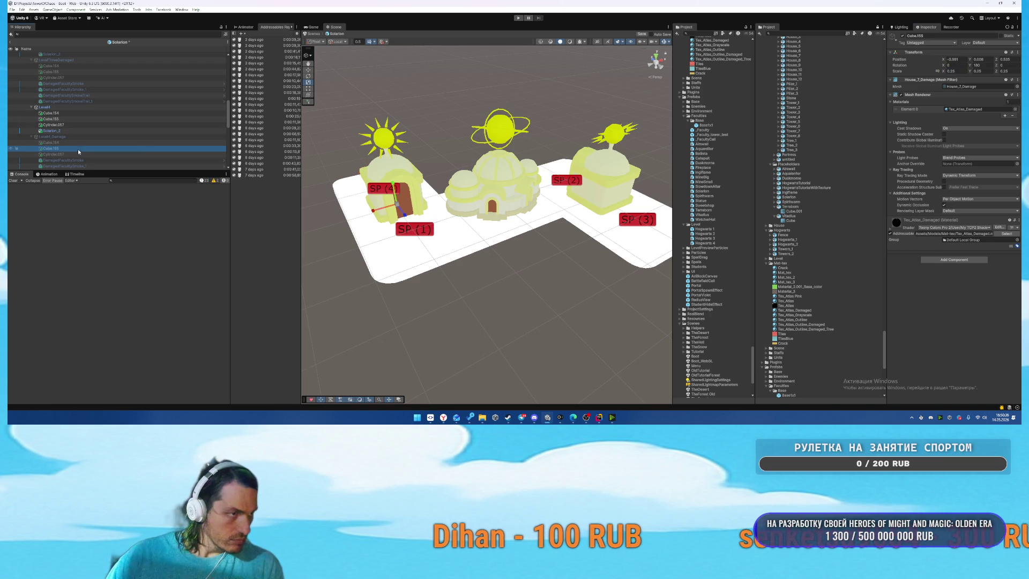
pyautogui.click(946, 71)
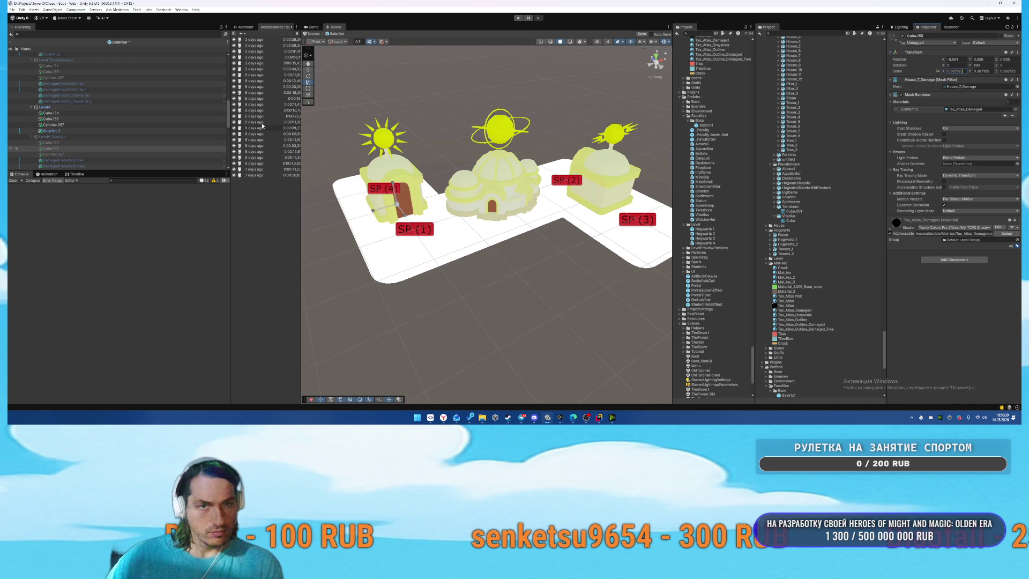
pyautogui.click(72, 120)
pyautogui.click(596, 134)
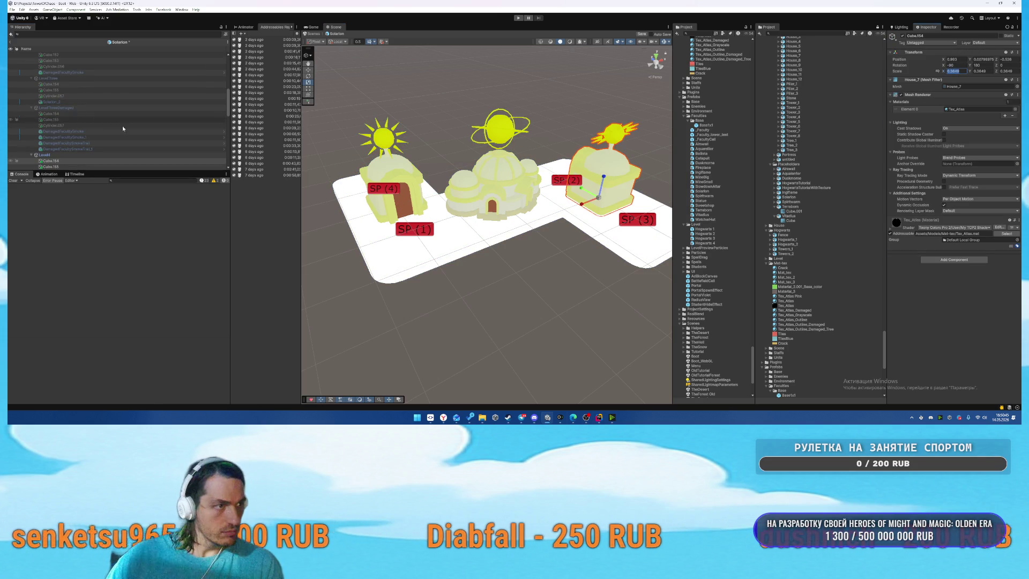
pyautogui.scroll(-3, 126, 125)
pyautogui.scroll(-3, 98, 143)
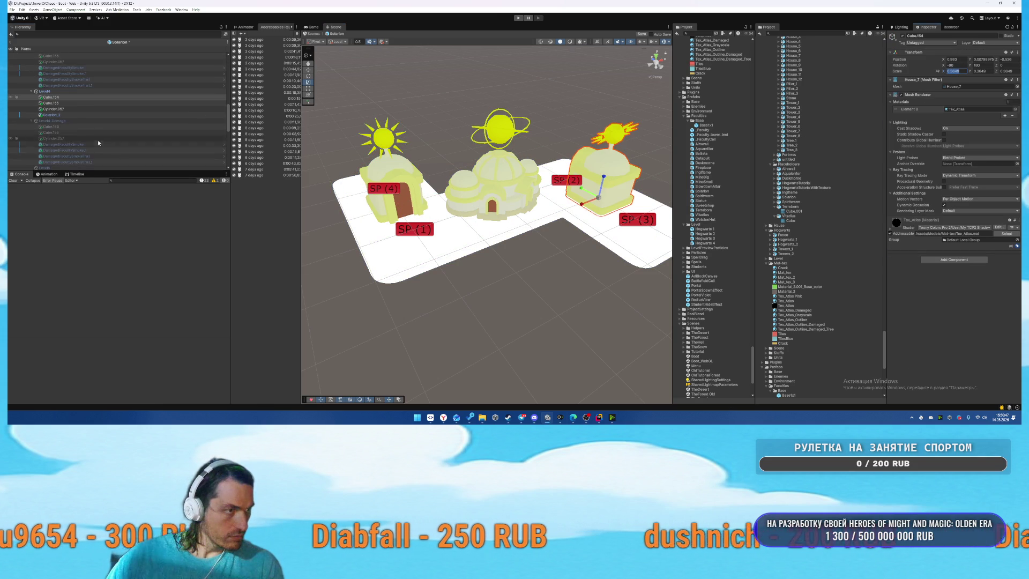
pyautogui.click(62, 128)
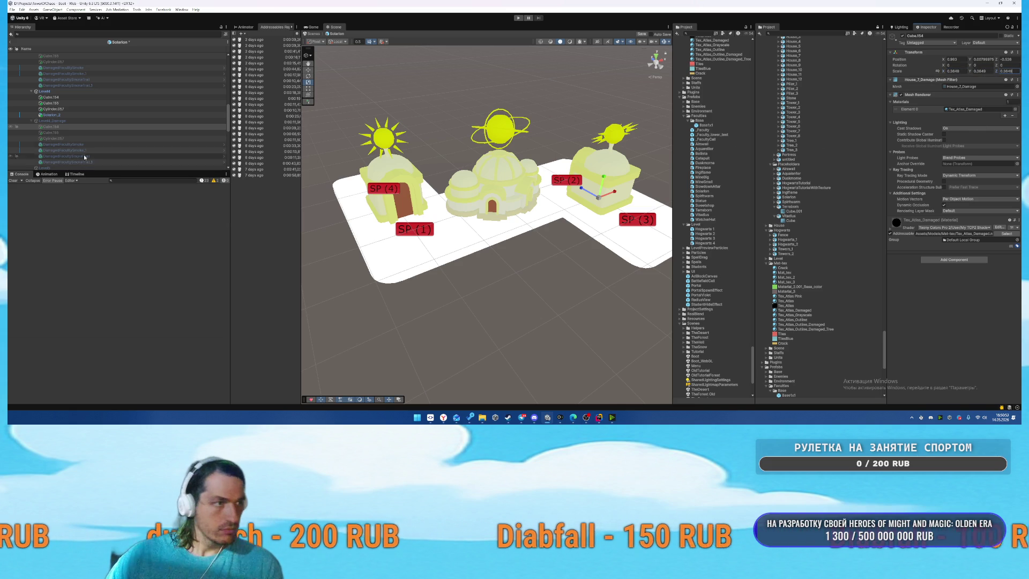
# Move Level4's Cube.154, Cube.155, Cylinder.057 and Solarion_2 under Level5.
pyautogui.click(80, 121)
pyautogui.scroll(-2, 107, 104)
pyautogui.click(63, 82)
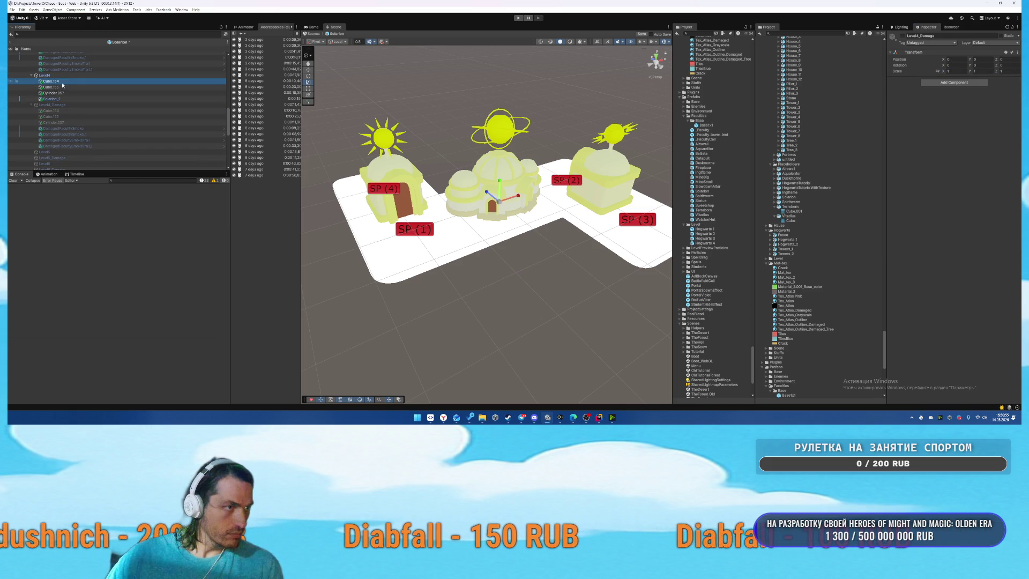
pyautogui.keyDown('shift'); pyautogui.click(64, 98); pyautogui.keyUp('shift')
pyautogui.scroll(-3, 126, 104)
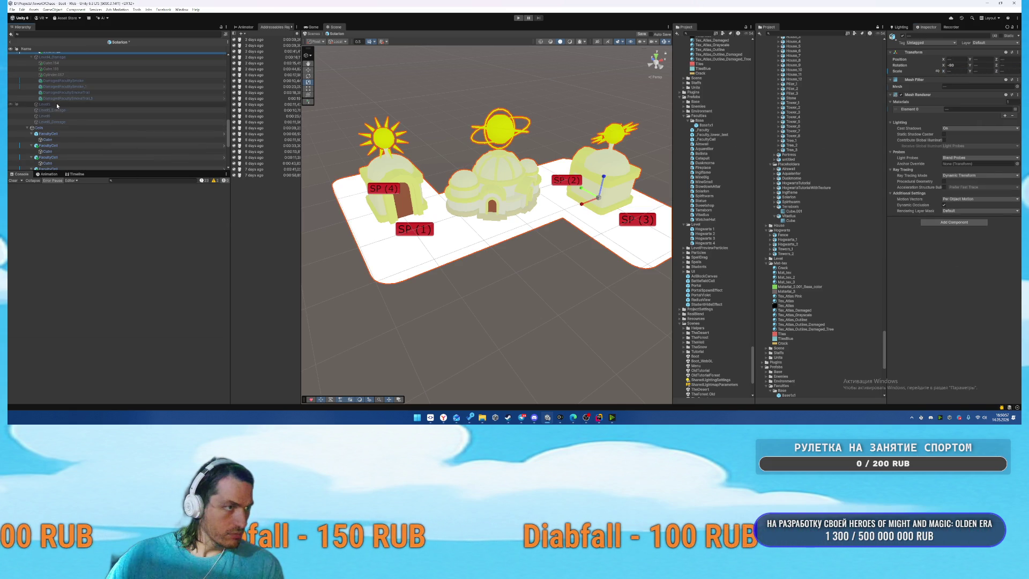
pyautogui.moveTo(56, 106); pyautogui.dragTo(75, 104)
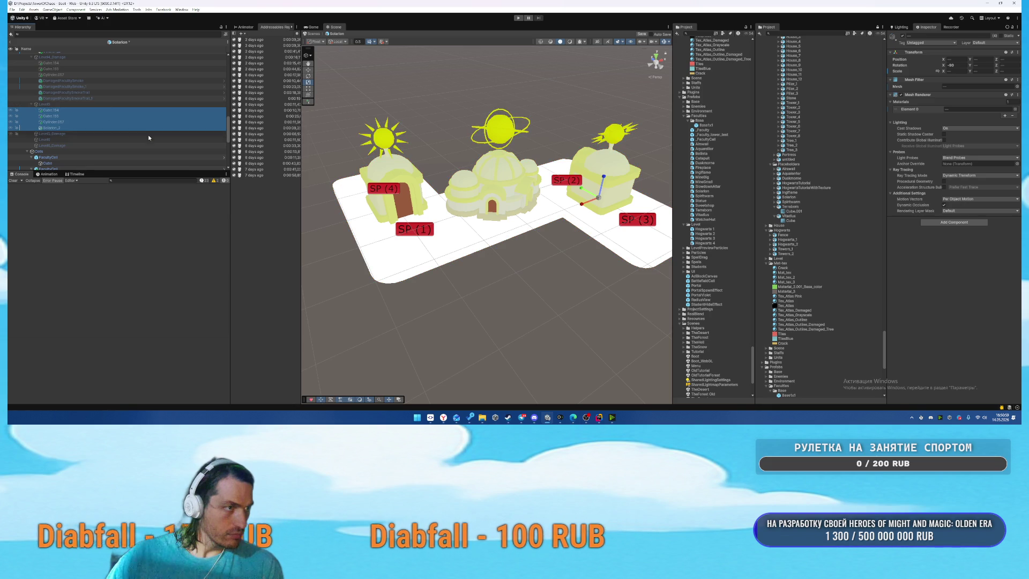
# Deactivate Level4 and activate Level5 to show its buildings.
pyautogui.click(502, 196)
pyautogui.scroll(-5, 112, 102)
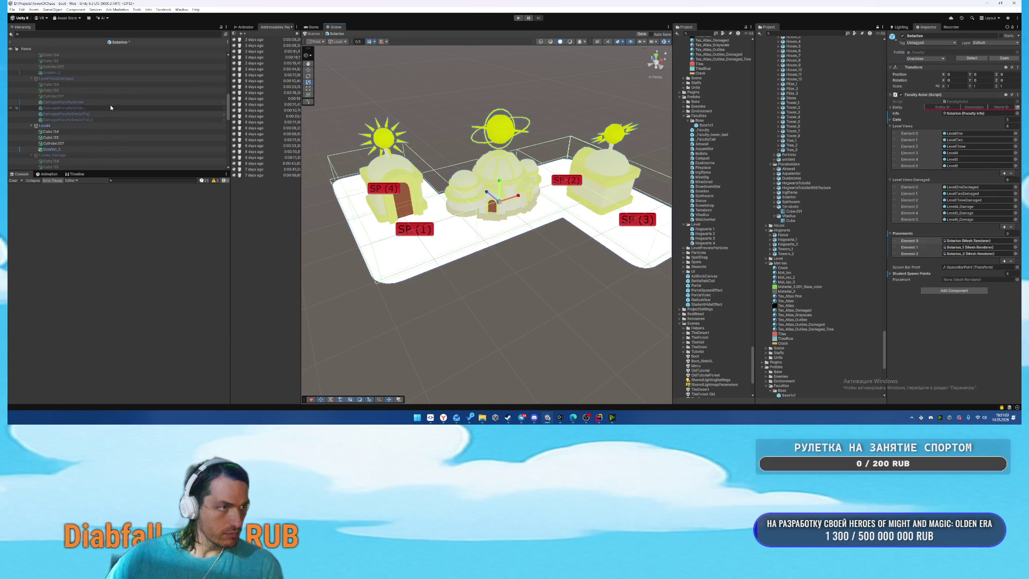
pyautogui.click(75, 124)
pyautogui.hotkey('alt', 'shift', 'a')
pyautogui.scroll(-3, 123, 117)
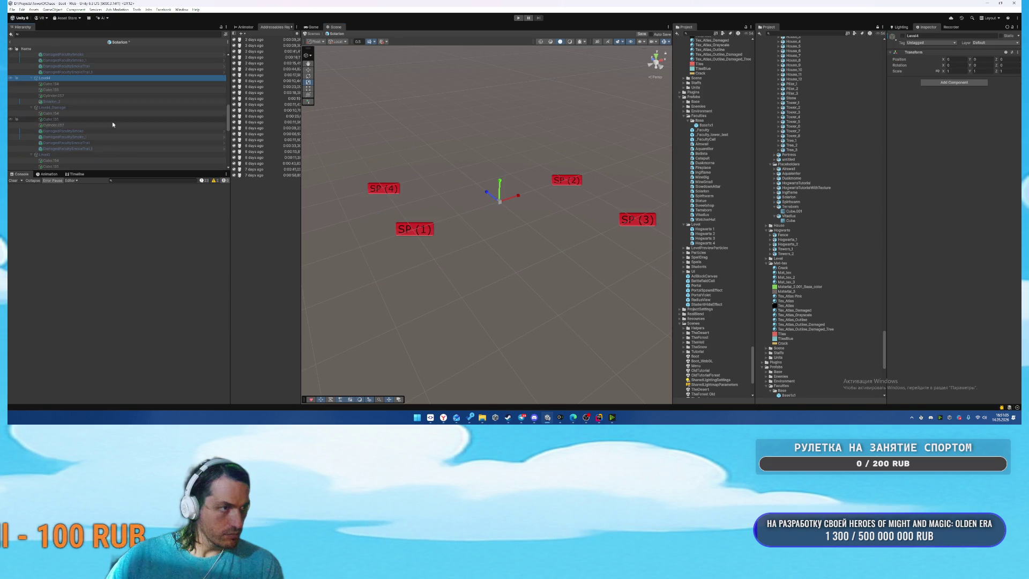
pyautogui.scroll(-2, 68, 120)
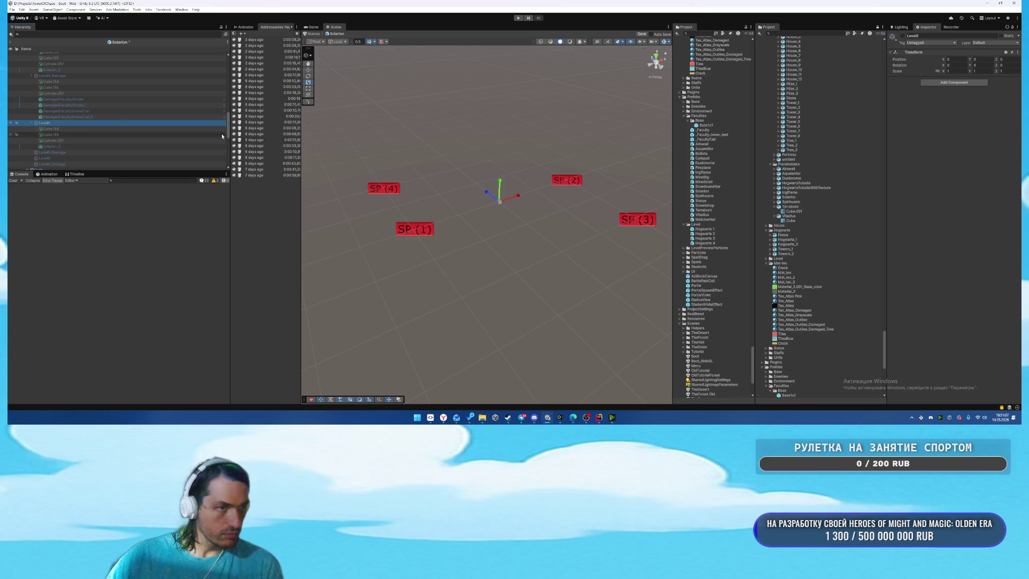
pyautogui.hotkey('alt', 'shift', 'a')
# Locate Cylinder.057's mesh and preview building meshes from Arch through House_9.
pyautogui.click(510, 184)
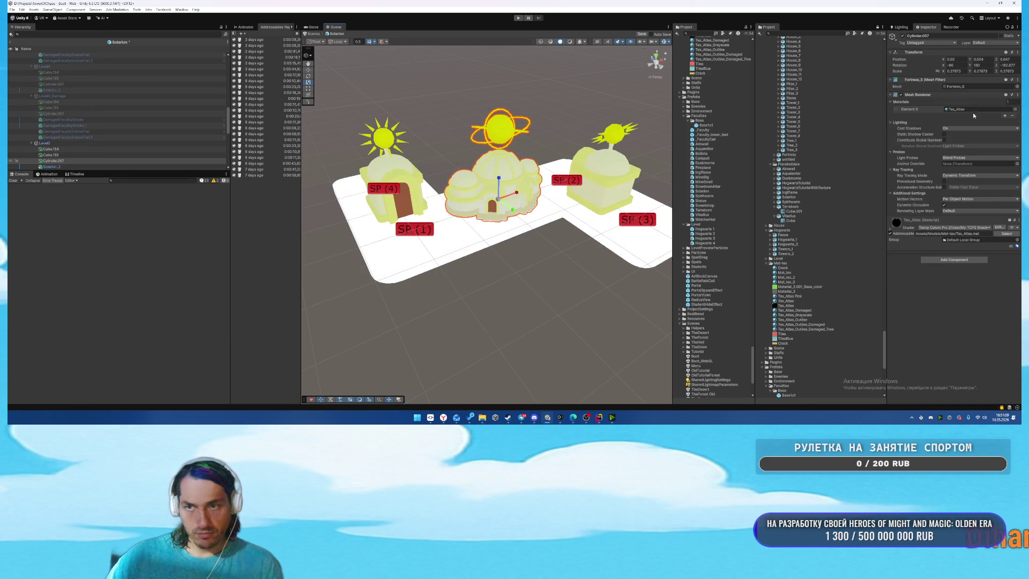
pyautogui.click(959, 87)
pyautogui.scroll(3, 710, 128)
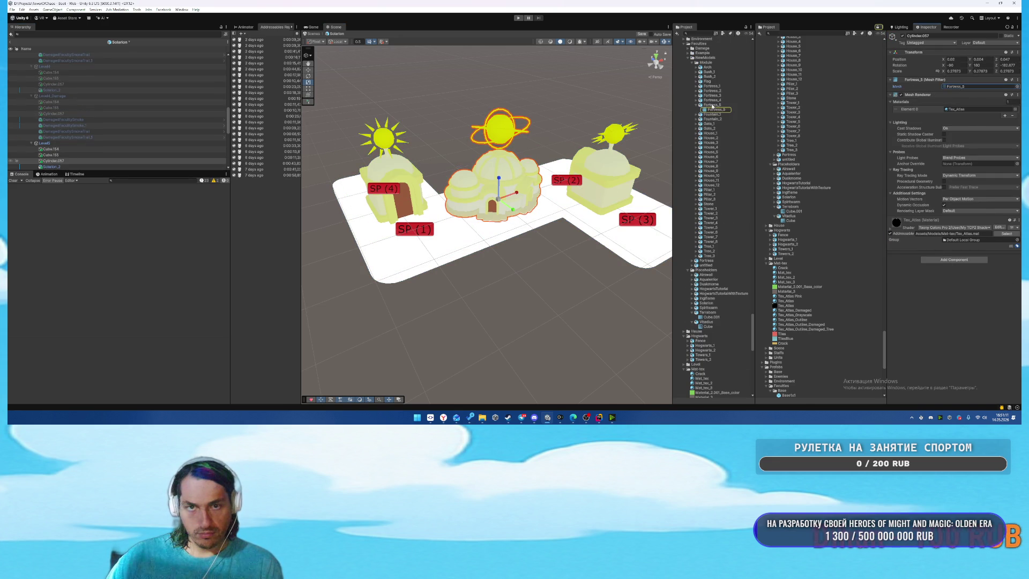
pyautogui.click(712, 106)
pyautogui.press('Up')
pyautogui.press('Up')
pyautogui.press('Up')
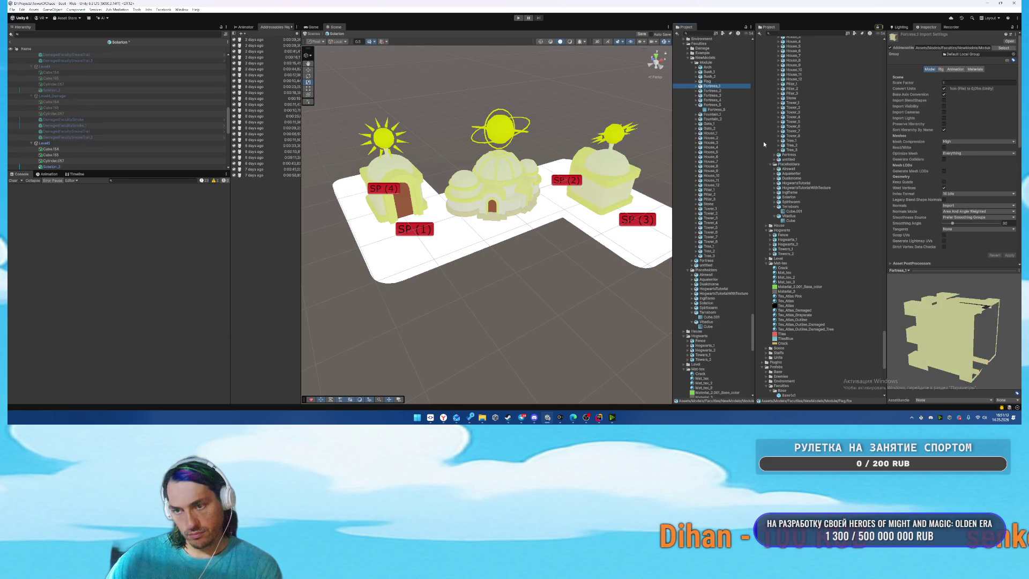
pyautogui.press('Up')
pyautogui.press('Up')
pyautogui.press('Up')
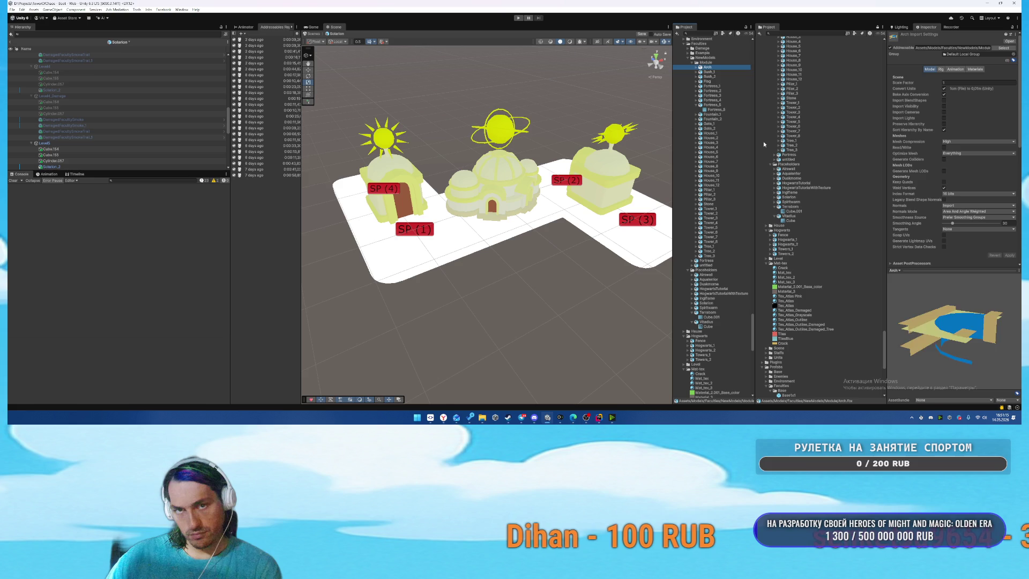
pyautogui.press('Down')
pyautogui.press('Down')
pyautogui.press('Down')
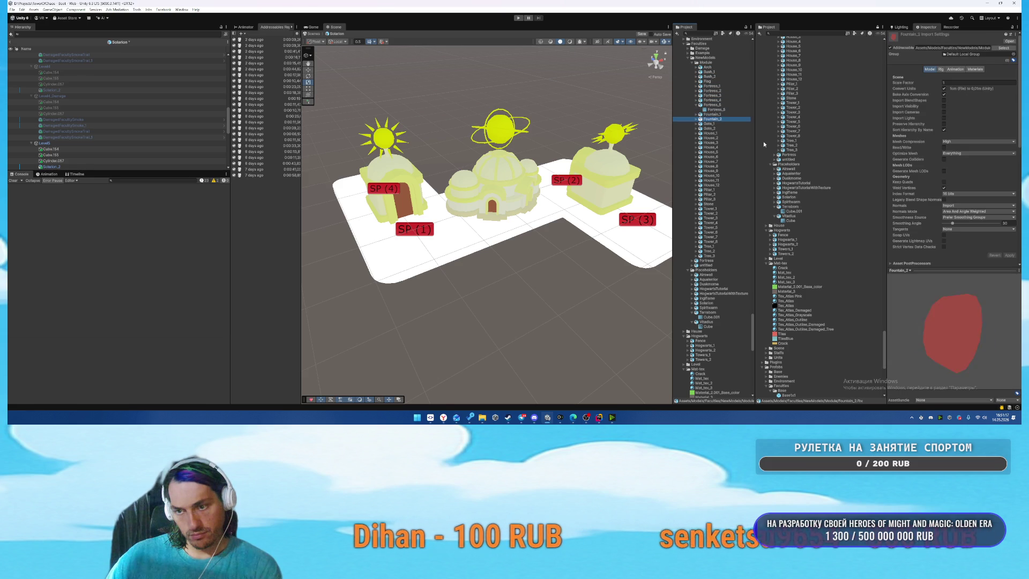
pyautogui.press('Down')
pyautogui.press('Down')
pyautogui.press('Down')
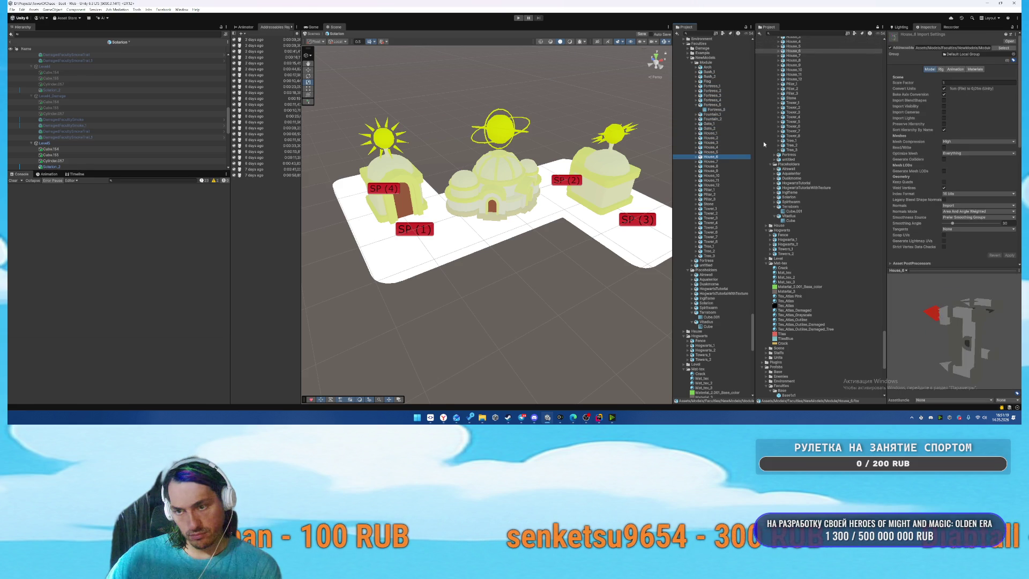
pyautogui.press('Down')
pyautogui.press('Down')
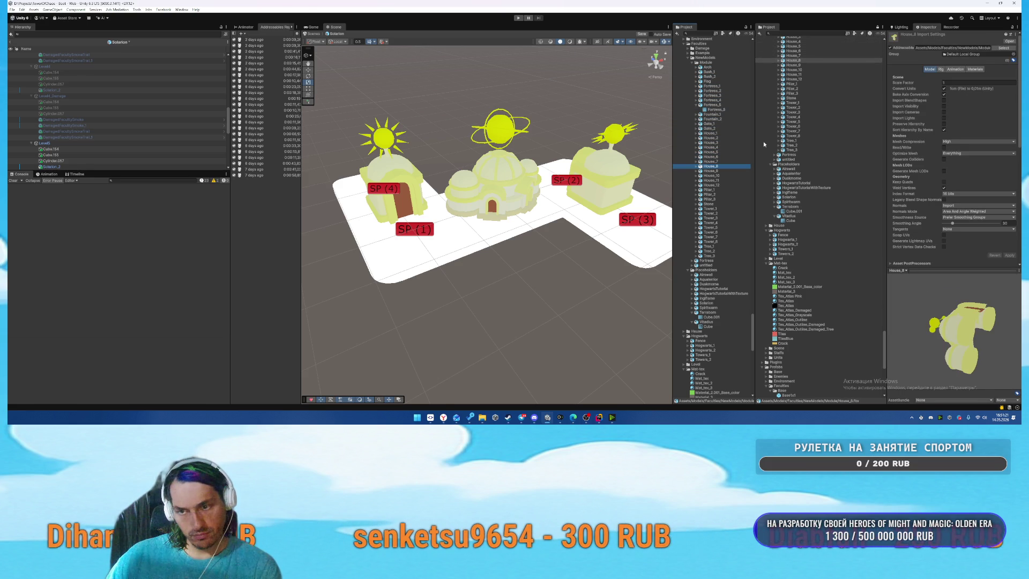
pyautogui.press('Down')
pyautogui.press('Up')
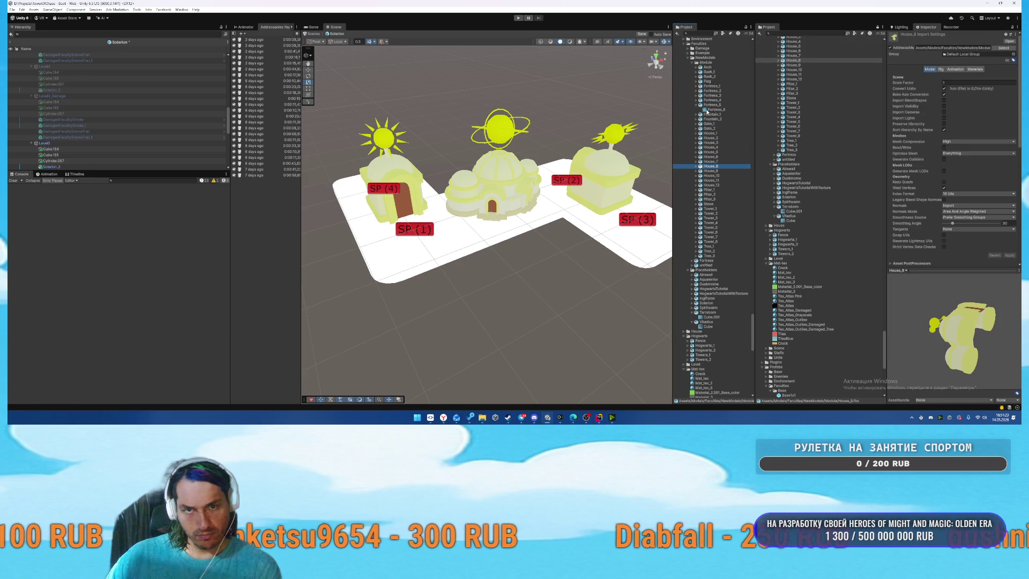
# Compare House_6 and House_7, then drag House_8 into the scene.
pyautogui.click(697, 105)
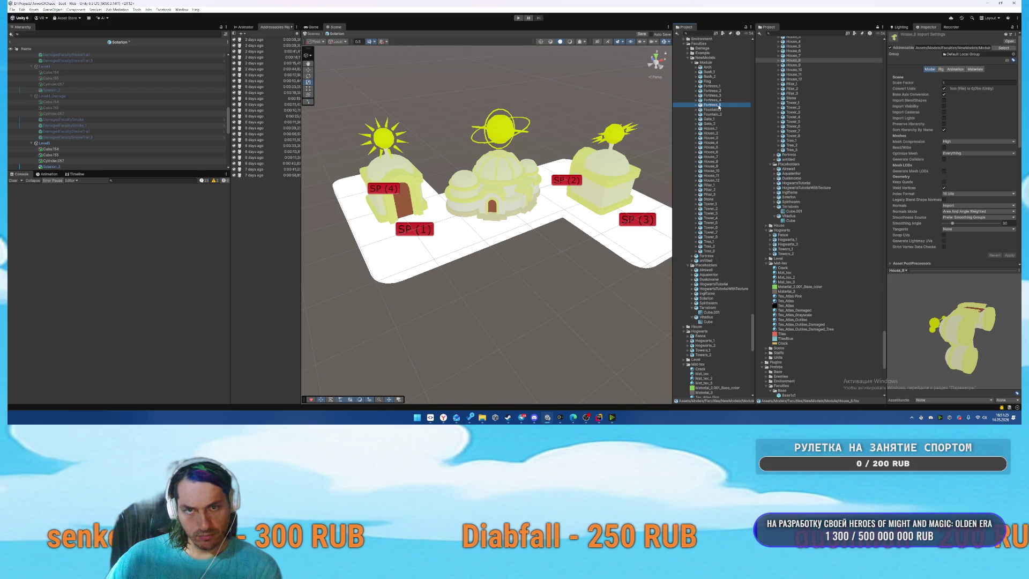
pyautogui.click(715, 152)
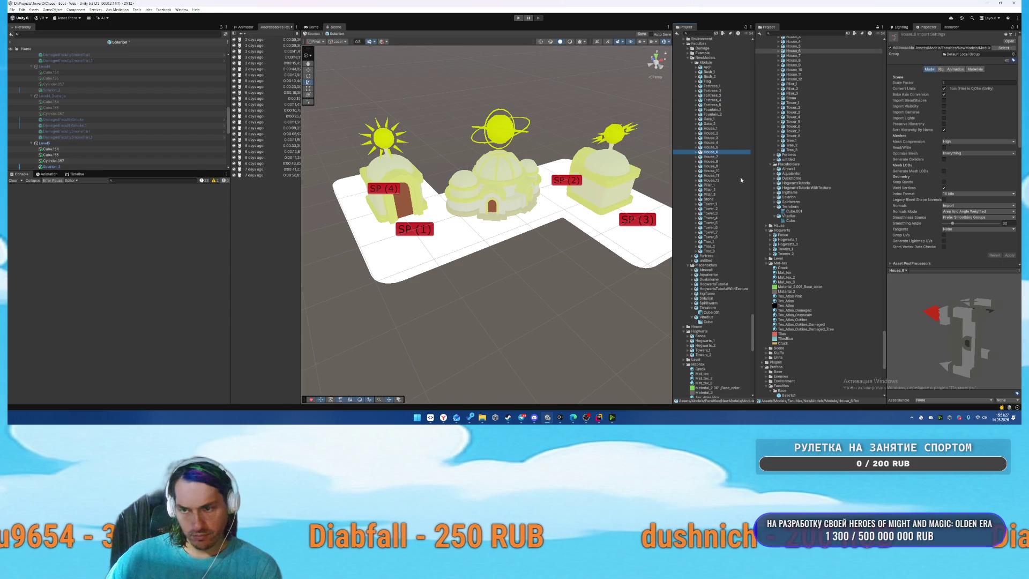
pyautogui.press('Down')
pyautogui.press('Down')
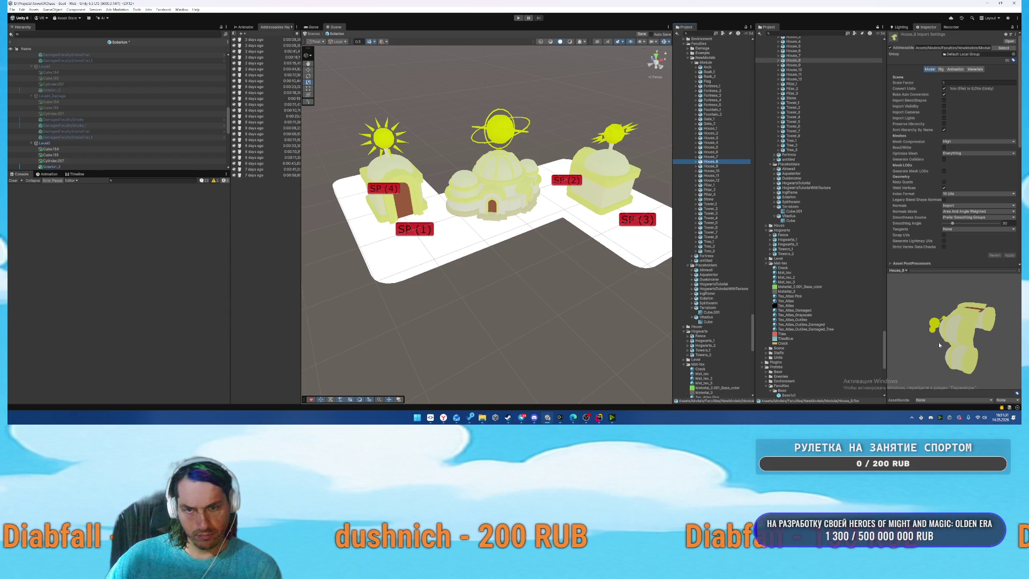
pyautogui.click(16, 291)
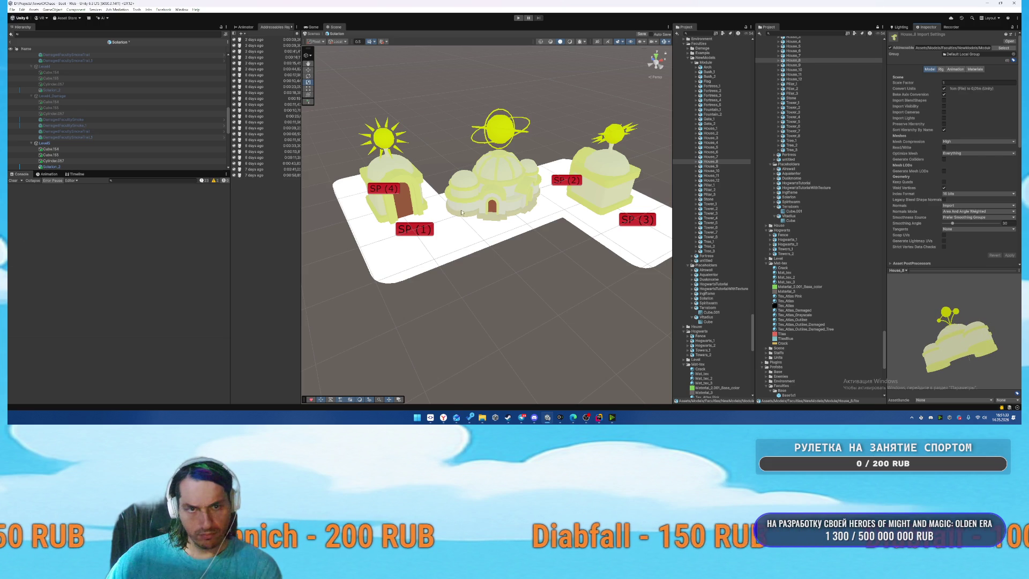
pyautogui.moveTo(722, 170)
pyautogui.mouseDown()
pyautogui.moveTo(573, 217)
pyautogui.moveTo(482, 137)
pyautogui.moveTo(529, 229)
pyautogui.moveTo(505, 219)
pyautogui.moveTo(480, 234)
pyautogui.mouseUp()
# Set House_8's position to 0, 0, 0.
pyautogui.doubleClick(957, 74)
pyautogui.write('0')
pyautogui.press('Tab')
pyautogui.write('0')
pyautogui.press('Tab')
pyautogui.write('0')
# Shrink House_8 slightly and check the neighbouring tower Cylinder.057.
pyautogui.moveTo(565, 187)
pyautogui.mouseDown()
pyautogui.moveTo(344, 210)
pyautogui.moveTo(358, 212)
pyautogui.mouseUp()
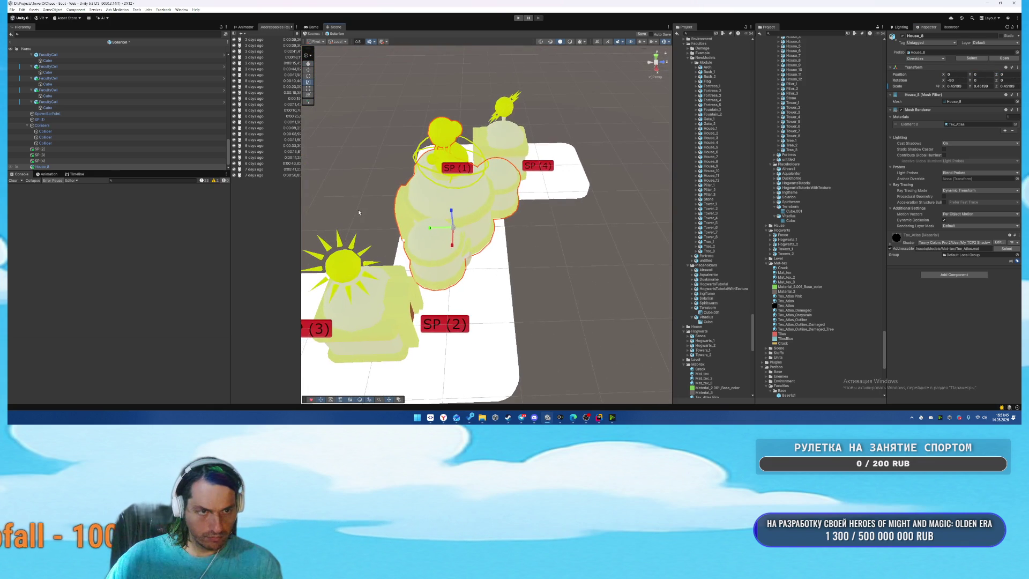
pyautogui.moveTo(440, 224); pyautogui.dragTo(454, 238)
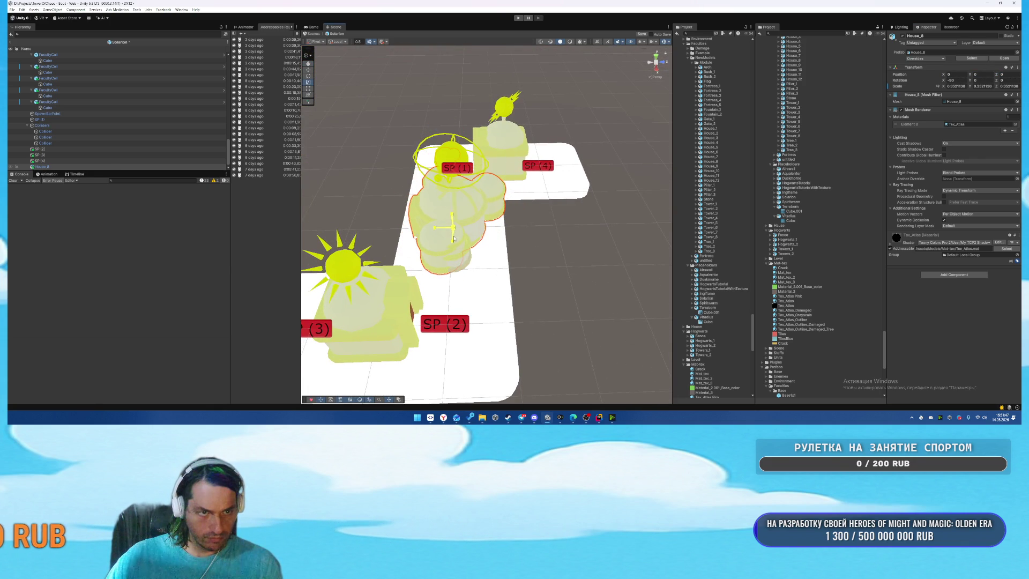
pyautogui.click(466, 262)
pyautogui.click(461, 265)
pyautogui.click(456, 231)
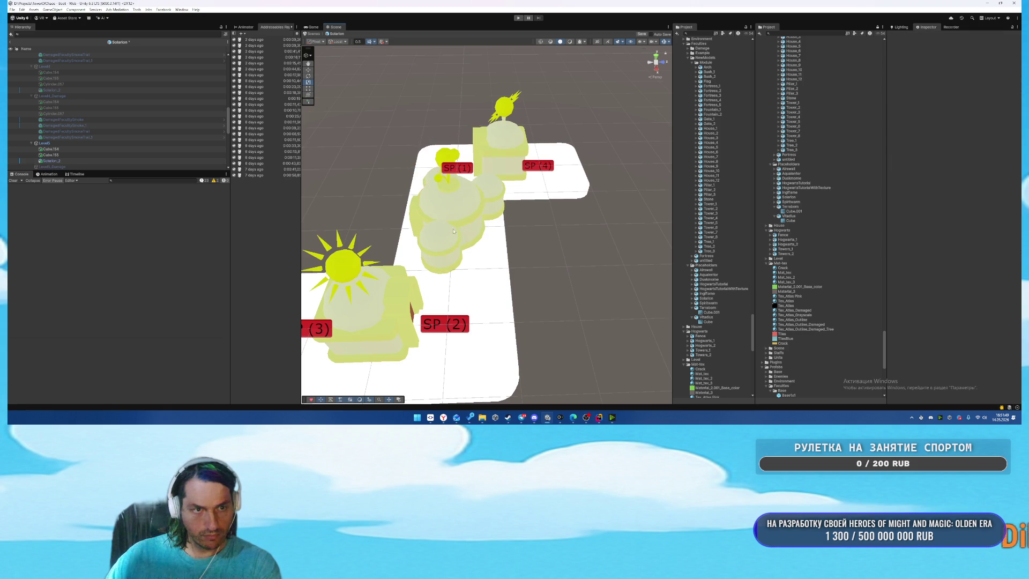
# Tilt House_8 about -25 degrees on Z and enlarge it to about 0.377.
pyautogui.moveTo(458, 245); pyautogui.dragTo(543, 235)
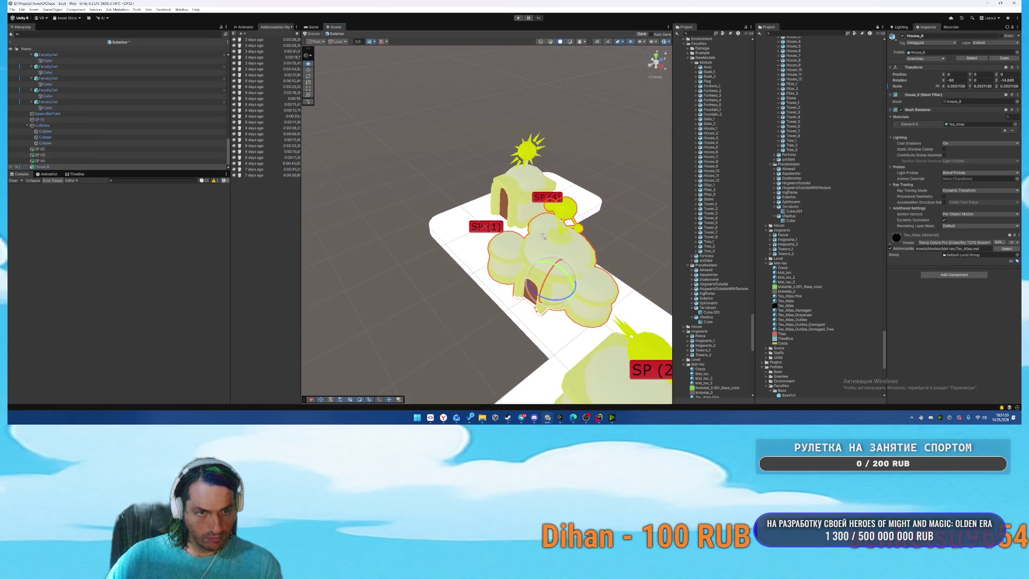
pyautogui.press('r')
pyautogui.moveTo(547, 284); pyautogui.dragTo(554, 279)
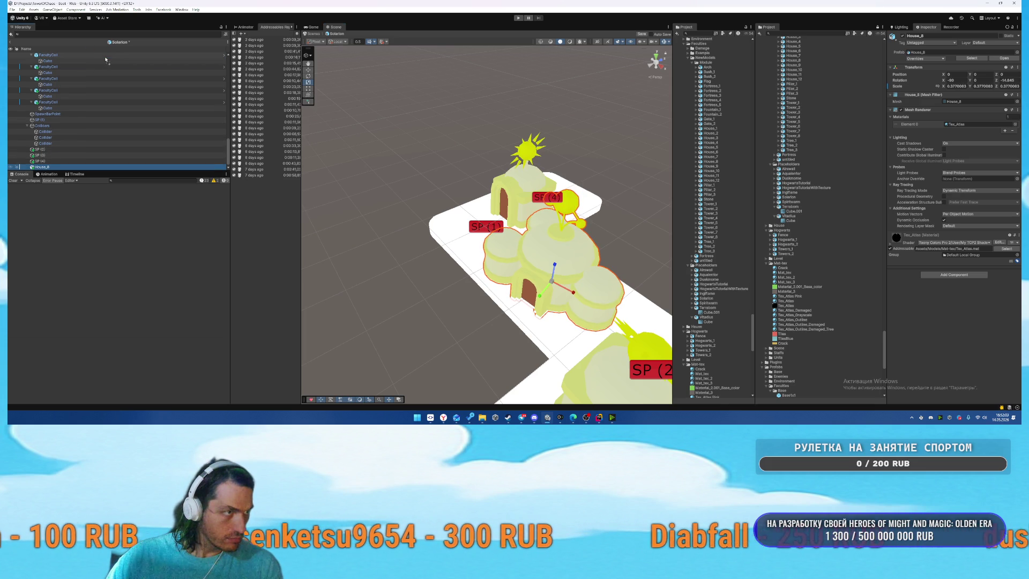
# Place House_8 into Level5 alongside Cube.154.
pyautogui.moveTo(106, 59); pyautogui.dragTo(107, 60)
pyautogui.scroll(5, 60, 143)
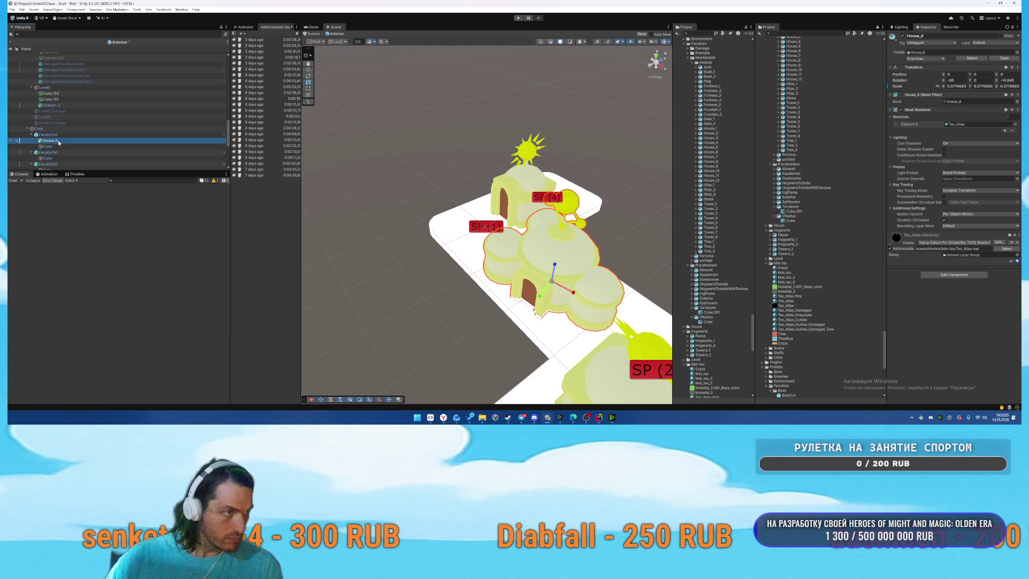
pyautogui.moveTo(69, 105); pyautogui.dragTo(69, 105)
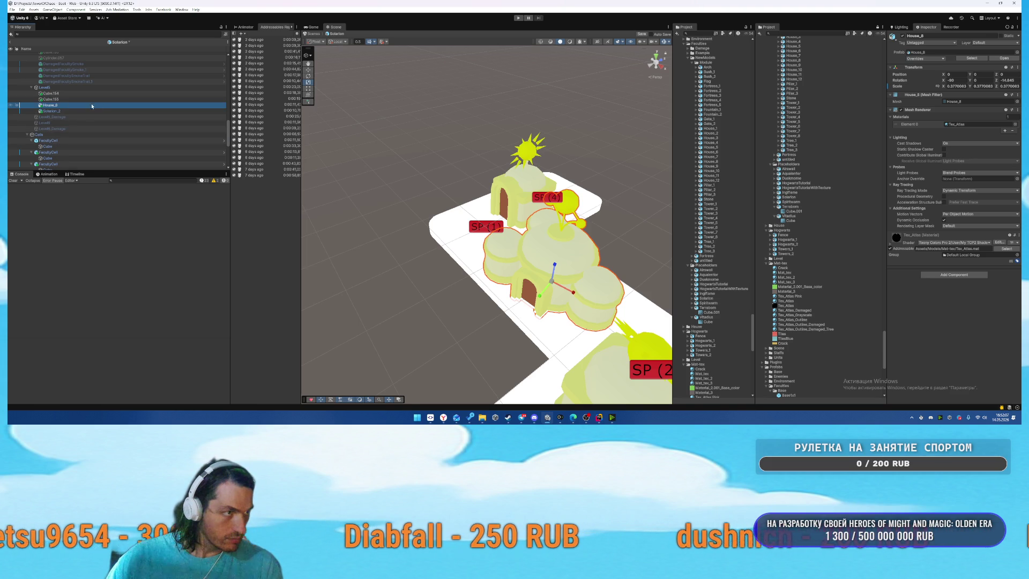
pyautogui.scroll(1, 98, 112)
pyautogui.click(69, 108)
# Move the four DamagedFacultySmoke effects into Level5_Damage.
pyautogui.click(75, 85)
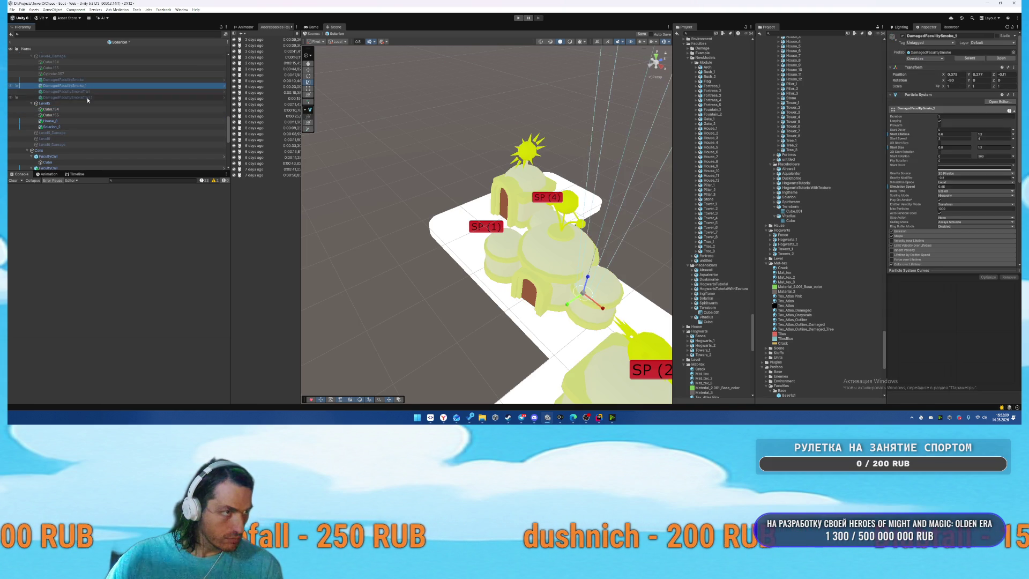
pyautogui.click(83, 91)
pyautogui.click(89, 63)
pyautogui.click(87, 97)
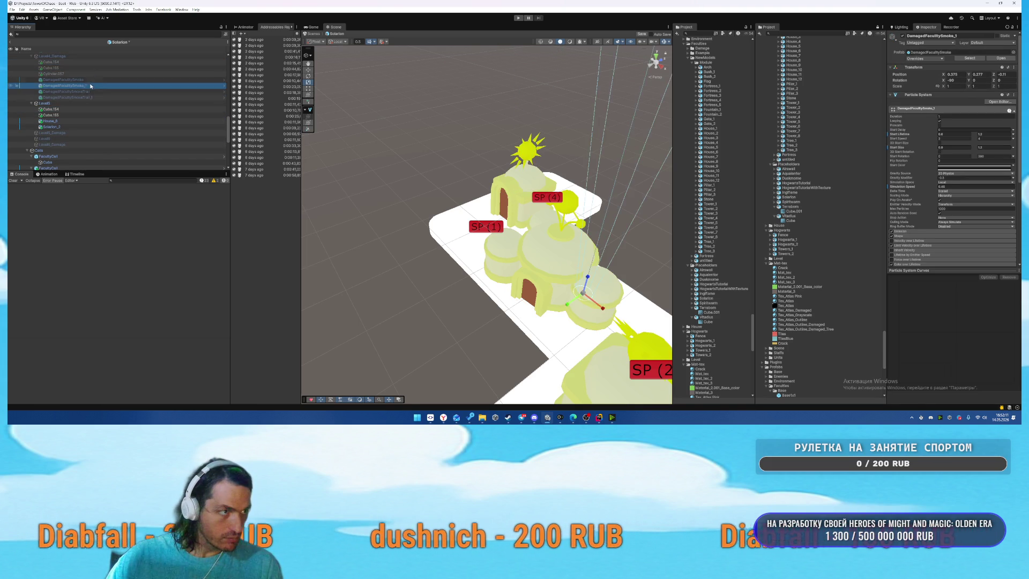
pyautogui.keyDown('shift'); pyautogui.click(70, 80); pyautogui.keyUp('shift')
pyautogui.moveTo(67, 136); pyautogui.dragTo(67, 135)
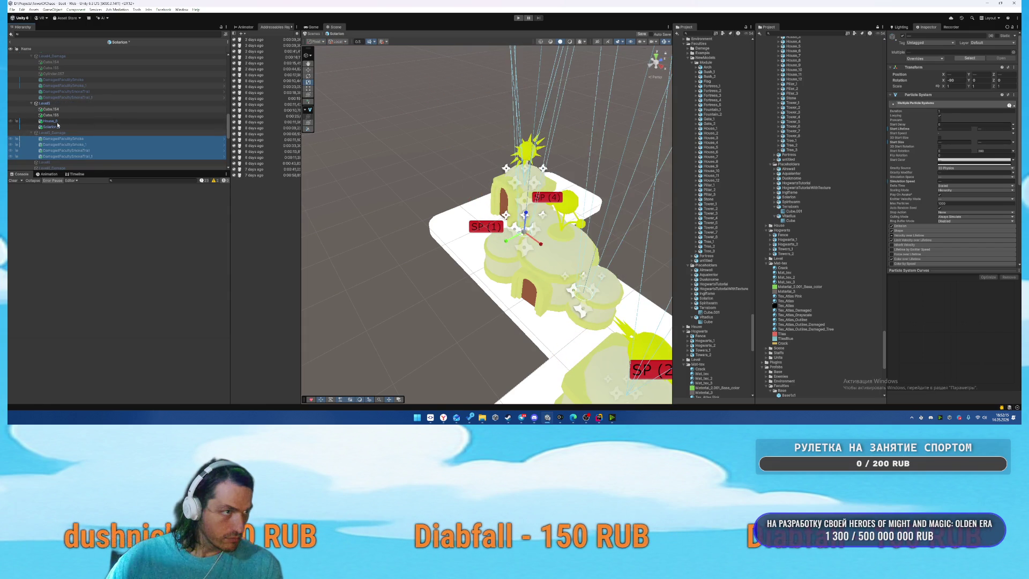
# Copy Level5's buildings Cube.154 through House_8 into Level5_Damage.
pyautogui.click(58, 121)
pyautogui.keyDown('shift'); pyautogui.click(65, 110); pyautogui.keyUp('shift')
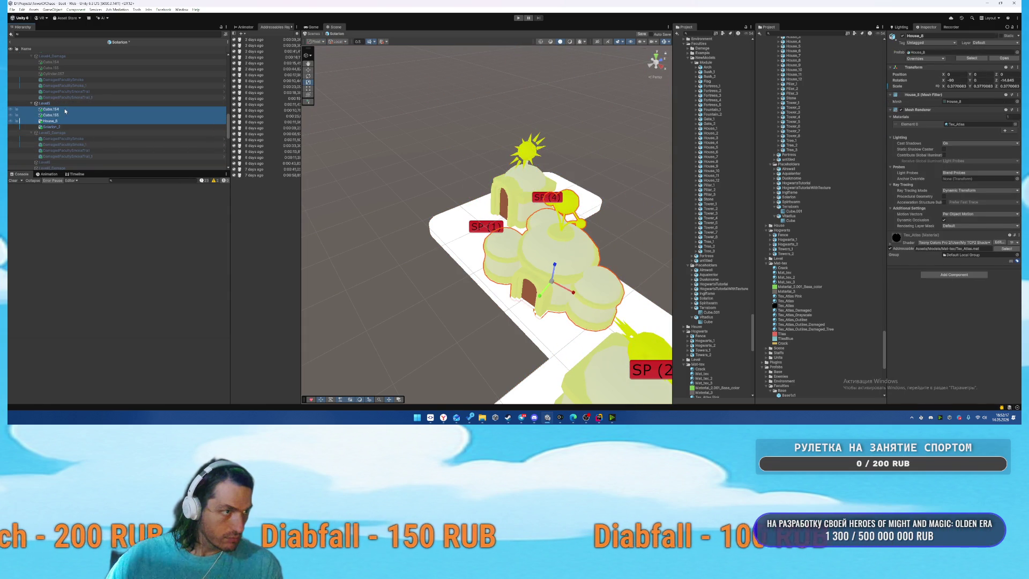
pyautogui.click(49, 161)
pyautogui.moveTo(49, 161); pyautogui.dragTo(51, 134)
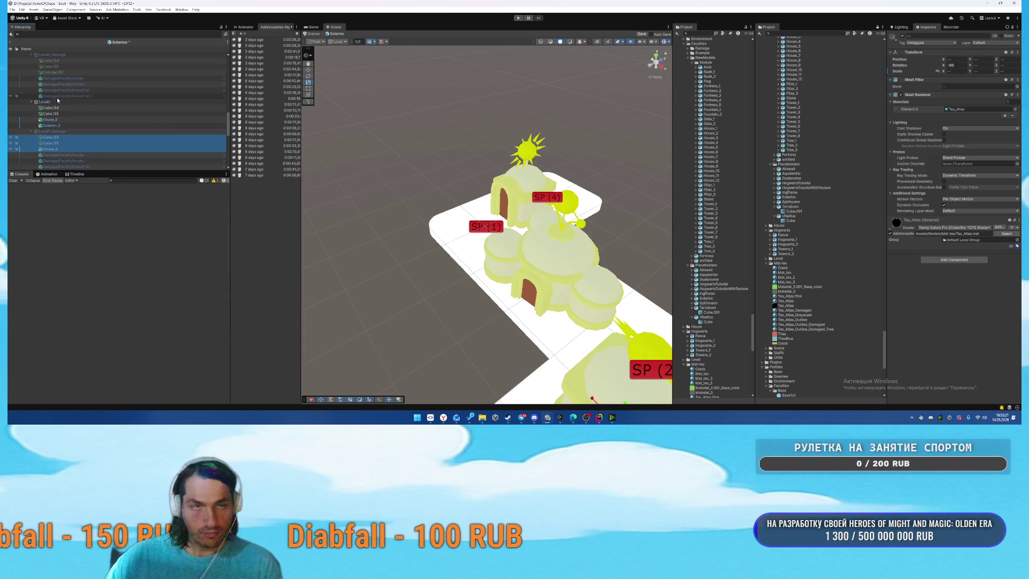
# Assign the Tex_Atlas_Damaged material to the damaged building copies.
pyautogui.click(51, 66)
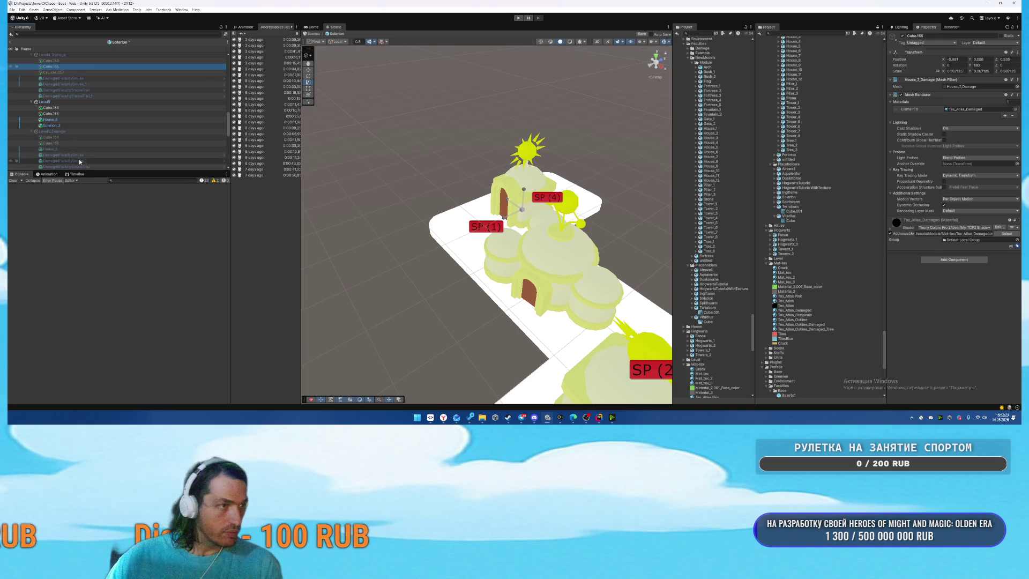
pyautogui.click(962, 111)
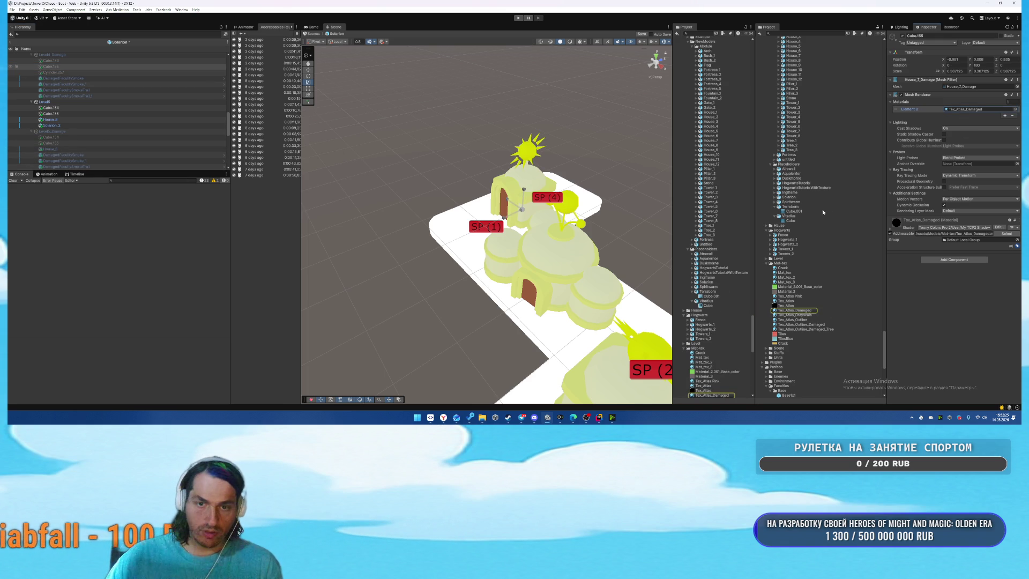
pyautogui.hotkey('ctrl', 'z')
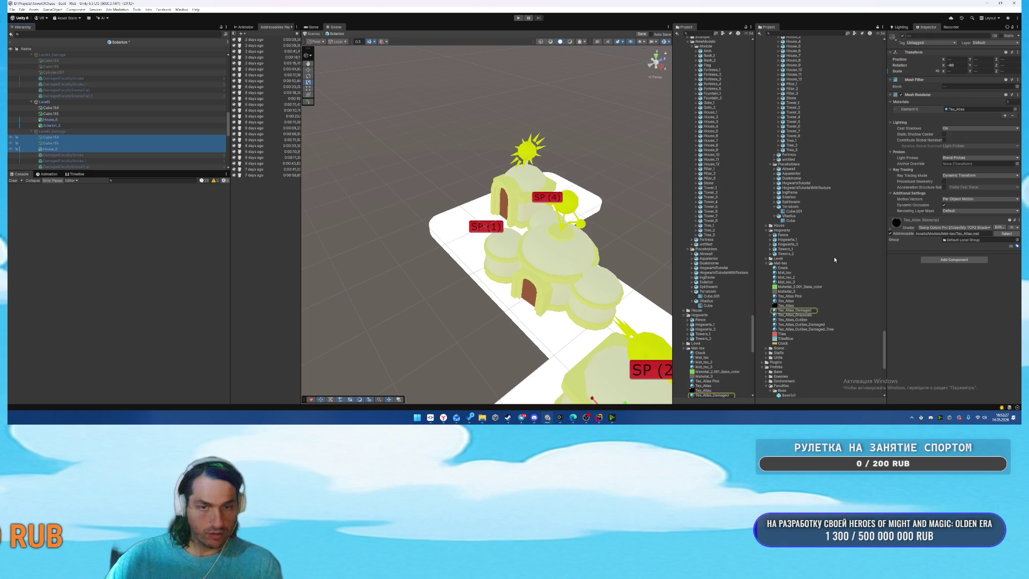
pyautogui.click(792, 309)
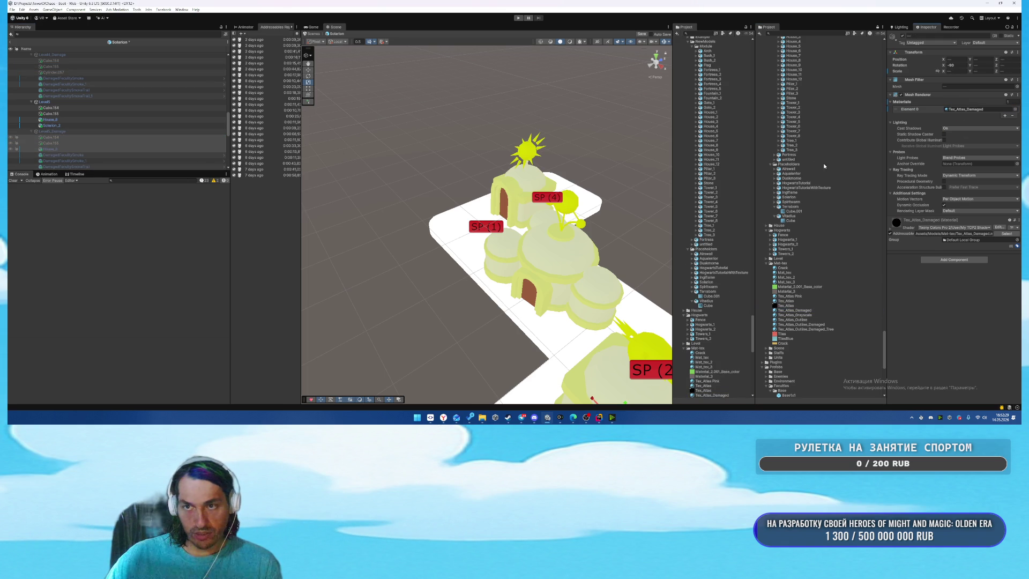
pyautogui.click(125, 132)
pyautogui.scroll(-3, 124, 132)
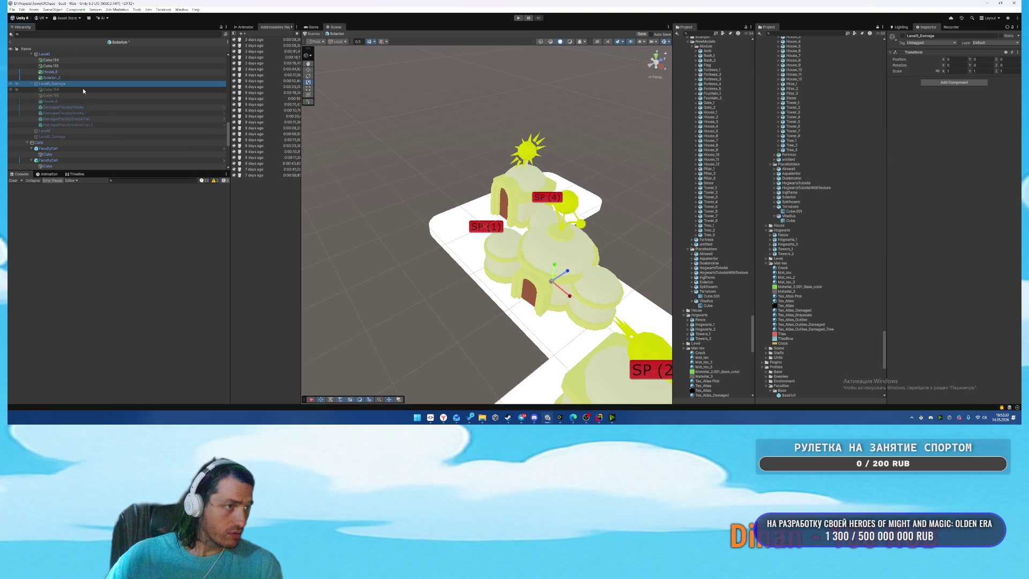
# Paste copies of Level5's four house pieces and move them under Level0.
pyautogui.scroll(1, 89, 126)
pyautogui.click(76, 76)
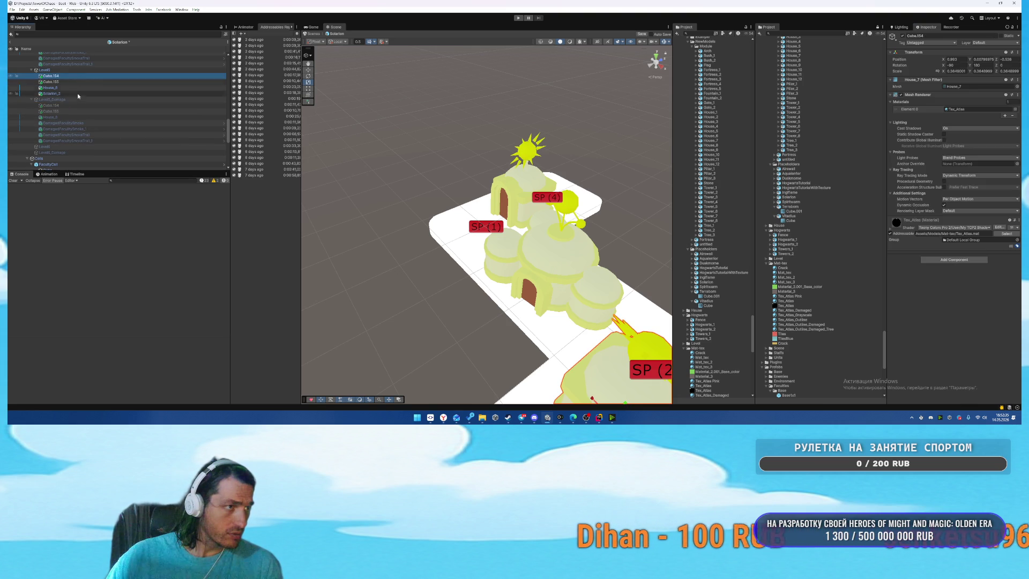
pyautogui.keyDown('shift'); pyautogui.click(82, 93); pyautogui.keyUp('shift')
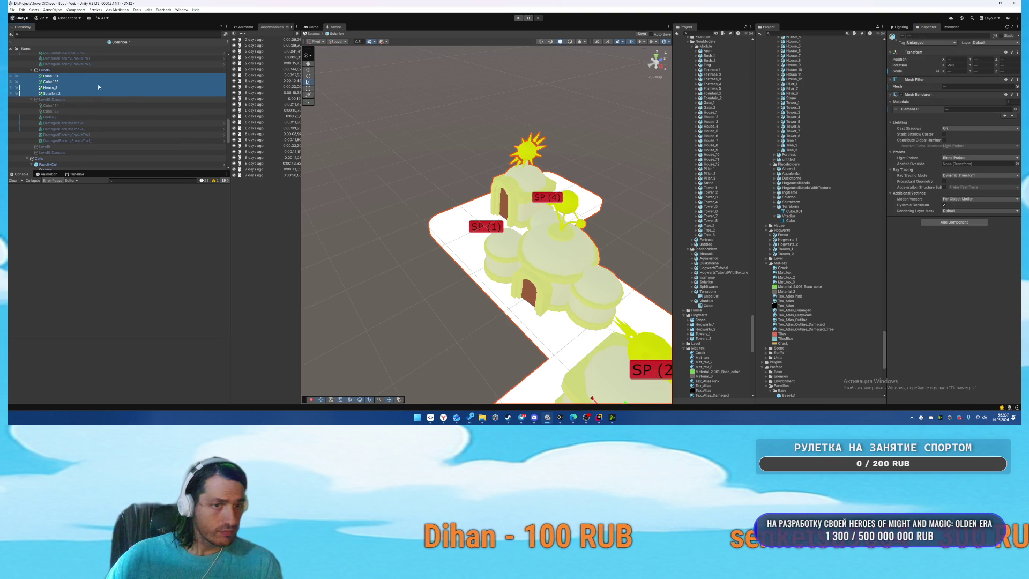
pyautogui.scroll(-4, 151, 108)
pyautogui.click(68, 83)
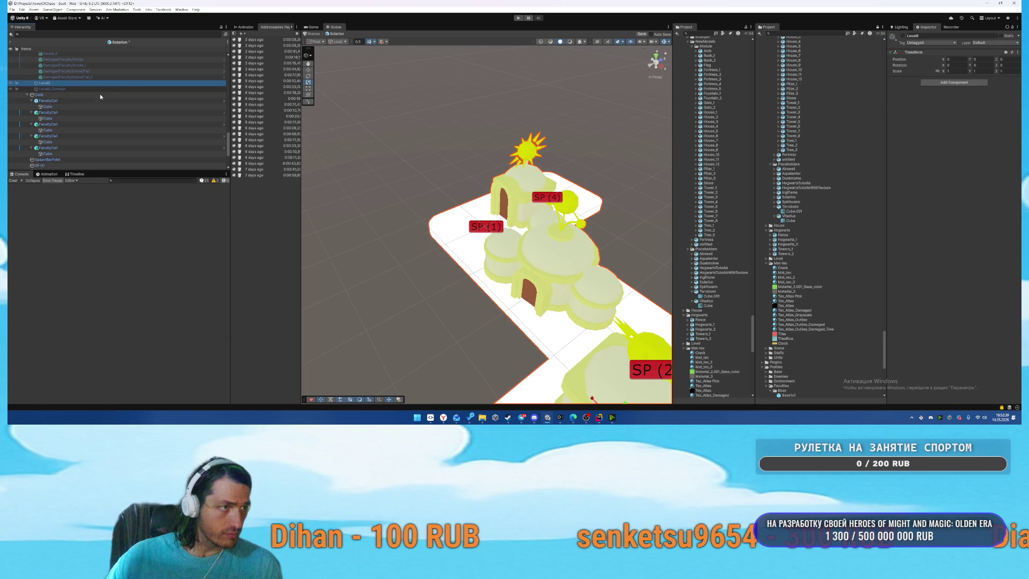
pyautogui.hotkey('ctrl', 'shift', 'v')
pyautogui.moveTo(60, 85); pyautogui.dragTo(61, 84)
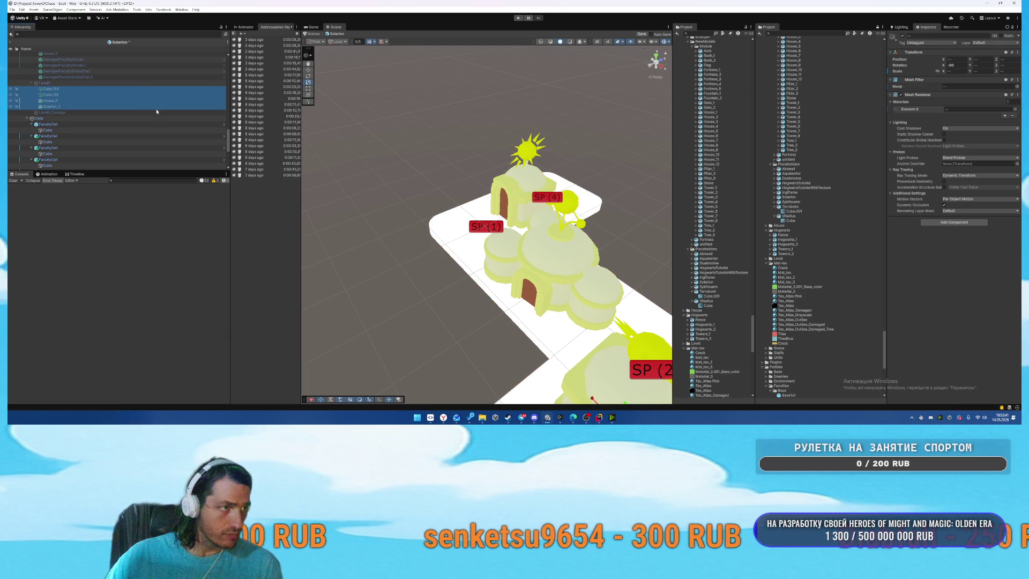
# Copy the seven house pieces into another damaged level view.
pyautogui.scroll(1, 115, 118)
pyautogui.keyDown('shift'); pyautogui.click(69, 105); pyautogui.keyUp('shift')
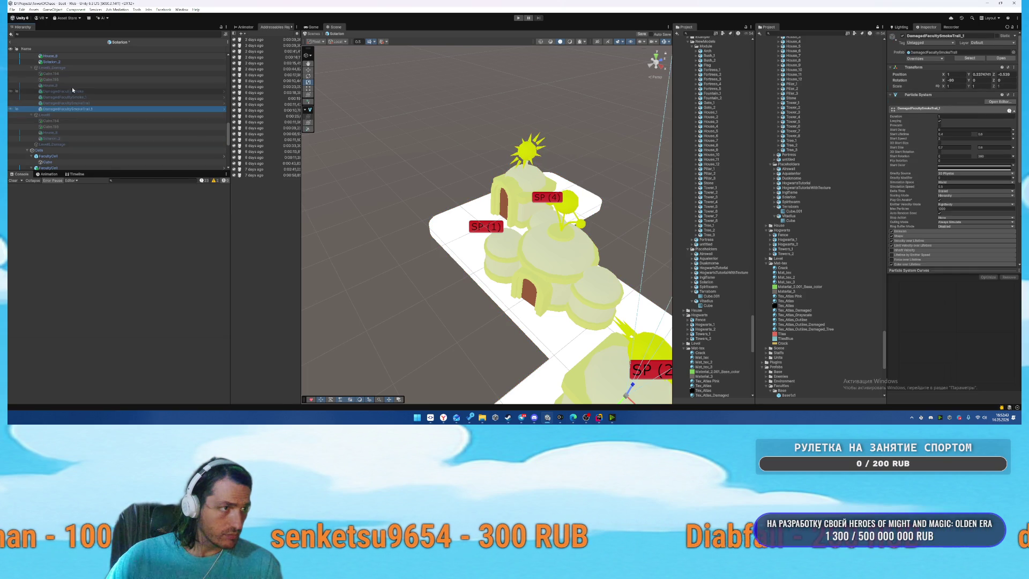
pyautogui.click(74, 74)
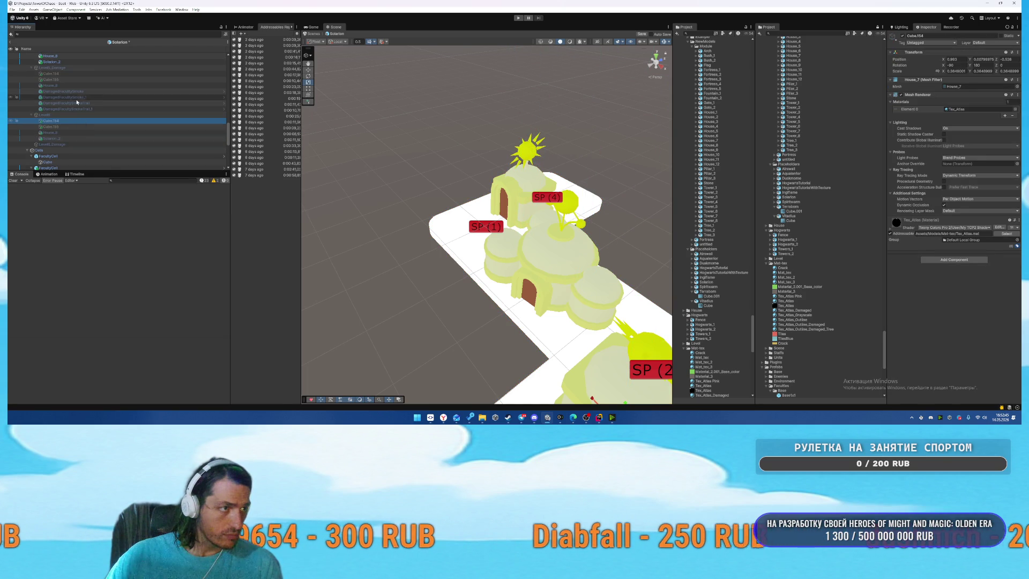
pyautogui.keyDown('shift'); pyautogui.click(86, 109); pyautogui.keyUp('shift')
pyautogui.moveTo(63, 136); pyautogui.dragTo(102, 144)
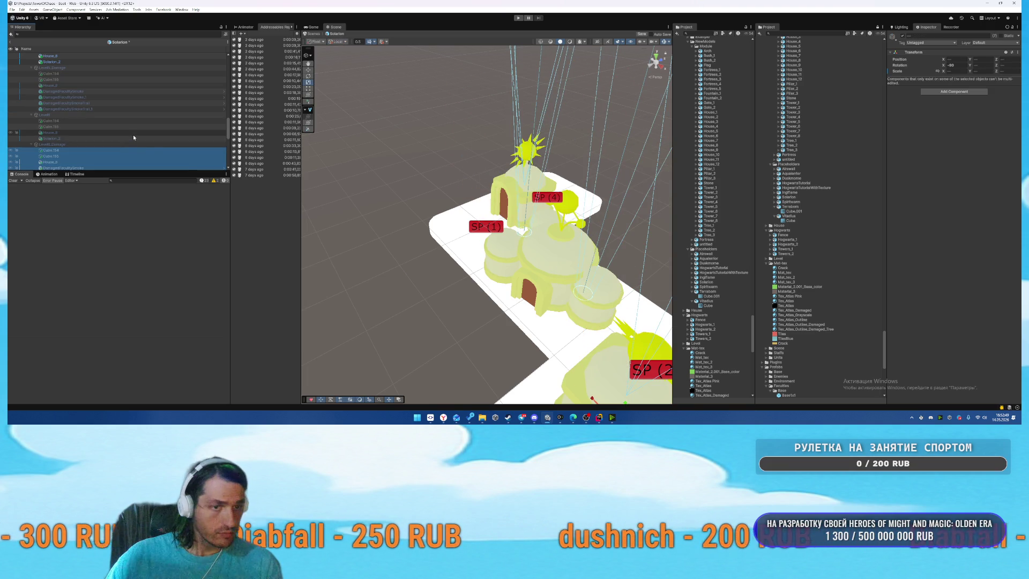
# Rotate the house beside SP (4) to about 287 degrees and enlarge it slightly.
pyautogui.click(51, 127)
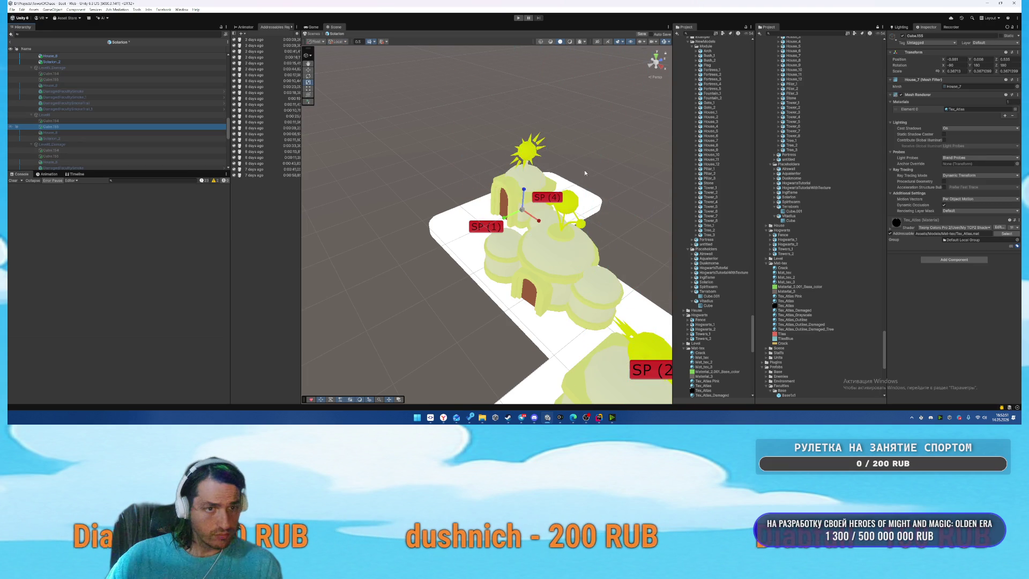
pyautogui.press('f')
pyautogui.moveTo(499, 236); pyautogui.dragTo(542, 237)
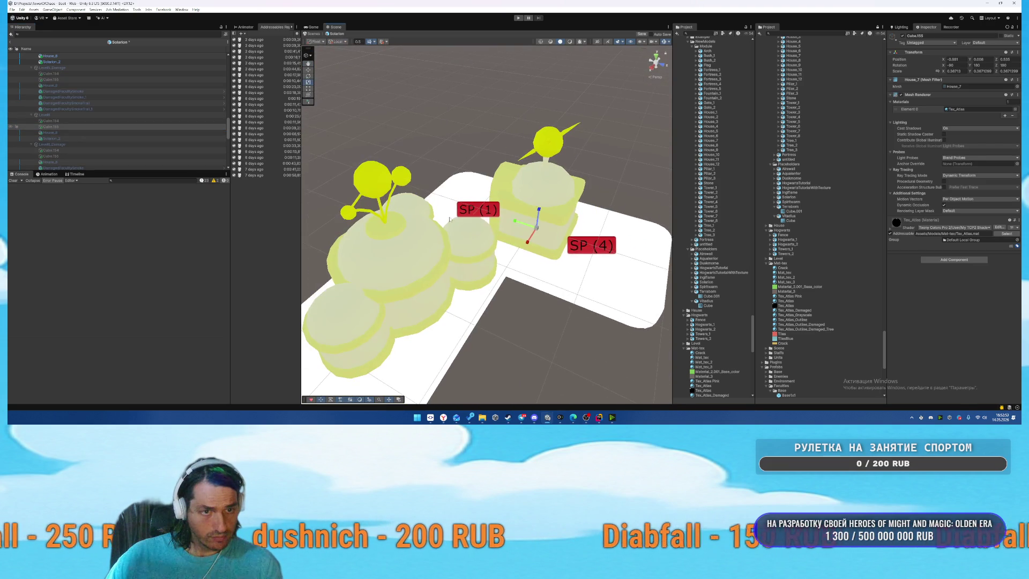
pyautogui.press('e')
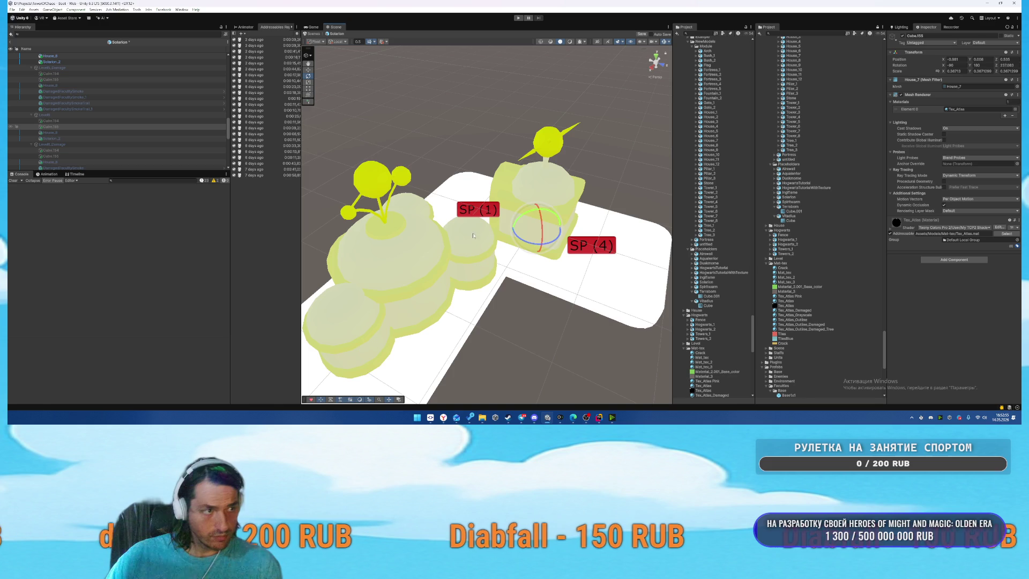
pyautogui.click(88, 115)
pyautogui.scroll(-2, 94, 96)
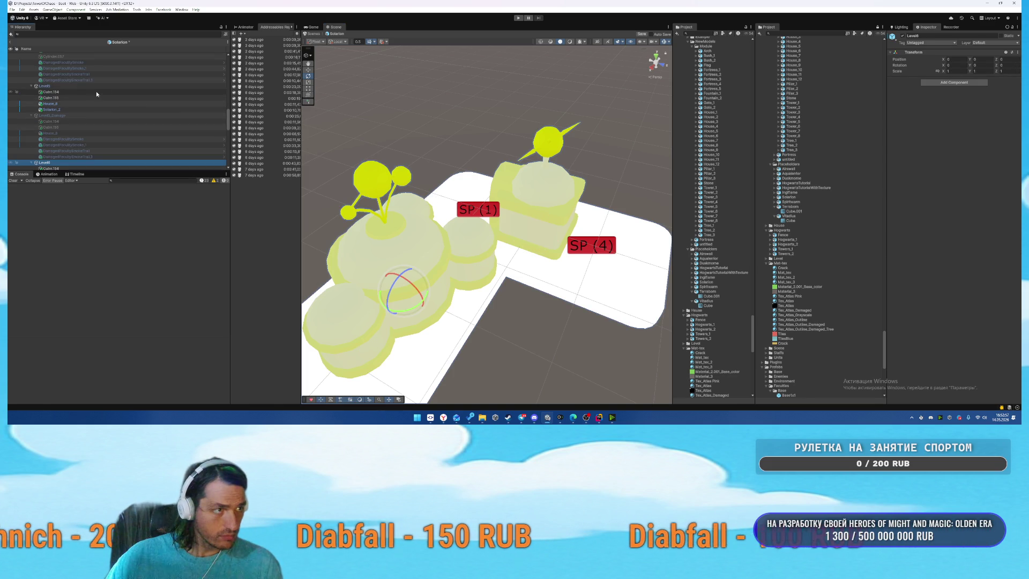
pyautogui.click(559, 228)
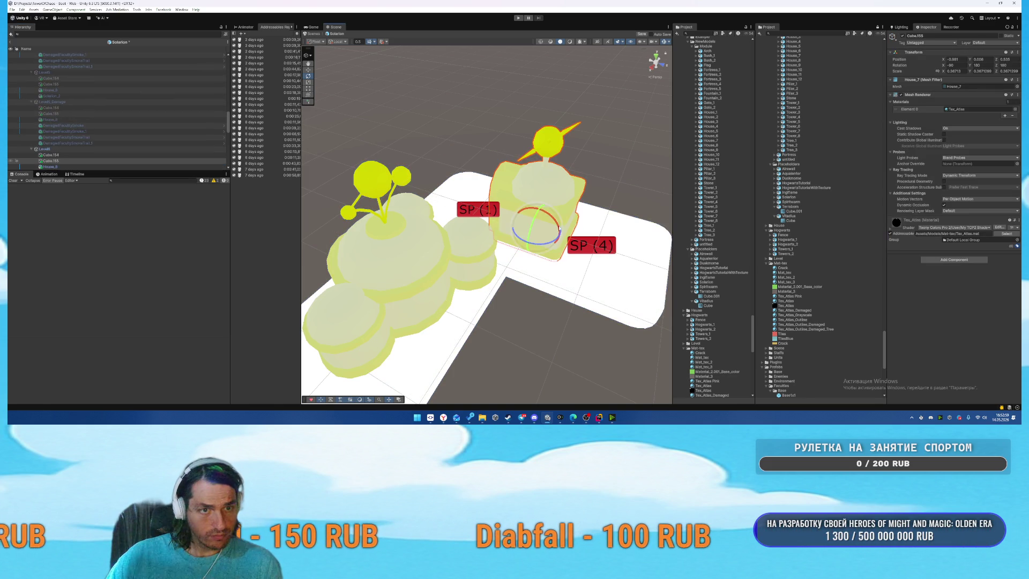
pyautogui.moveTo(540, 244); pyautogui.dragTo(584, 251)
pyautogui.press('r')
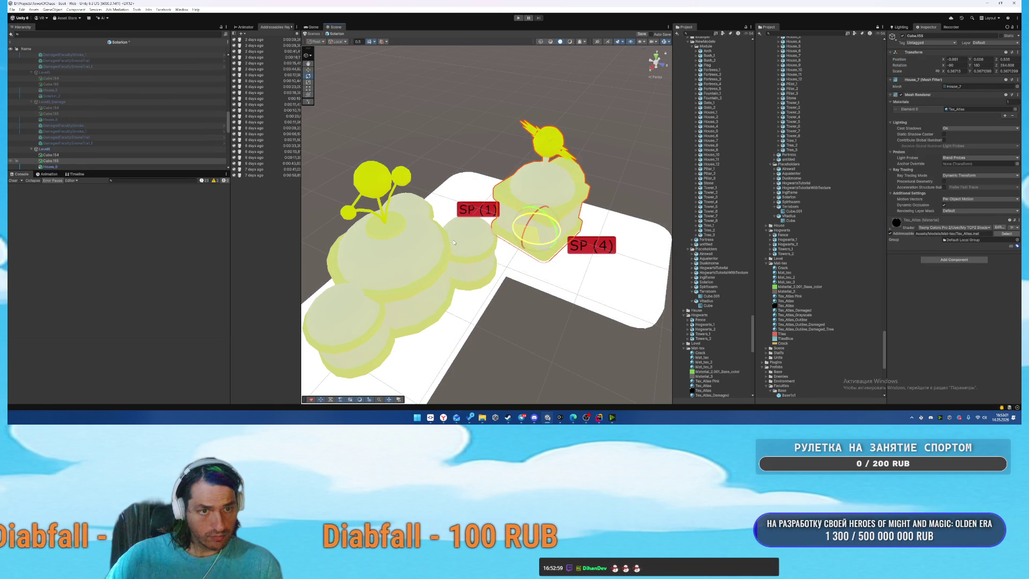
pyautogui.moveTo(536, 227)
pyautogui.mouseDown()
pyautogui.moveTo(549, 217)
pyautogui.moveTo(483, 224)
pyautogui.moveTo(463, 244)
pyautogui.moveTo(399, 265)
pyautogui.moveTo(347, 263)
pyautogui.mouseUp()
# Scale up the left house Cube.154 and select three old Level6_Damage houses.
pyautogui.scroll(-5, 483, 223)
pyautogui.click(464, 244)
pyautogui.press('e')
pyautogui.press('r')
pyautogui.moveTo(440, 250); pyautogui.dragTo(438, 250)
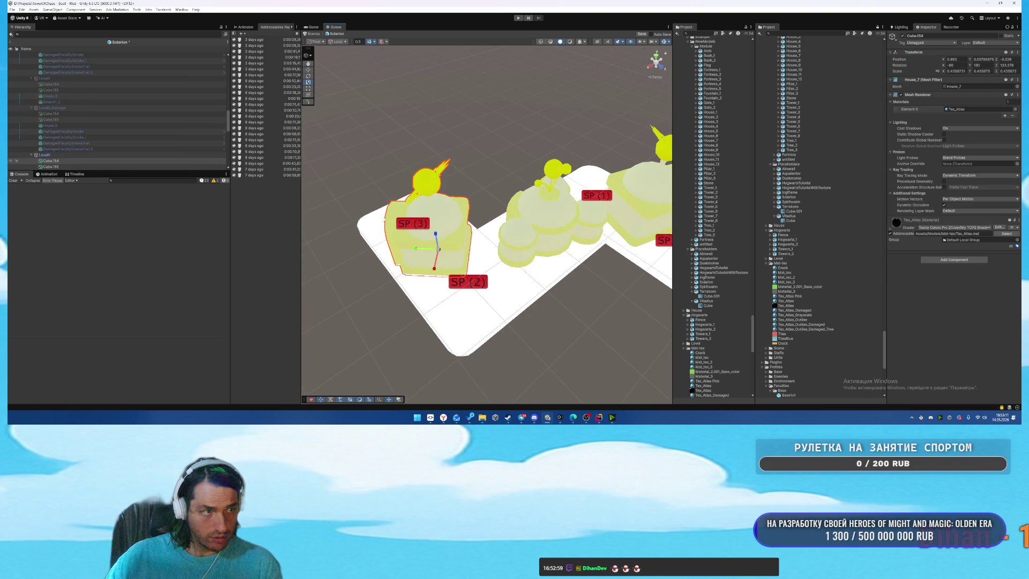
pyautogui.scroll(-1, 129, 125)
pyautogui.scroll(-2, 109, 113)
pyautogui.click(82, 144)
pyautogui.keyDown('shift'); pyautogui.click(129, 153); pyautogui.keyUp('shift')
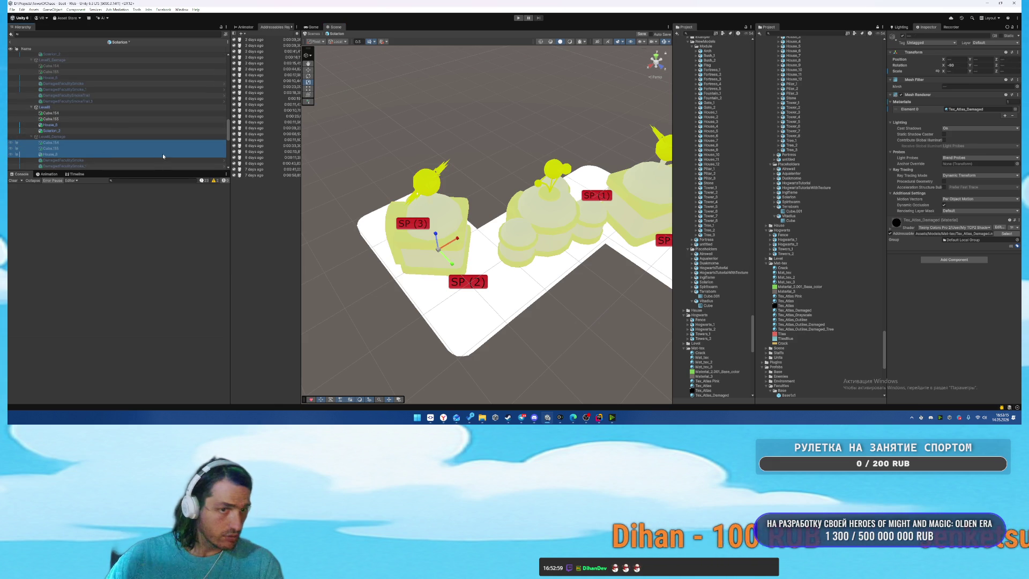
# Delete Level6_Damage's old houses, then rotate, resize and move House_8 to about X -0.98, Z 0.021.
pyautogui.press('Delete')
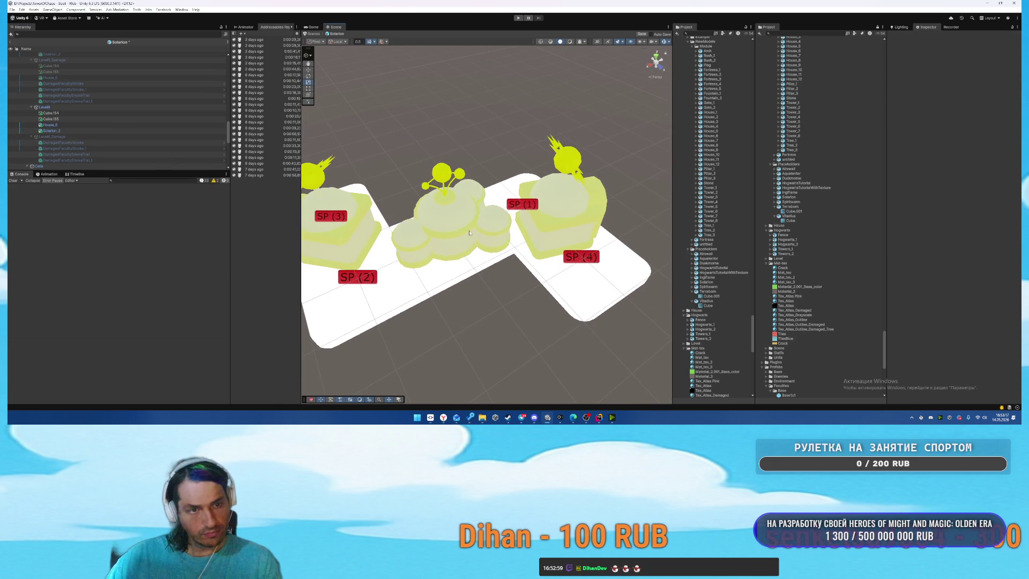
pyautogui.click(469, 233)
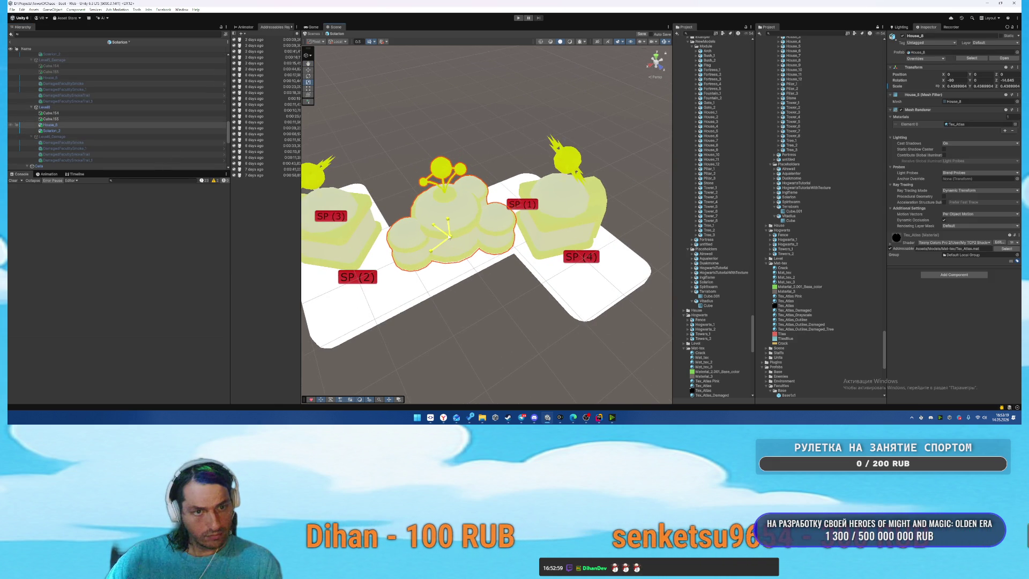
pyautogui.moveTo(450, 238)
pyautogui.mouseDown()
pyautogui.moveTo(521, 251)
pyautogui.moveTo(502, 237)
pyautogui.moveTo(524, 253)
pyautogui.moveTo(506, 242)
pyautogui.mouseUp()
pyautogui.press('e')
pyautogui.press('w')
pyautogui.press('r')
pyautogui.press('e')
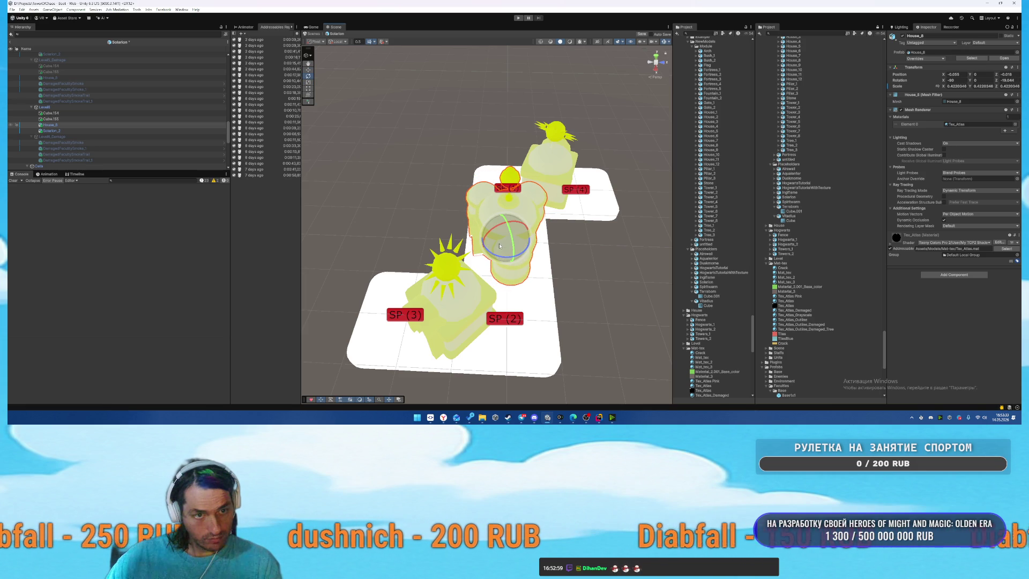
pyautogui.press('w')
pyautogui.moveTo(500, 245); pyautogui.dragTo(505, 243)
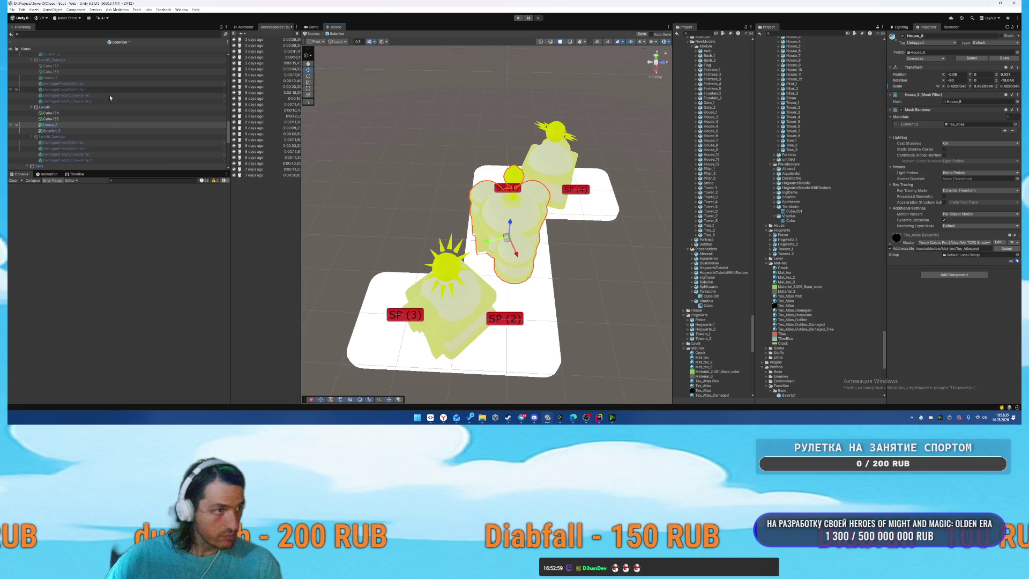
# Copy the house pieces Cube.154 through Solarion_2 into Level6_Damage.
pyautogui.keyDown('shift'); pyautogui.click(52, 113); pyautogui.keyUp('shift')
pyautogui.keyDown('shift'); pyautogui.click(80, 131); pyautogui.keyUp('shift')
pyautogui.click(76, 112)
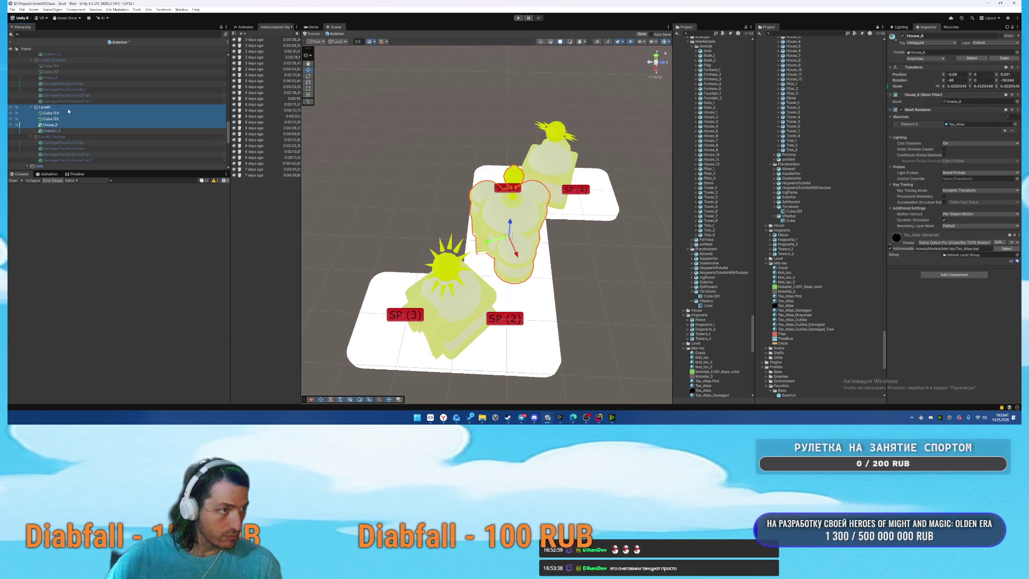
pyautogui.keyDown('shift'); pyautogui.click(66, 130); pyautogui.keyUp('shift')
pyautogui.moveTo(66, 127); pyautogui.dragTo(63, 141)
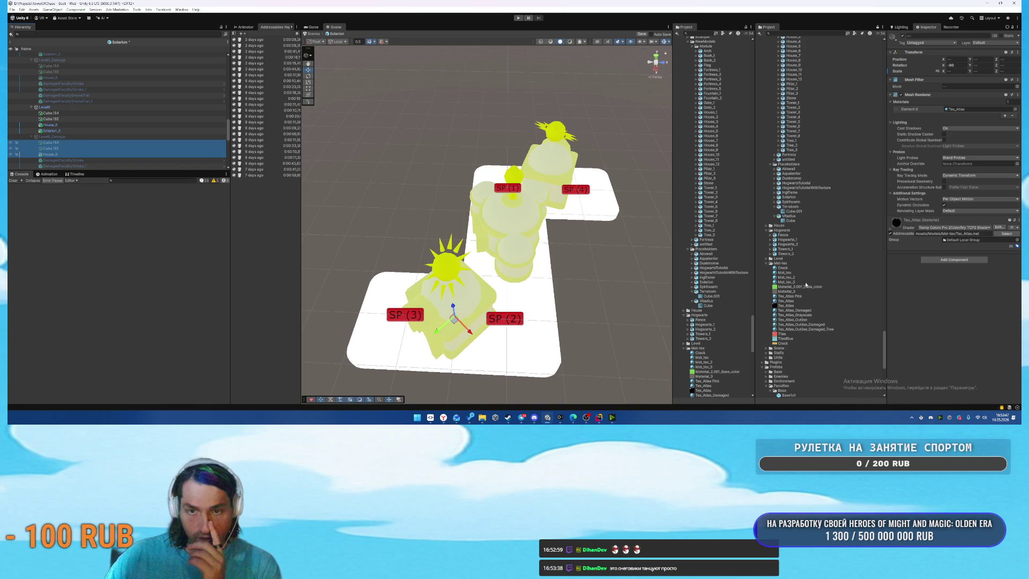
# Clear the selection and save the Solarion prefab.
pyautogui.click(942, 221)
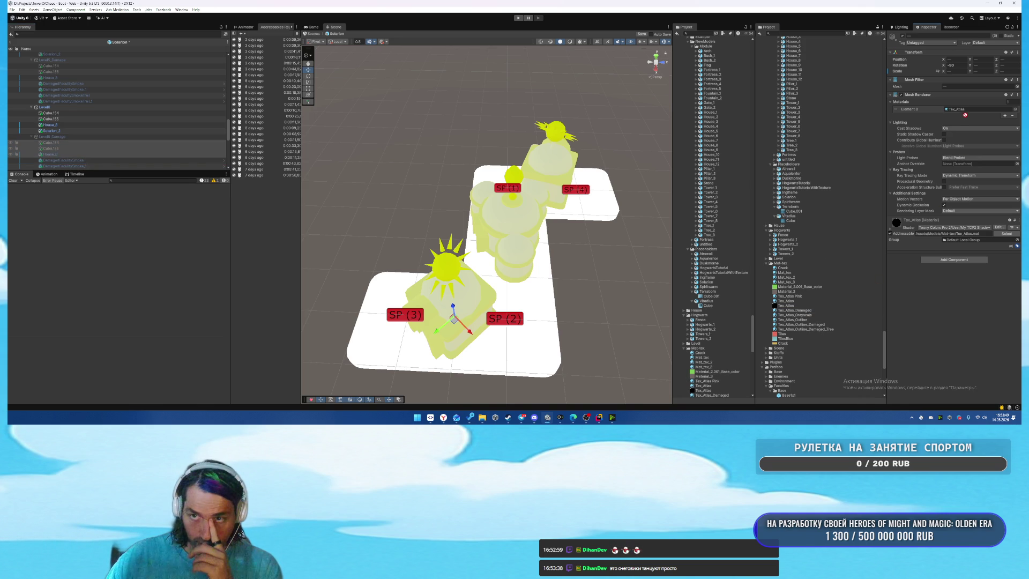
pyautogui.click(633, 231)
pyautogui.hotkey('ctrl', 's')
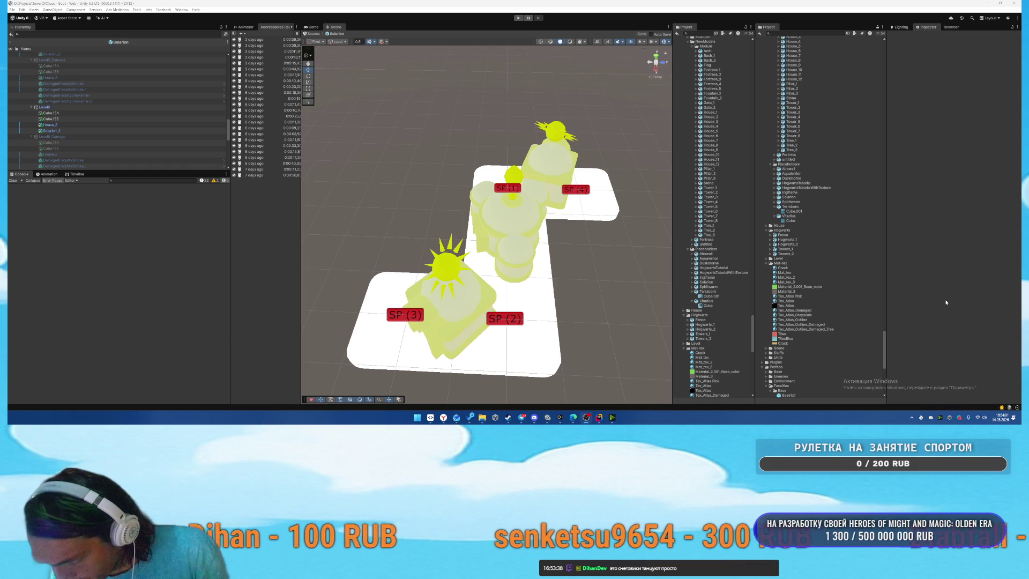
# Deactivate the Level5 view so only the SP markers remain visible.
pyautogui.hotkey('alt', 'Tab')
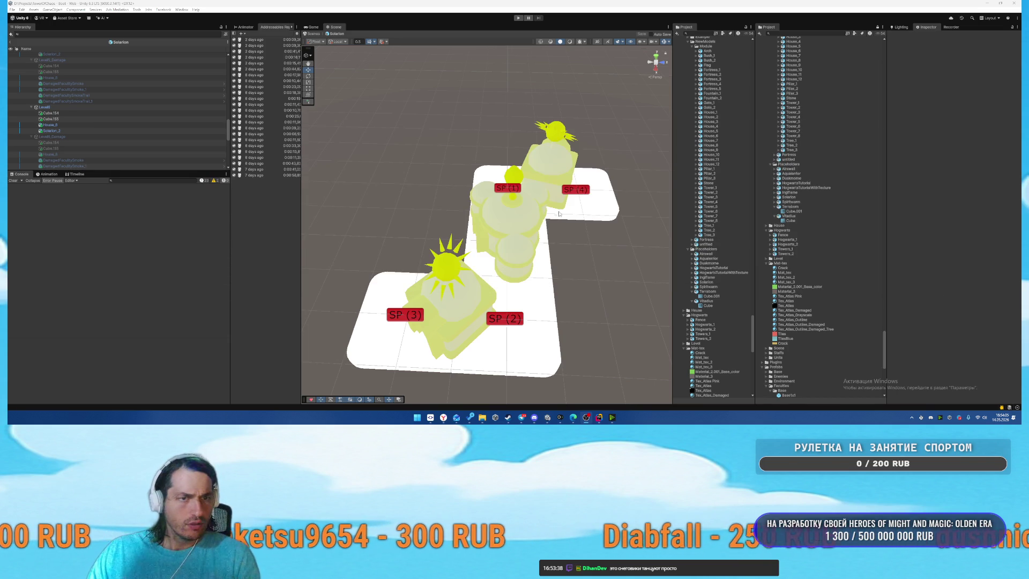
pyautogui.click(62, 107)
pyautogui.hotkey('alt', 'shift', 'a')
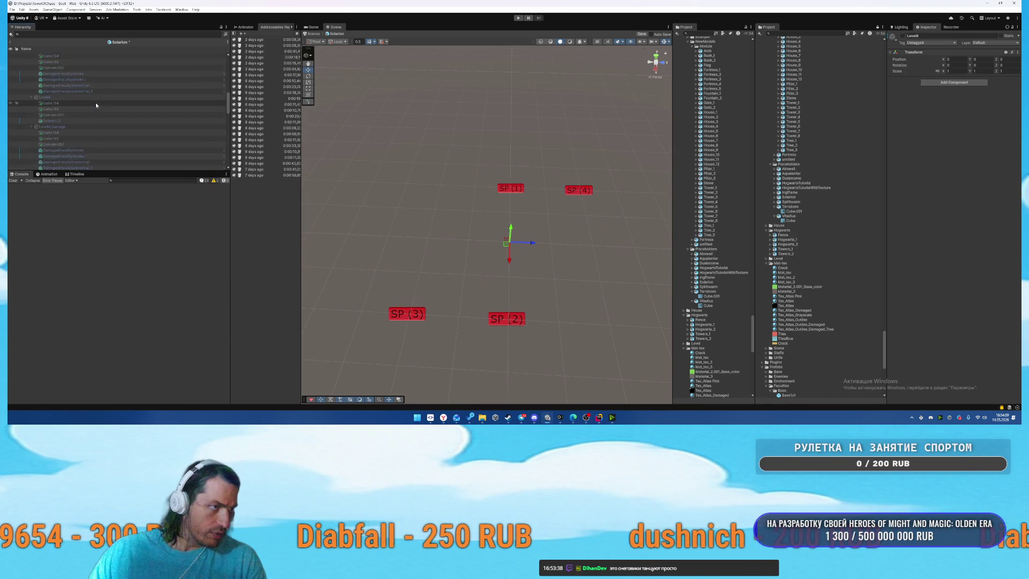
# Fill the Solarion root's Placements list with the six Solarion mesh renderers.
pyautogui.scroll(5, 80, 96)
pyautogui.click(37, 55)
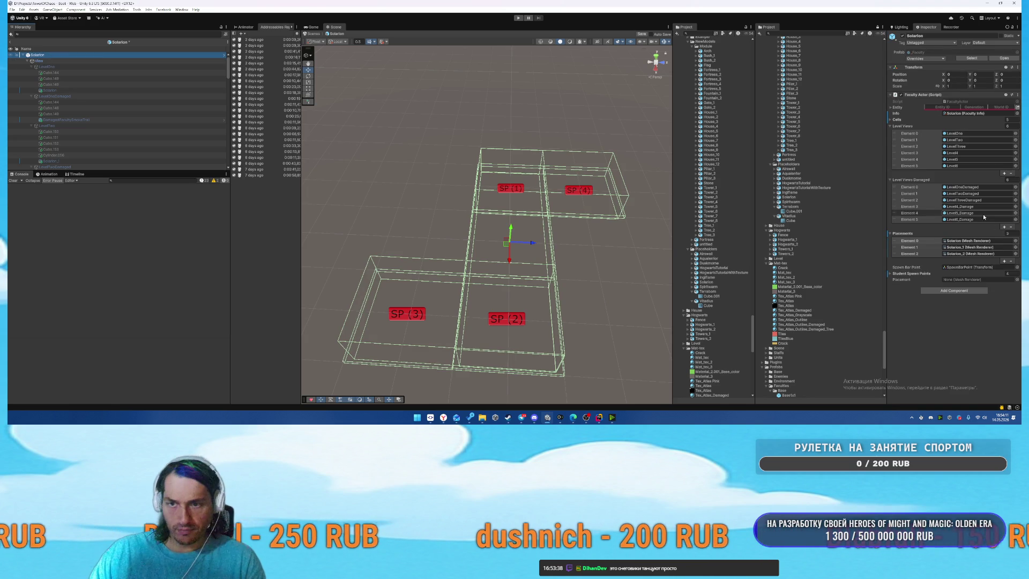
pyautogui.press('Return')
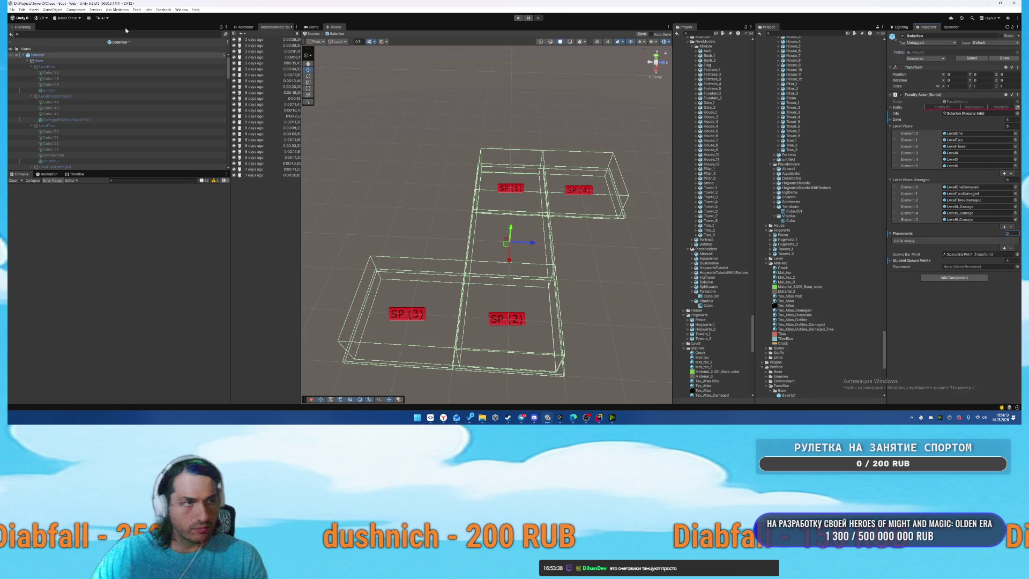
pyautogui.write('sol')
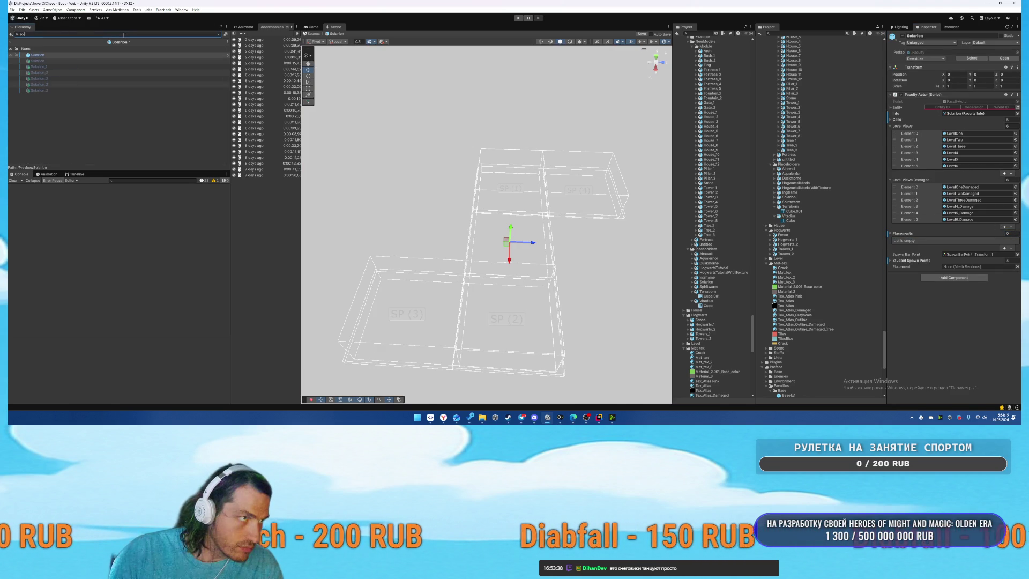
pyautogui.hotkey('ctrl', 'a')
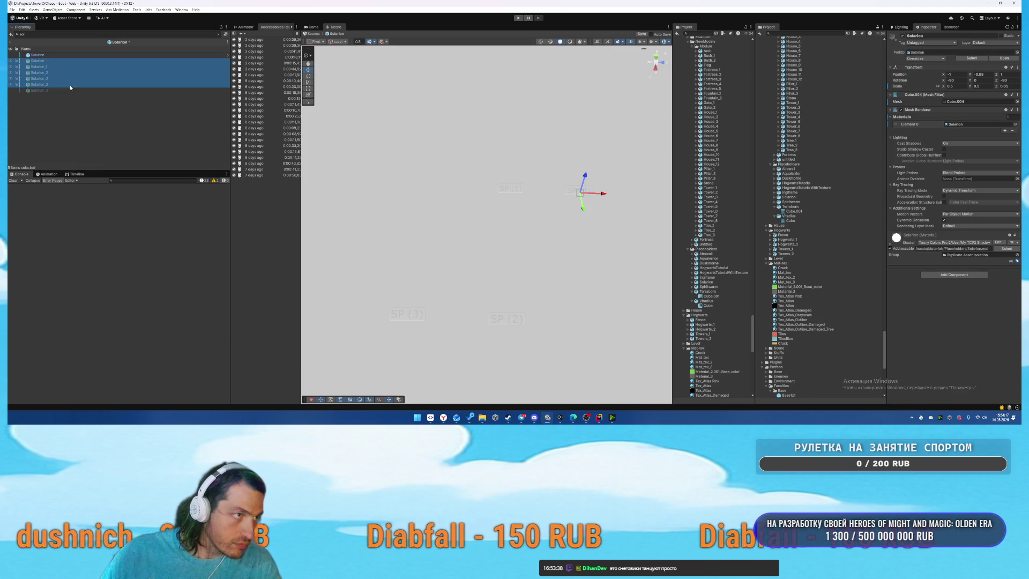
pyautogui.click(37, 55)
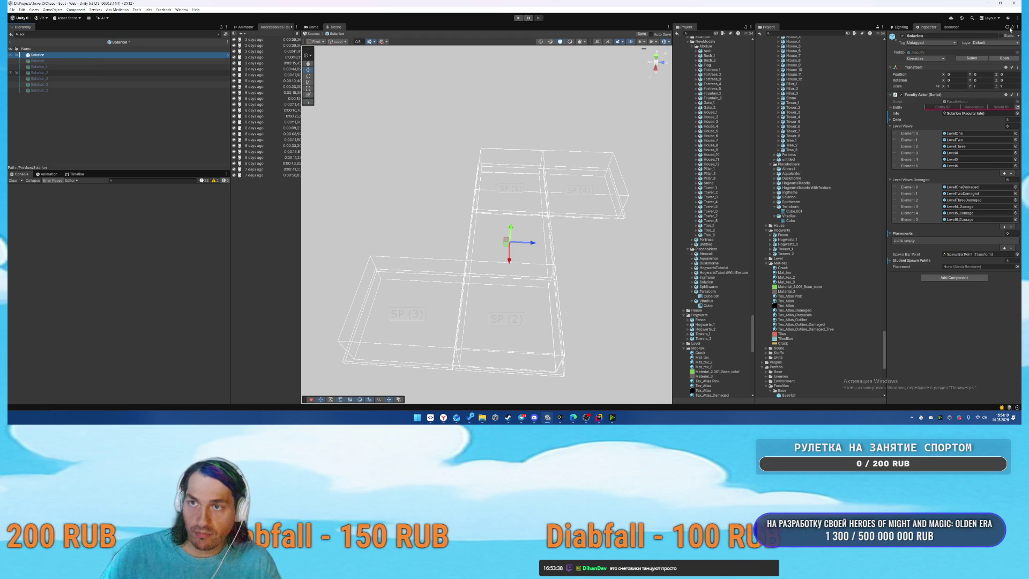
pyautogui.keyDown('shift'); pyautogui.click(41, 91); pyautogui.keyUp('shift')
pyautogui.click(218, 33)
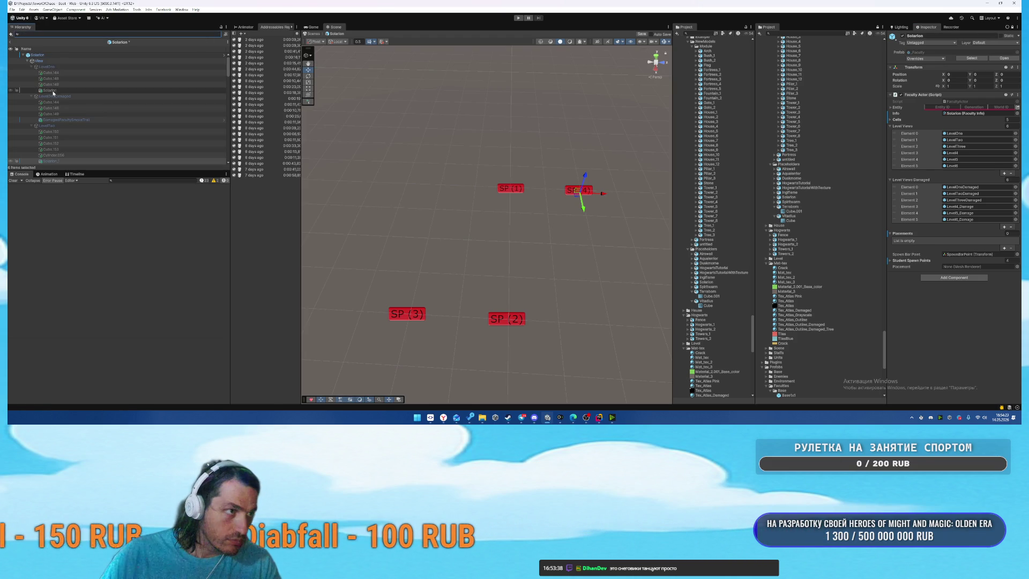
pyautogui.moveTo(919, 235); pyautogui.dragTo(920, 236)
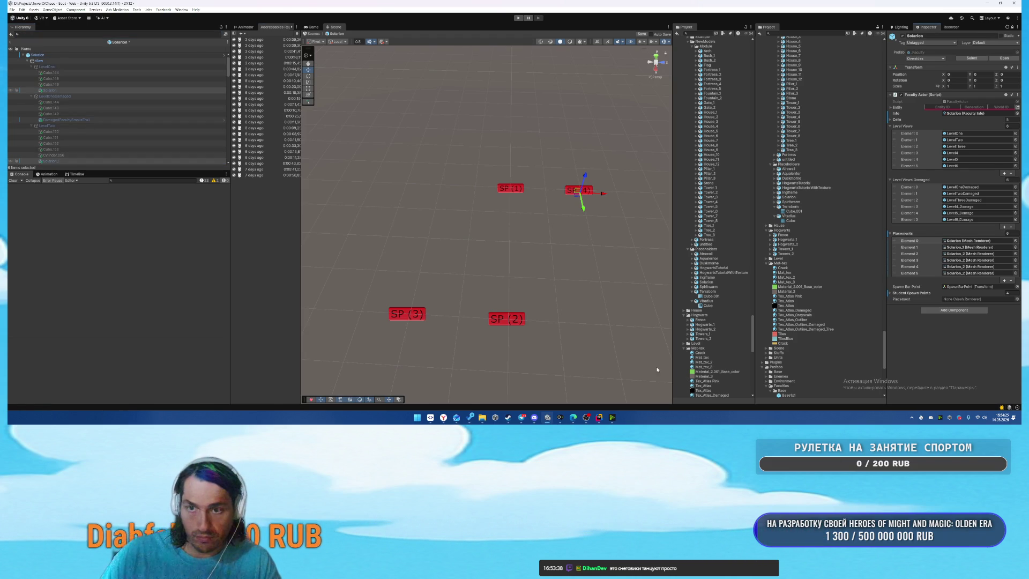
# Check the Yougile task board in the browser, then minimize the browser to return to Unity.
pyautogui.moveTo(457, 419)
pyautogui.click(422, 390)
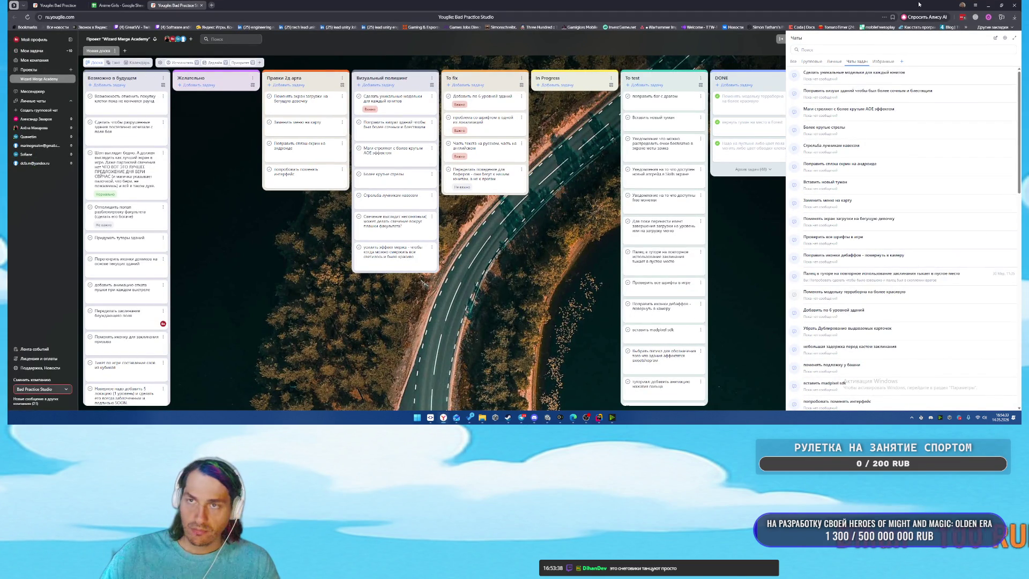
pyautogui.click(987, 6)
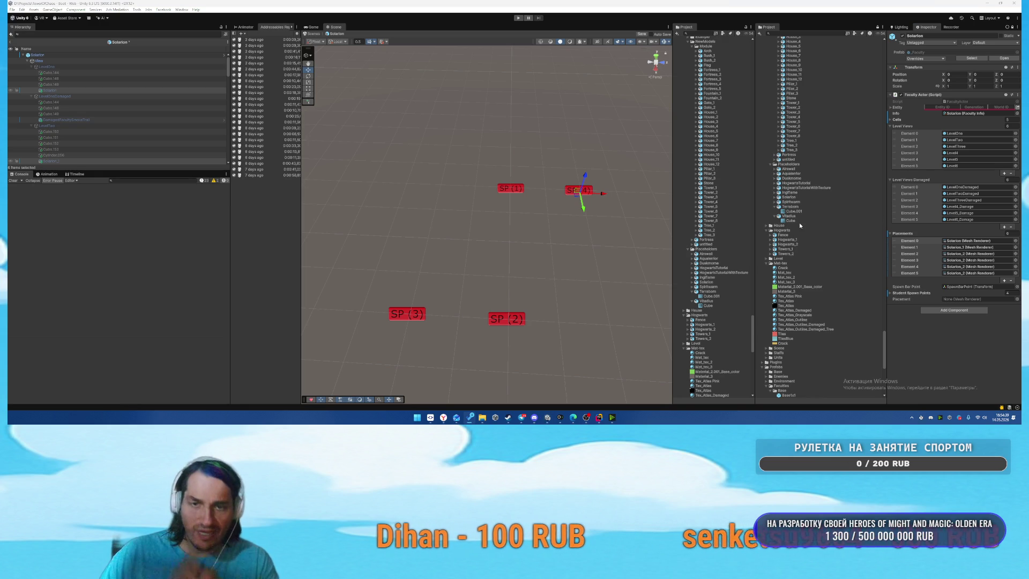
# Locate the Solarion prefab asset in Prefabs/Faculties/Base and show its details.
pyautogui.click(710, 282)
pyautogui.scroll(5, 725, 273)
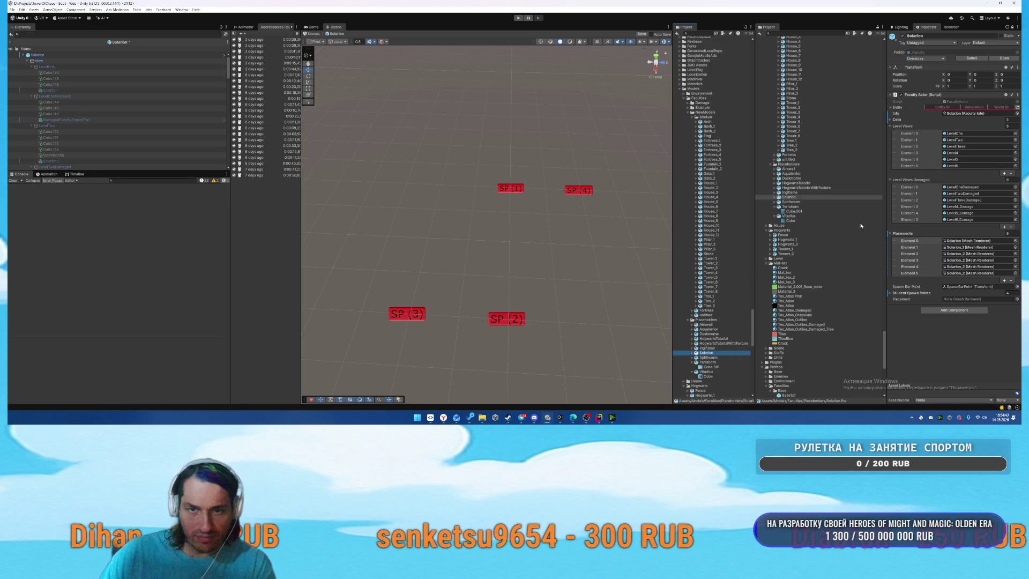
pyautogui.scroll(5, 840, 230)
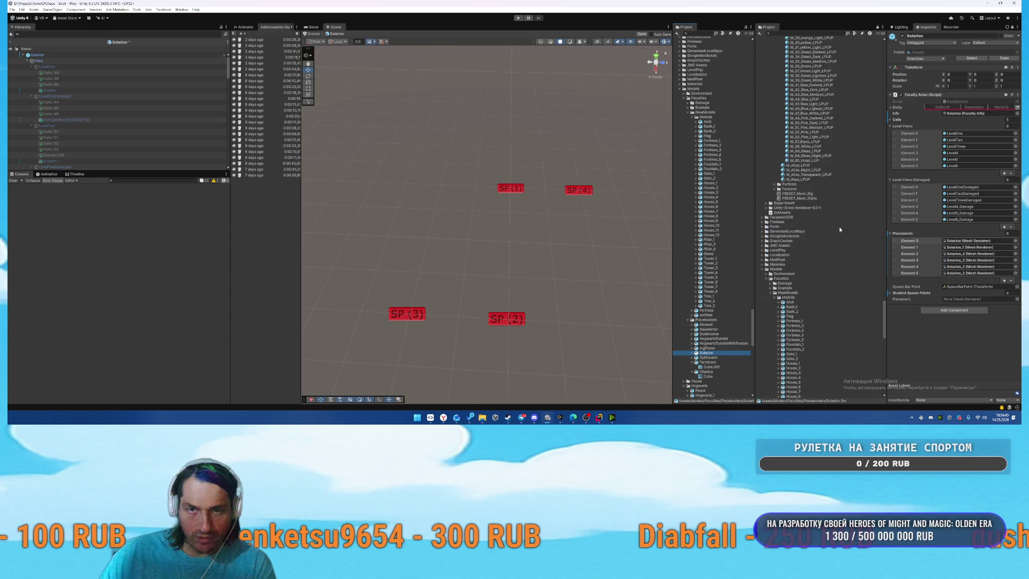
pyautogui.scroll(-5, 843, 235)
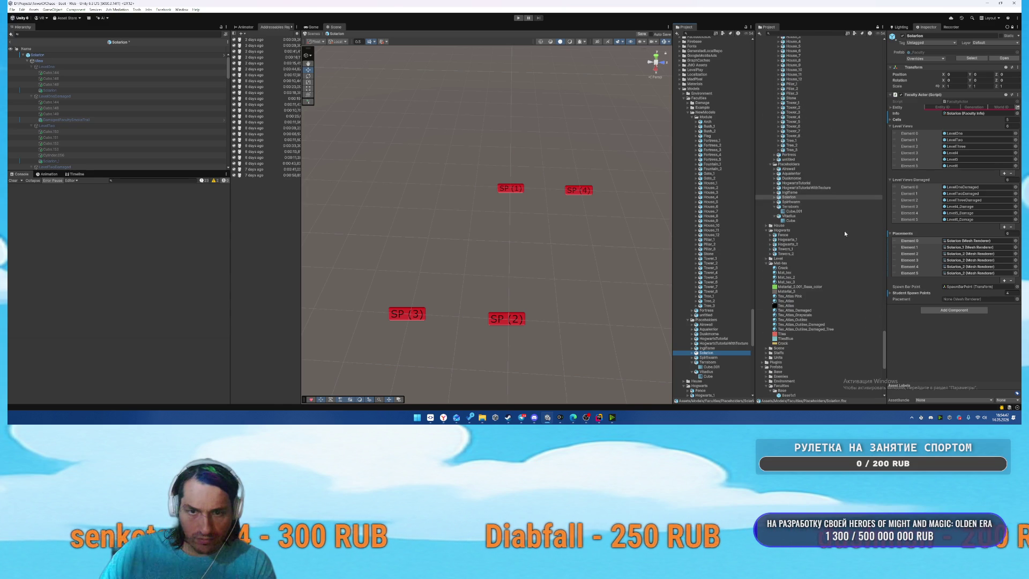
pyautogui.scroll(-5, 844, 230)
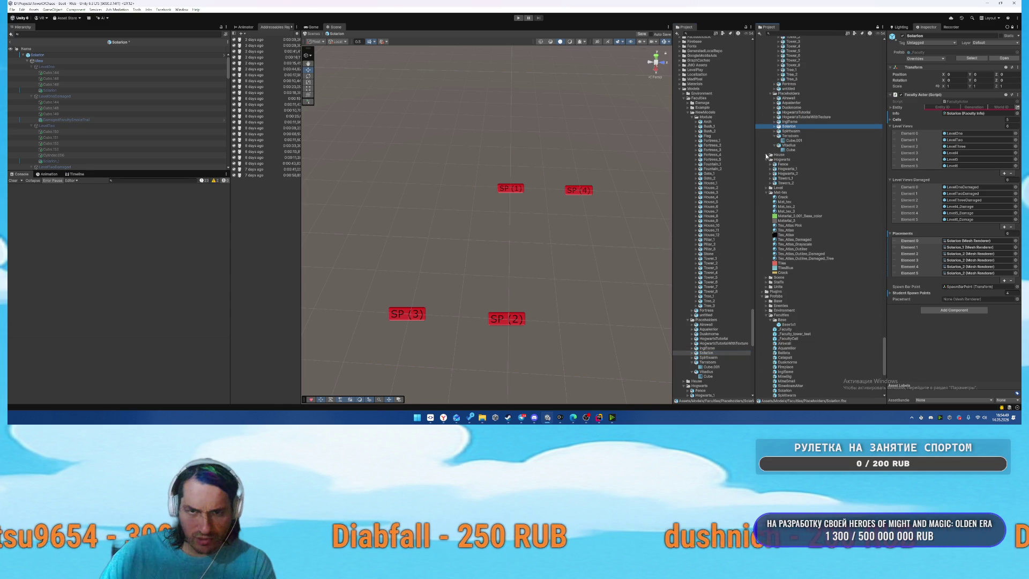
pyautogui.scroll(-14, 828, 186)
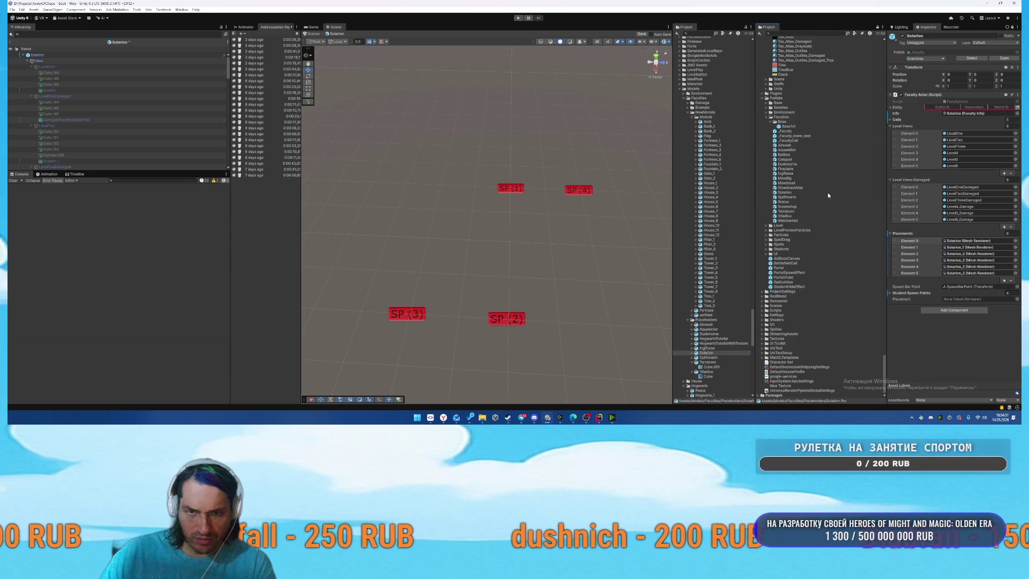
pyautogui.click(803, 192)
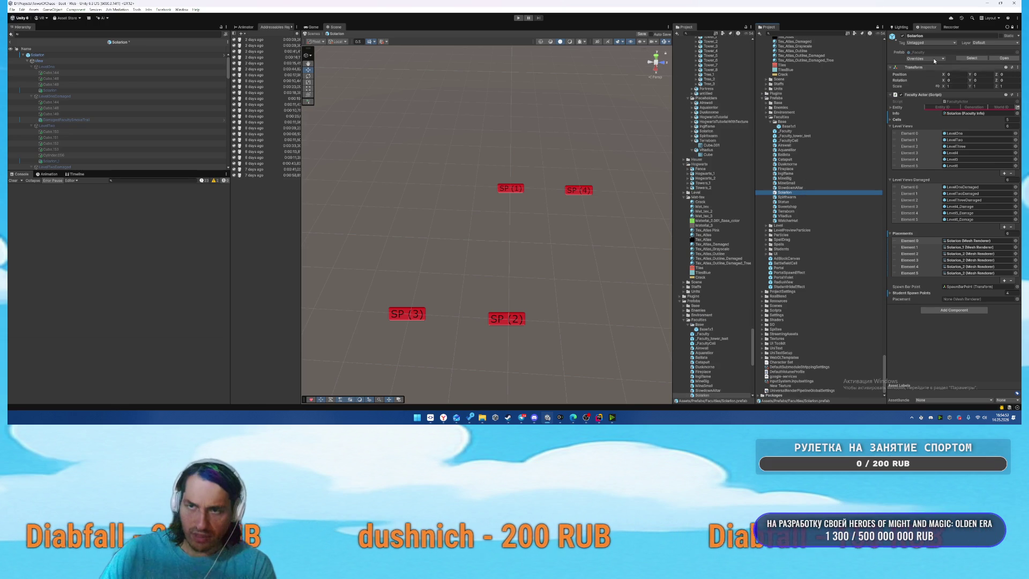
pyautogui.click(1013, 28)
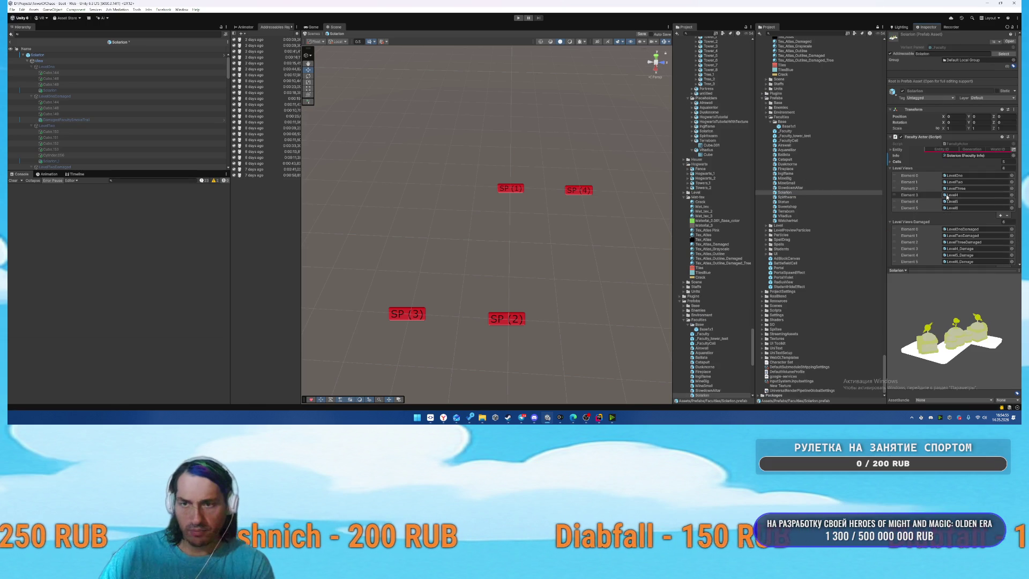
# Open the Spiritwarm prefab for editing, saving Solarion's changes.
pyautogui.scroll(-3, 947, 197)
pyautogui.click(804, 197)
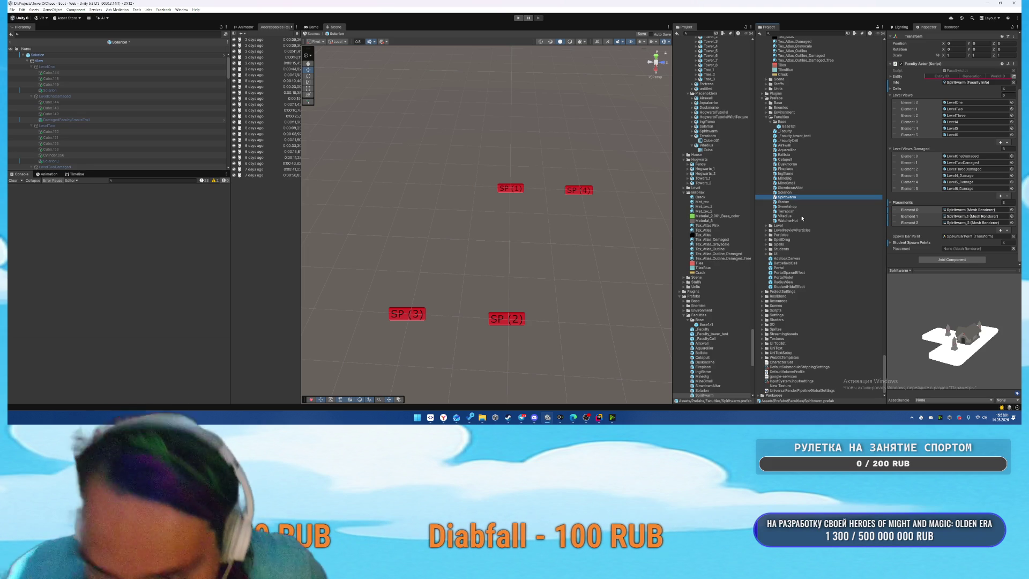
pyautogui.doubleClick(837, 197)
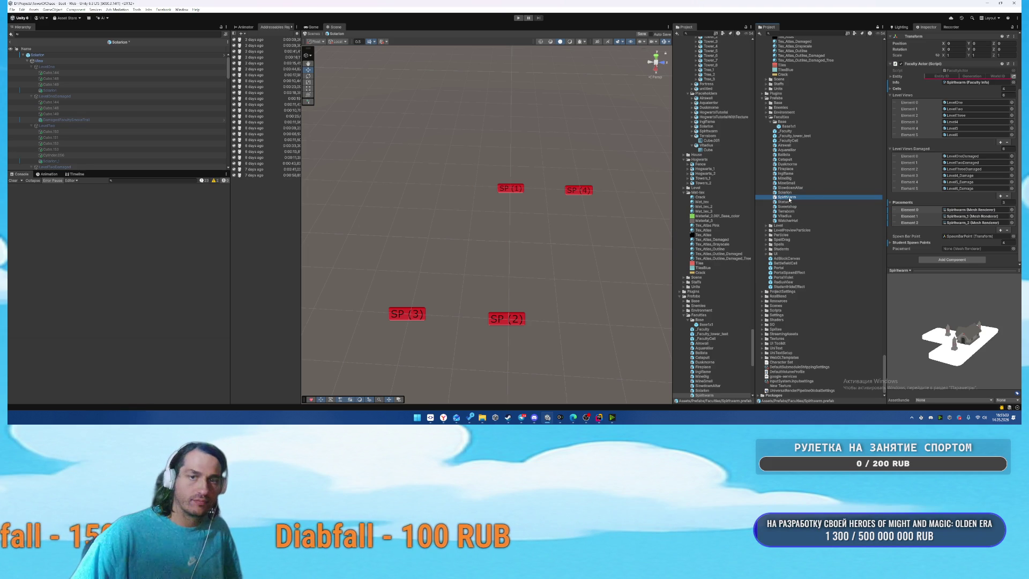
pyautogui.click(496, 218)
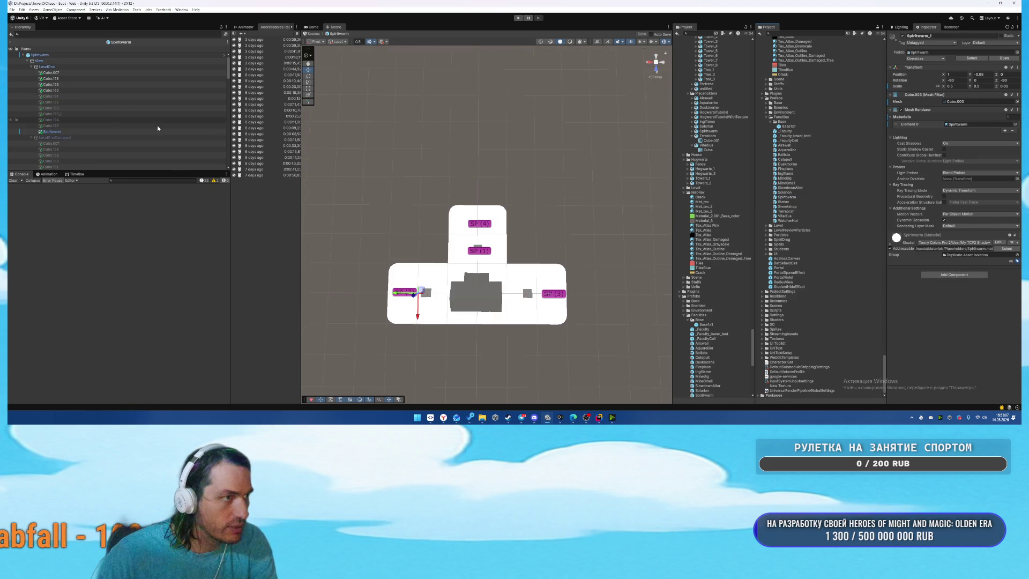
# Delete the leftover Cube.191–Cube.195 from LevelOne and the copied cubes from LevelOneDamaged.
pyautogui.click(101, 96)
pyautogui.keyDown('shift'); pyautogui.click(99, 127); pyautogui.keyUp('shift')
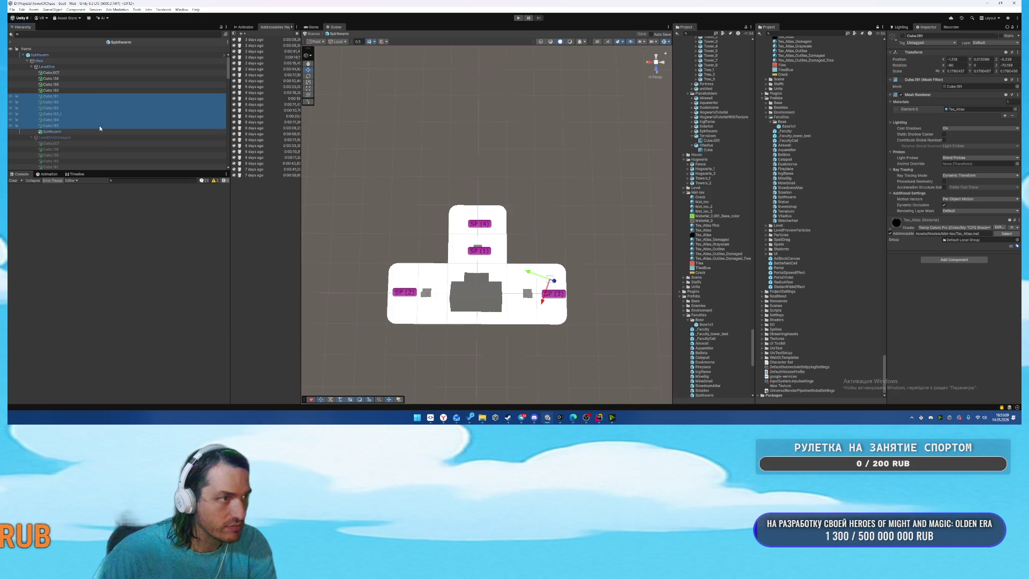
pyautogui.click(517, 184)
pyautogui.moveTo(517, 184); pyautogui.dragTo(252, 129)
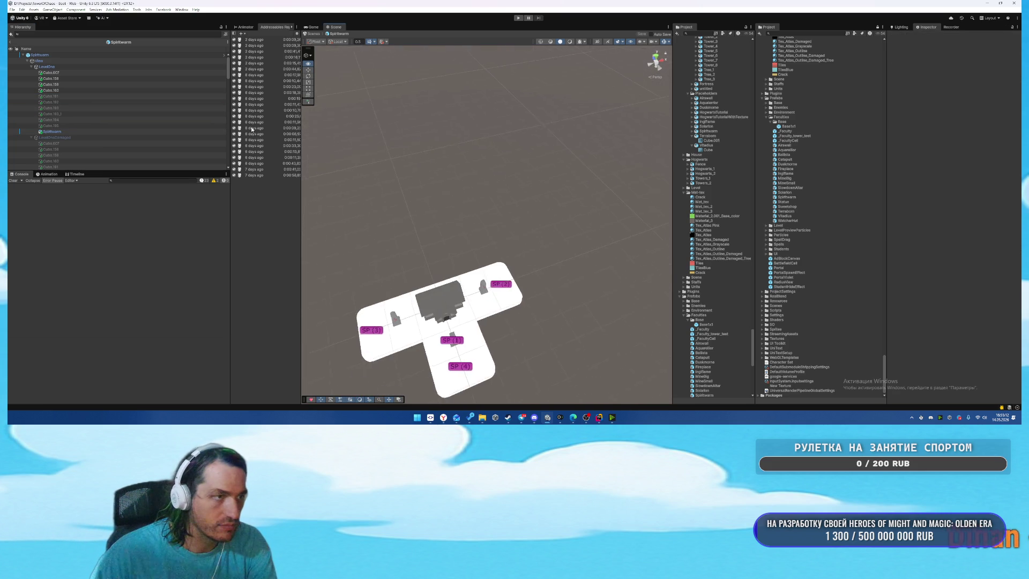
pyautogui.click(75, 96)
pyautogui.keyDown('shift'); pyautogui.click(70, 125); pyautogui.keyUp('shift')
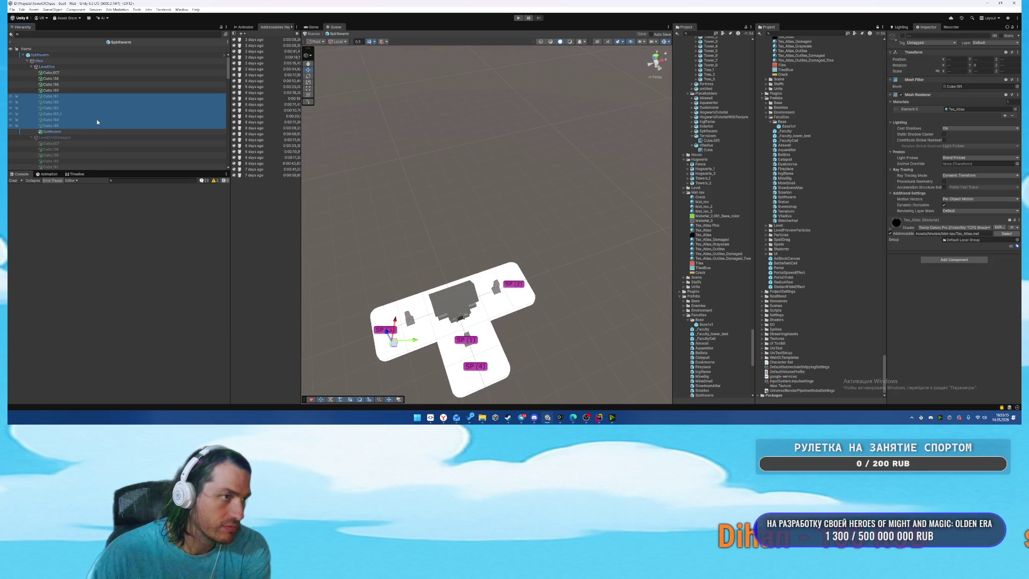
pyautogui.press('Delete')
pyautogui.click(69, 102)
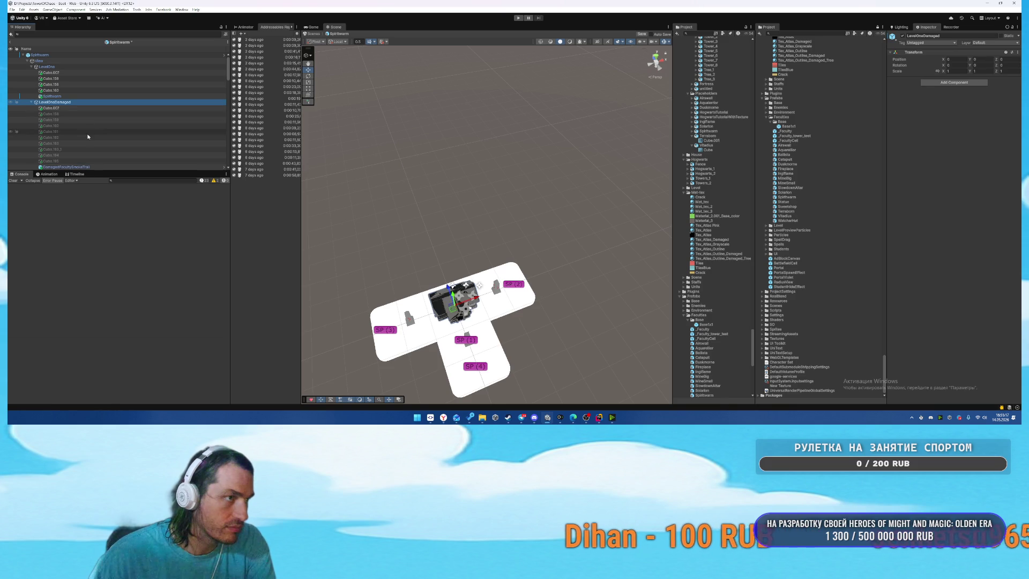
pyautogui.click(81, 114)
pyautogui.keyDown('shift'); pyautogui.click(82, 160); pyautogui.keyUp('shift')
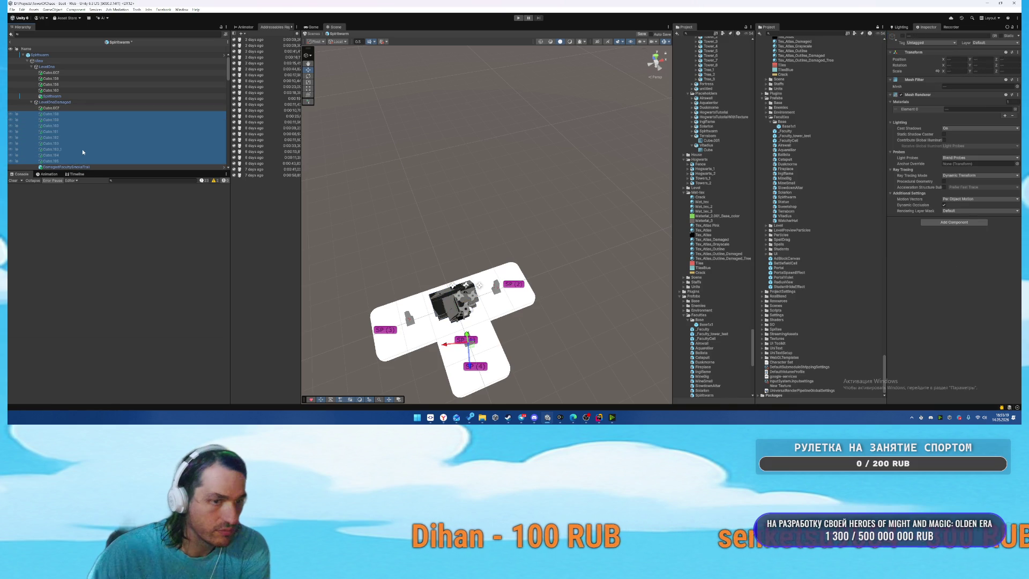
pyautogui.press('Delete')
# Deactivate the LevelOne and LevelOneDamaged groups.
pyautogui.click(65, 67)
pyautogui.hotkey('alt', 'shift', 'a')
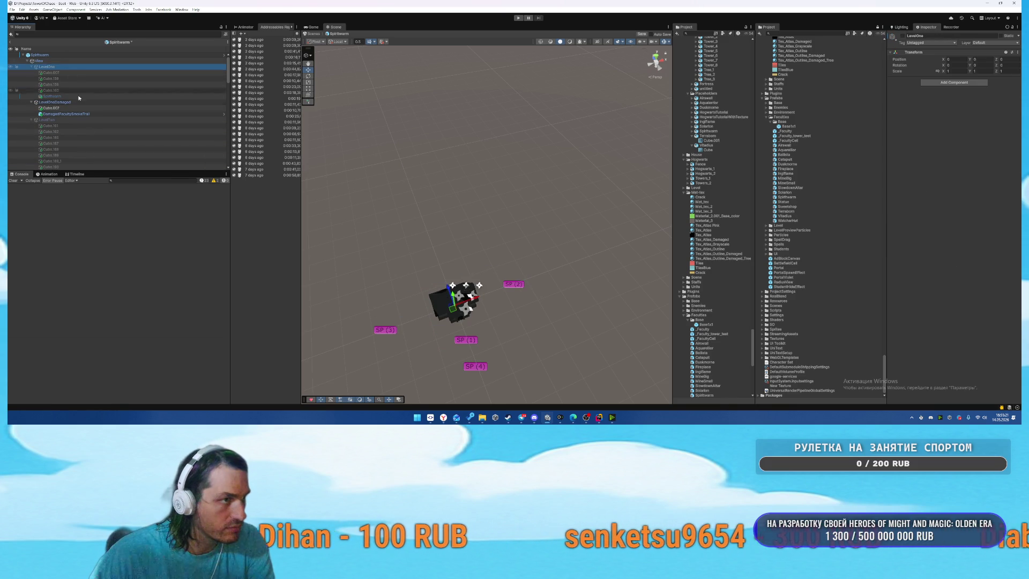
pyautogui.click(99, 103)
pyautogui.hotkey('alt', 'shift', 'a')
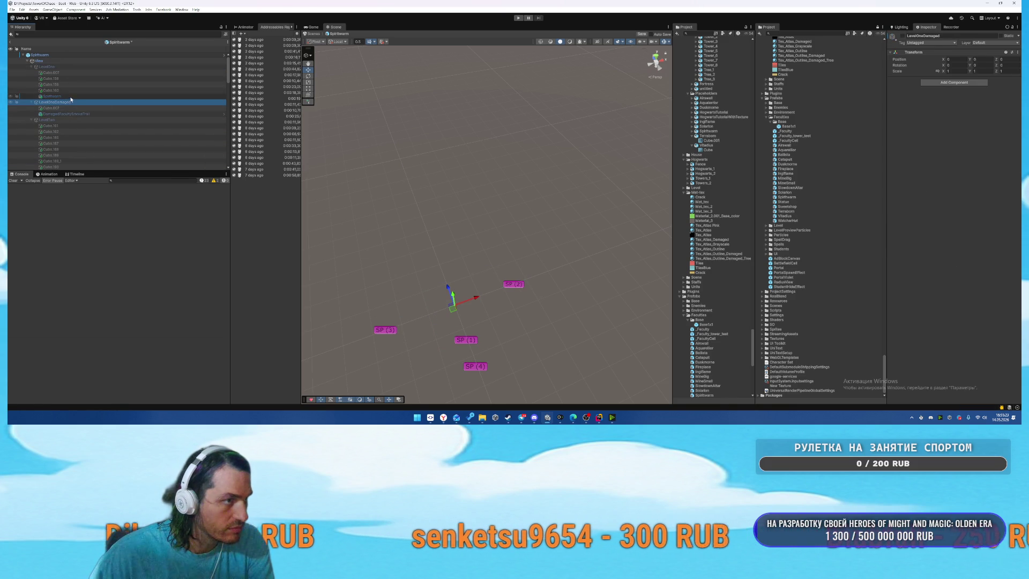
# Add a Spiritwarm mesh under Level4 and duplicate it for another level.
pyautogui.click(70, 97)
pyautogui.click(32, 120)
pyautogui.scroll(-3, 35, 108)
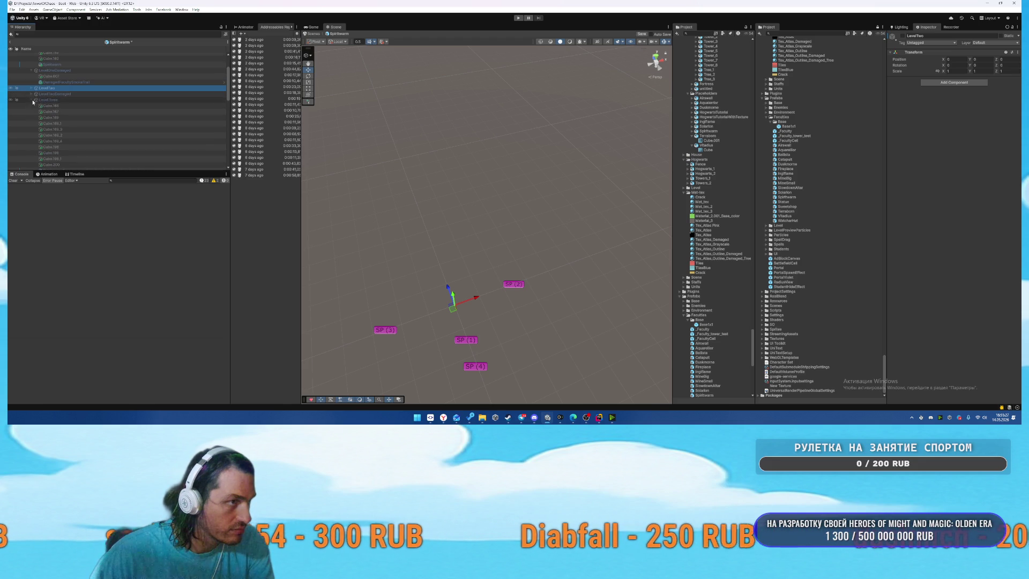
pyautogui.click(33, 107)
pyautogui.moveTo(34, 144)
pyautogui.mouseDown()
pyautogui.moveTo(60, 120)
pyautogui.moveTo(61, 137)
pyautogui.moveTo(75, 130)
pyautogui.moveTo(70, 146)
pyautogui.mouseUp()
pyautogui.hotkey('ctrl', 'd')
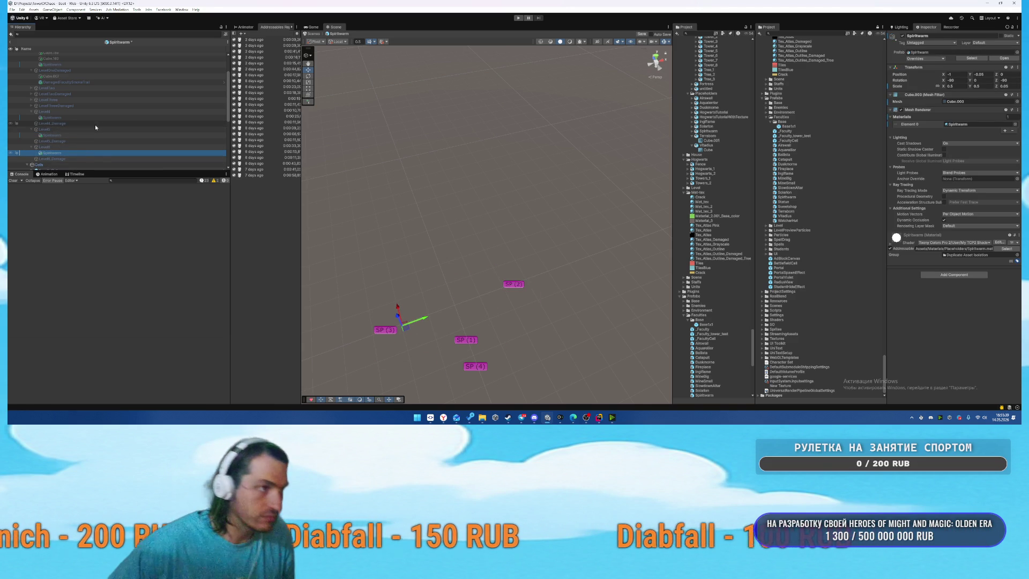
pyautogui.scroll(3, 96, 127)
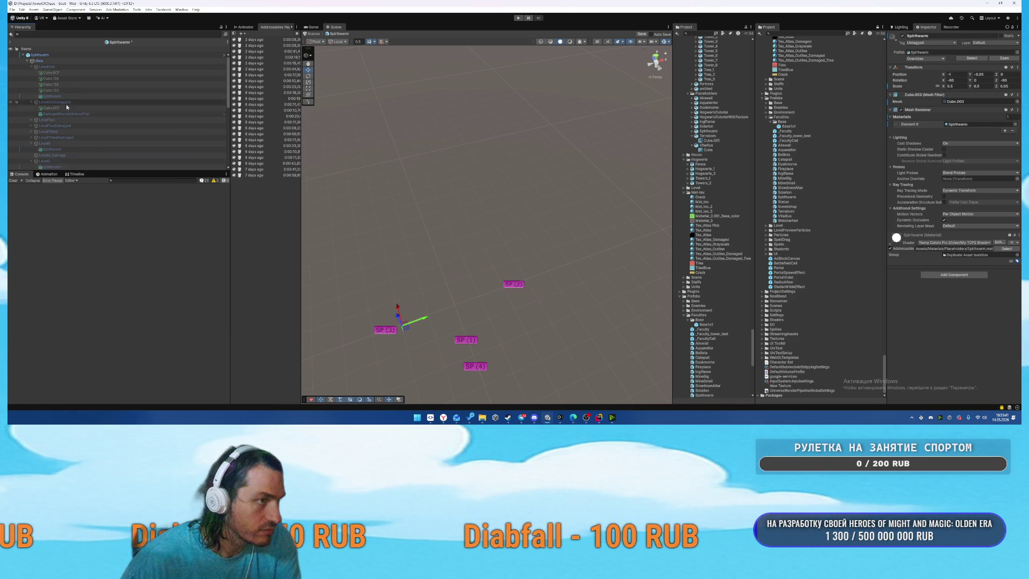
# Activate LevelTwo and LevelOne, and slide LevelTwo's Spiritwarm_1 platform onto LevelOne's platform.
pyautogui.click(36, 120)
pyautogui.hotkey('alt', 'shift', 'a')
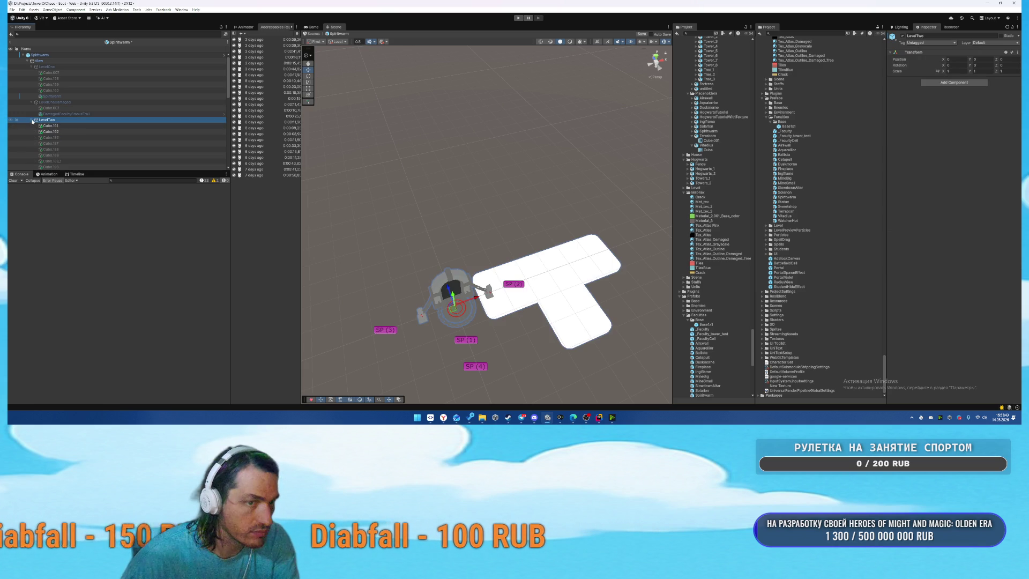
pyautogui.scroll(-3, 67, 127)
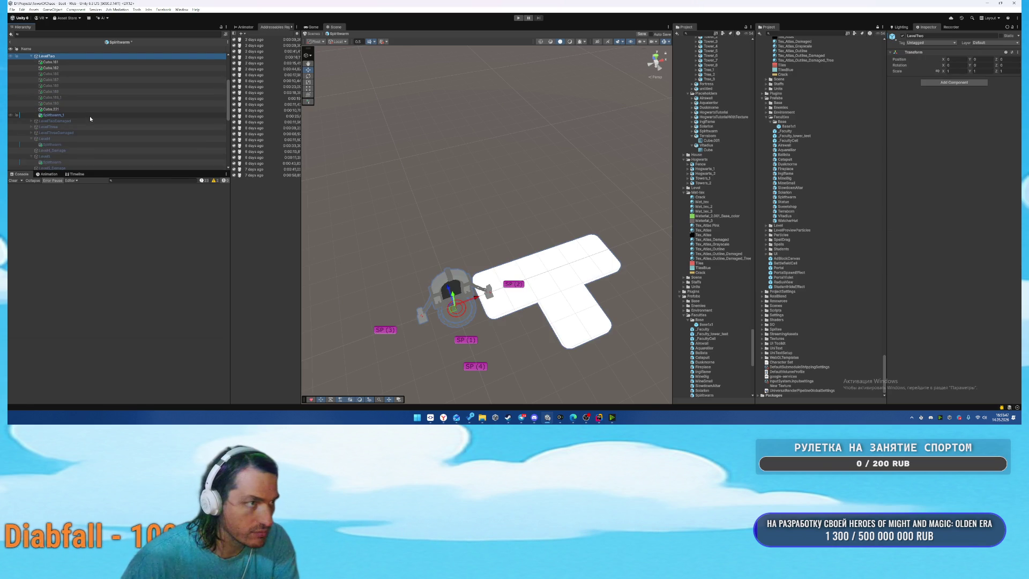
pyautogui.click(89, 116)
pyautogui.scroll(3, 91, 112)
pyautogui.scroll(1, 72, 81)
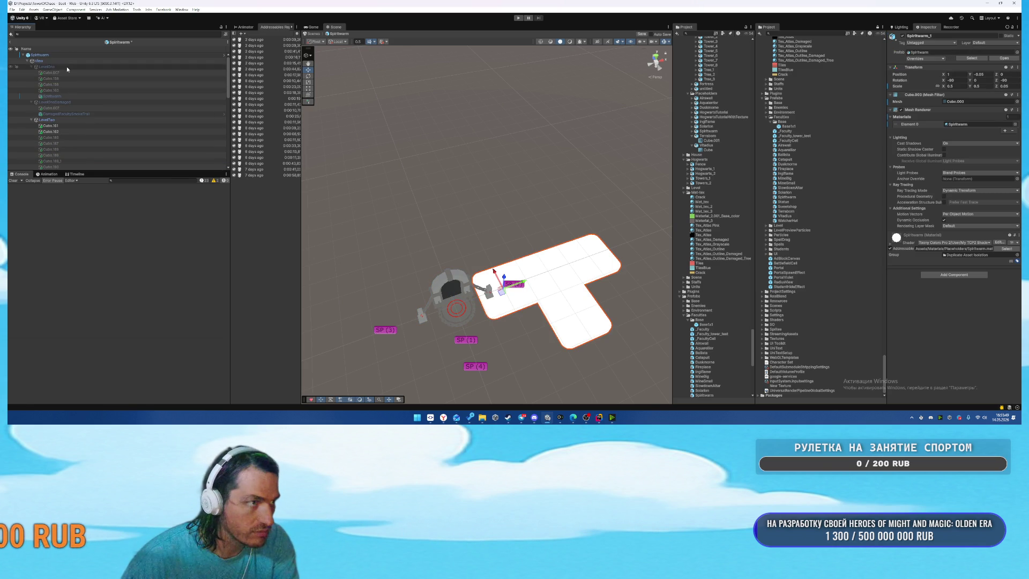
pyautogui.click(66, 66)
pyautogui.hotkey('alt', 'shift', 'a')
pyautogui.scroll(-2, 69, 105)
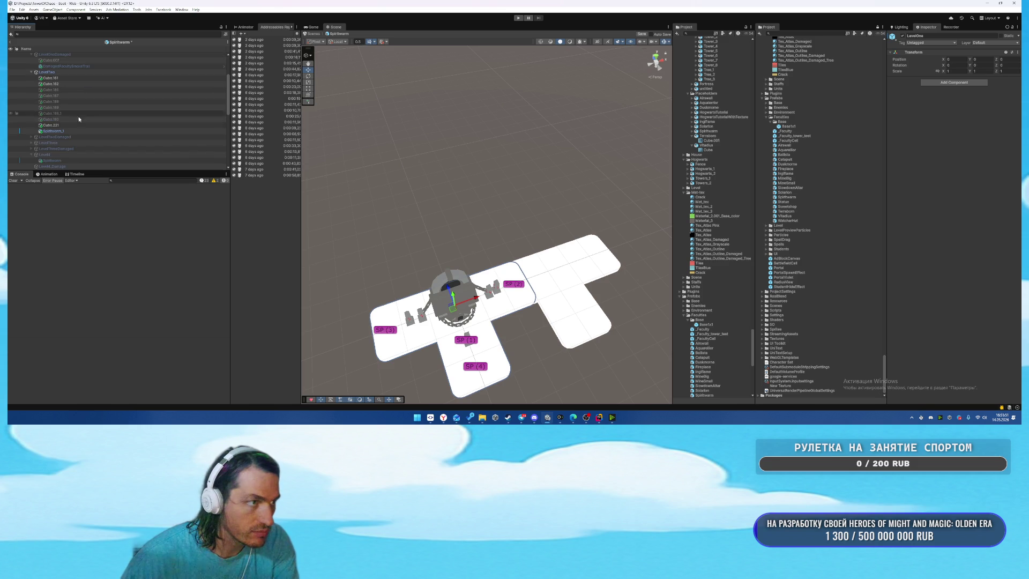
pyautogui.click(71, 132)
pyautogui.moveTo(517, 283); pyautogui.dragTo(421, 320)
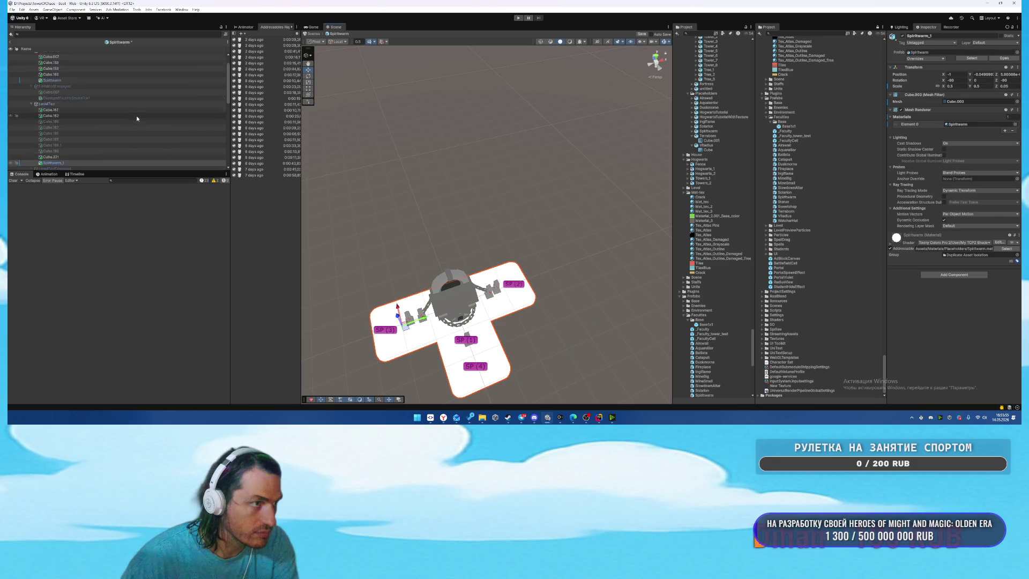
# Delete Cube.186–Cube.190 from LevelTwo and hide LevelTwo.
pyautogui.click(51, 90)
pyautogui.keyDown('shift'); pyautogui.click(85, 121); pyautogui.keyUp('shift')
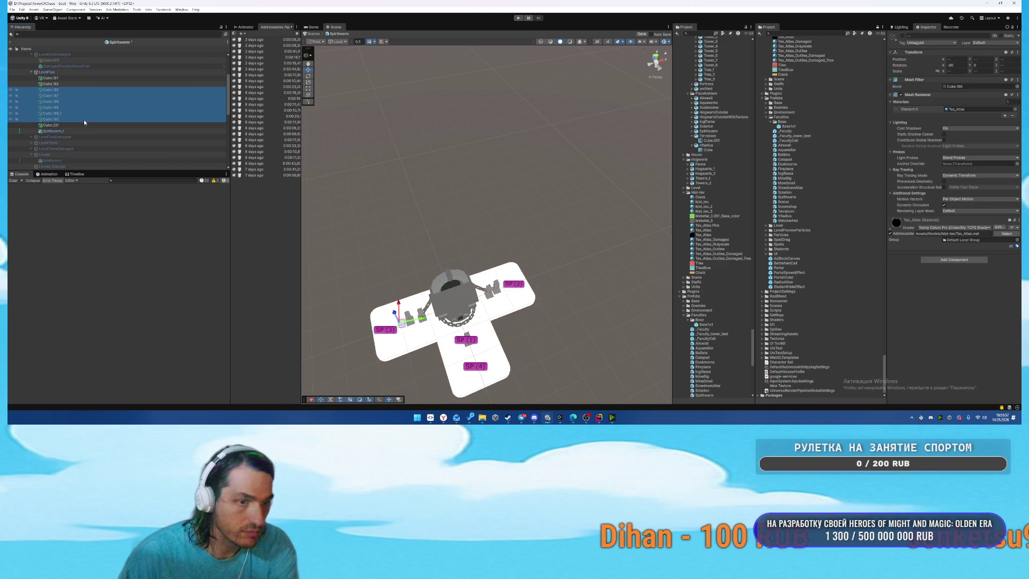
pyautogui.press('Delete')
pyautogui.click(58, 66)
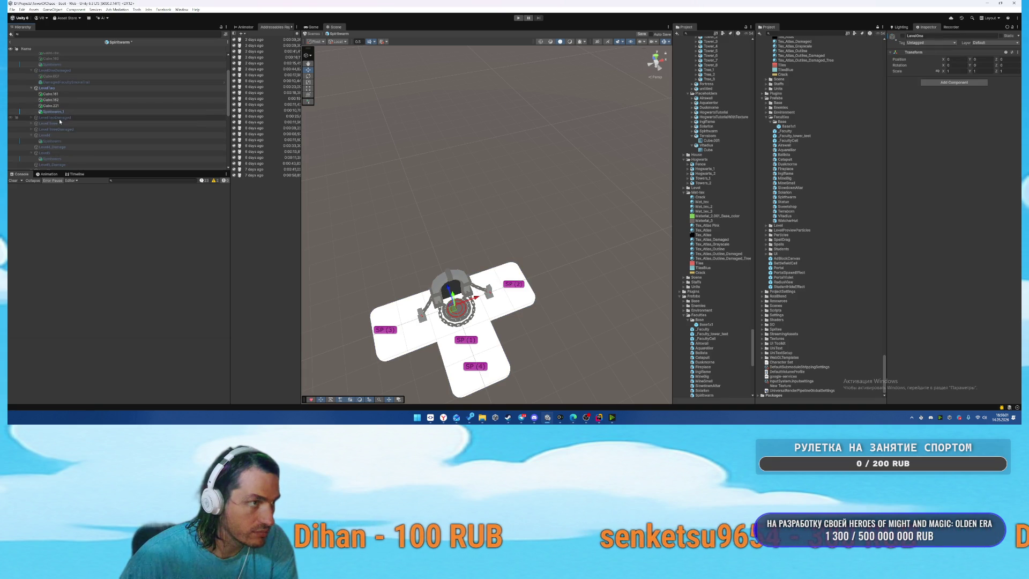
pyautogui.click(64, 88)
pyautogui.hotkey('alt', 'shift', 'a')
pyautogui.click(59, 118)
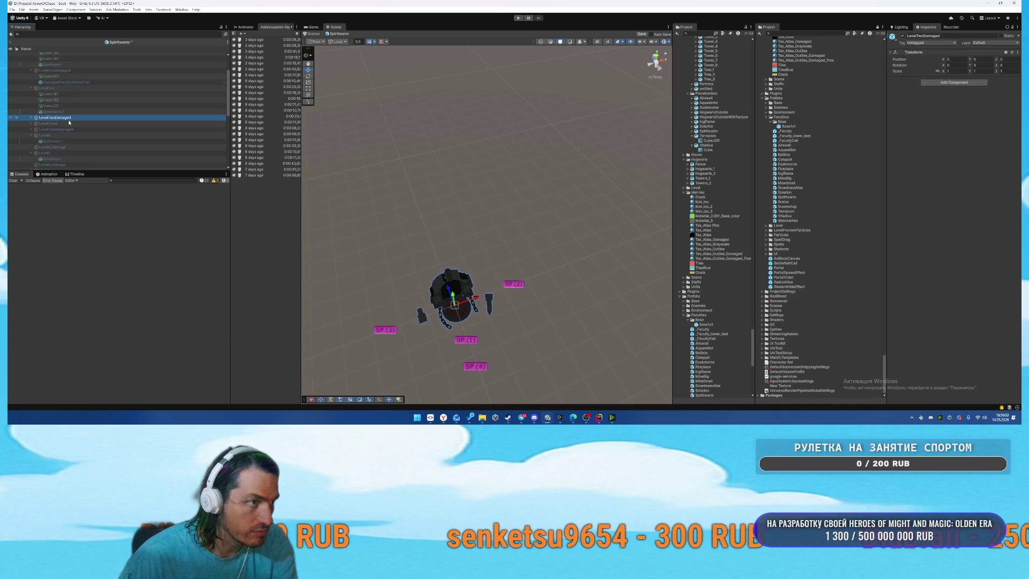
# Show LevelThree and move its Spiritwarm_2 floor platform to X -1 under the castle.
pyautogui.click(61, 123)
pyautogui.hotkey('alt', 'shift', 'a')
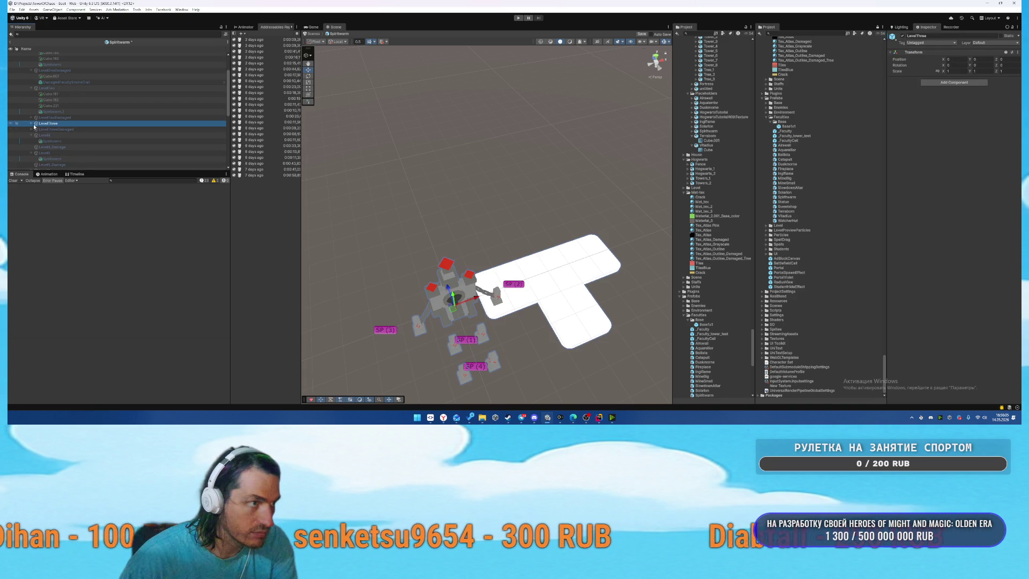
pyautogui.click(31, 124)
pyautogui.scroll(-3, 74, 114)
pyautogui.click(54, 146)
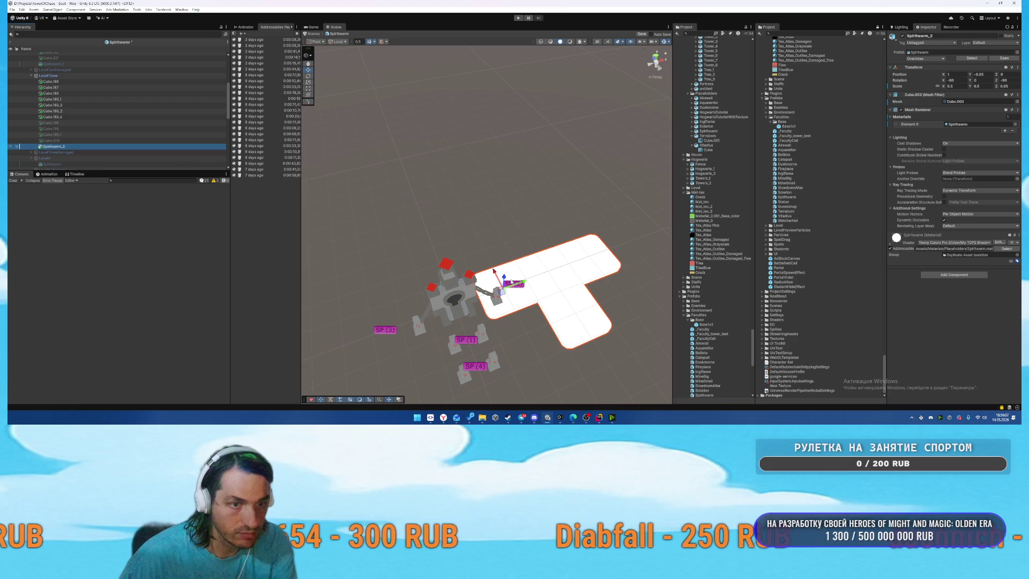
pyautogui.moveTo(522, 283); pyautogui.dragTo(425, 288)
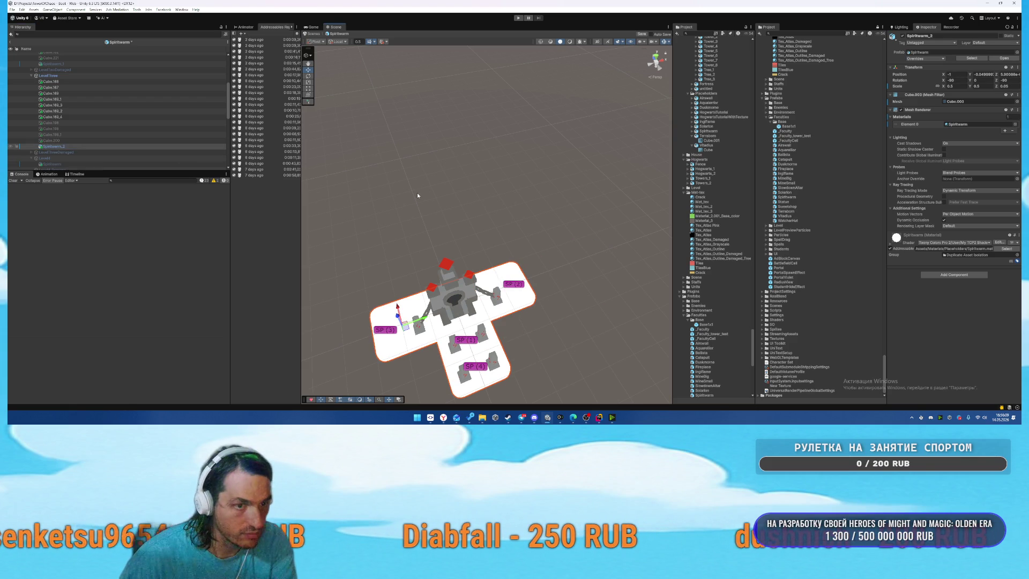
# Cut Cube.198–Cube.200 out of LevelThree.
pyautogui.click(130, 148)
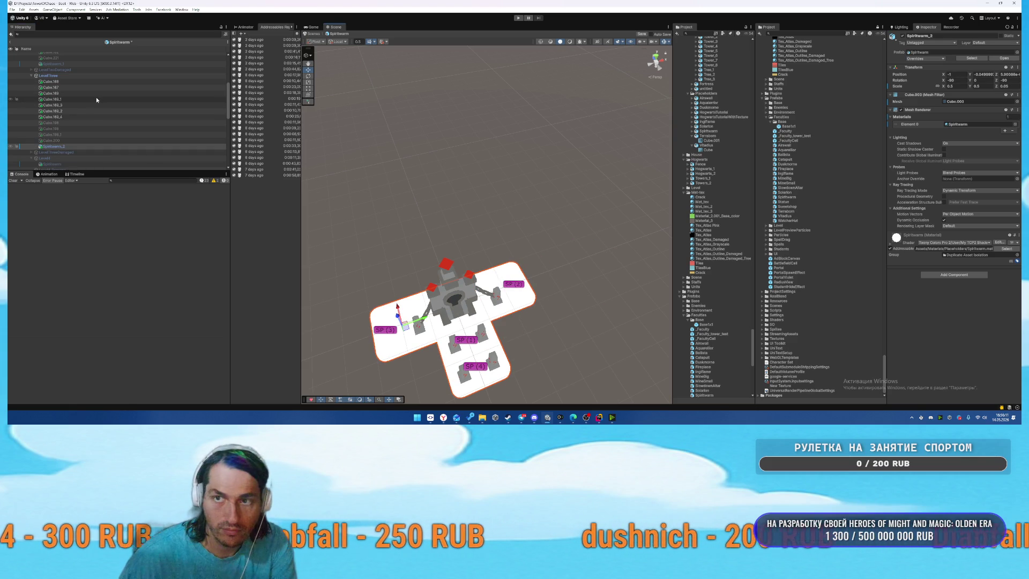
pyautogui.click(54, 122)
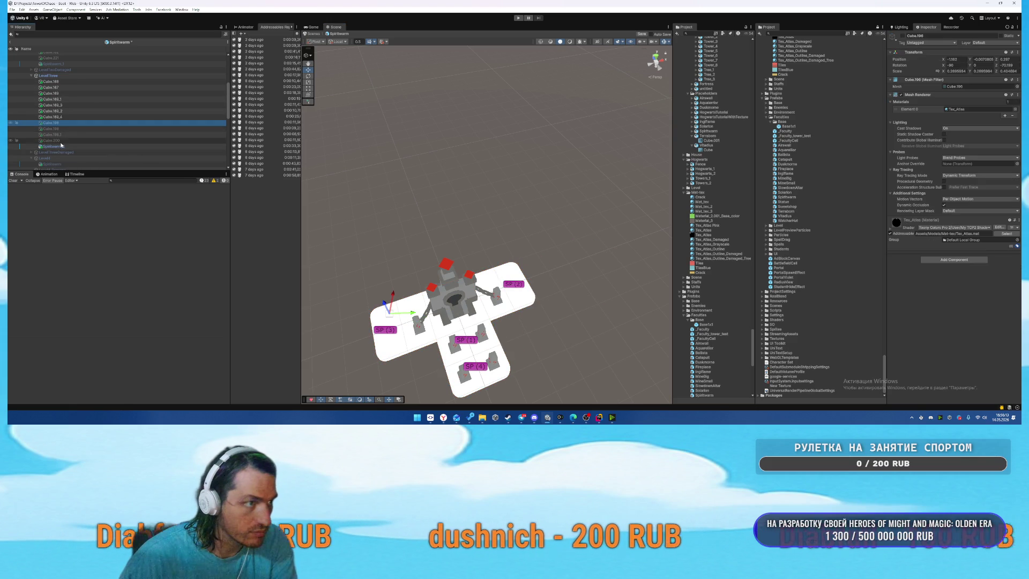
pyautogui.keyDown('shift'); pyautogui.click(107, 140); pyautogui.keyUp('shift')
pyautogui.press('Delete')
pyautogui.click(49, 76)
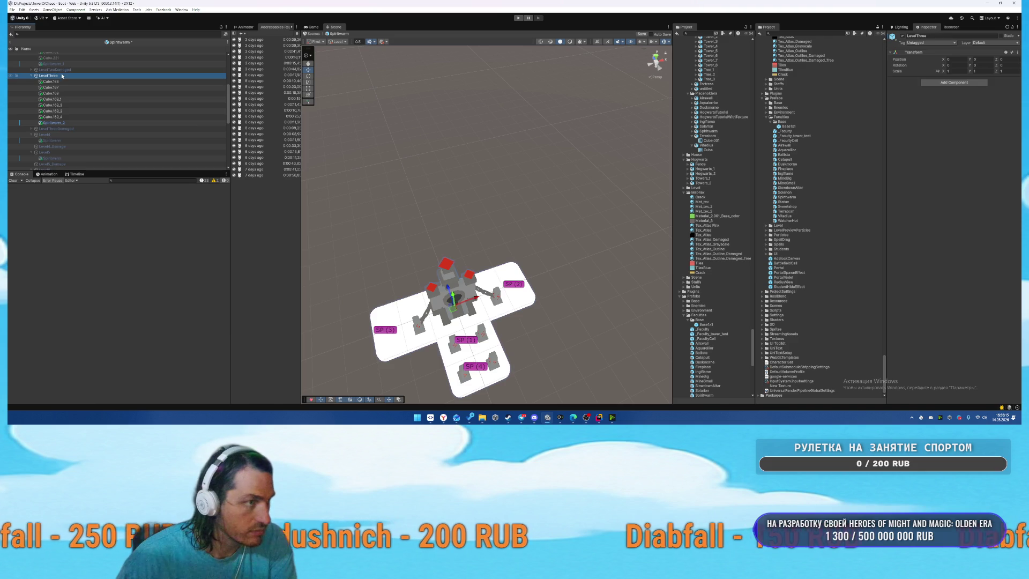
# Hide LevelThree, show LevelThreeDamaged, and discard the cut cubes pasted into it.
pyautogui.hotkey('alt', 'shift', 'a')
pyautogui.click(56, 129)
pyautogui.hotkey('alt', 'shift', 'a')
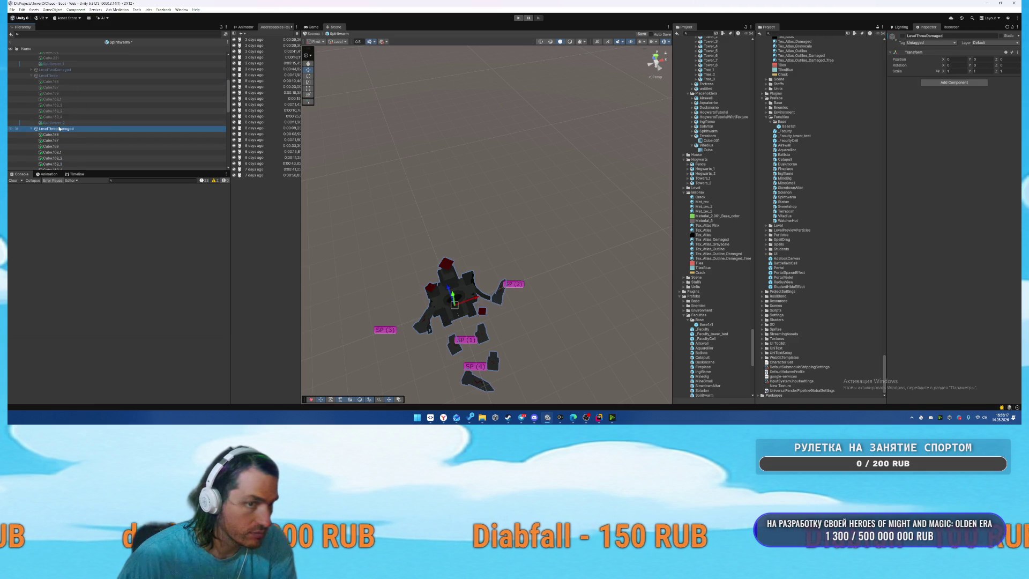
pyautogui.scroll(-3, 81, 130)
pyautogui.hotkey('ctrl', 'shift', 'v')
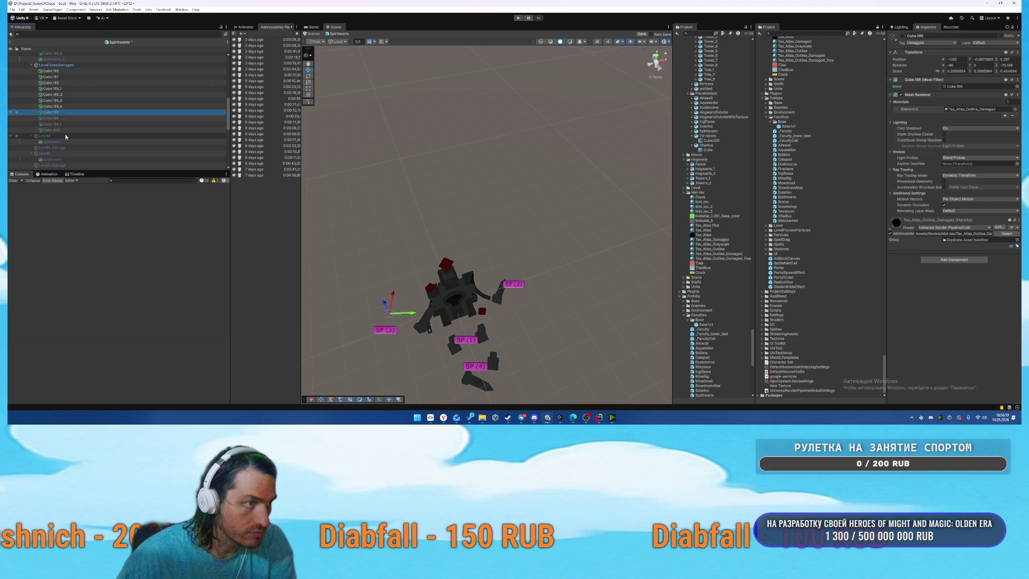
pyautogui.press('Delete')
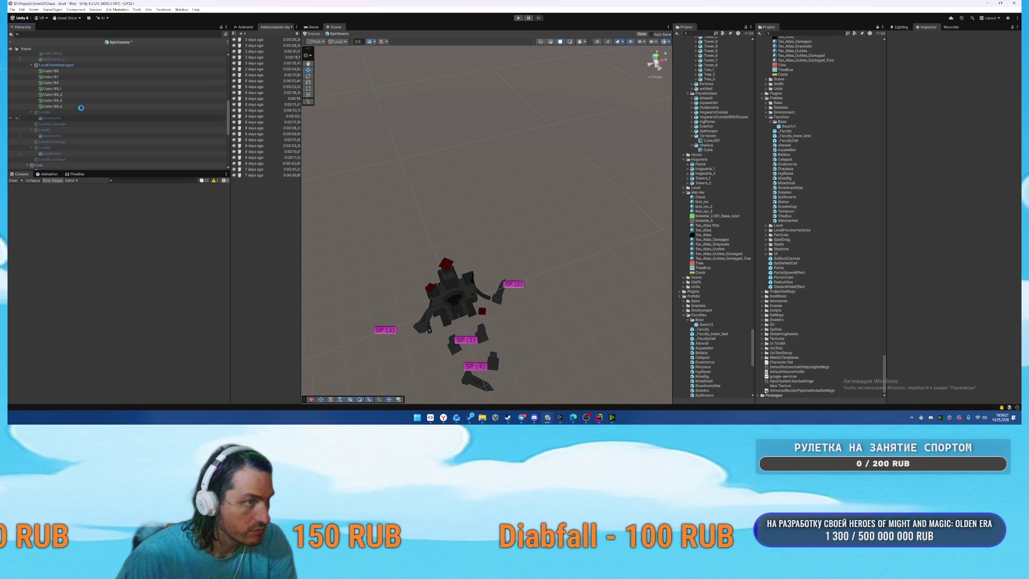
# Copy Cube.166–Cube.169_4 from LevelThree into the Level4 group.
pyautogui.scroll(3, 63, 116)
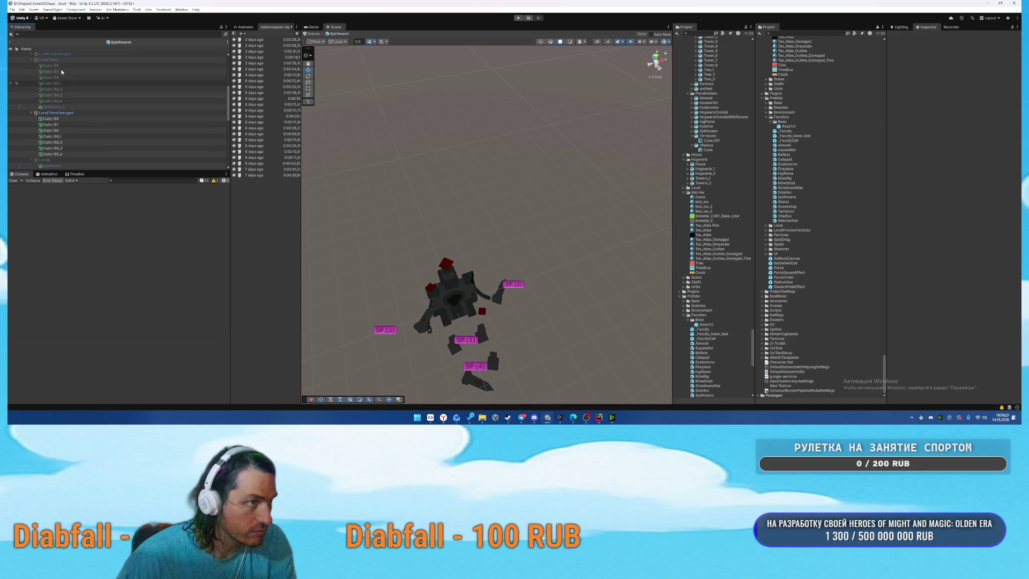
pyautogui.click(62, 66)
pyautogui.keyDown('shift'); pyautogui.click(63, 100); pyautogui.keyUp('shift')
pyautogui.scroll(-2, 63, 107)
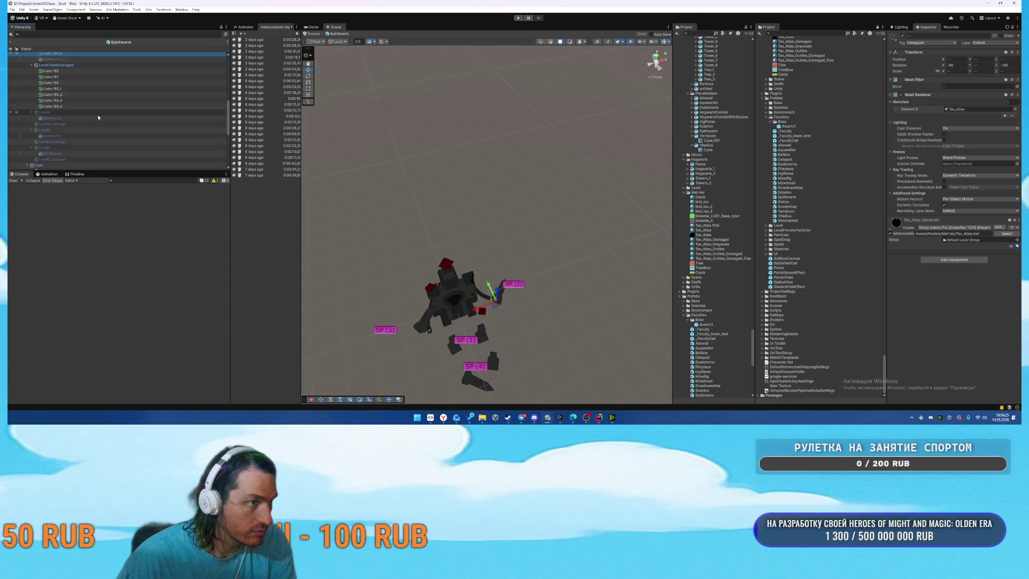
pyautogui.click(62, 117)
pyautogui.hotkey('ctrl', 'v')
# Activate Level4 and hide LevelThreeDamaged.
pyautogui.click(49, 112)
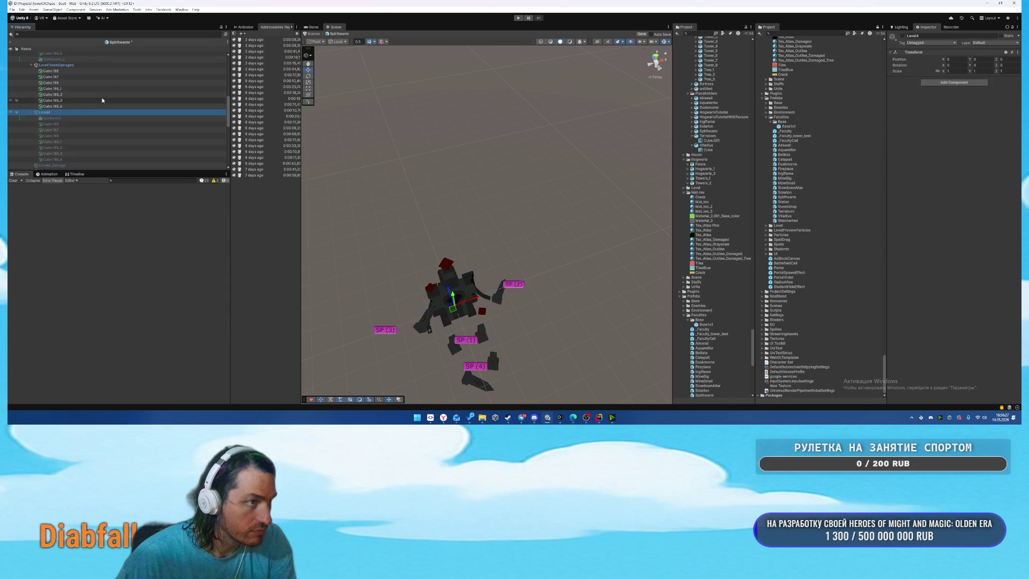
pyautogui.hotkey('alt', 'shift', 'a')
pyautogui.scroll(2, 107, 96)
pyautogui.click(114, 96)
pyautogui.scroll(2, 114, 107)
pyautogui.hotkey('alt', 'shift', 'a')
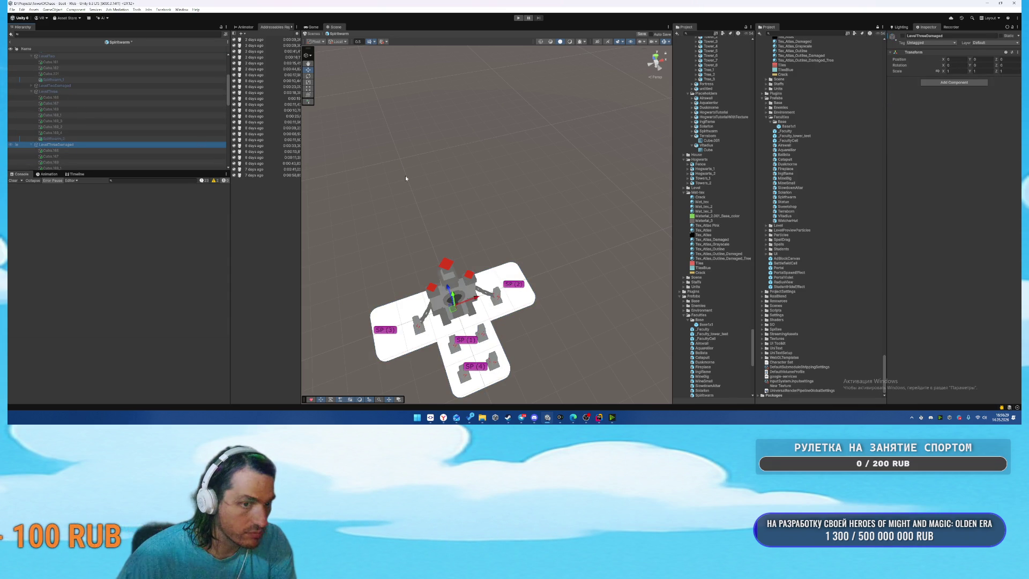
# Enlarge the side pillars beside SP (3) and SP (2), repositioning the left one.
pyautogui.press('f')
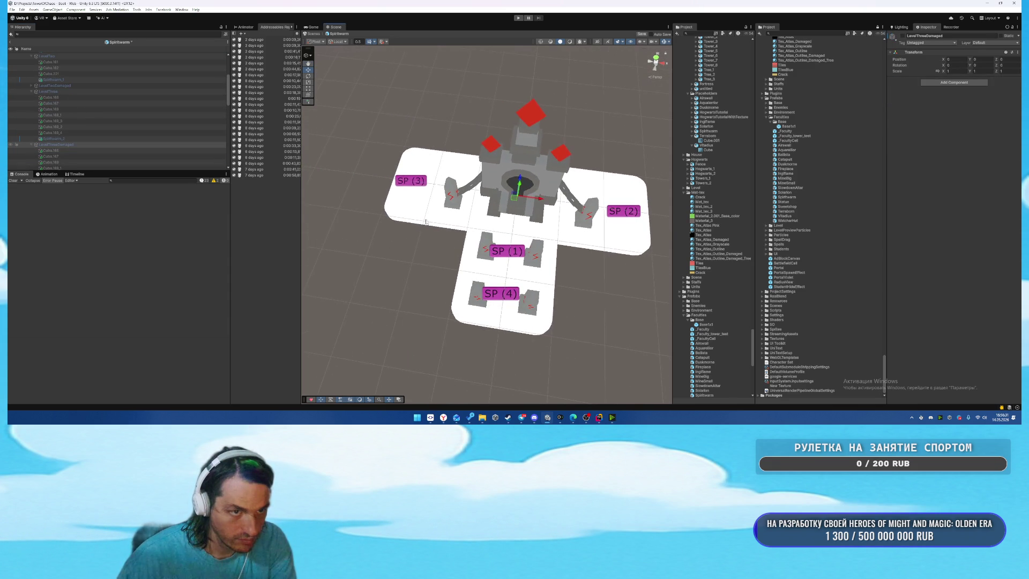
pyautogui.click(452, 203)
pyautogui.moveTo(455, 205); pyautogui.dragTo(449, 156)
pyautogui.moveTo(458, 201); pyautogui.dragTo(448, 197)
pyautogui.click(588, 228)
pyautogui.moveTo(581, 220)
pyautogui.mouseDown()
pyautogui.moveTo(585, 212)
pyautogui.moveTo(592, 225)
pyautogui.mouseUp()
pyautogui.press('w')
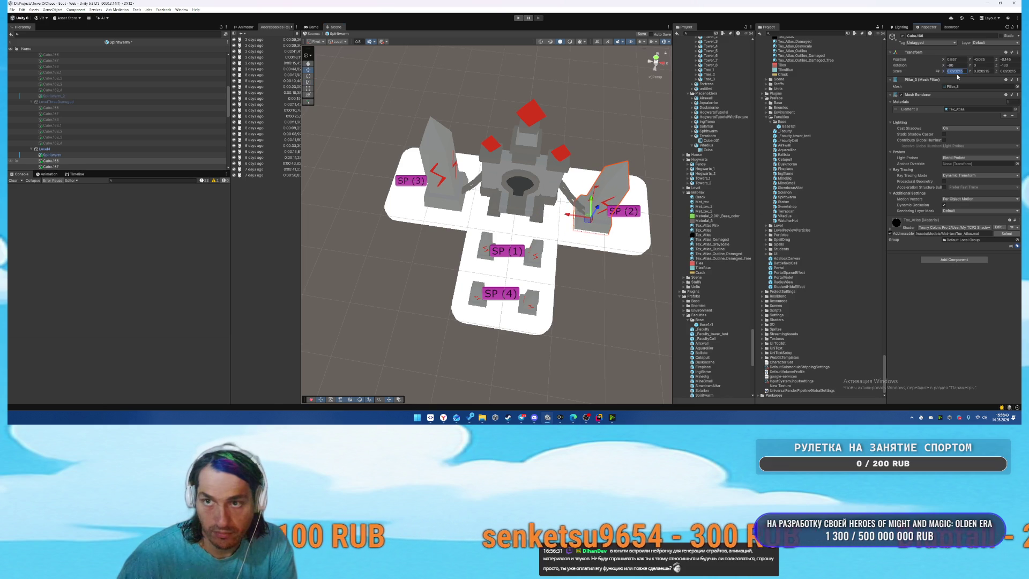
# Set the left pillar's scale to 0.820215 to match the right one, then save the scene.
pyautogui.click(415, 209)
pyautogui.click(445, 187)
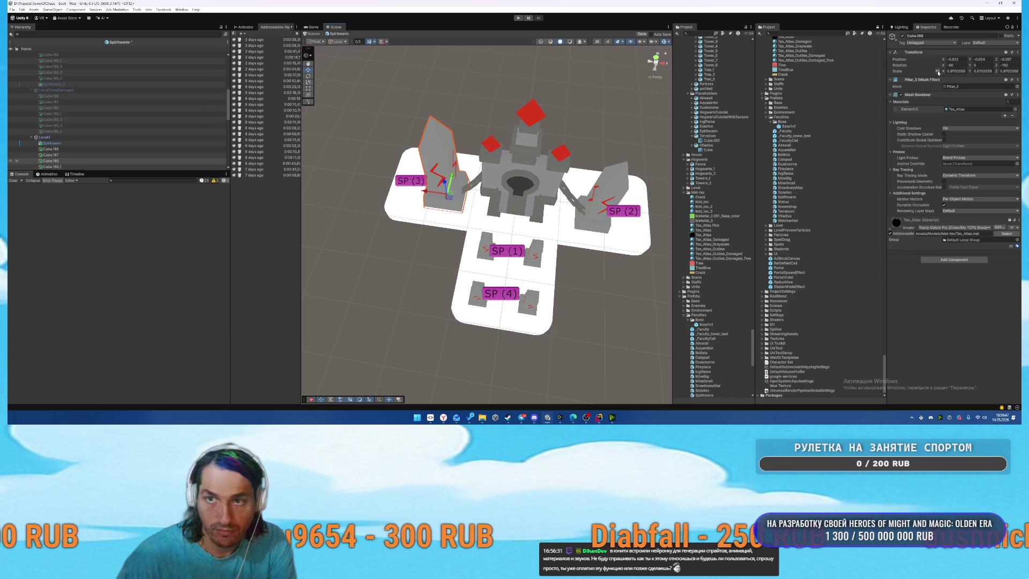
pyautogui.write('0.820215')
pyautogui.press('Return')
pyautogui.moveTo(633, 252); pyautogui.dragTo(574, 264)
pyautogui.click(576, 182)
pyautogui.hotkey('ctrl', 's')
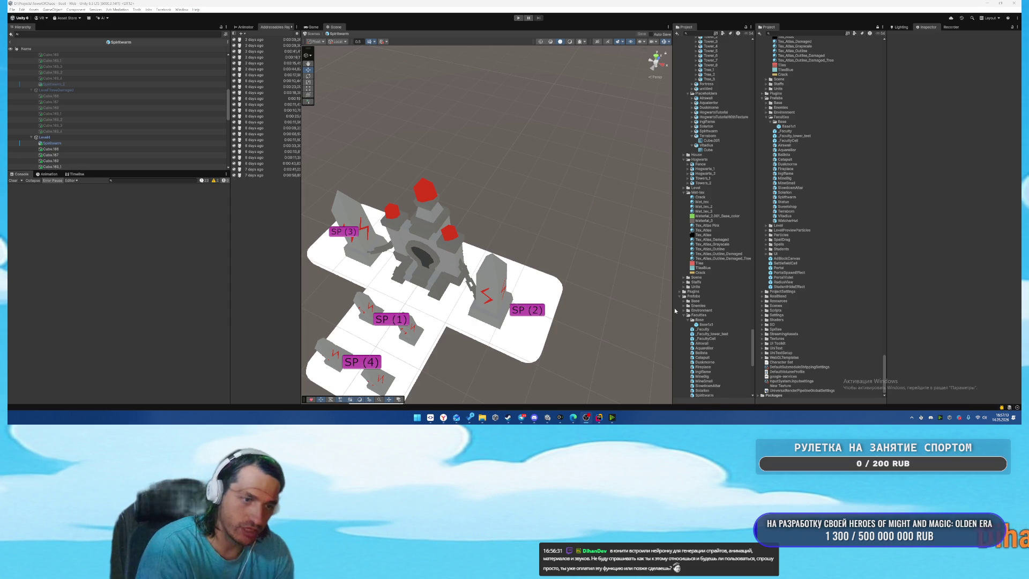
# Copy Cube.168–Cube.169_4 from LevelThreeDamaged into Level4_Damage, then deactivate Level4.
pyautogui.scroll(-3, 98, 108)
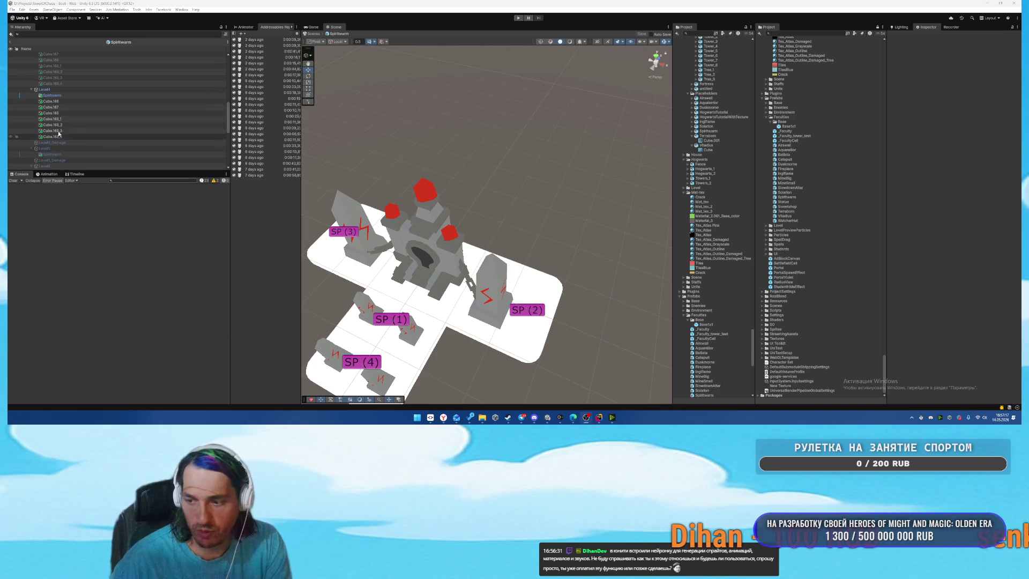
pyautogui.scroll(1, 434, 217)
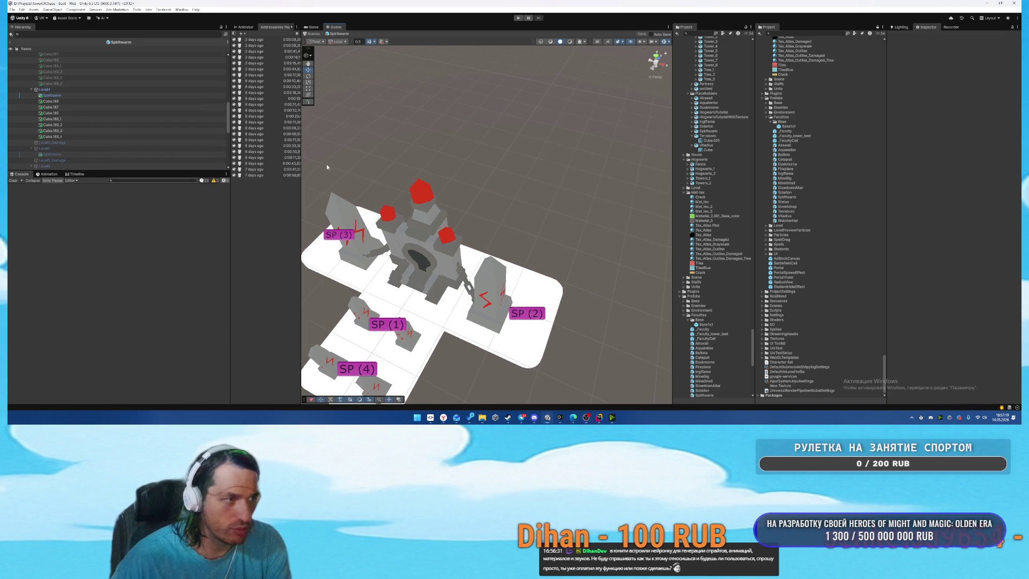
pyautogui.click(99, 90)
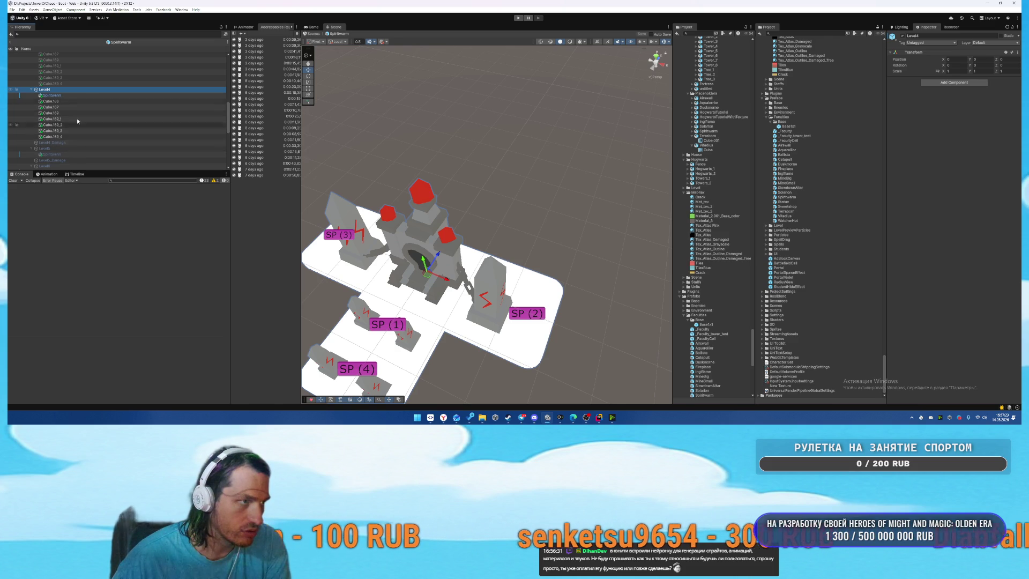
pyautogui.scroll(3, 77, 118)
pyautogui.click(70, 96)
pyautogui.keyDown('shift'); pyautogui.click(69, 131); pyautogui.keyUp('shift')
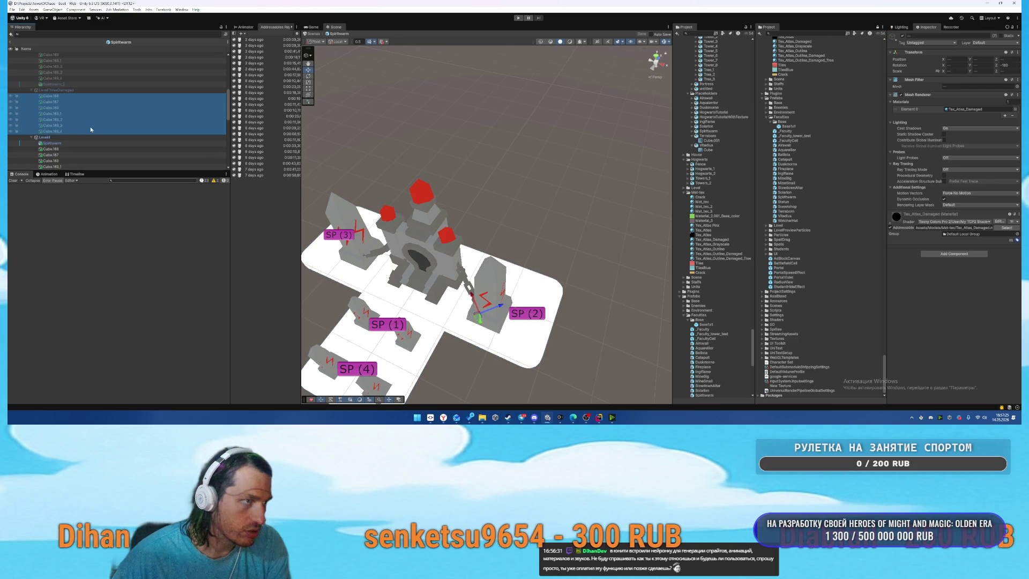
pyautogui.scroll(-3, 100, 121)
pyautogui.click(73, 130)
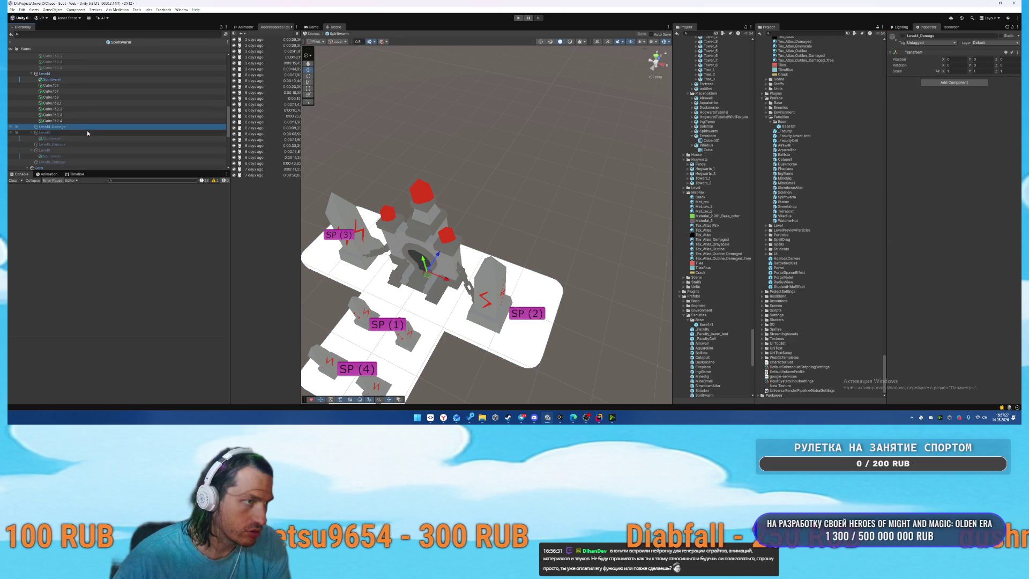
pyautogui.hotkey('ctrl', 'v')
pyautogui.moveTo(61, 128); pyautogui.dragTo(63, 127)
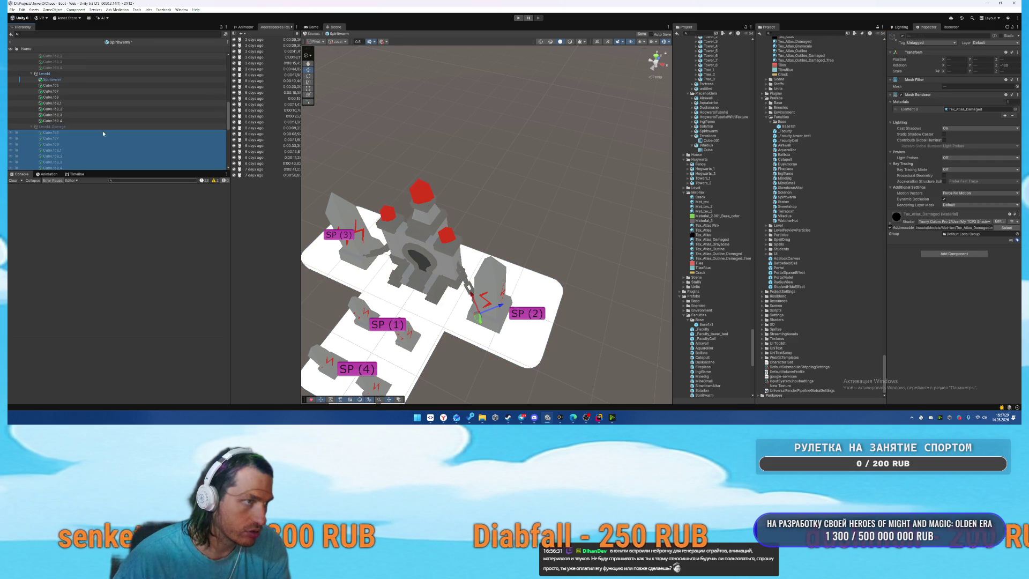
pyautogui.click(45, 74)
pyautogui.hotkey('alt', 'shift', 'a')
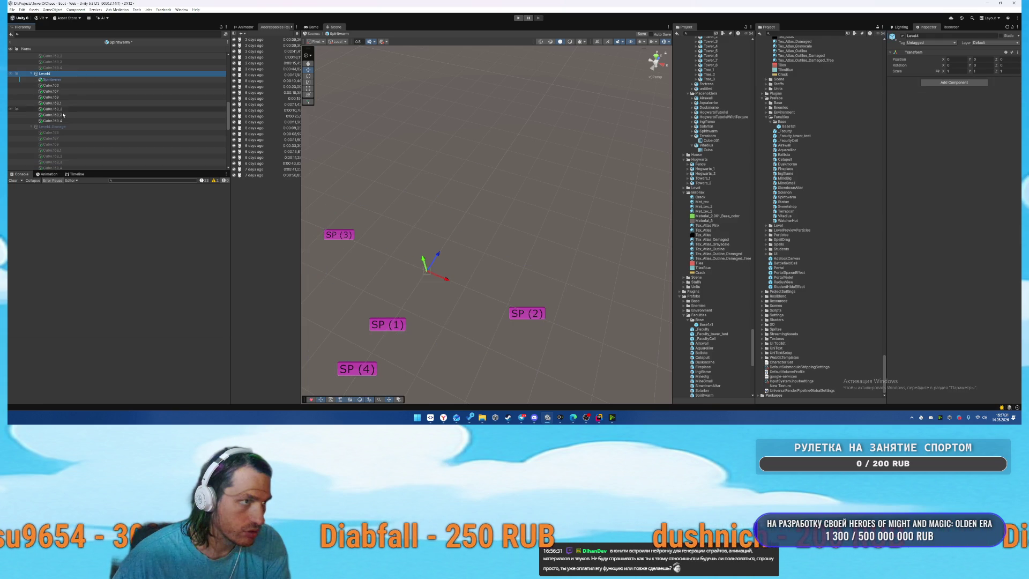
# Show Level4_Damage and enlarge the broken pillar near SP (2) to 0.637 scale.
pyautogui.click(60, 126)
pyautogui.hotkey('alt', 'shift', 'a')
pyautogui.press('f')
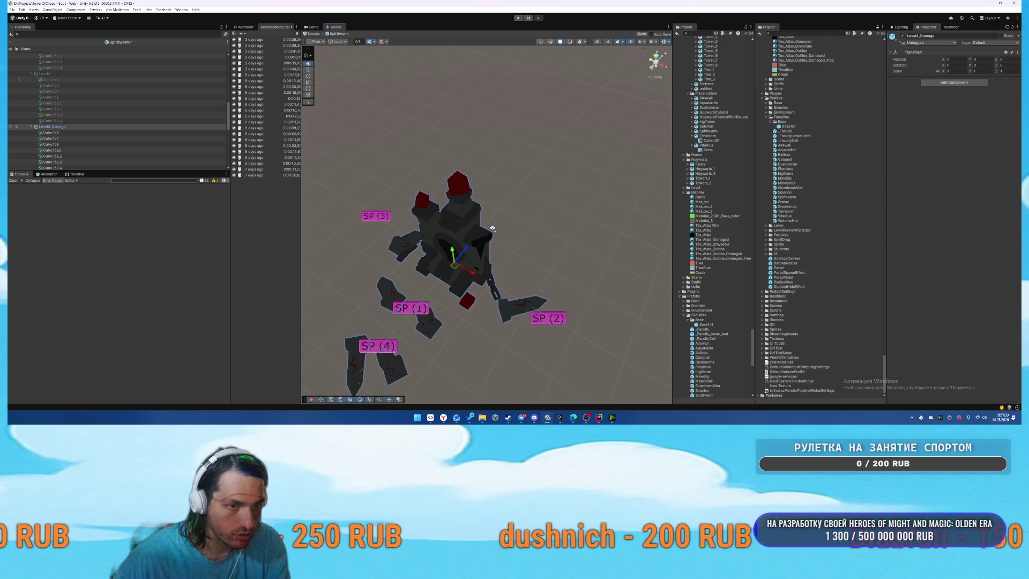
pyautogui.click(505, 310)
pyautogui.click(505, 310)
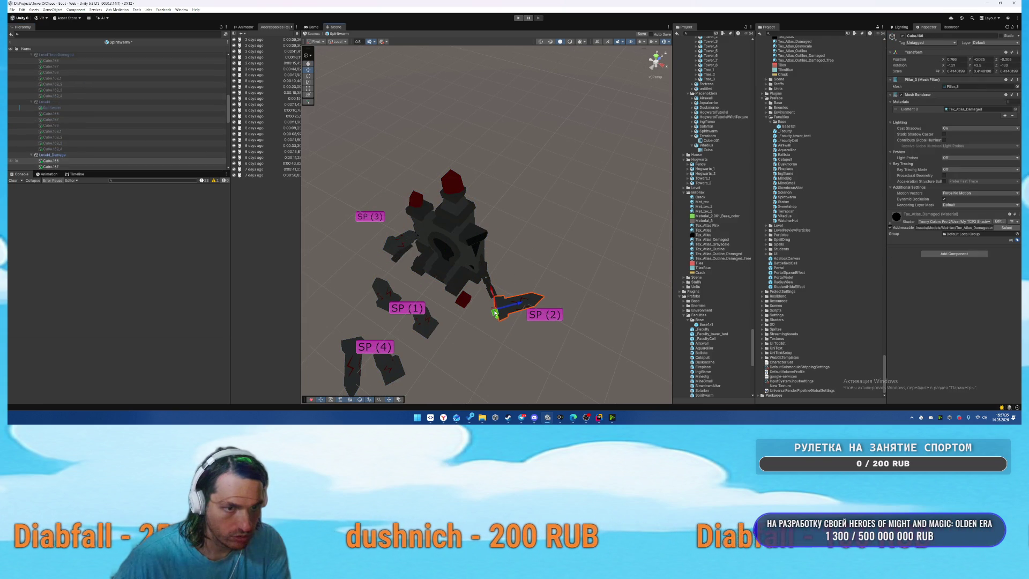
pyautogui.moveTo(497, 310); pyautogui.dragTo(504, 301)
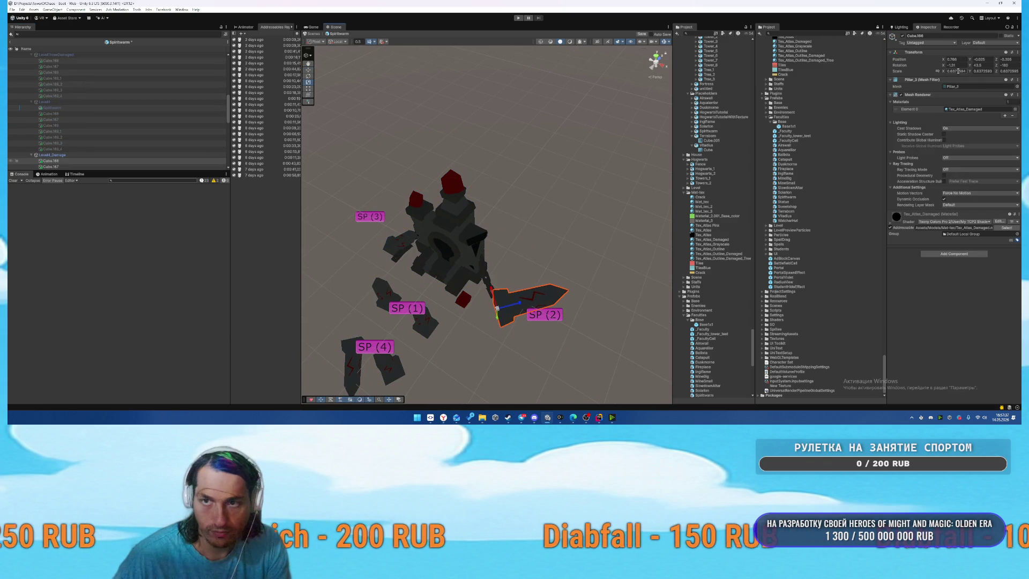
# Set the small piece near SP (3) to scale 0.6372594 as well.
pyautogui.click(392, 248)
pyautogui.click(393, 249)
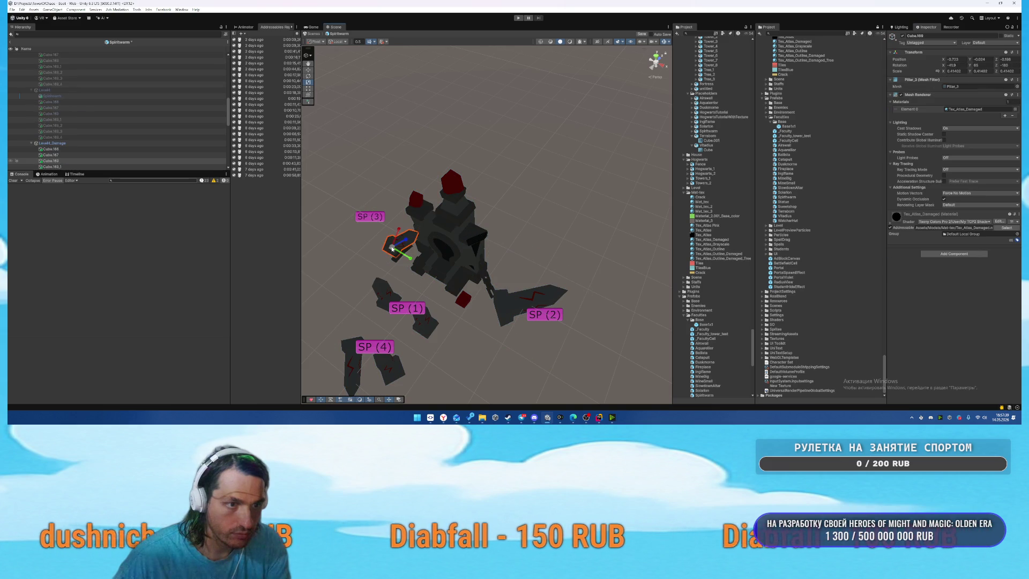
pyautogui.hotkey('ctrl', 'v')
pyautogui.press('Tab')
pyautogui.write('0.6372594')
pyautogui.press('Tab')
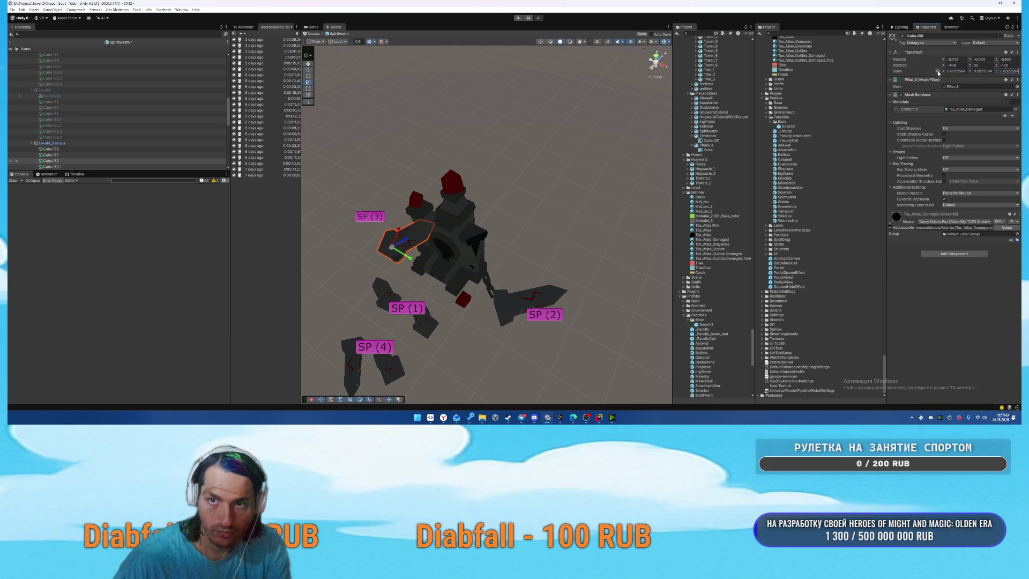
pyautogui.click(606, 203)
pyautogui.moveTo(605, 204)
pyautogui.mouseDown()
pyautogui.moveTo(533, 214)
pyautogui.moveTo(499, 192)
pyautogui.mouseUp()
pyautogui.click(52, 143)
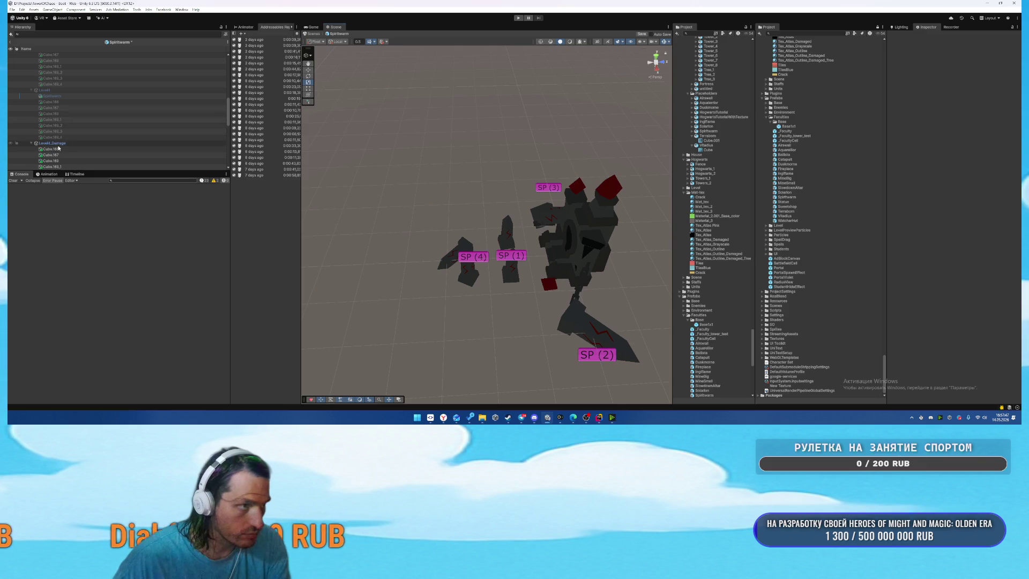
# Hide the Level4_Damage pieces and make the Level5 group visible.
pyautogui.press('h')
pyautogui.click(79, 102)
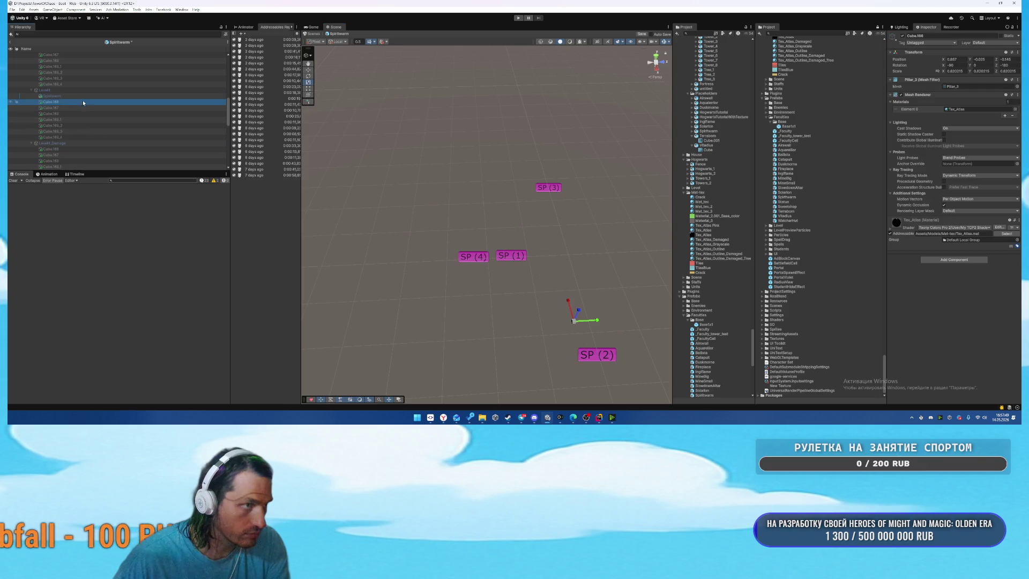
pyautogui.keyDown('shift'); pyautogui.click(70, 137); pyautogui.keyUp('shift')
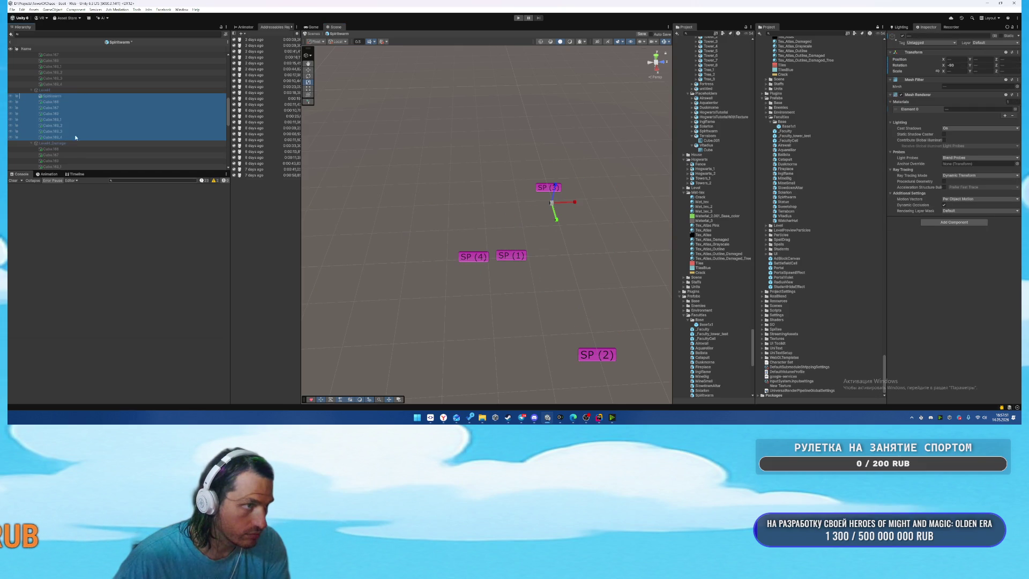
pyautogui.scroll(-3, 121, 116)
pyautogui.click(59, 136)
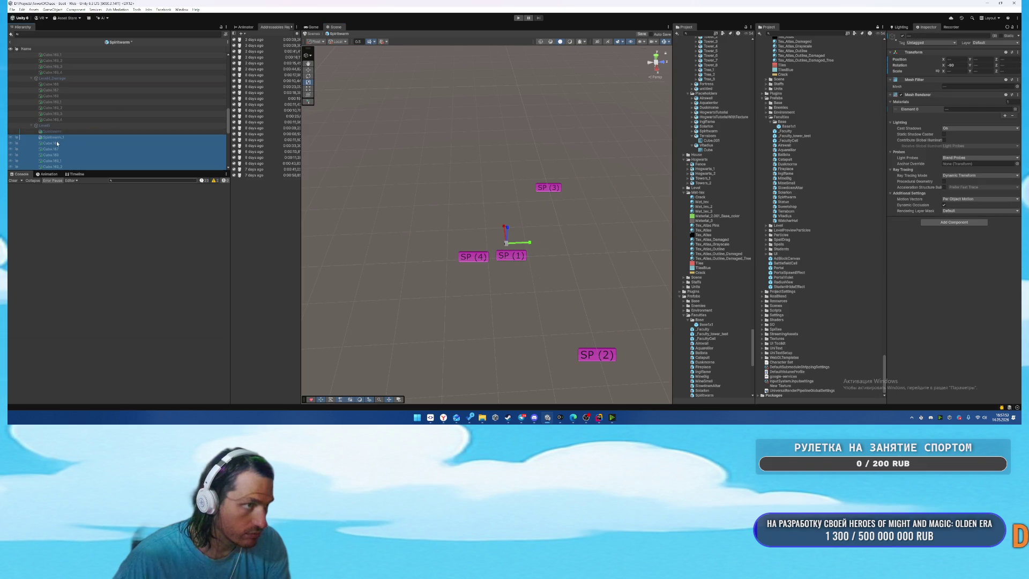
pyautogui.click(69, 137)
pyautogui.click(75, 125)
pyautogui.hotkey('alt', 'shift', 'a')
# Scale up the pillar by SP(4), delete the spare pillars, then switch to YouGile.
pyautogui.moveTo(386, 156); pyautogui.dragTo(468, 228)
pyautogui.click(483, 203)
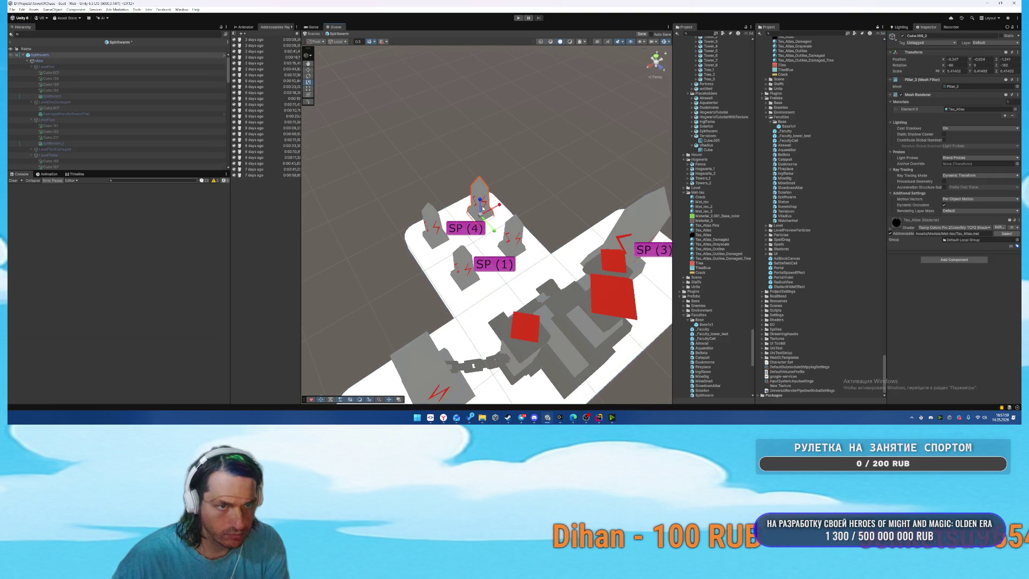
pyautogui.moveTo(481, 215)
pyautogui.mouseDown()
pyautogui.moveTo(487, 178)
pyautogui.moveTo(513, 237)
pyautogui.mouseUp()
pyautogui.press('w')
pyautogui.press('Delete')
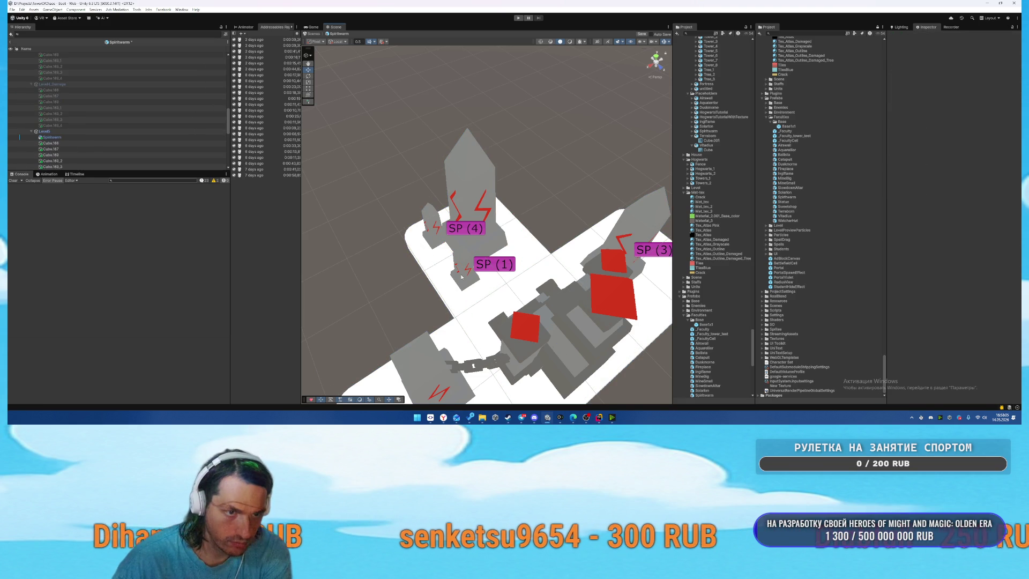
pyautogui.moveTo(431, 240)
pyautogui.mouseDown()
pyautogui.moveTo(578, 222)
pyautogui.moveTo(508, 234)
pyautogui.mouseUp()
pyautogui.click(515, 227)
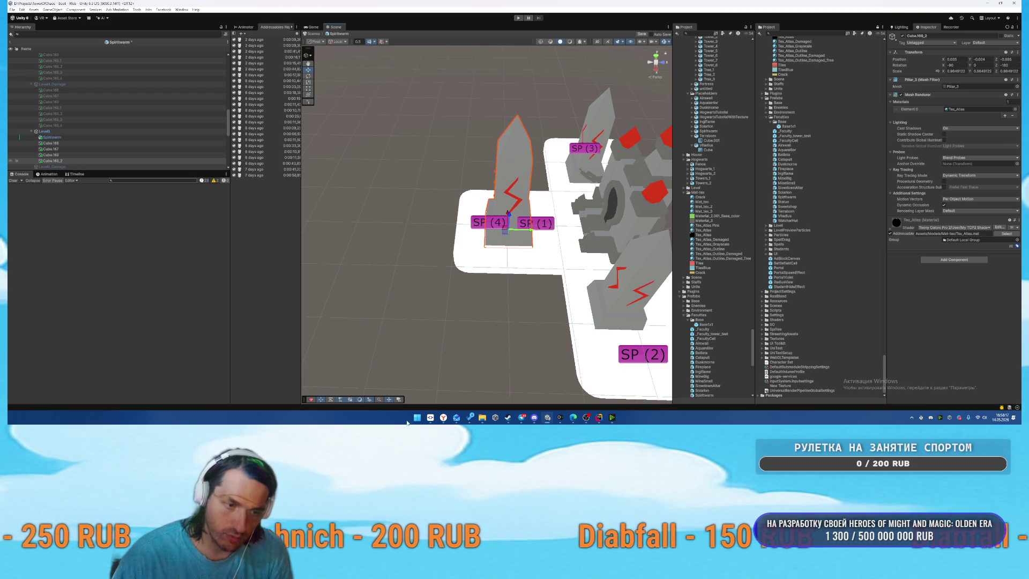
pyautogui.click(444, 418)
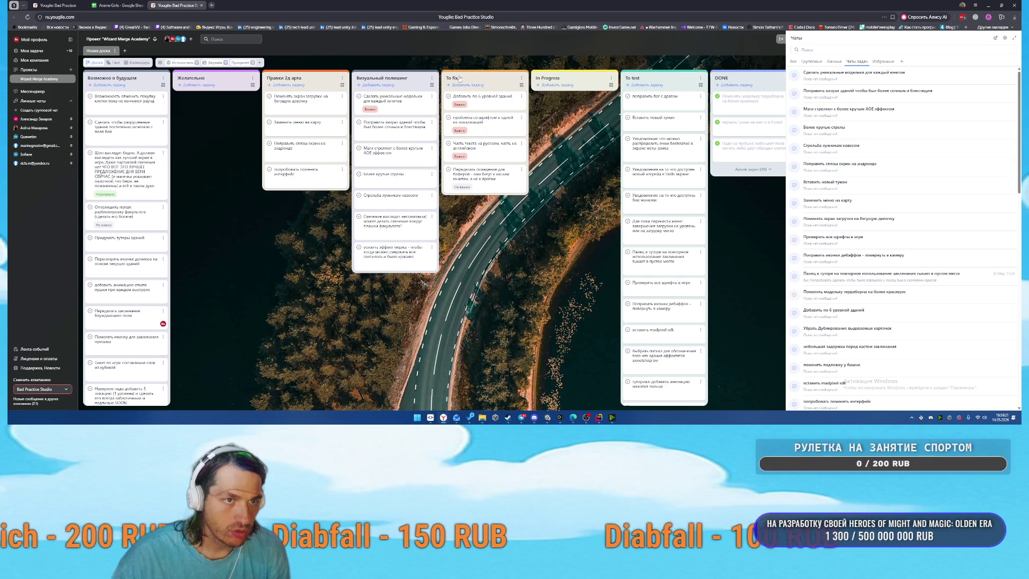
# Rename the To fix column to 'Сделать'.
pyautogui.tripleClick(472, 79)
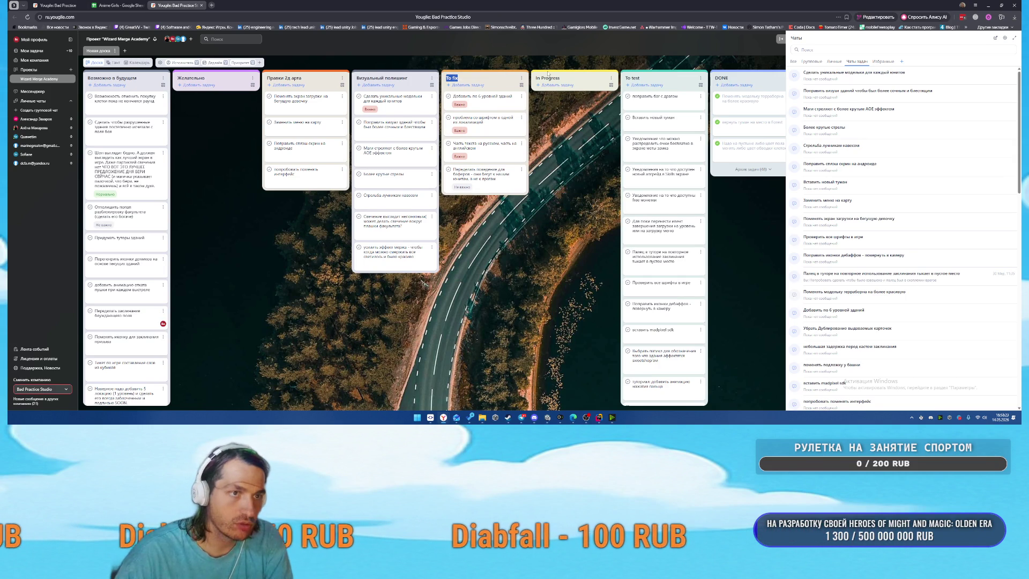
pyautogui.write('C')
pyautogui.press('BackSpace')
pyautogui.write('Сделать')
pyautogui.press('Return')
# Add a Желательно task 'Спаситье юниты здания и я формации которую можно…', then switch to Rider.
pyautogui.click(180, 84)
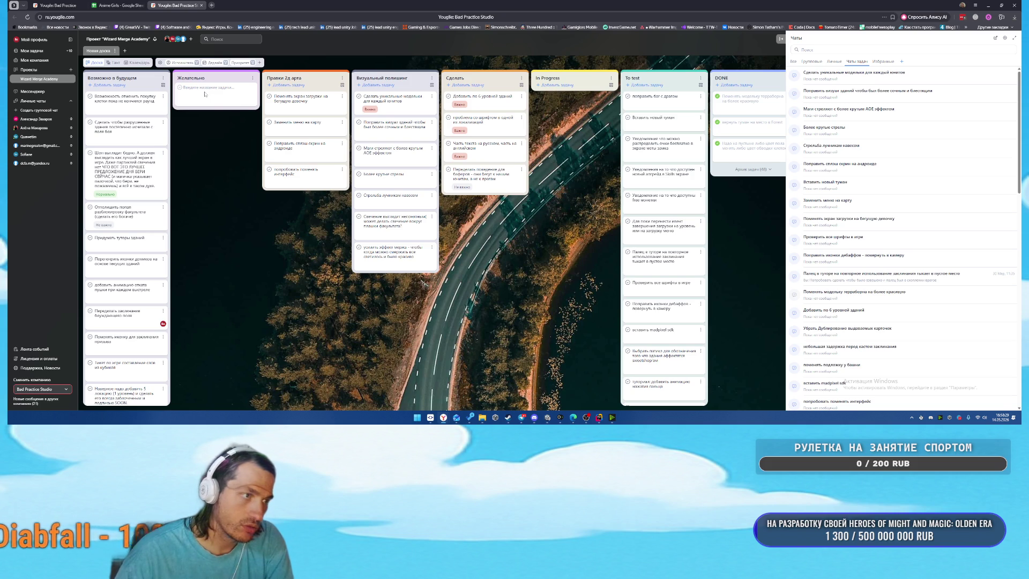
pyautogui.write('Спасибо')
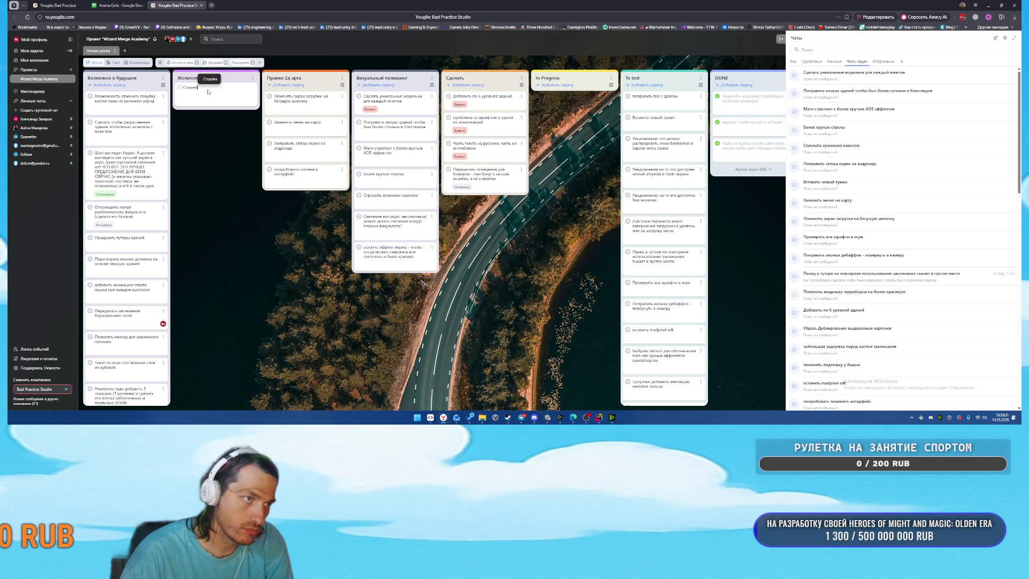
pyautogui.write('ть')
pyautogui.write('е юниты в начале')
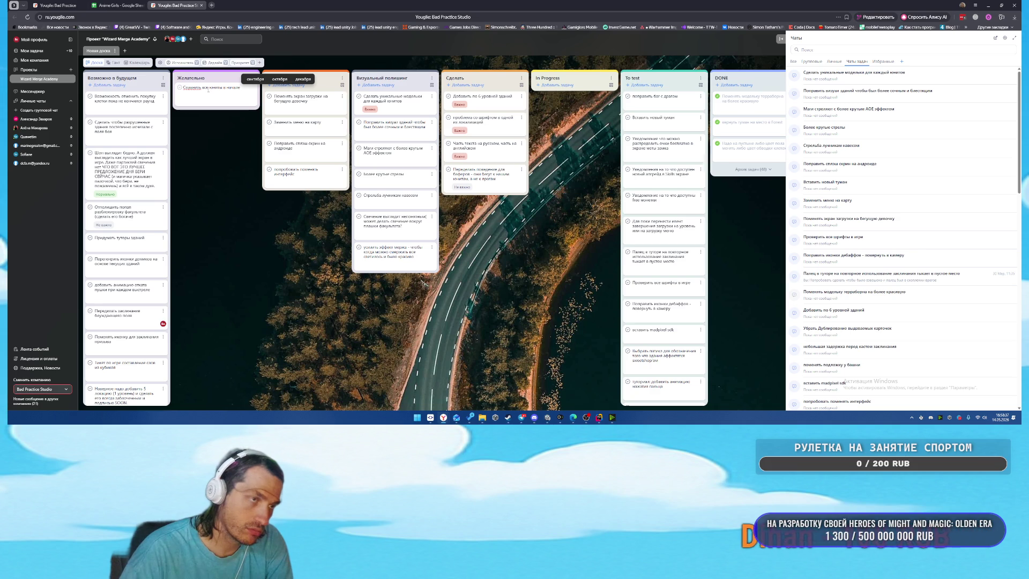
pyautogui.write(' у здания')
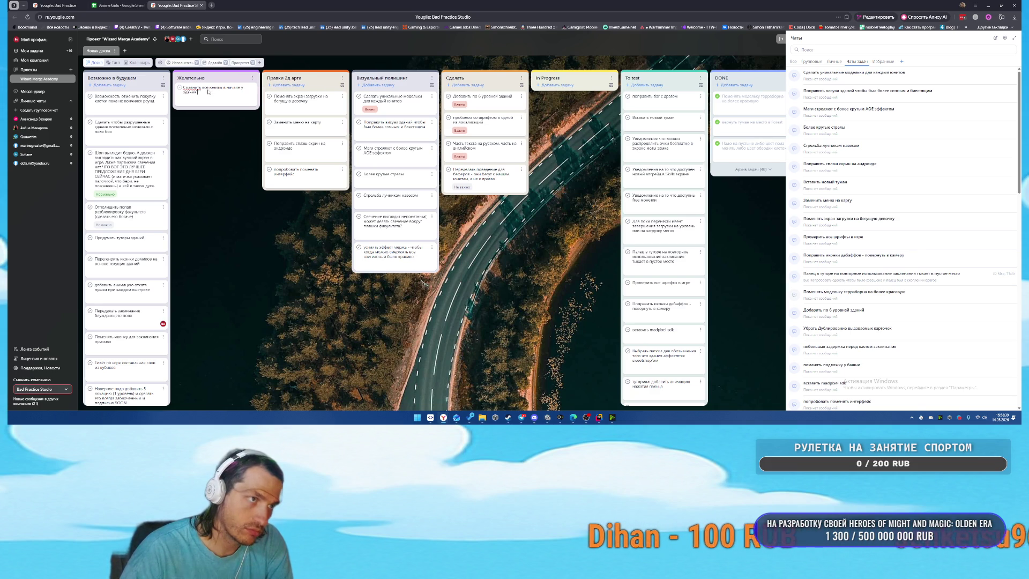
pyautogui.write(' и я формации')
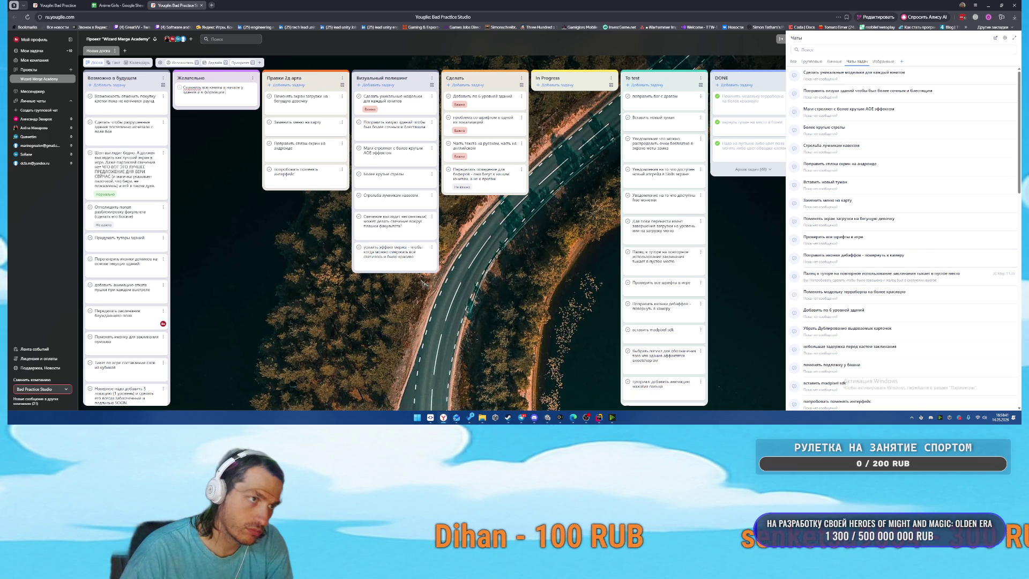
pyautogui.write(' которую можно')
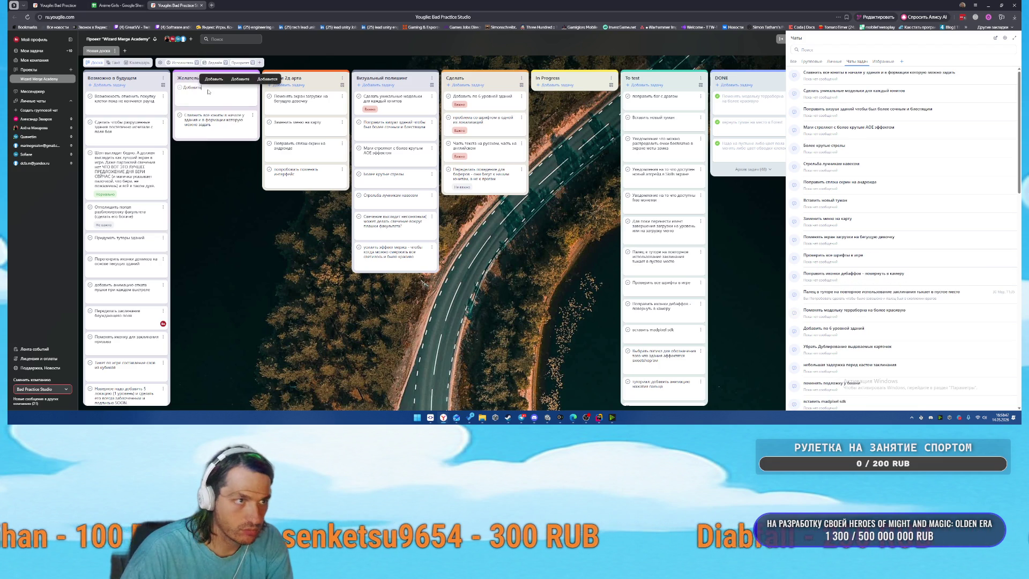
pyautogui.write('ачк')
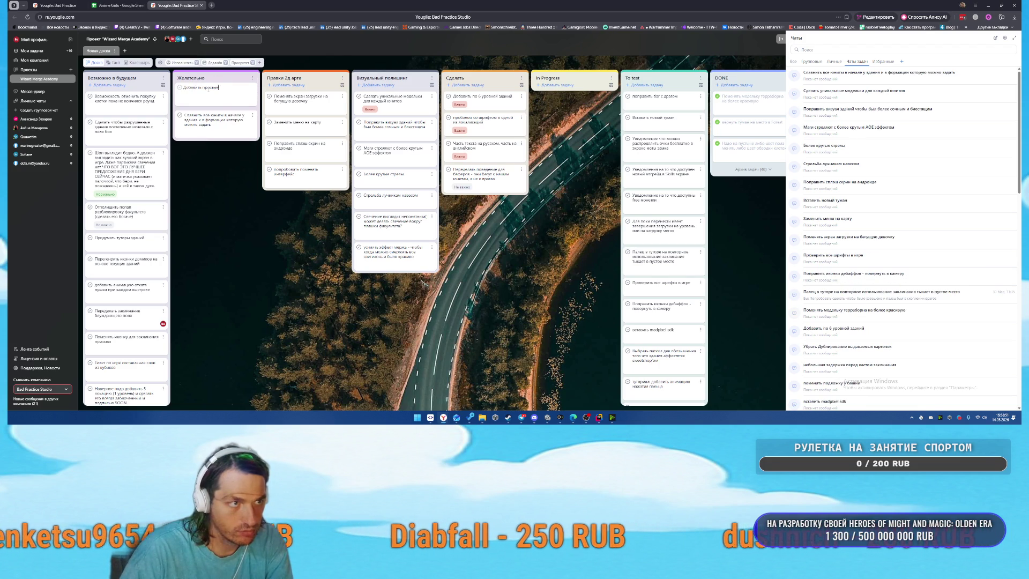
pyautogui.write('ы')
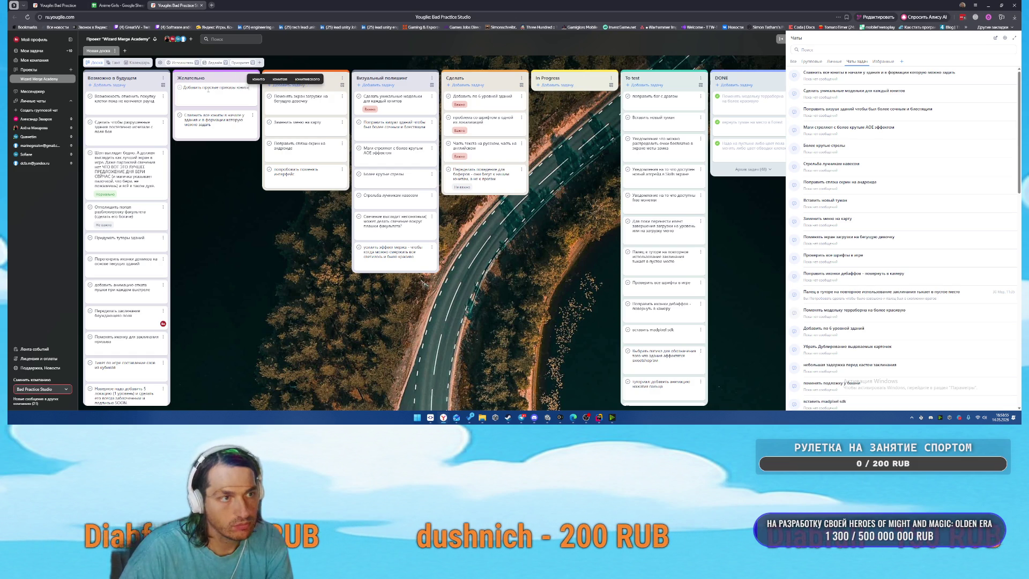
pyautogui.write('м - атаковать')
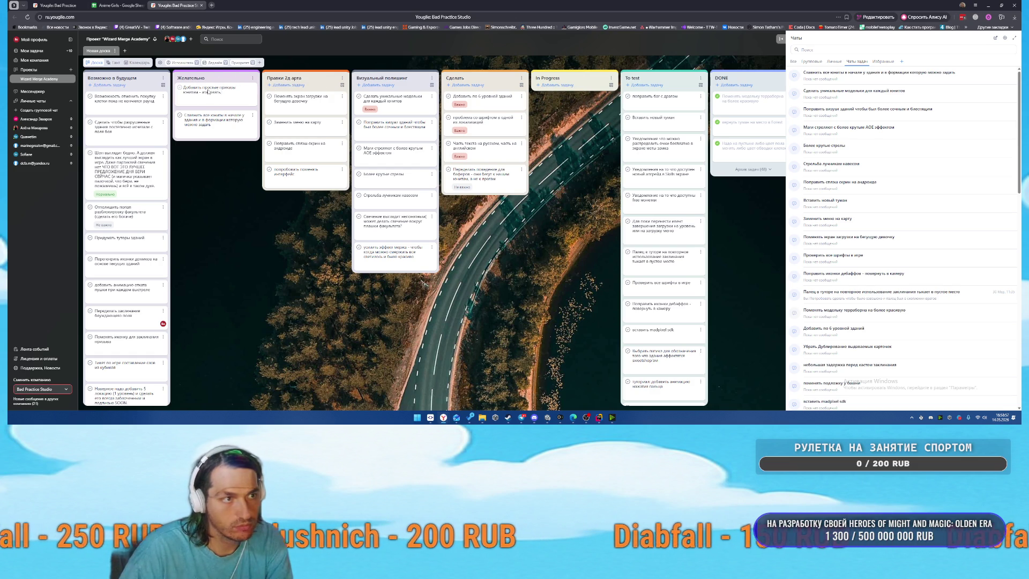
pyautogui.write('ищать')
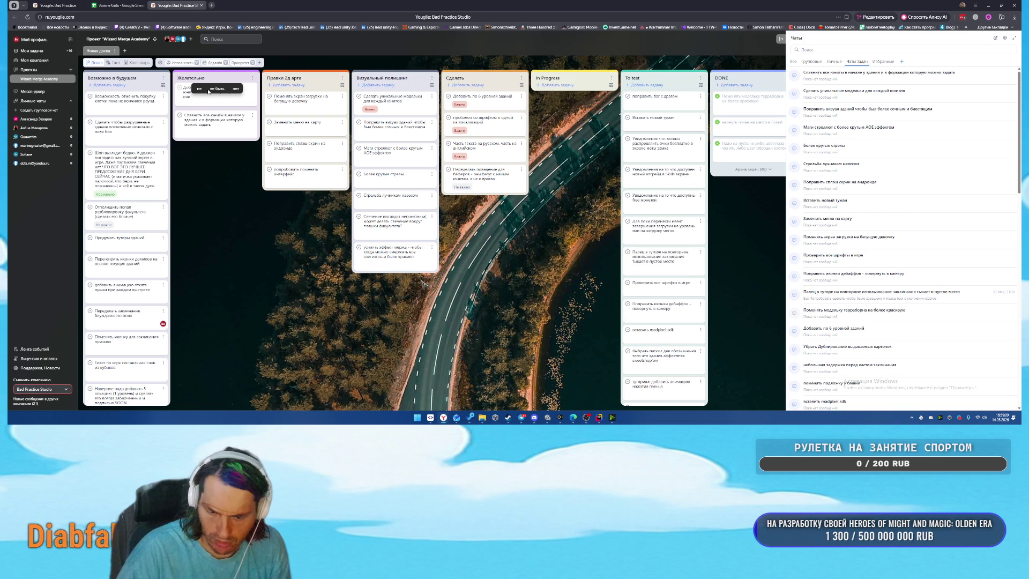
pyautogui.press('BackSpace')
pyautogui.press('BackSpace')
pyautogui.press('BackSpace')
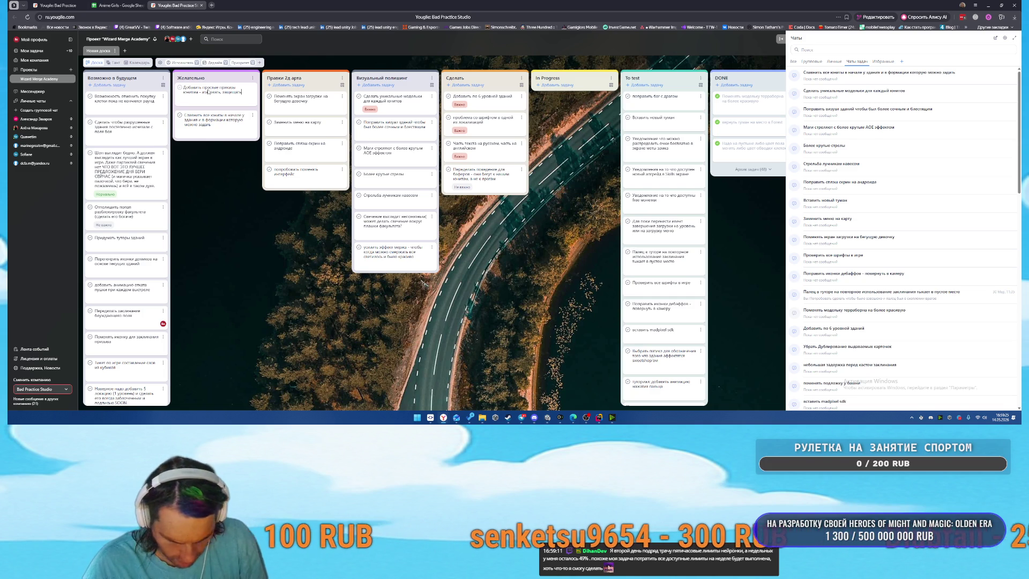
pyautogui.click(599, 418)
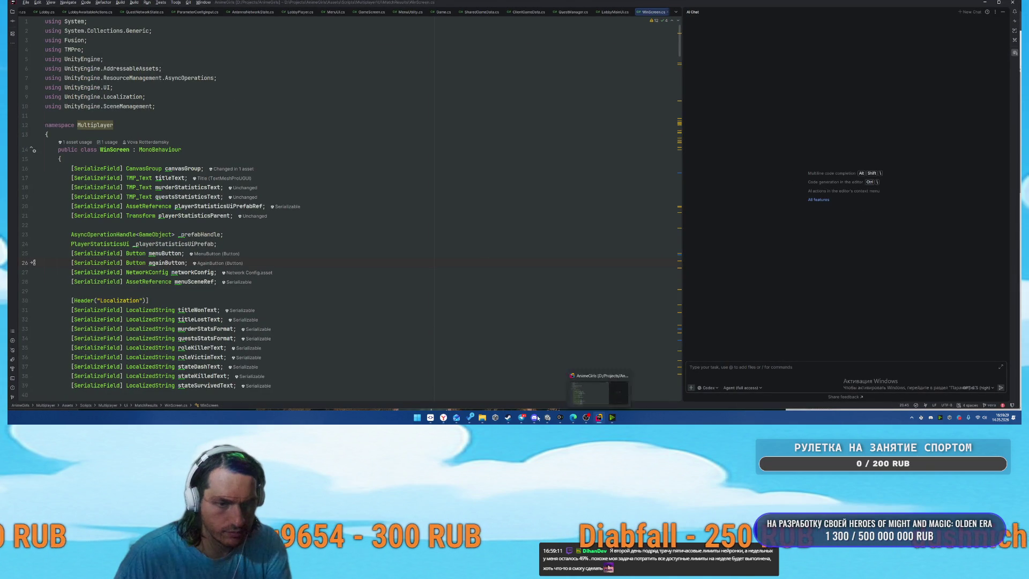
# Return to Unity and select the Cube.166 and Cube.168_2 pillars in the Hierarchy.
pyautogui.click(548, 418)
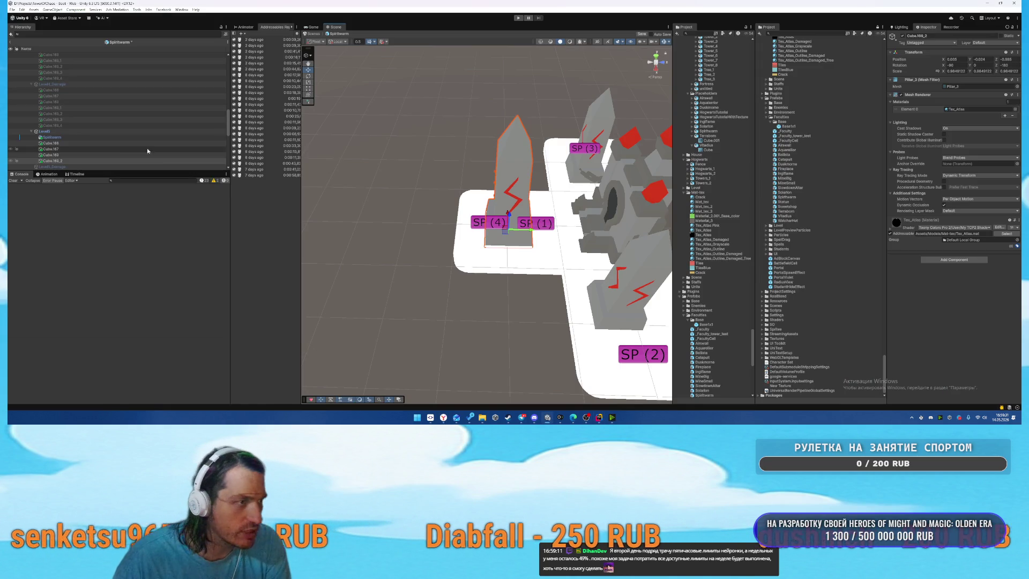
pyautogui.click(102, 142)
pyautogui.scroll(-2, 99, 140)
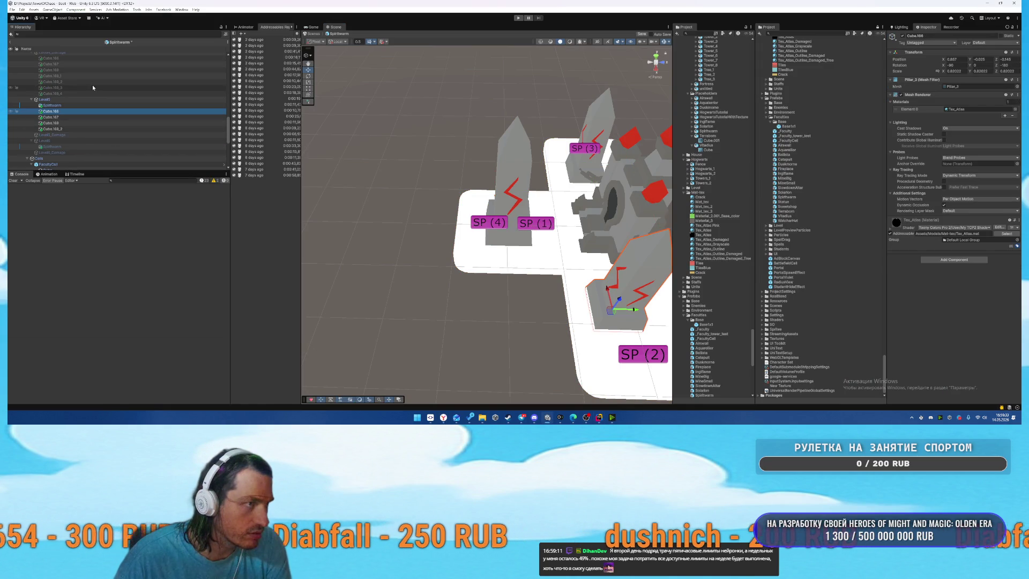
pyautogui.click(92, 63)
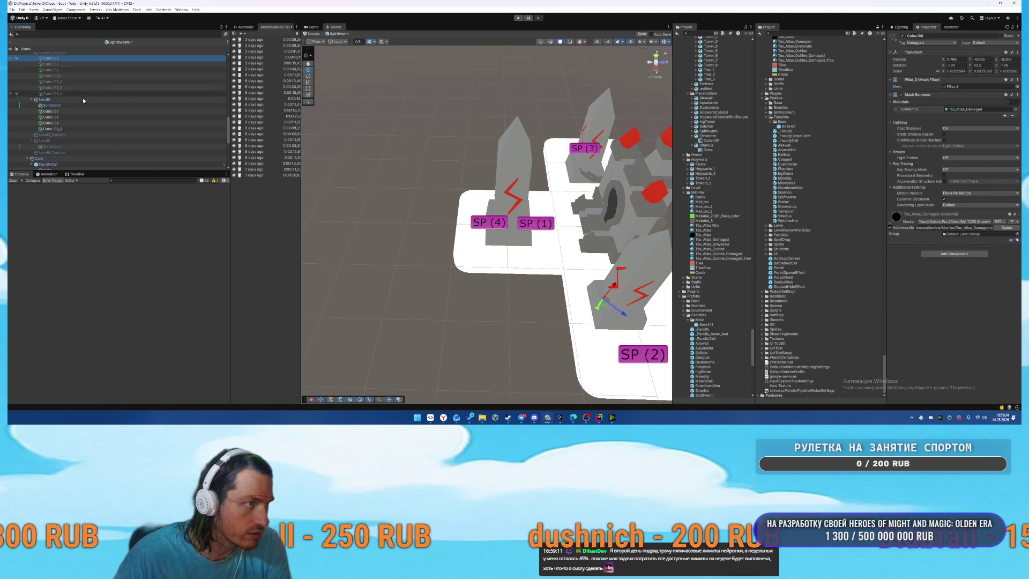
pyautogui.click(76, 129)
# Locate the Pillar_3 mesh asset and preview the Tower_3 and Tower_4 models.
pyautogui.click(959, 86)
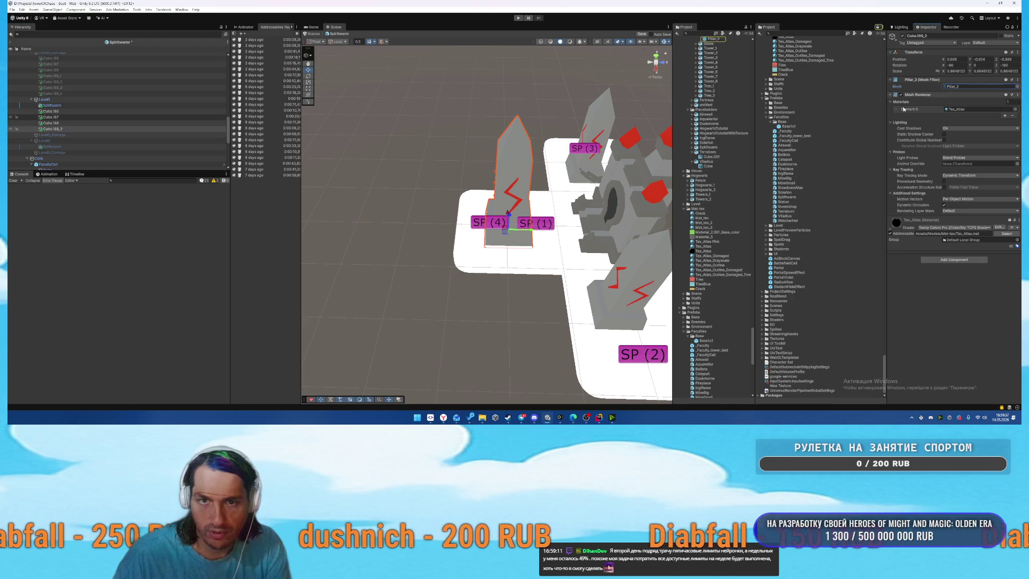
pyautogui.click(733, 88)
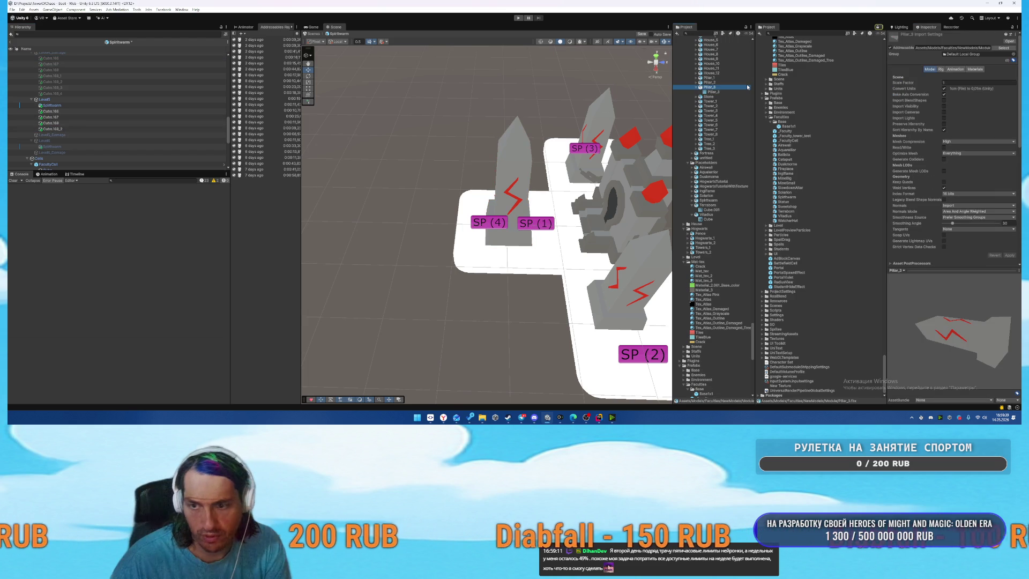
pyautogui.press('Down')
pyautogui.press('Down')
pyautogui.press('Down')
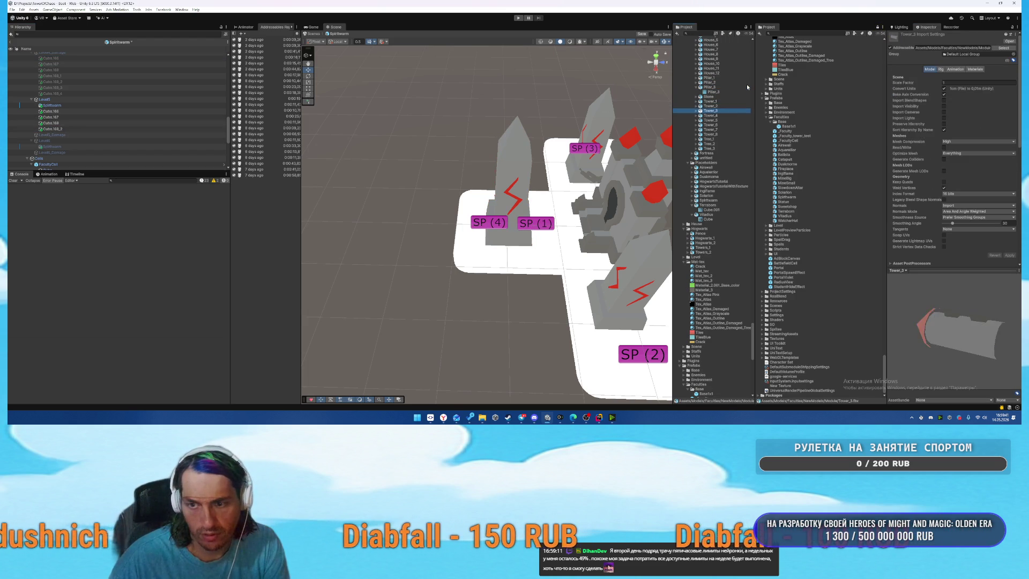
pyautogui.press('Down')
pyautogui.scroll(5, 718, 189)
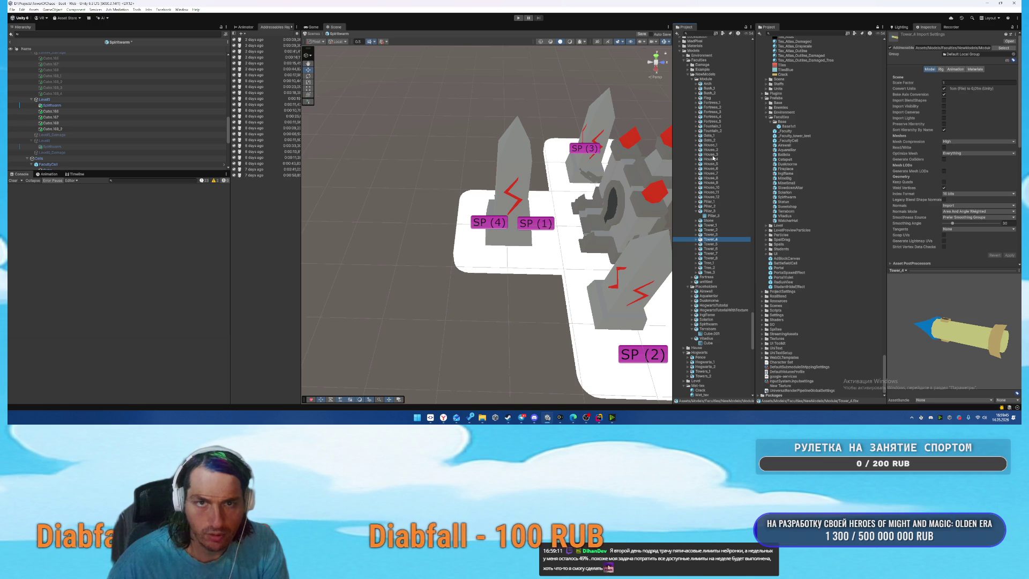
pyautogui.scroll(-4, 714, 158)
pyautogui.moveTo(304, 131)
pyautogui.mouseDown()
pyautogui.moveTo(455, 172)
pyautogui.moveTo(602, 172)
pyautogui.mouseUp()
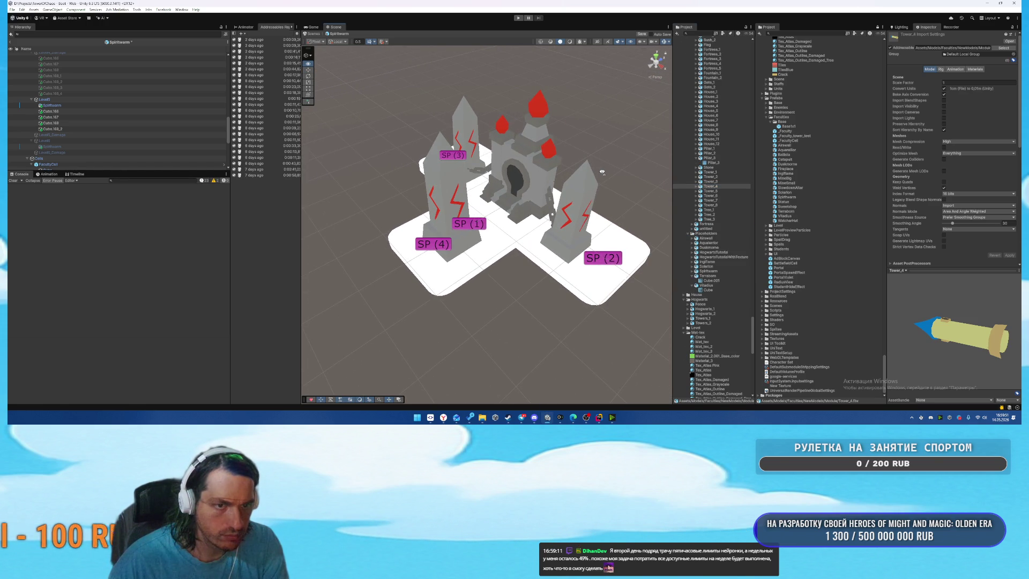
pyautogui.scroll(3, 112, 141)
pyautogui.scroll(3, 111, 140)
pyautogui.click(70, 134)
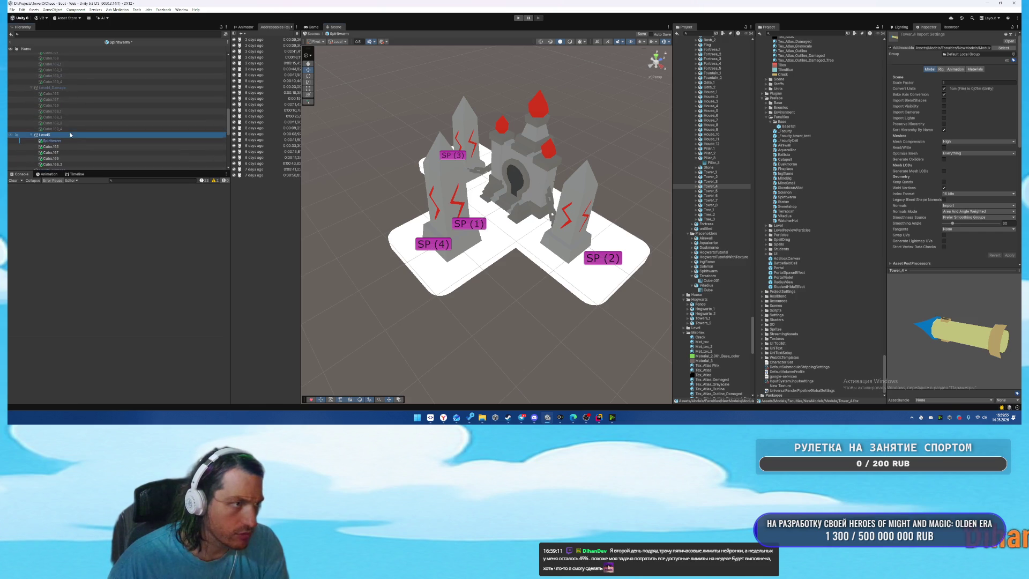
# Move four pillar pieces under Level5_Damage and give them the Tex_Atlas_Damaged material.
pyautogui.scroll(-10, 94, 111)
pyautogui.moveTo(68, 82)
pyautogui.mouseDown()
pyautogui.moveTo(69, 102)
pyautogui.moveTo(53, 113)
pyautogui.mouseUp()
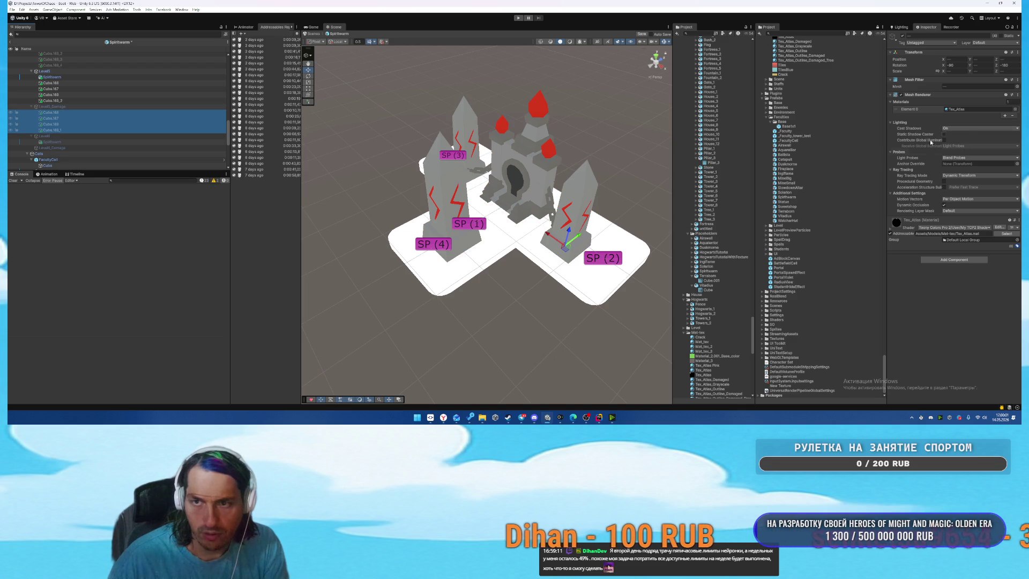
pyautogui.scroll(10, 809, 271)
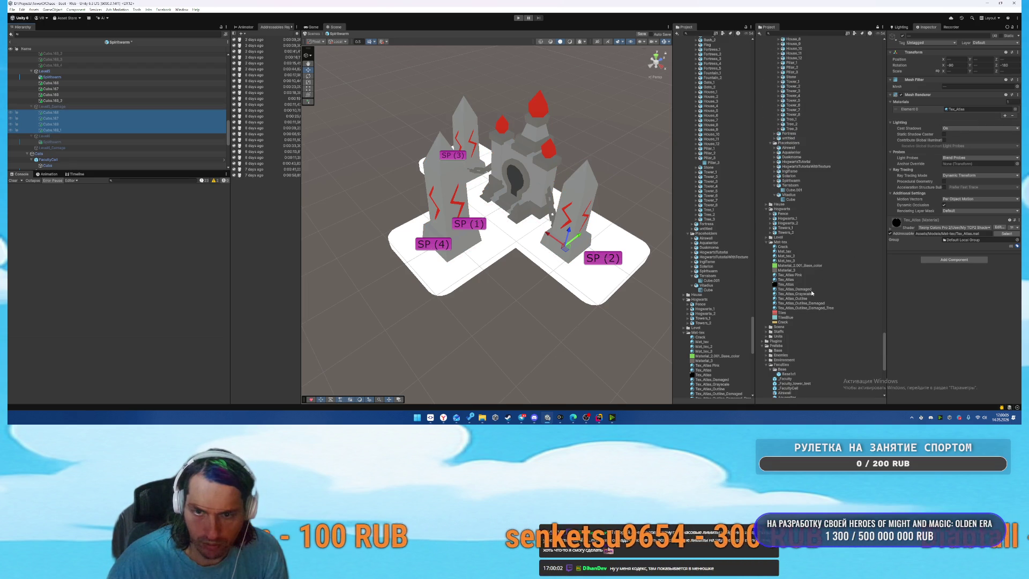
pyautogui.moveTo(804, 291); pyautogui.dragTo(958, 219)
pyautogui.moveTo(966, 110); pyautogui.dragTo(965, 111)
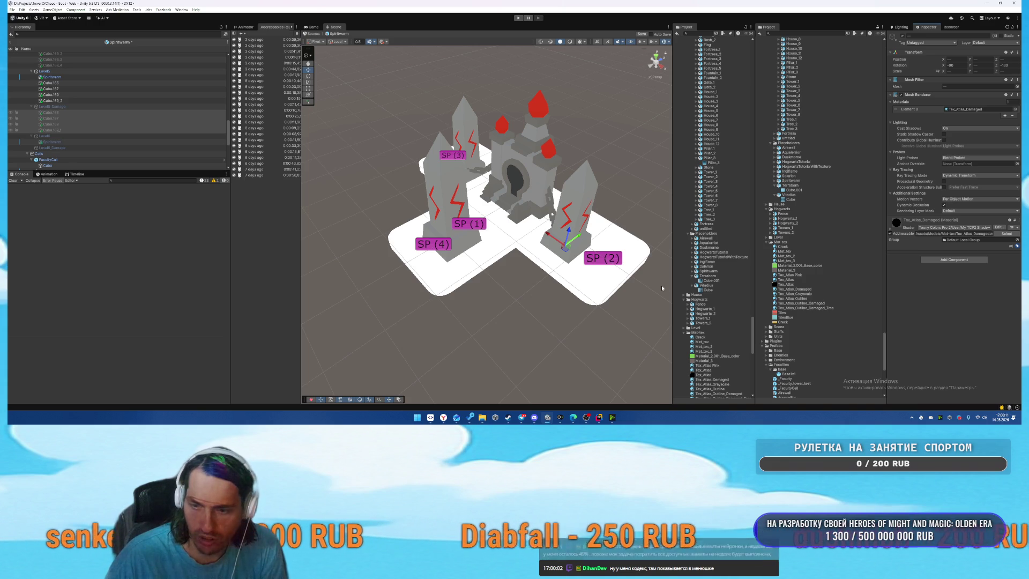
pyautogui.moveTo(603, 425)
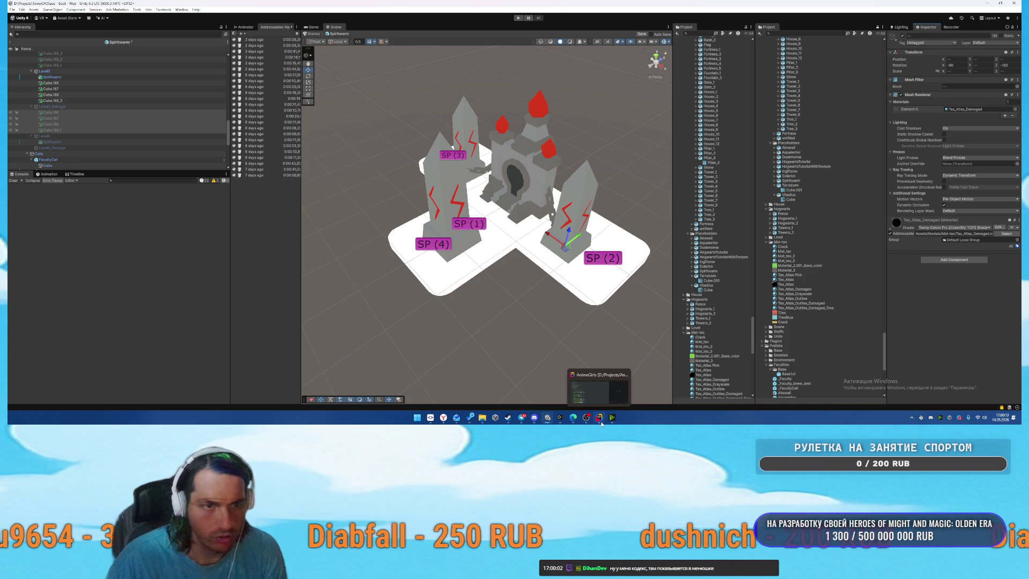
# Duplicate Level5's four pieces and place the copies under Level6.
pyautogui.click(105, 107)
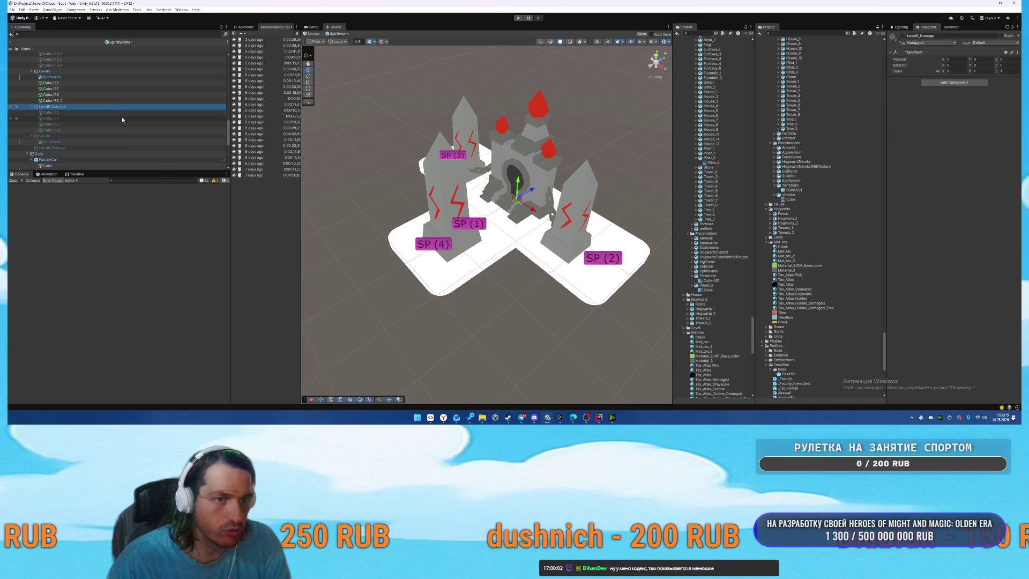
pyautogui.click(92, 72)
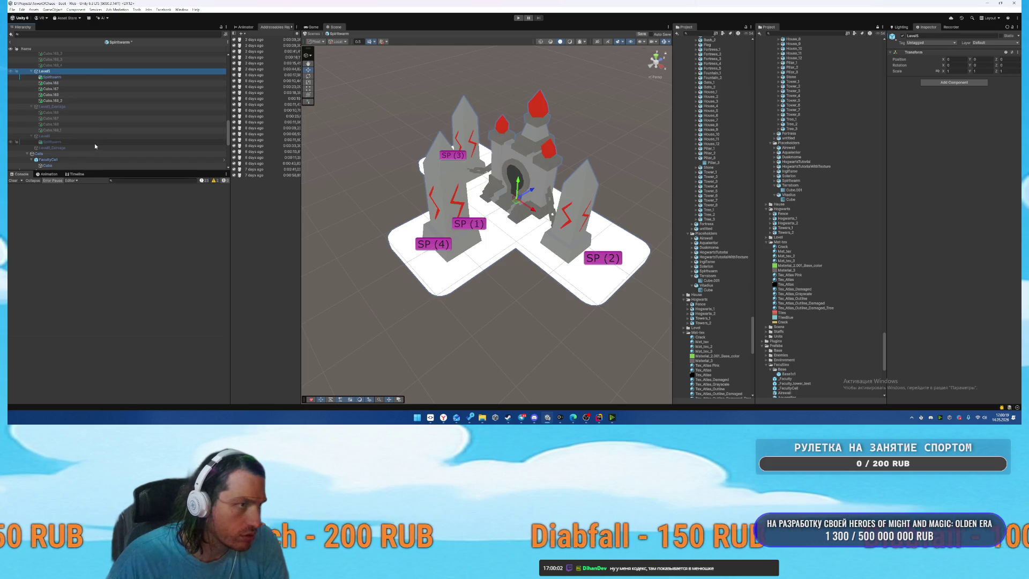
pyautogui.click(82, 84)
pyautogui.click(87, 100)
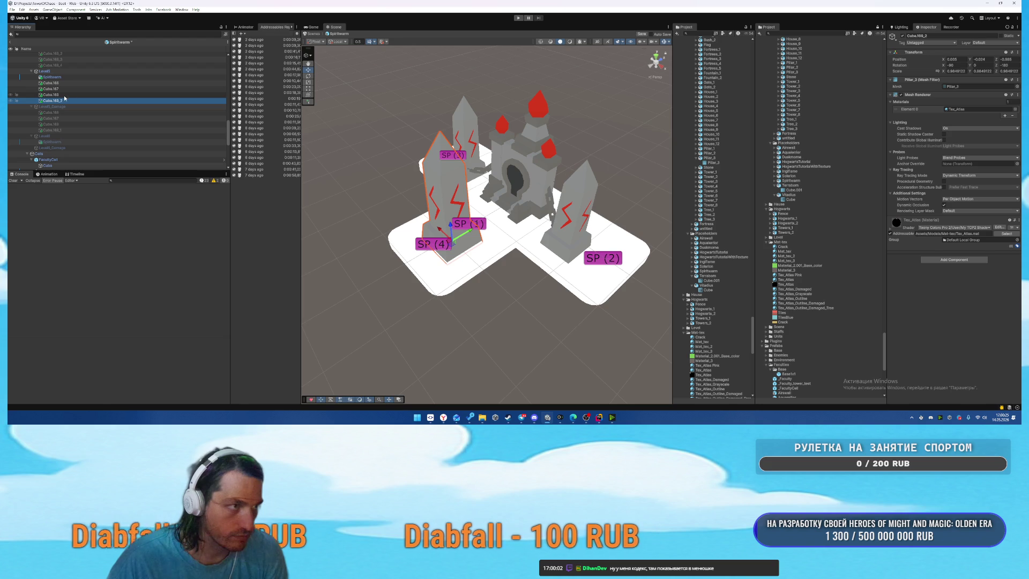
pyautogui.click(54, 83)
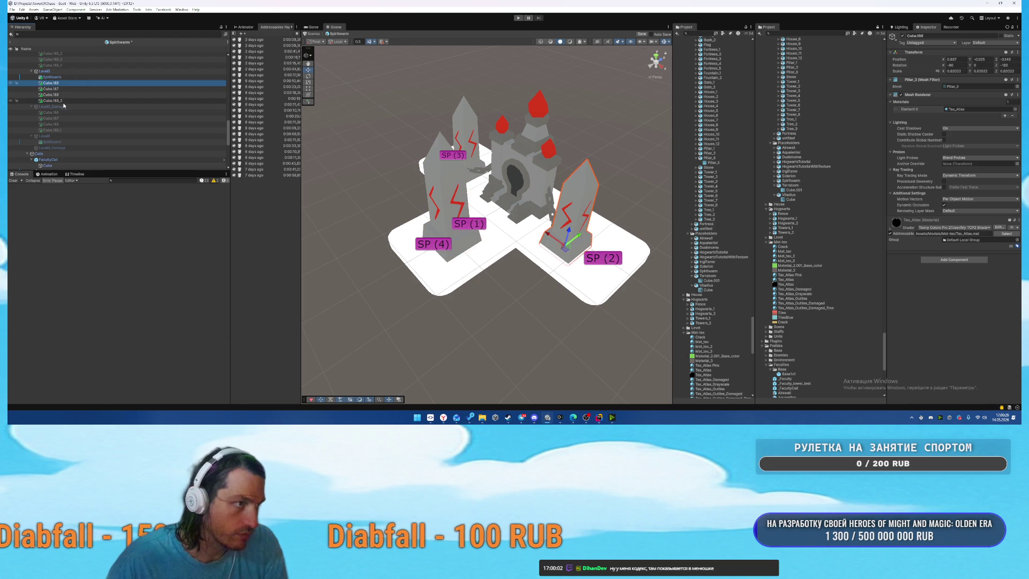
pyautogui.click(66, 142)
pyautogui.hotkey('ctrl', 'v')
pyautogui.click(60, 71)
pyautogui.click(65, 136)
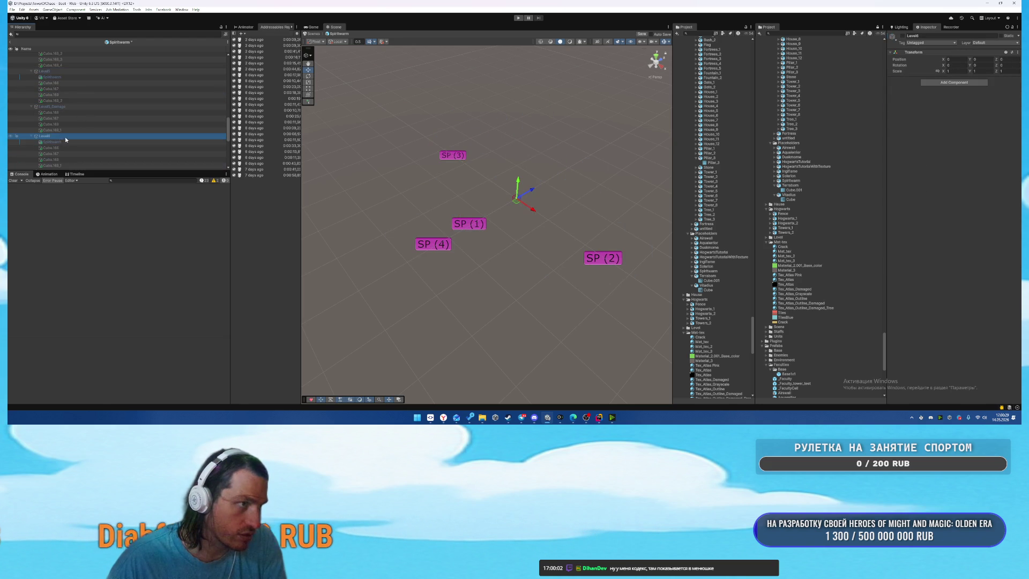
# Move the castle gate along its depth axis and set its Y position to 0.
pyautogui.click(562, 230)
pyautogui.moveTo(563, 229)
pyautogui.mouseDown()
pyautogui.moveTo(433, 252)
pyautogui.moveTo(450, 268)
pyautogui.moveTo(544, 256)
pyautogui.moveTo(521, 278)
pyautogui.mouseUp()
pyautogui.scroll(-5, 543, 257)
pyautogui.click(519, 279)
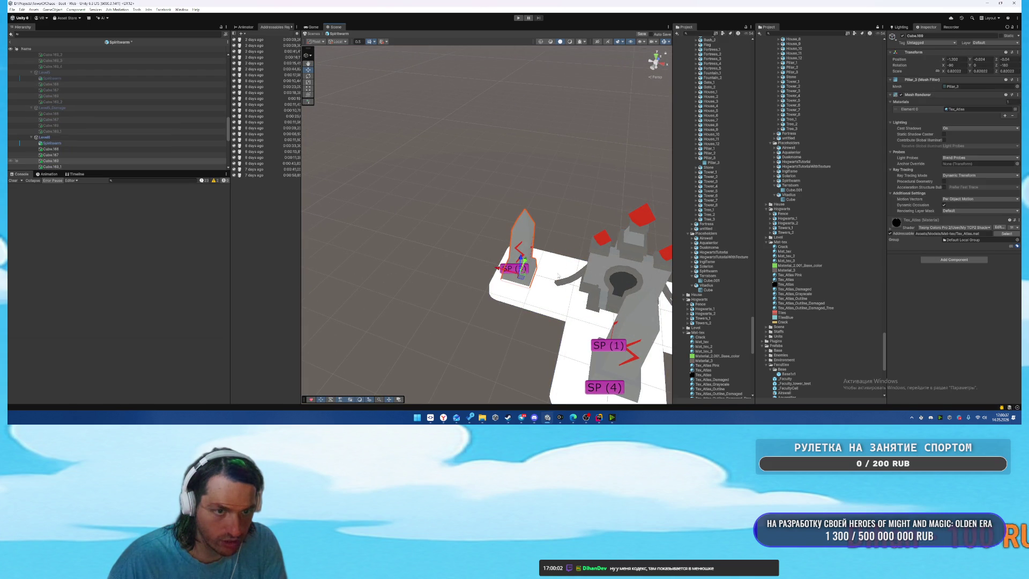
pyautogui.click(578, 290)
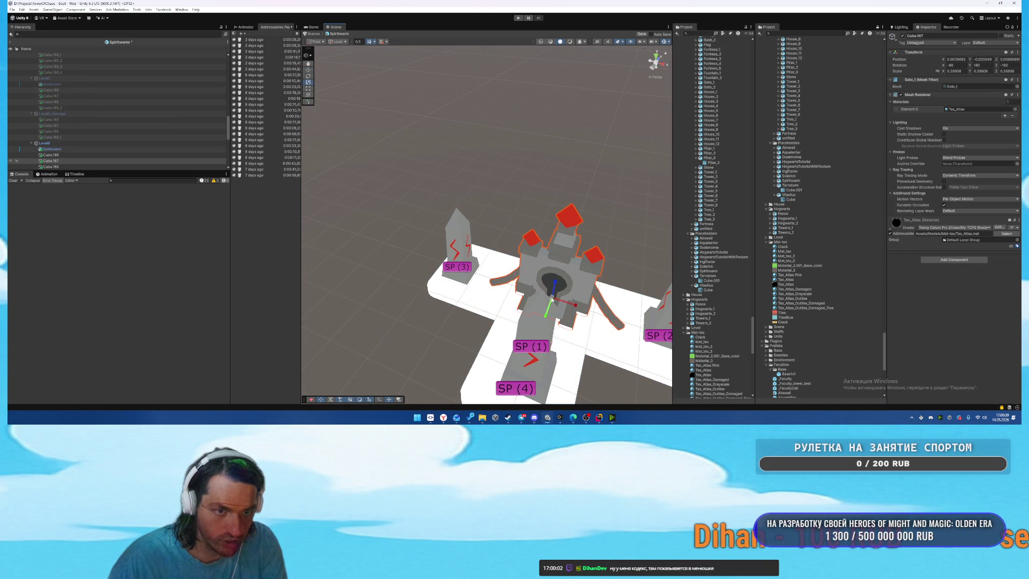
pyautogui.moveTo(552, 300)
pyautogui.mouseDown()
pyautogui.moveTo(479, 313)
pyautogui.moveTo(438, 349)
pyautogui.moveTo(452, 338)
pyautogui.mouseUp()
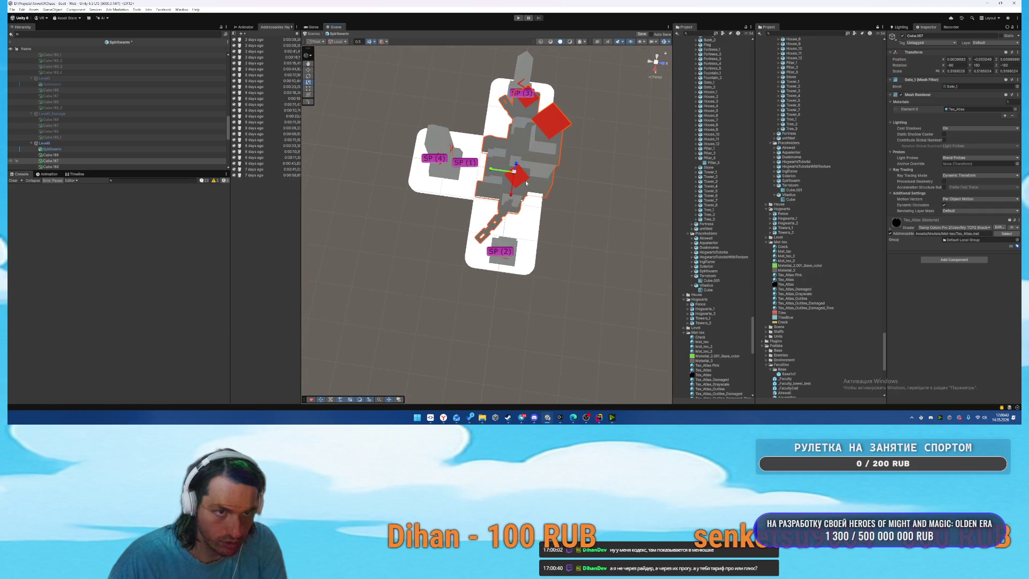
pyautogui.press('w')
pyautogui.moveTo(492, 171)
pyautogui.mouseDown()
pyautogui.moveTo(522, 169)
pyautogui.moveTo(432, 129)
pyautogui.moveTo(372, 182)
pyautogui.moveTo(405, 161)
pyautogui.moveTo(386, 152)
pyautogui.moveTo(647, 148)
pyautogui.mouseUp()
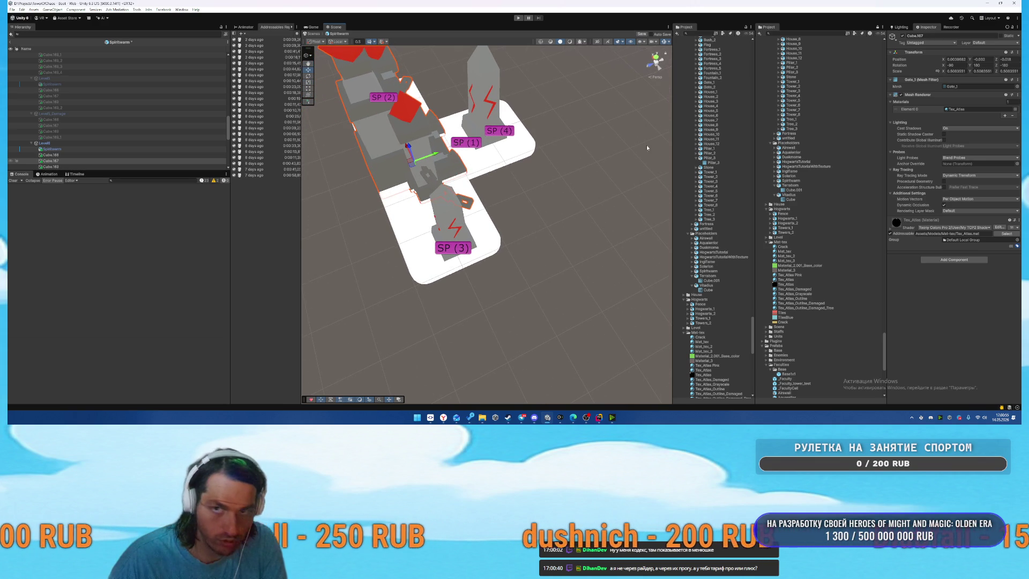
pyautogui.click(980, 60)
pyautogui.write('0')
pyautogui.moveTo(402, 161); pyautogui.dragTo(408, 180)
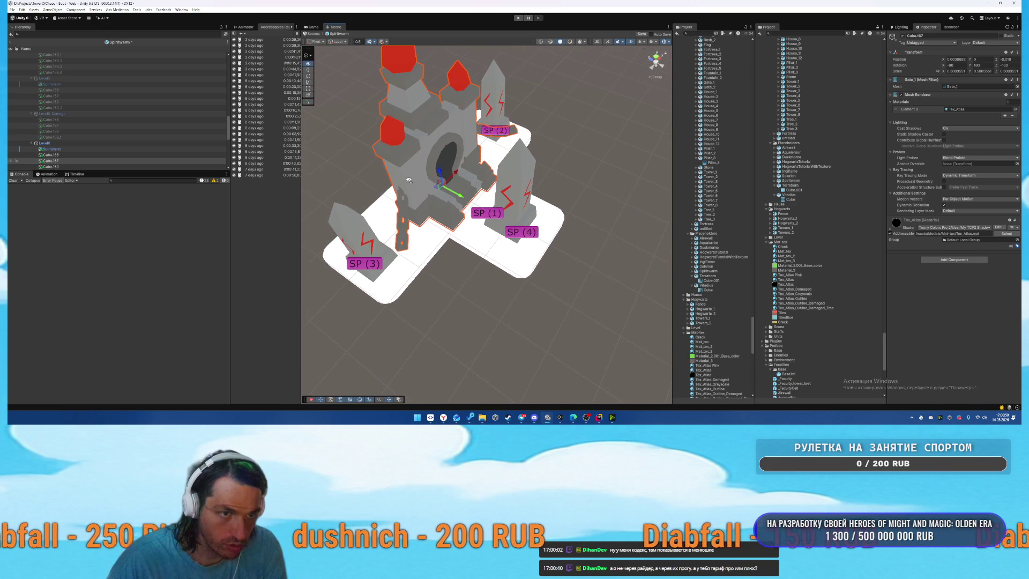
# Reposition the pillars around the SP (1), SP (2) and SP (3) spawn points.
pyautogui.click(390, 259)
pyautogui.moveTo(376, 269)
pyautogui.mouseDown()
pyautogui.moveTo(424, 252)
pyautogui.moveTo(494, 172)
pyautogui.moveTo(492, 195)
pyautogui.mouseUp()
pyautogui.click(498, 163)
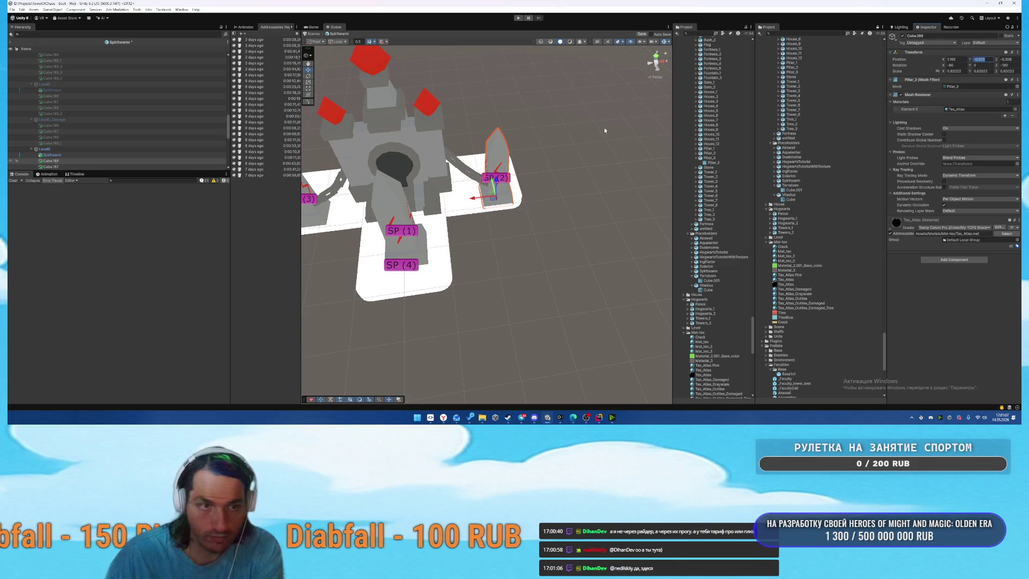
pyautogui.moveTo(604, 127); pyautogui.dragTo(568, 132)
pyautogui.click(378, 170)
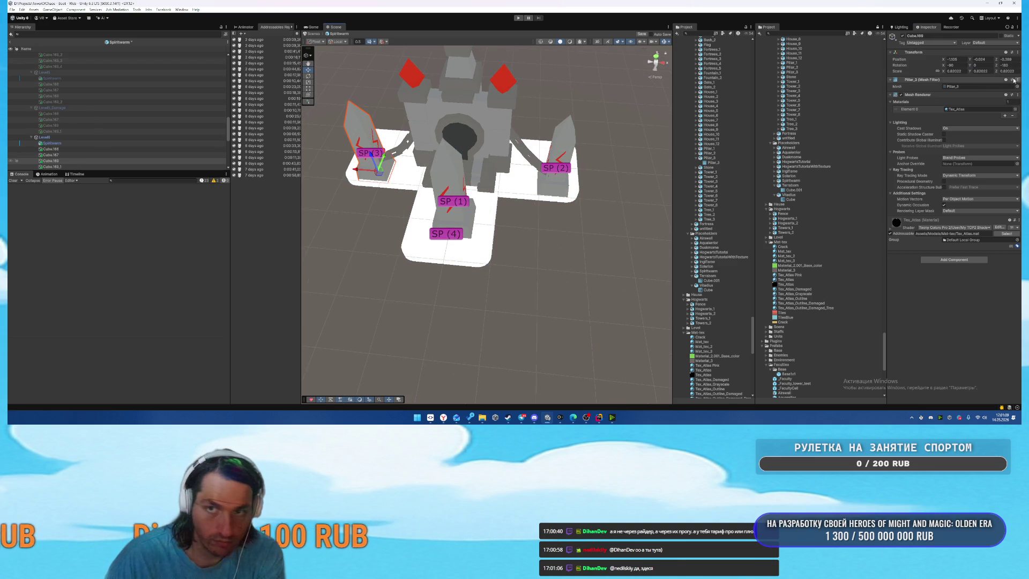
pyautogui.click(456, 223)
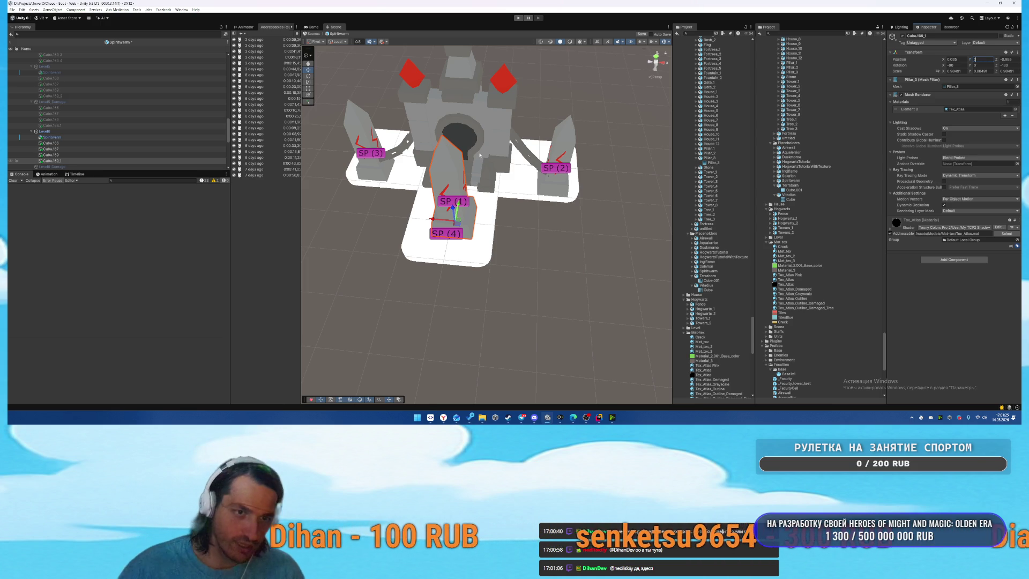
pyautogui.moveTo(547, 228)
pyautogui.mouseDown()
pyautogui.moveTo(417, 193)
pyautogui.moveTo(434, 188)
pyautogui.mouseUp()
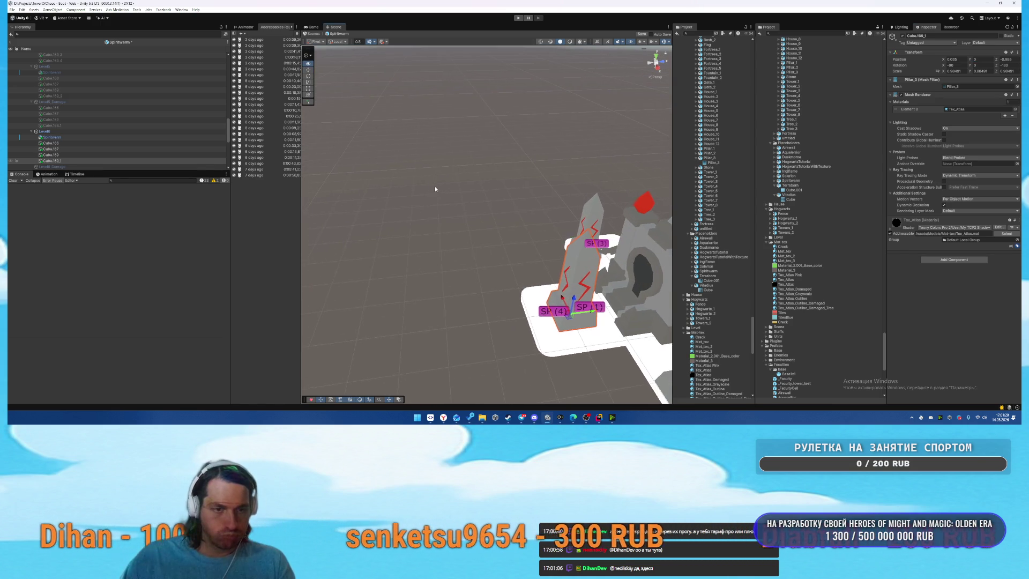
# Duplicate the four Level6 pieces into Level6_Damage and hide the Level6 group.
pyautogui.click(65, 142)
pyautogui.keyDown('shift'); pyautogui.click(91, 155); pyautogui.keyUp('shift')
pyautogui.hotkey('ctrl', 'd')
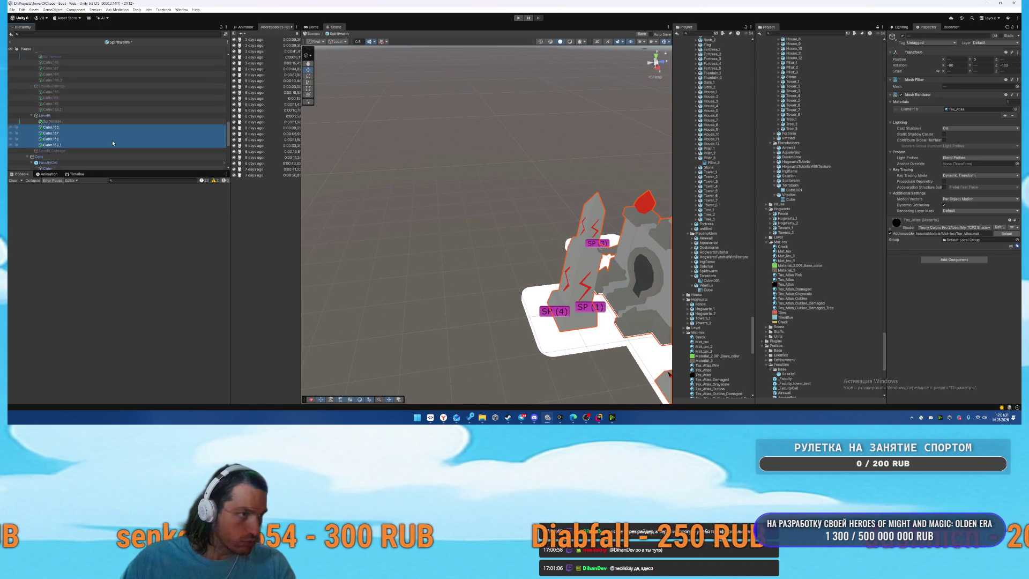
pyautogui.moveTo(61, 124); pyautogui.dragTo(62, 119)
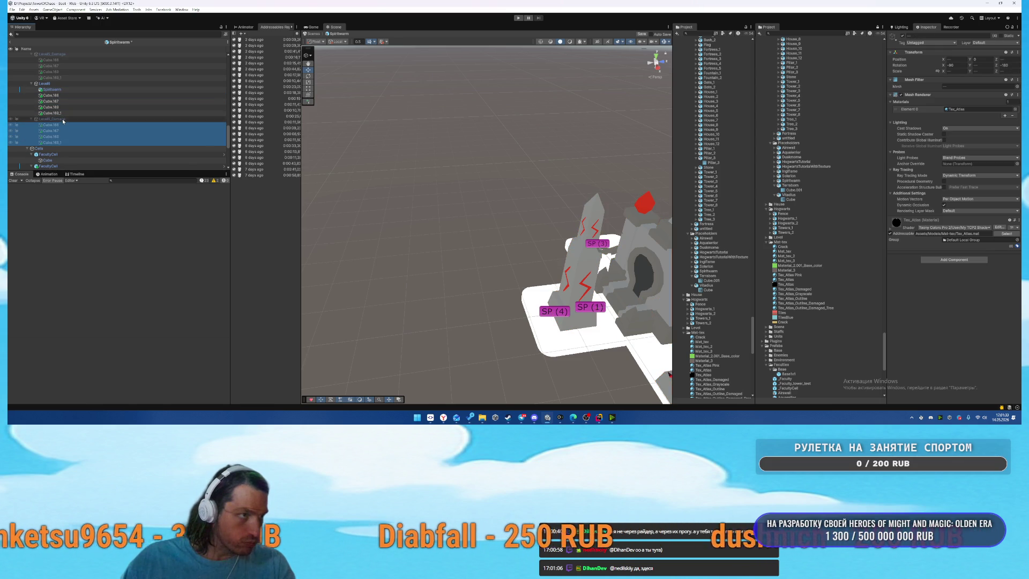
pyautogui.click(72, 83)
pyautogui.hotkey('alt', 'shift', 'a')
pyautogui.click(65, 124)
pyautogui.keyDown('shift'); pyautogui.click(57, 142); pyautogui.keyUp('shift')
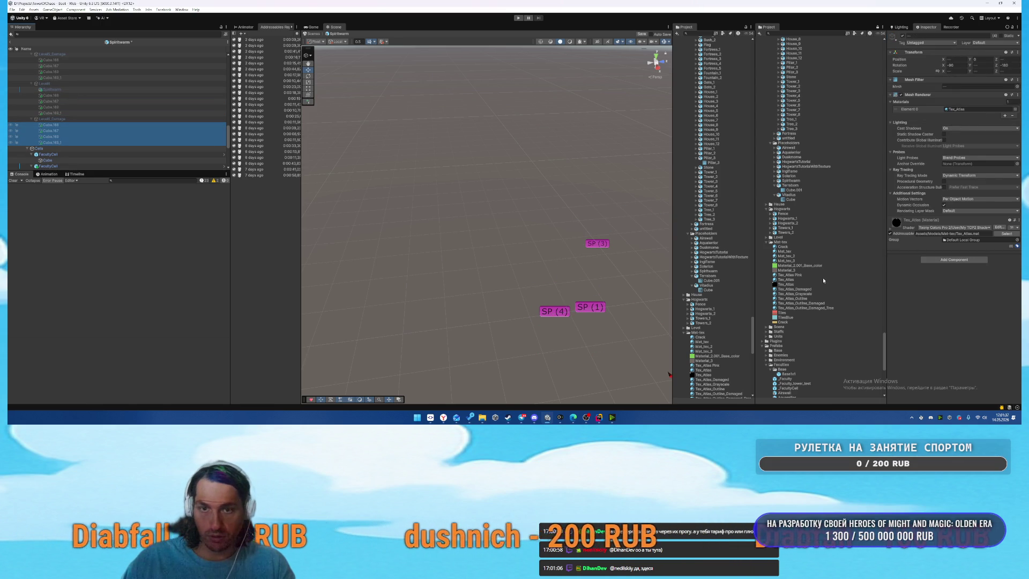
pyautogui.click(949, 128)
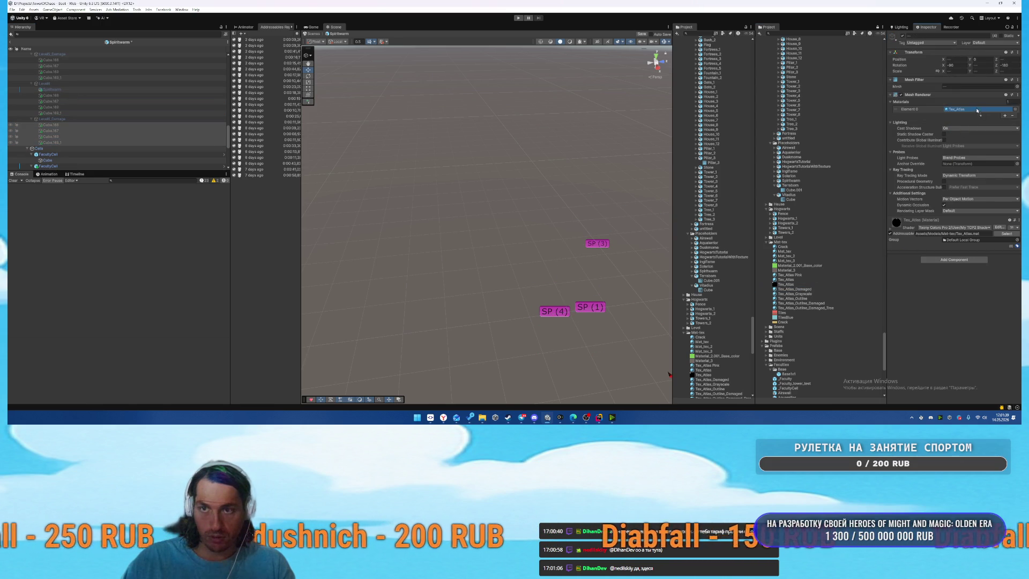
pyautogui.click(118, 118)
pyautogui.hotkey('alt', 'shift', 'a')
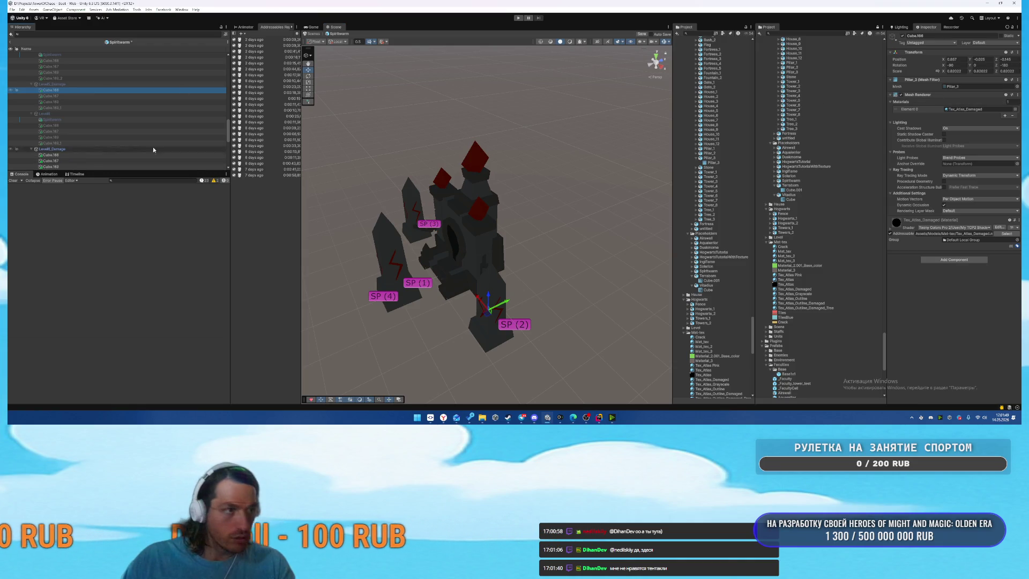
# Select the central gate piece of Level6_Damage.
pyautogui.press('Down')
pyautogui.press('Down')
pyautogui.press('Down')
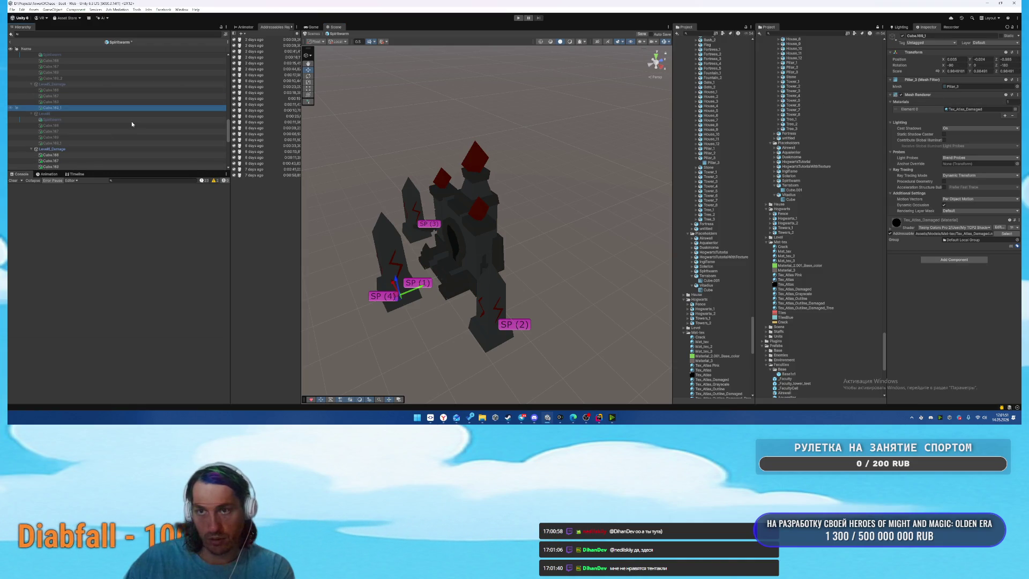
pyautogui.press('Down')
pyautogui.press('Down')
pyautogui.press('Down')
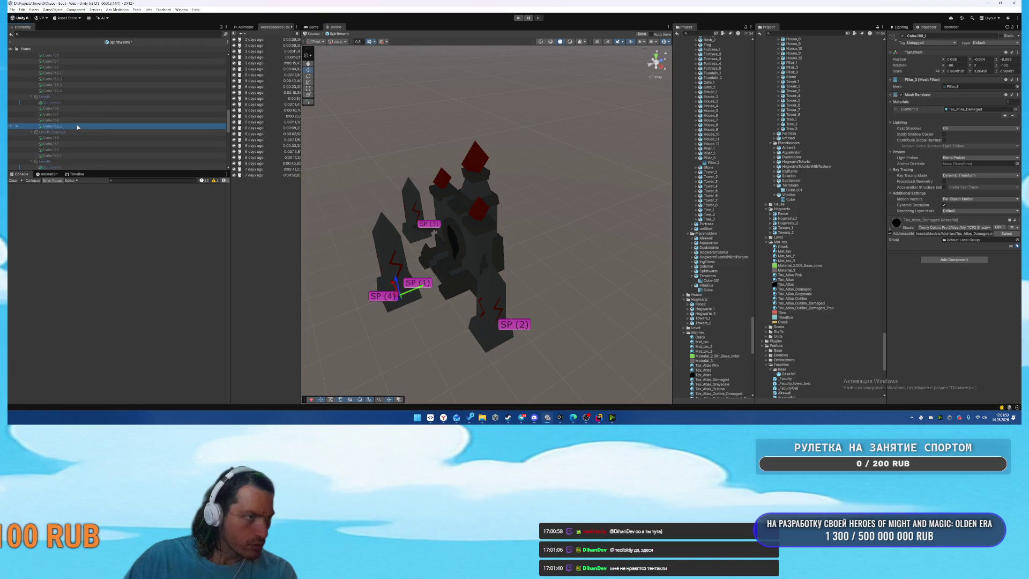
pyautogui.click(78, 88)
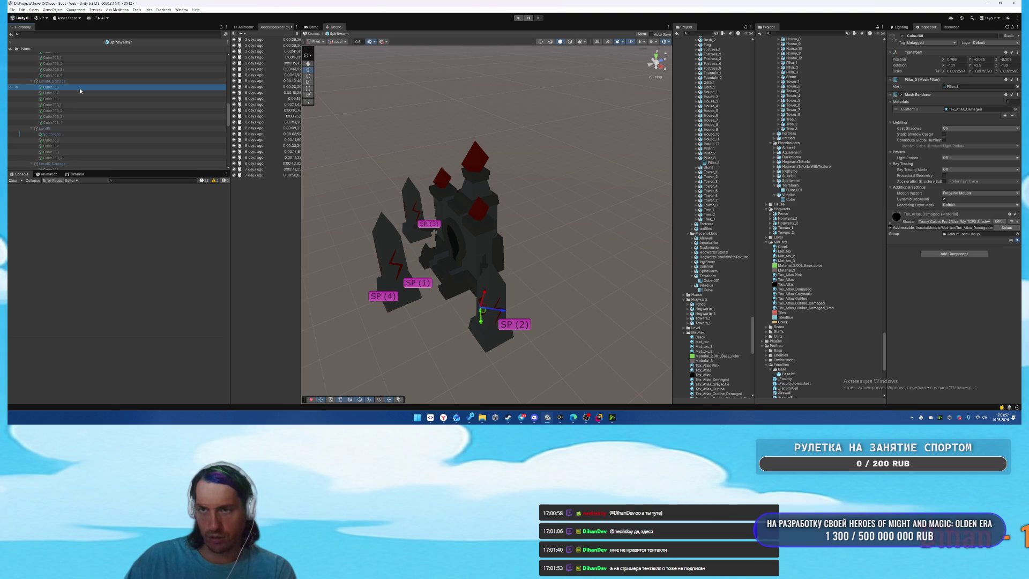
pyautogui.press('Down')
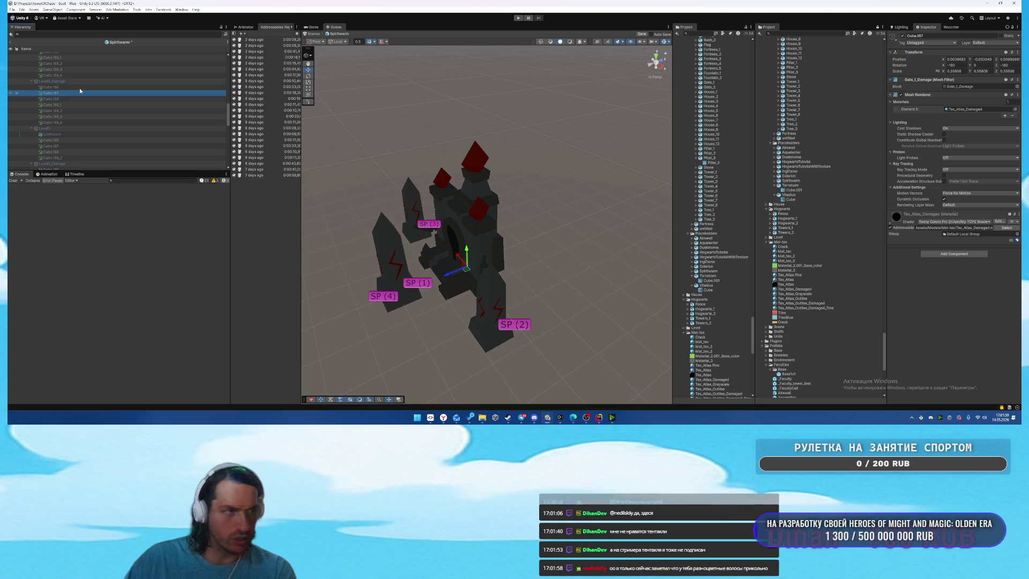
pyautogui.click(485, 183)
# Swap the gate's mesh to Gate_1_Damage and rotate it to a new facing.
pyautogui.click(981, 87)
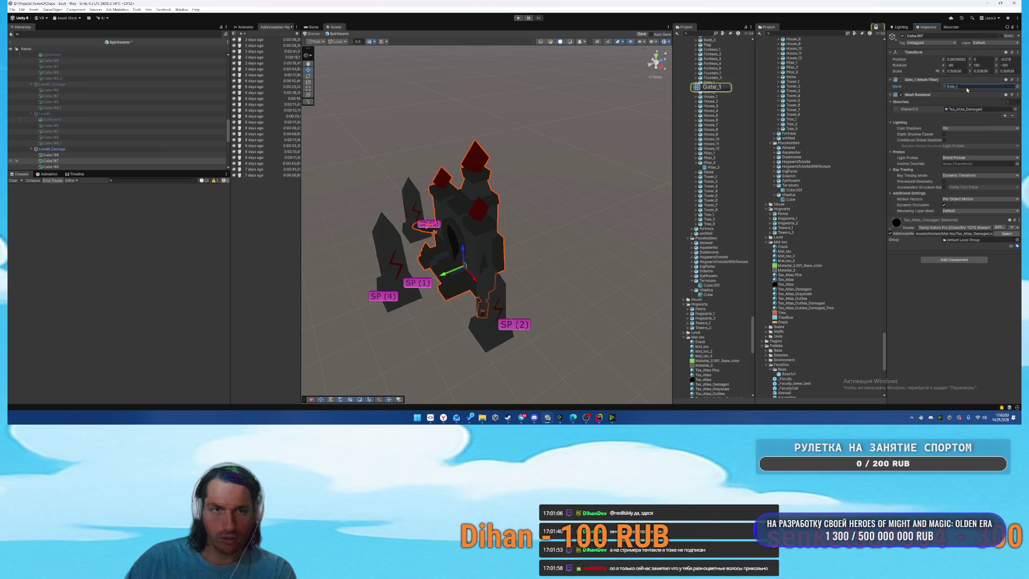
pyautogui.scroll(6, 709, 117)
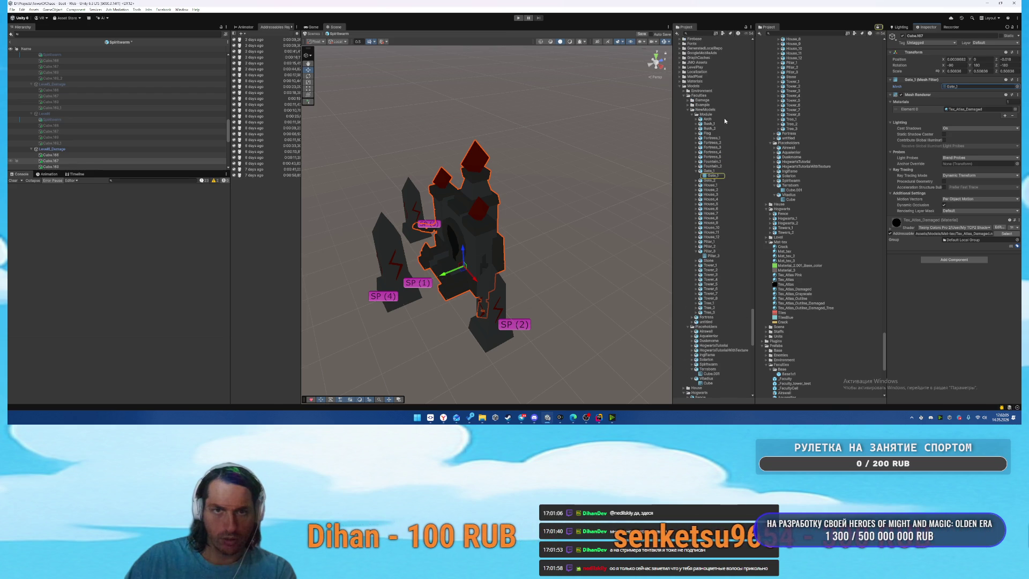
pyautogui.click(1017, 86)
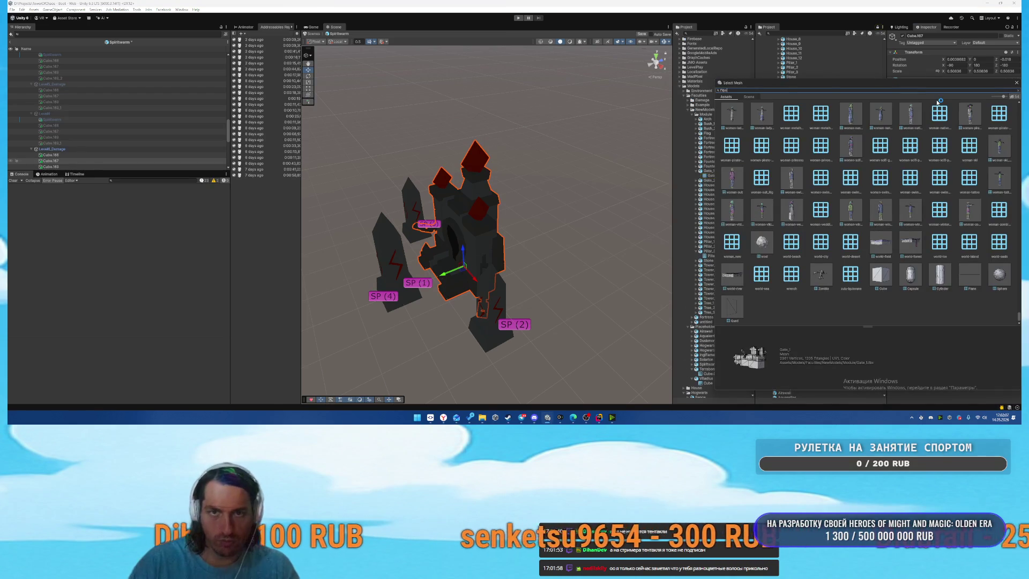
pyautogui.write('Gate')
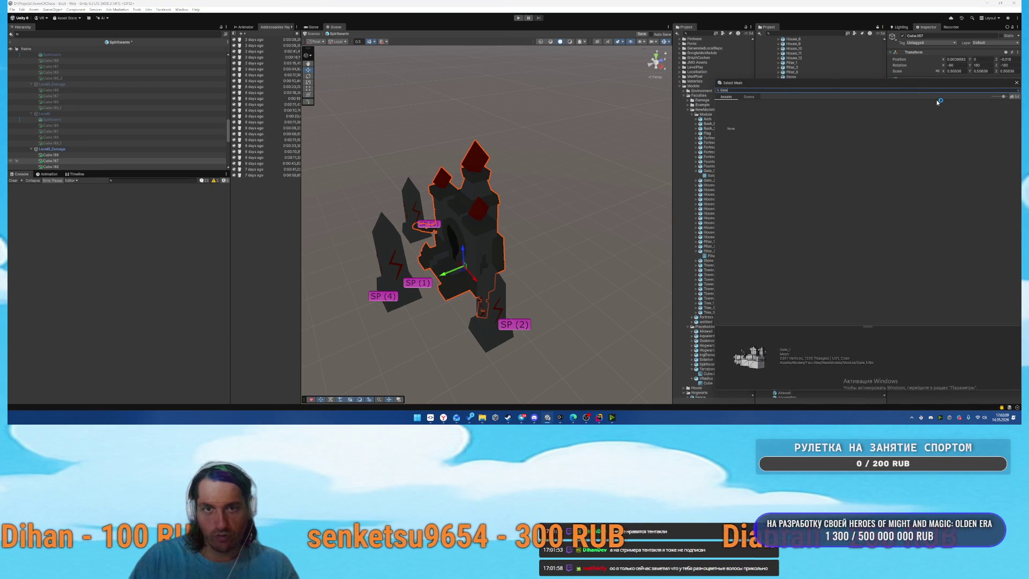
pyautogui.write('_1')
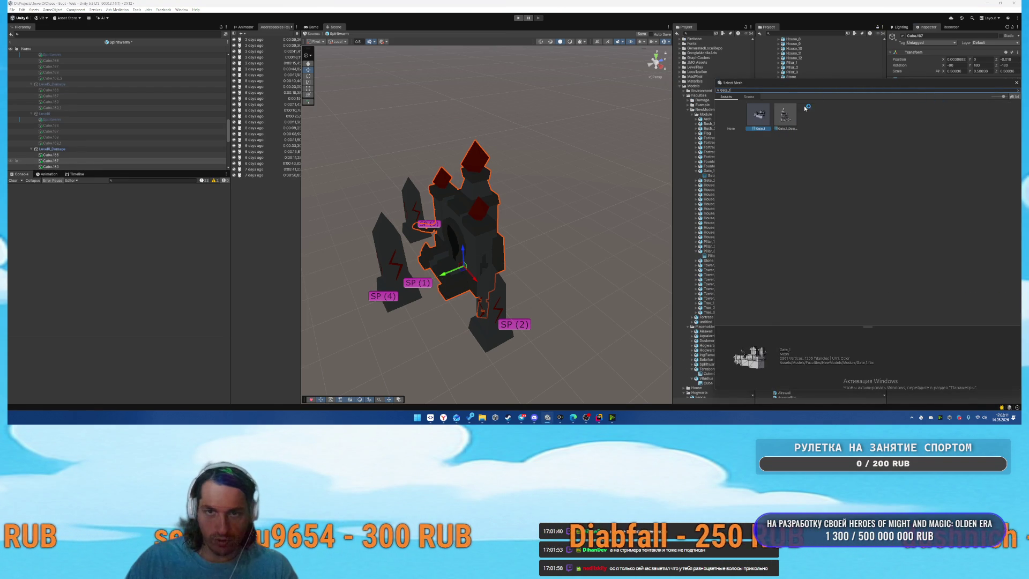
pyautogui.doubleClick(793, 114)
pyautogui.moveTo(593, 212)
pyautogui.mouseDown()
pyautogui.moveTo(460, 230)
pyautogui.moveTo(471, 229)
pyautogui.mouseUp()
pyautogui.moveTo(540, 259)
pyautogui.mouseDown()
pyautogui.moveTo(728, 204)
pyautogui.moveTo(720, 209)
pyautogui.moveTo(803, 114)
pyautogui.moveTo(680, 171)
pyautogui.moveTo(848, 81)
pyautogui.moveTo(805, 120)
pyautogui.moveTo(804, 113)
pyautogui.mouseUp()
# Give the three tall pillars by the gate, SP(4) and SP(2) the Pillar_3 mesh.
pyautogui.click(532, 162)
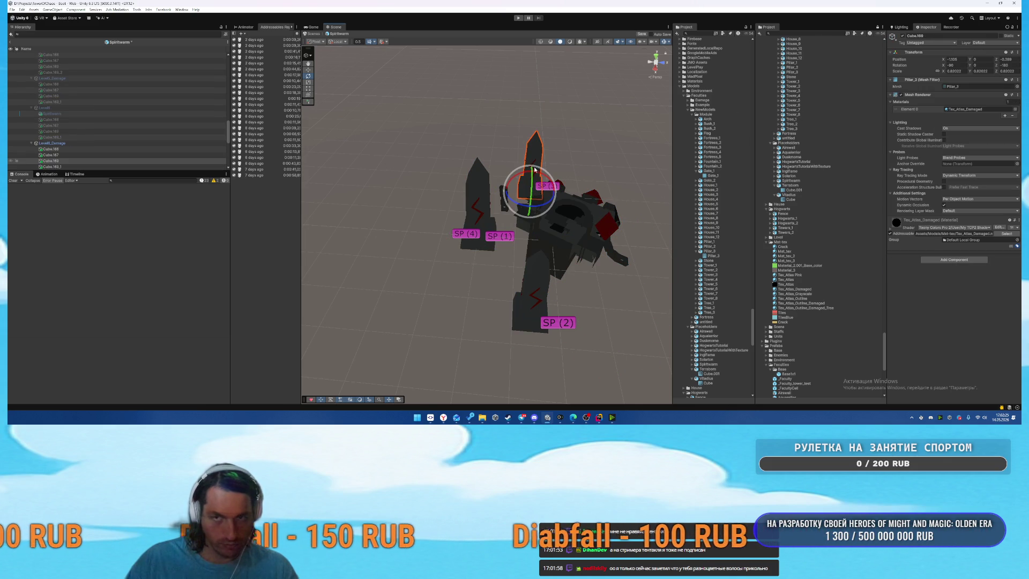
pyautogui.keyDown('ctrl'); pyautogui.click(481, 190); pyautogui.keyUp('ctrl')
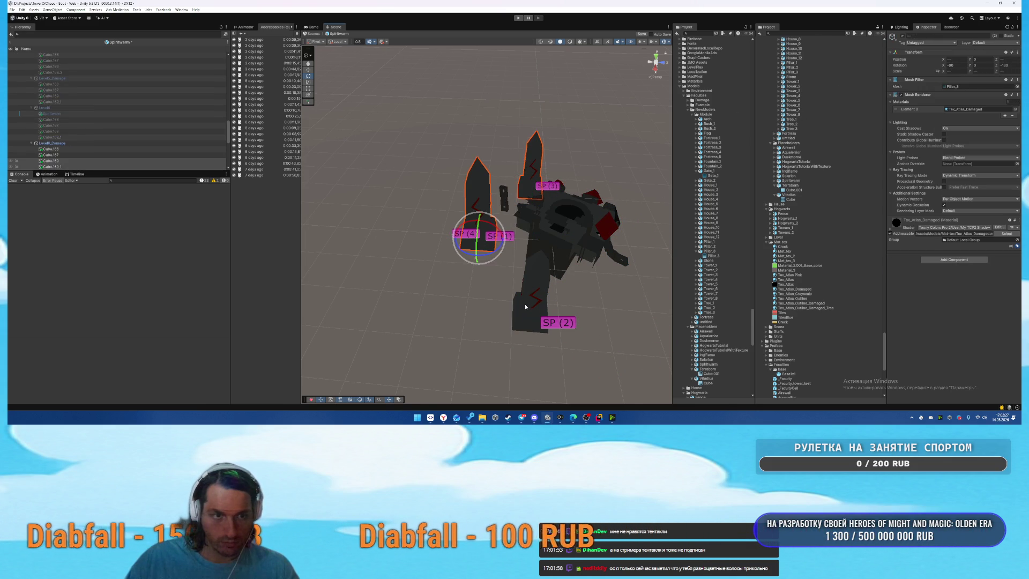
pyautogui.keyDown('ctrl'); pyautogui.click(530, 300); pyautogui.keyUp('ctrl')
pyautogui.click(1017, 87)
pyautogui.write('pillar')
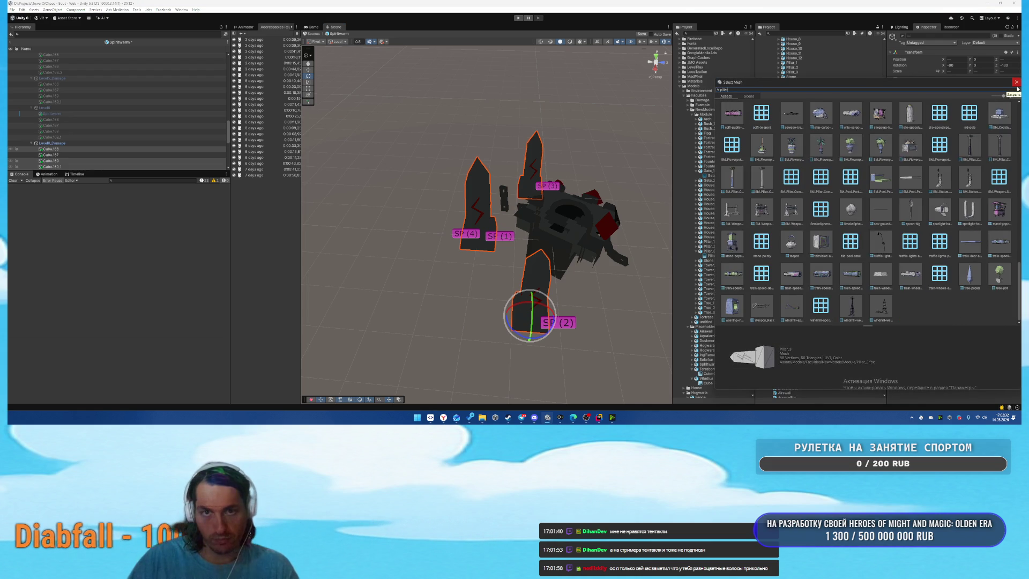
pyautogui.press('BackSpace')
pyautogui.write('illar')
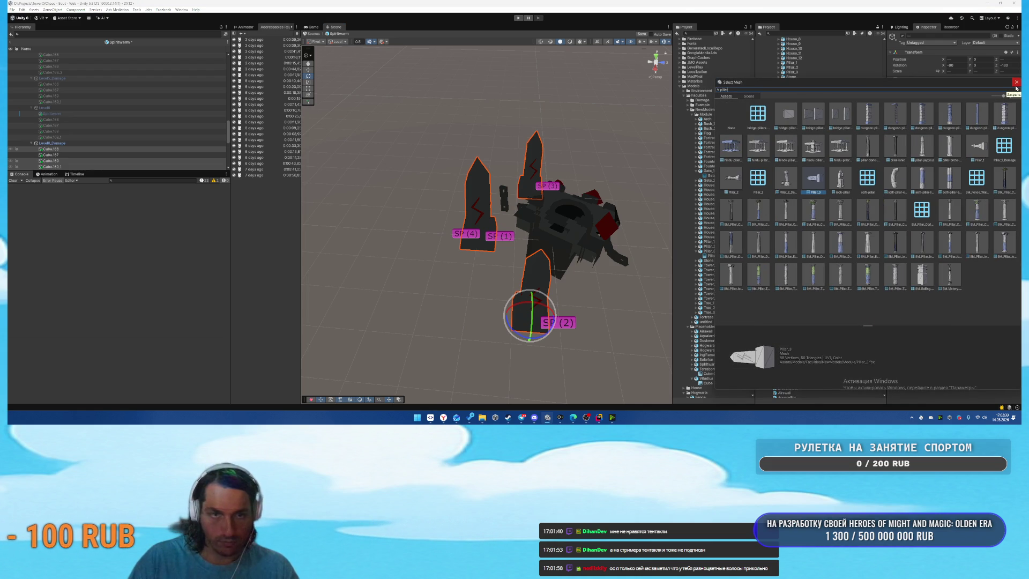
pyautogui.write('_3')
pyautogui.press('BackSpace')
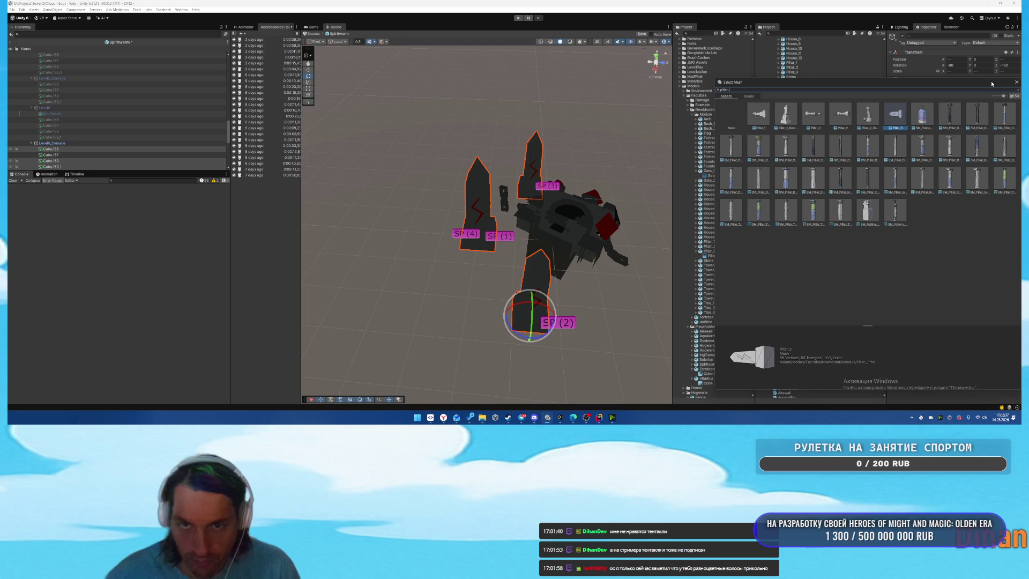
pyautogui.moveTo(1004, 97); pyautogui.dragTo(1011, 98)
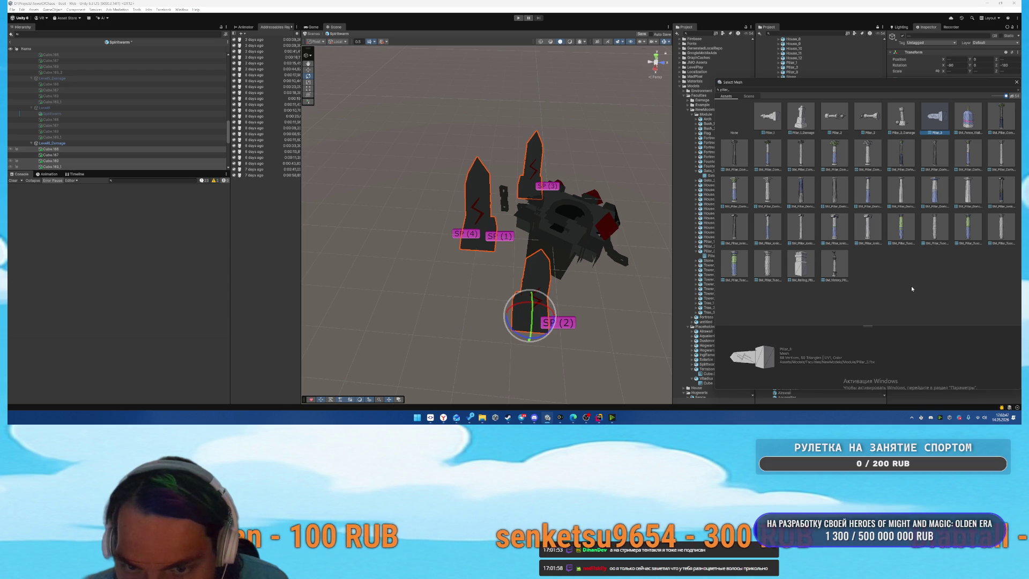
pyautogui.click(1017, 82)
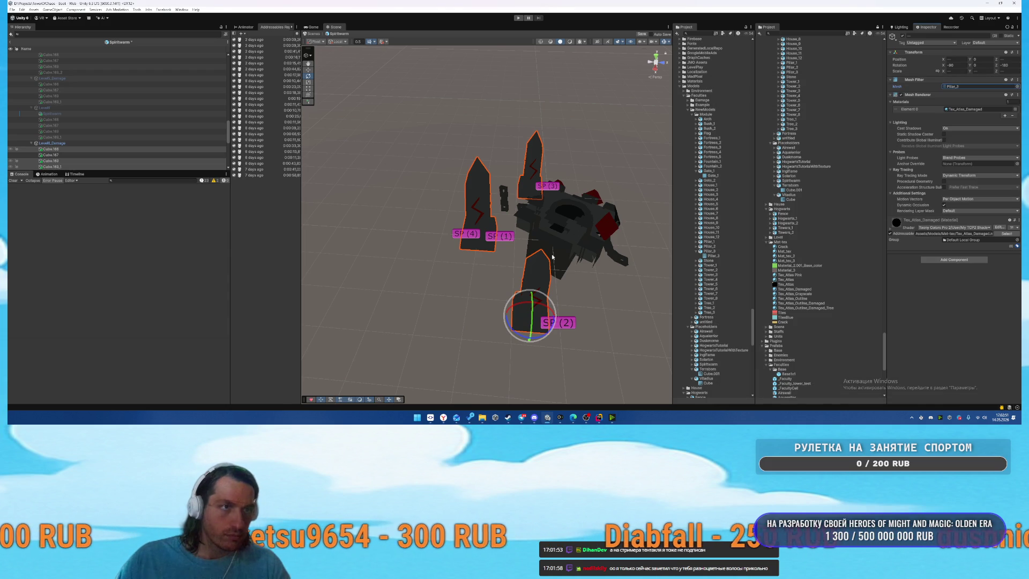
# Rotate the pillars so they lie toppled, turning the SP(2) pillar diagonally.
pyautogui.moveTo(543, 310); pyautogui.dragTo(481, 309)
pyautogui.moveTo(533, 338); pyautogui.dragTo(526, 336)
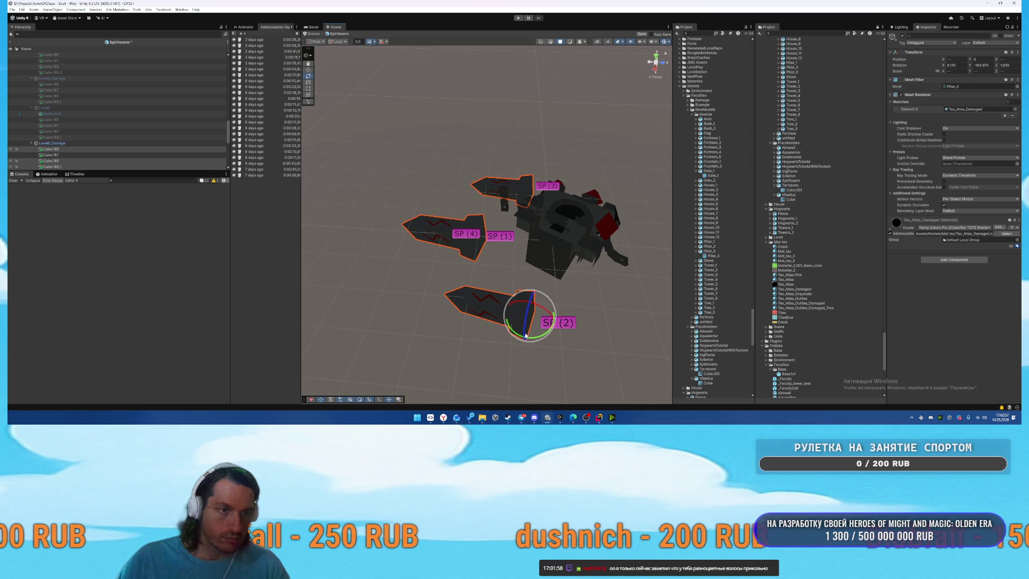
pyautogui.click(438, 233)
pyautogui.click(435, 231)
pyautogui.moveTo(491, 259)
pyautogui.mouseDown()
pyautogui.moveTo(409, 257)
pyautogui.moveTo(531, 272)
pyautogui.mouseUp()
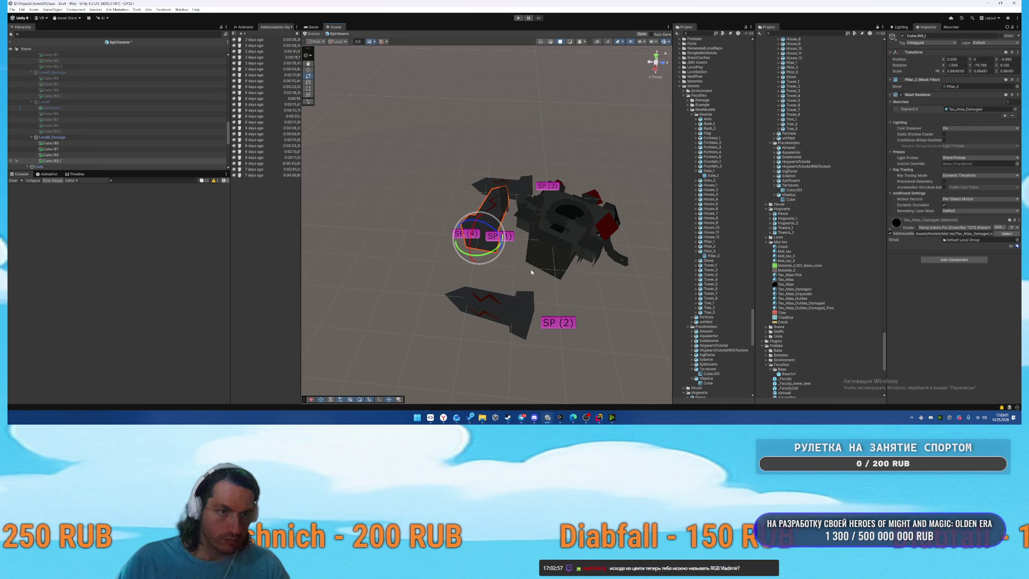
pyautogui.hotkey('ctrl', 'z')
pyautogui.click(512, 319)
pyautogui.moveTo(516, 337); pyautogui.dragTo(543, 277)
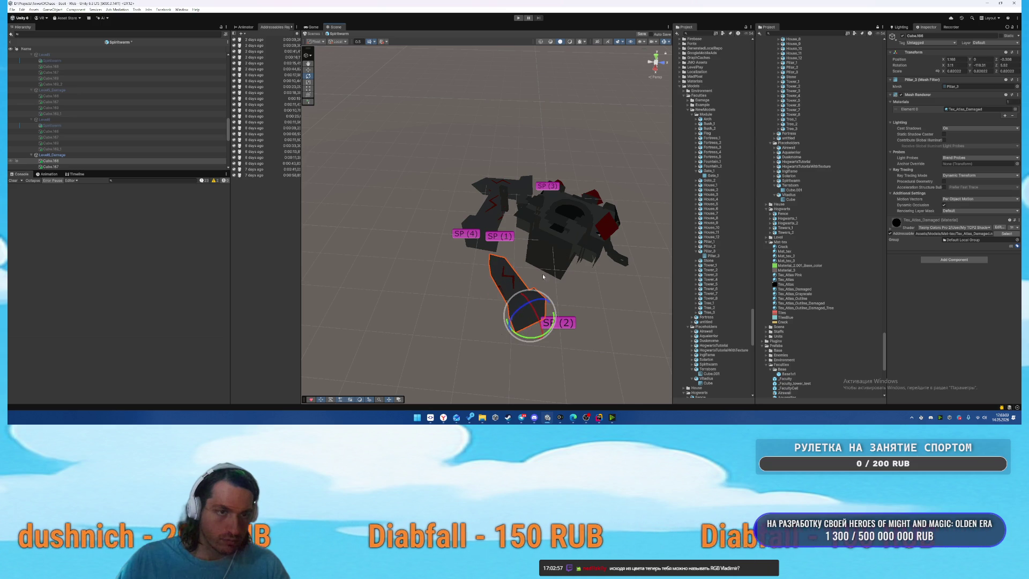
pyautogui.click(52, 90)
pyautogui.click(52, 155)
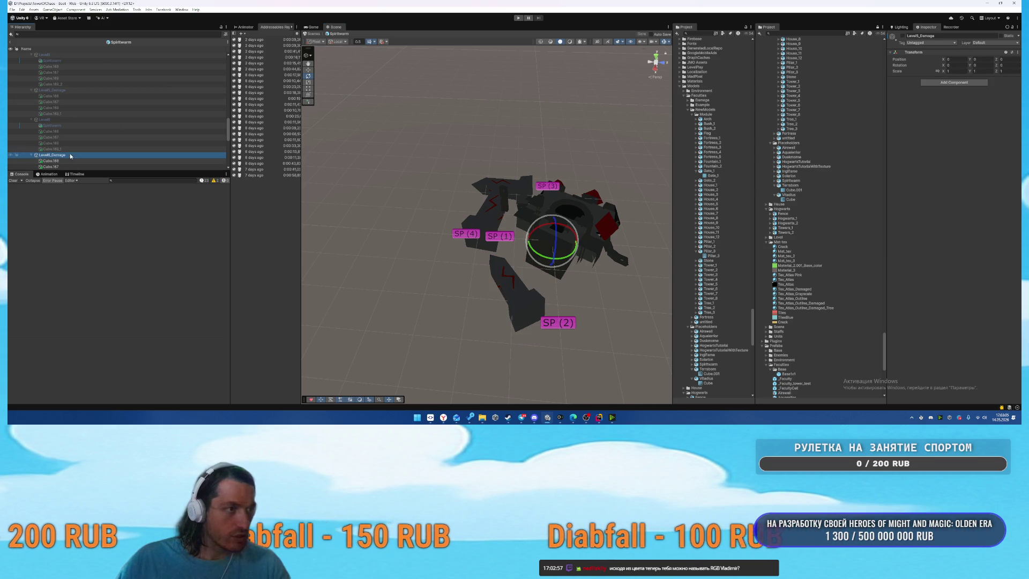
# Empty the Spiritwarm root's Placements list by setting its size to 0.
pyautogui.hotkey('alt', 'shift', 'a')
pyautogui.scroll(5, 140, 105)
pyautogui.click(39, 55)
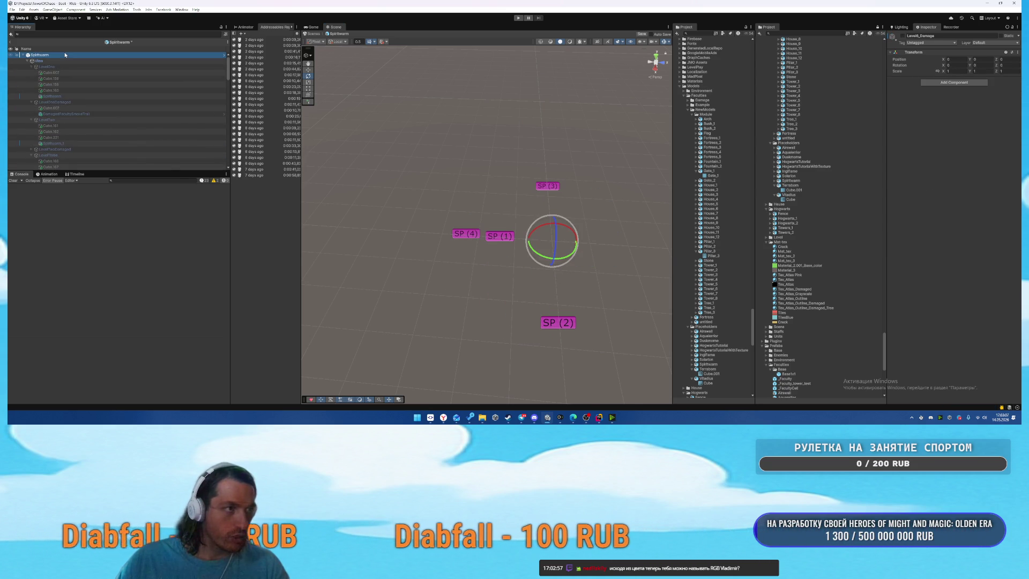
pyautogui.click(1007, 233)
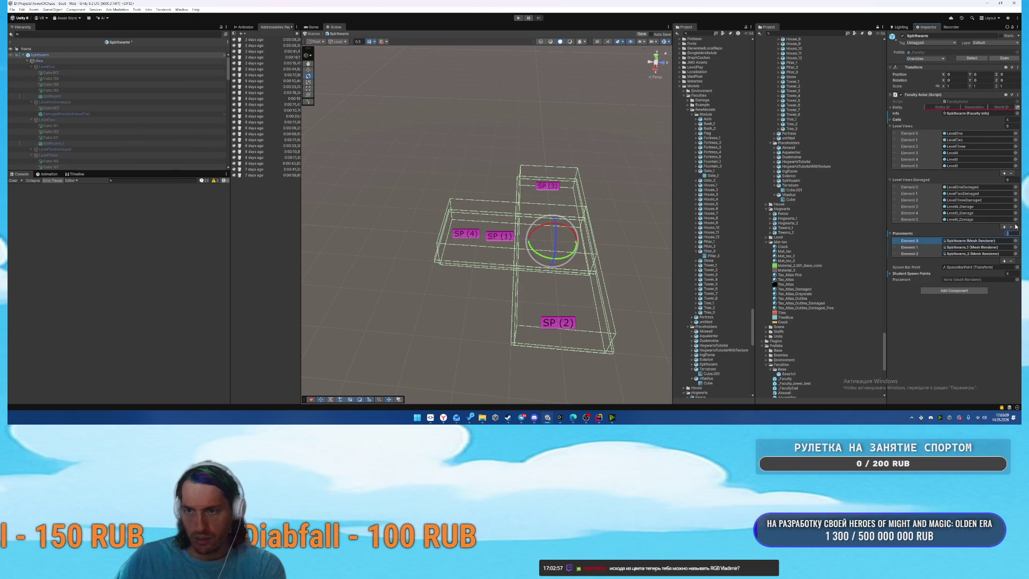
pyautogui.write('0')
pyautogui.press('Return')
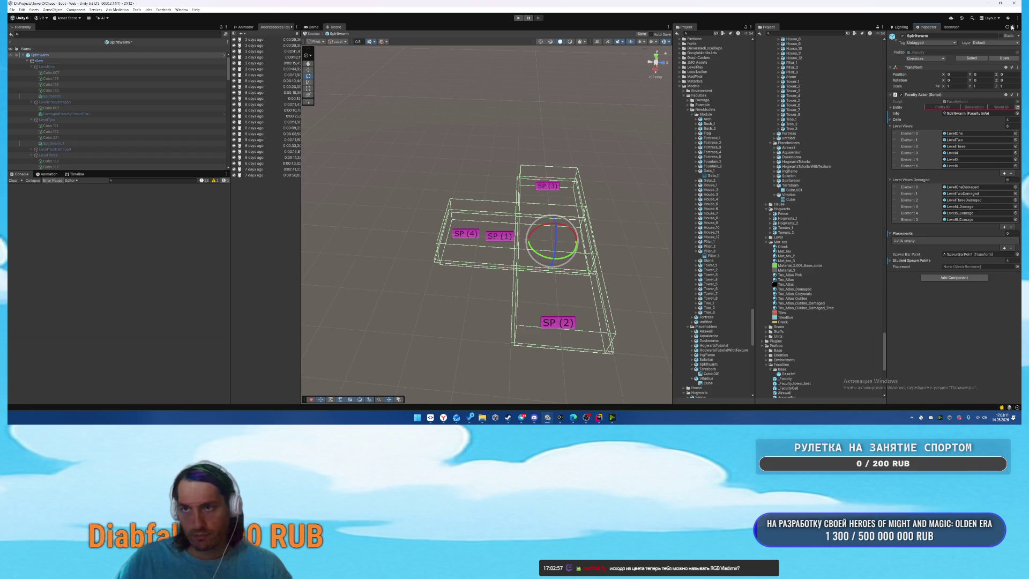
# Filter the Hierarchy by 'spi' and drag the six Spiritwarm objects into Placements.
pyautogui.click(114, 34)
pyautogui.write('spi')
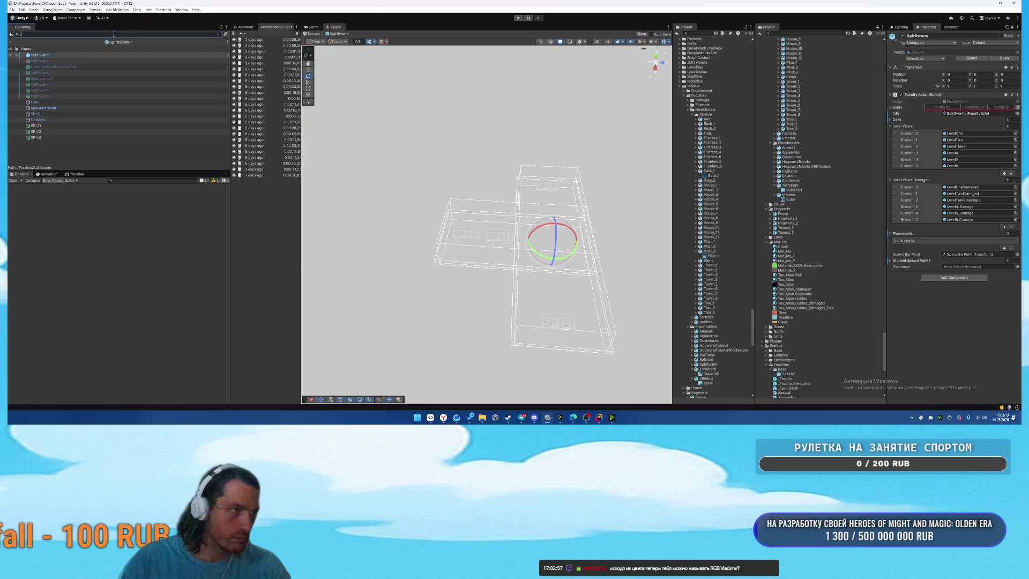
pyautogui.click(98, 62)
pyautogui.keyDown('shift'); pyautogui.click(85, 90); pyautogui.keyUp('shift')
pyautogui.click(219, 34)
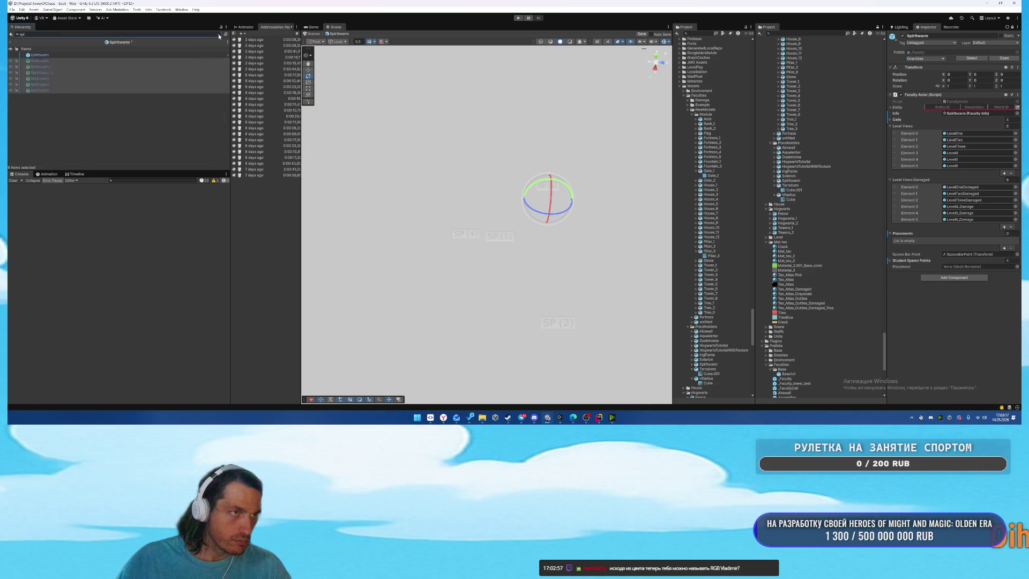
pyautogui.moveTo(964, 213); pyautogui.dragTo(919, 236)
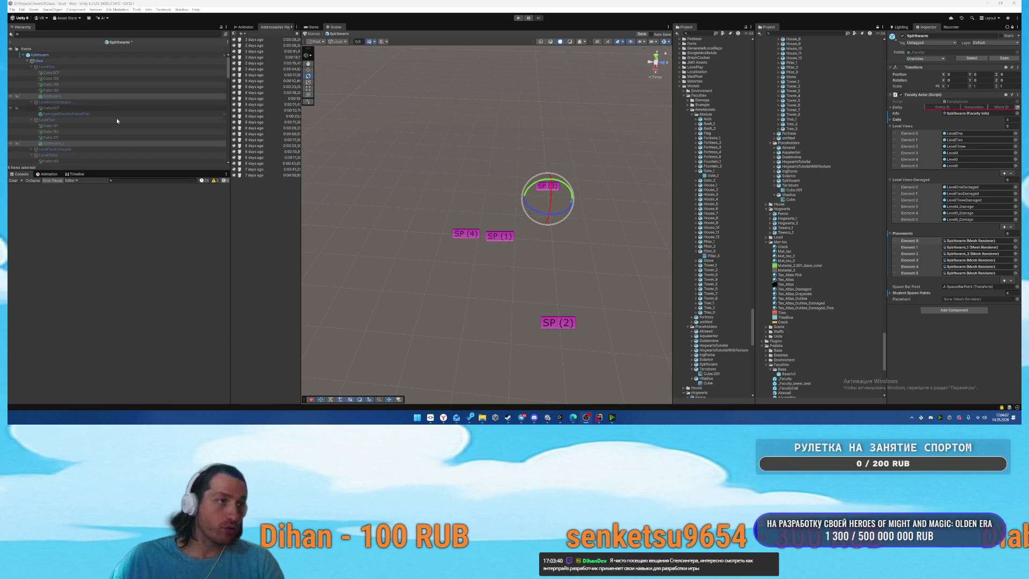
# Check which object Placements Element 1 refers to, then switch to another program.
pyautogui.click(97, 73)
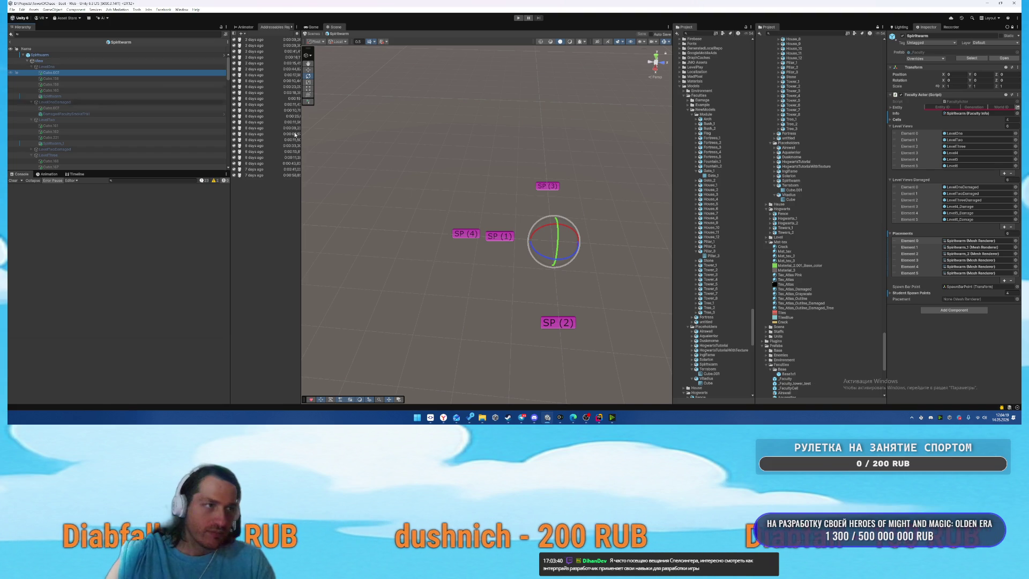
pyautogui.click(972, 247)
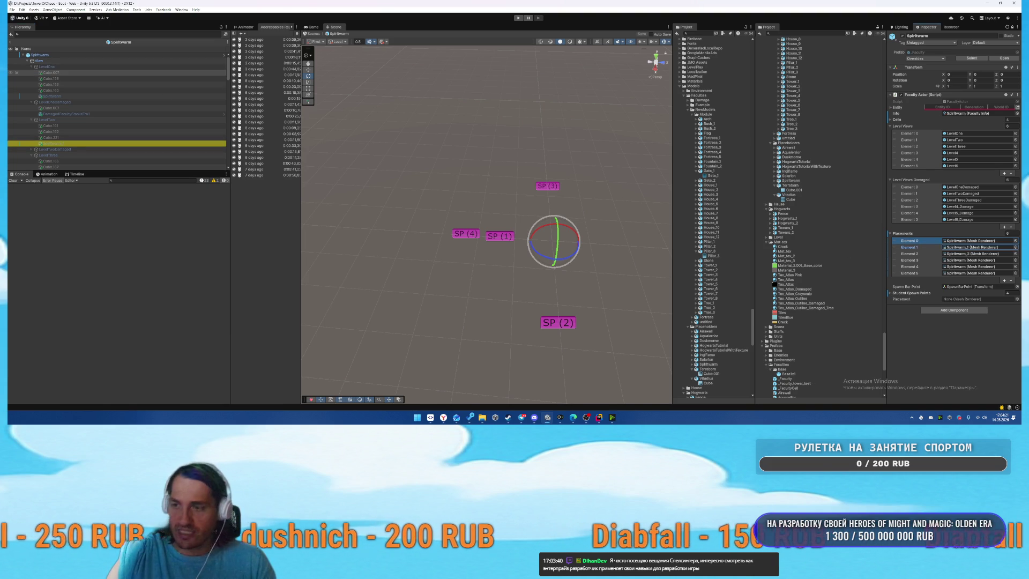
pyautogui.hotkey('alt', 'Tab')
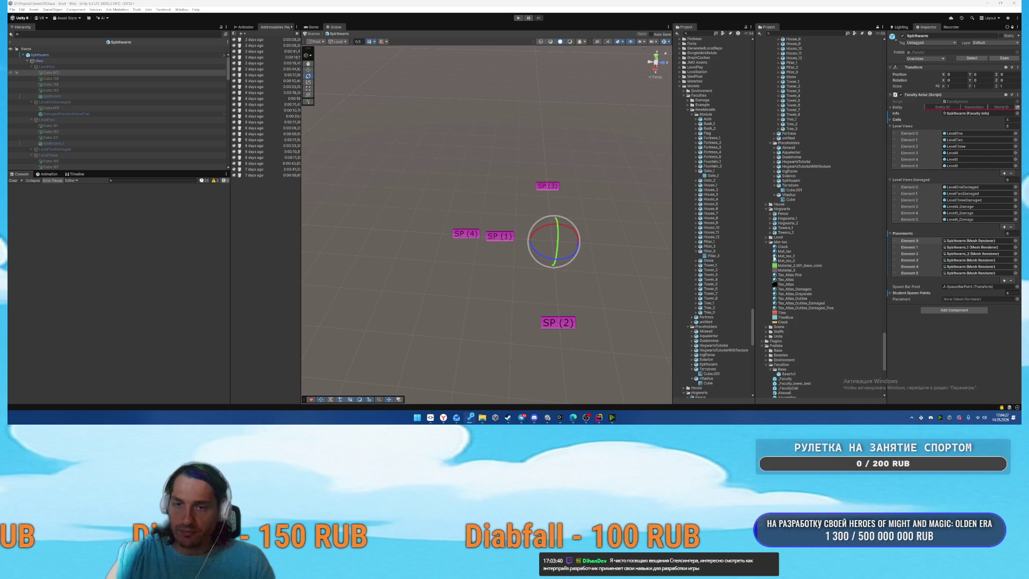
pyautogui.scroll(-10, 775, 258)
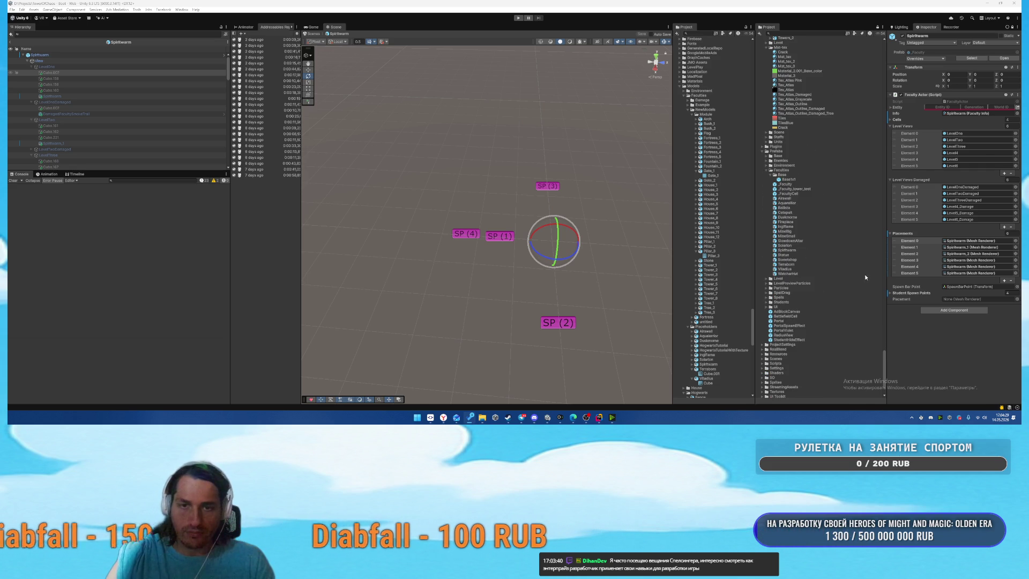
# Exit Spiritwarm's Prefab Mode to the Boot scene and inspect the Statue prefab.
pyautogui.click(799, 248)
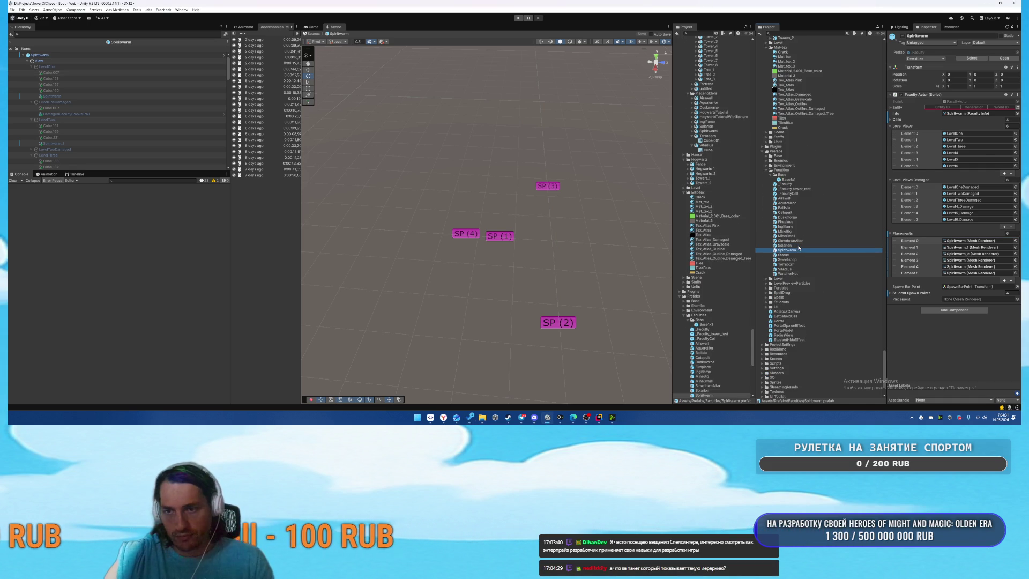
pyautogui.click(10, 43)
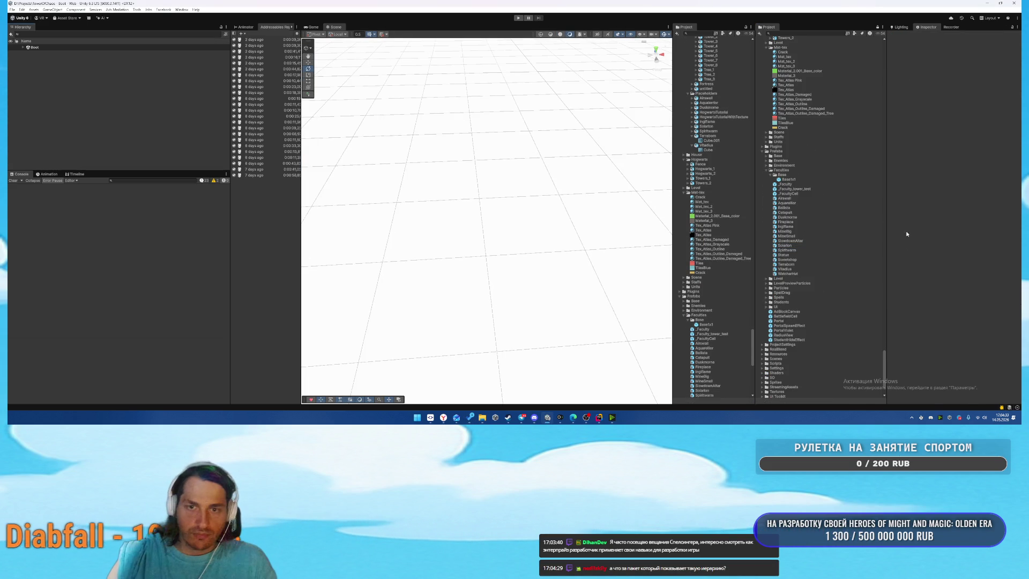
pyautogui.click(775, 250)
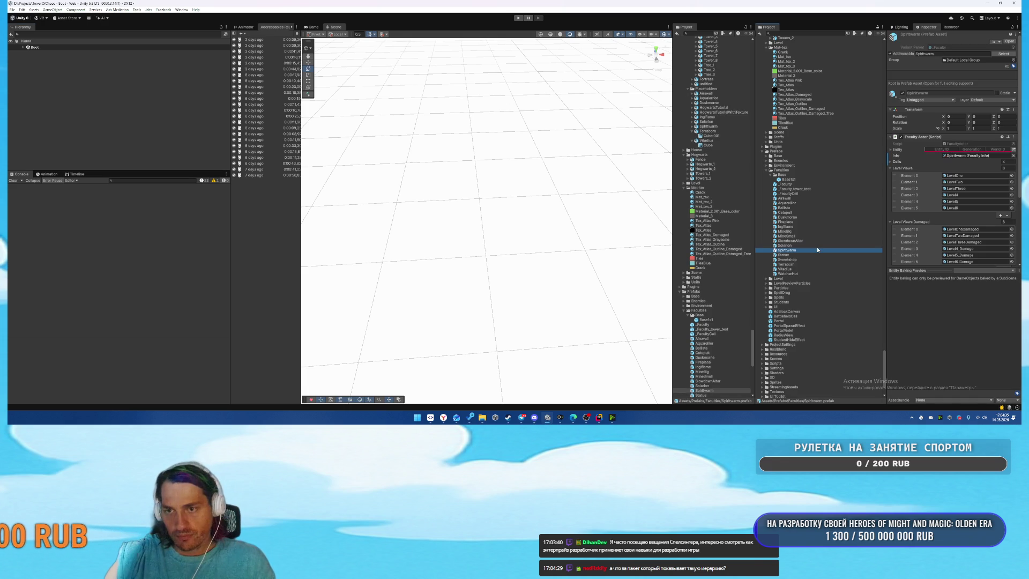
pyautogui.scroll(-4, 972, 203)
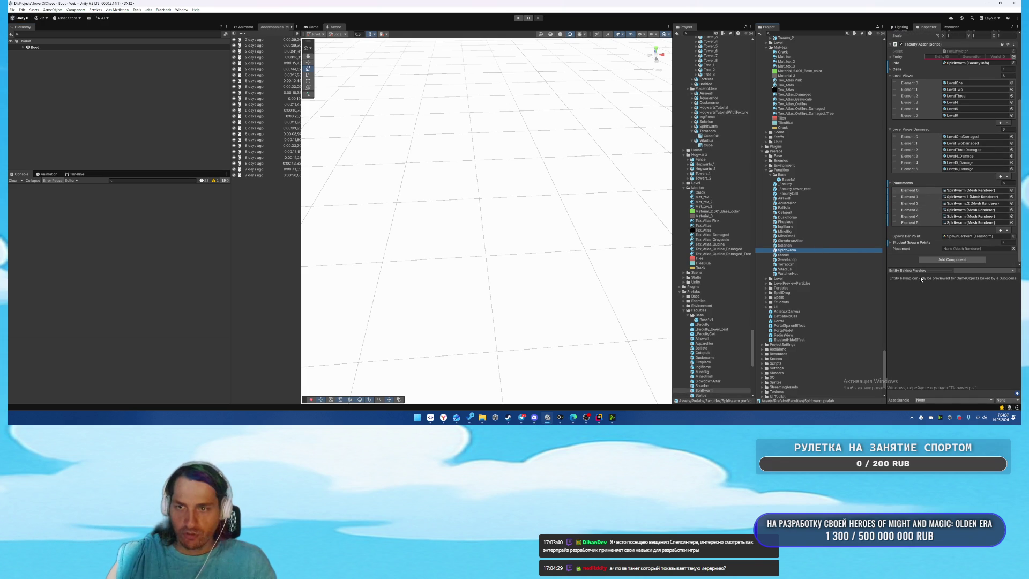
pyautogui.click(815, 254)
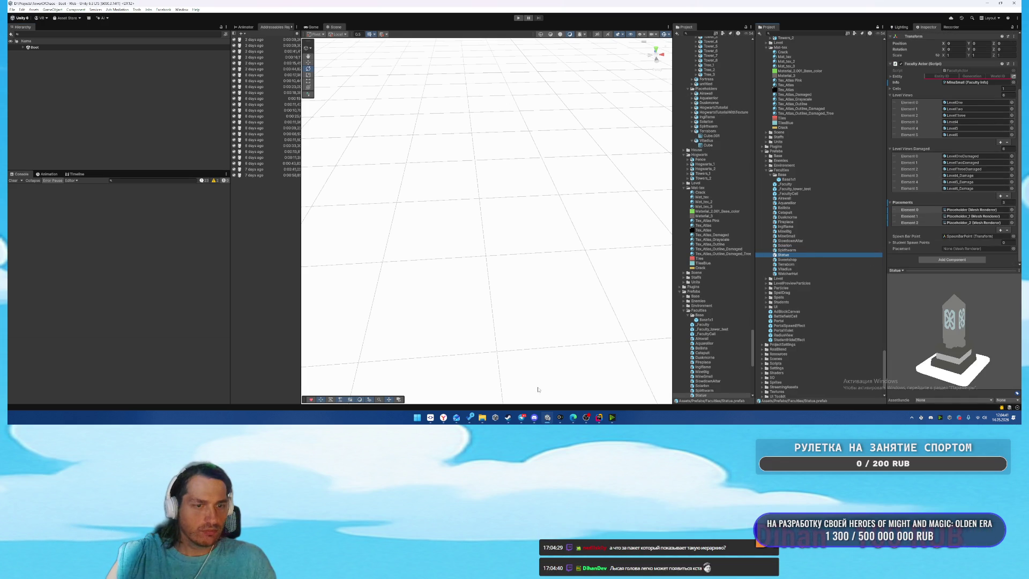
pyautogui.click(588, 420)
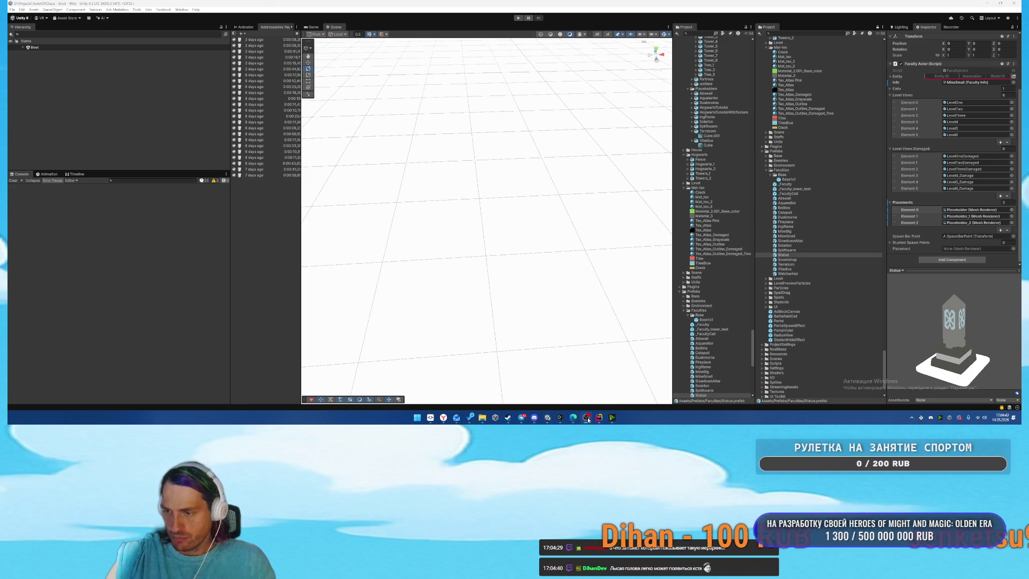
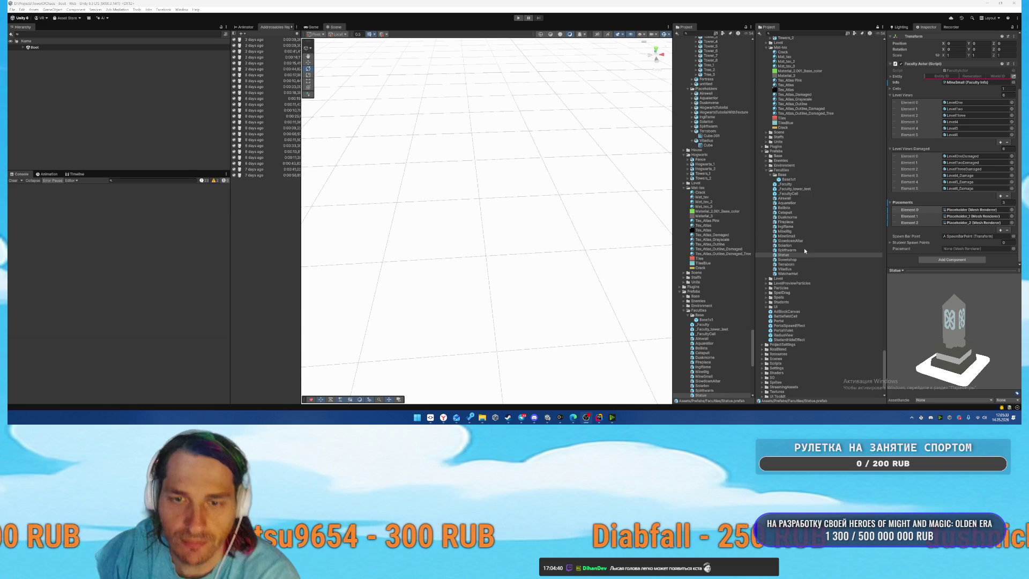
# Open the Statue prefab and delete the three Placeholder objects, removing the white base platform.
pyautogui.doubleClick(786, 257)
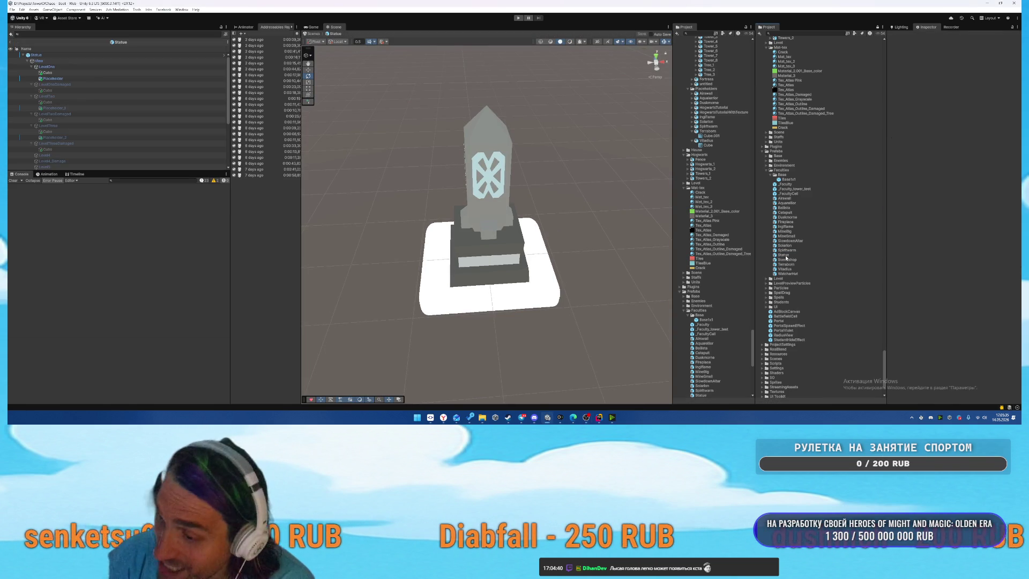
pyautogui.click(91, 79)
pyautogui.press('Delete')
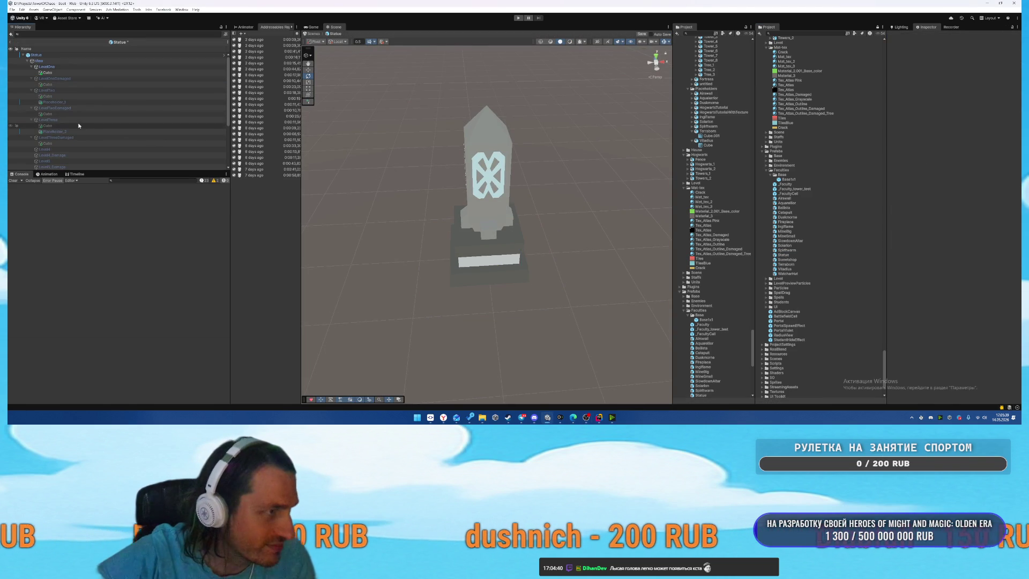
pyautogui.click(82, 131)
pyautogui.press('Delete')
pyautogui.click(70, 102)
pyautogui.press('Delete')
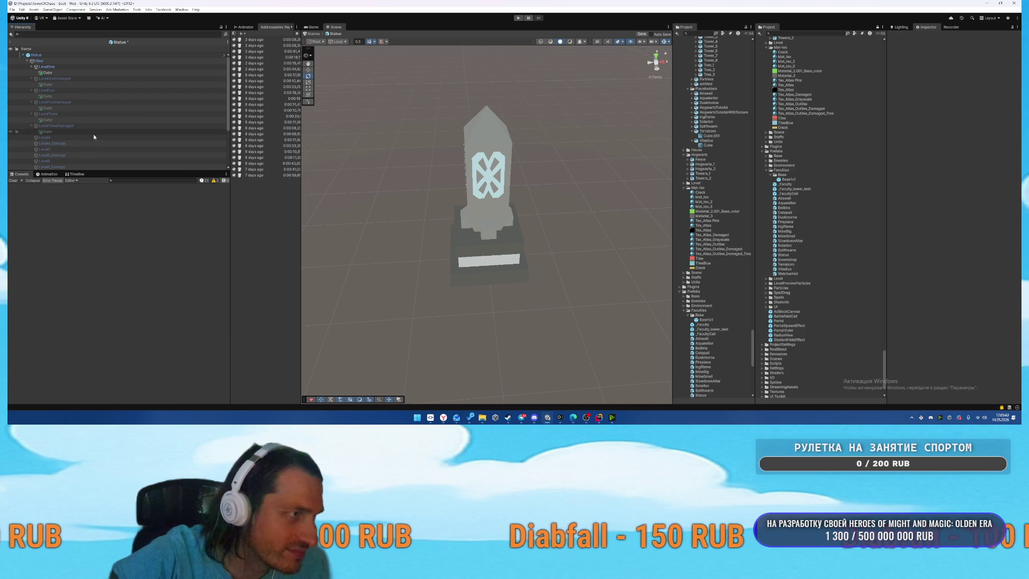
pyautogui.click(89, 119)
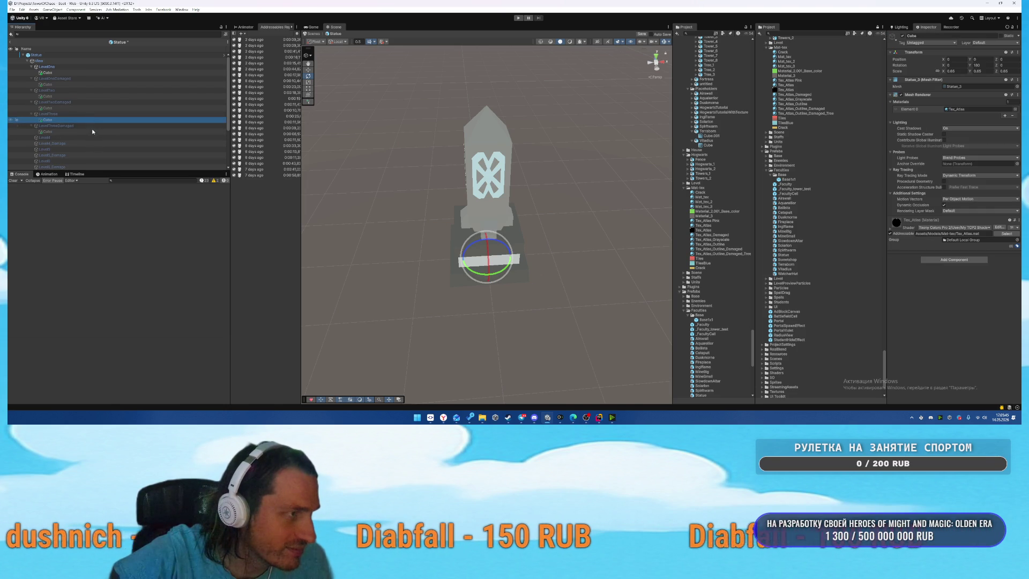
# Paste copies of LevelThree's Cube statue under the Level6 and Level5 groups.
pyautogui.scroll(-2, 83, 136)
pyautogui.click(75, 145)
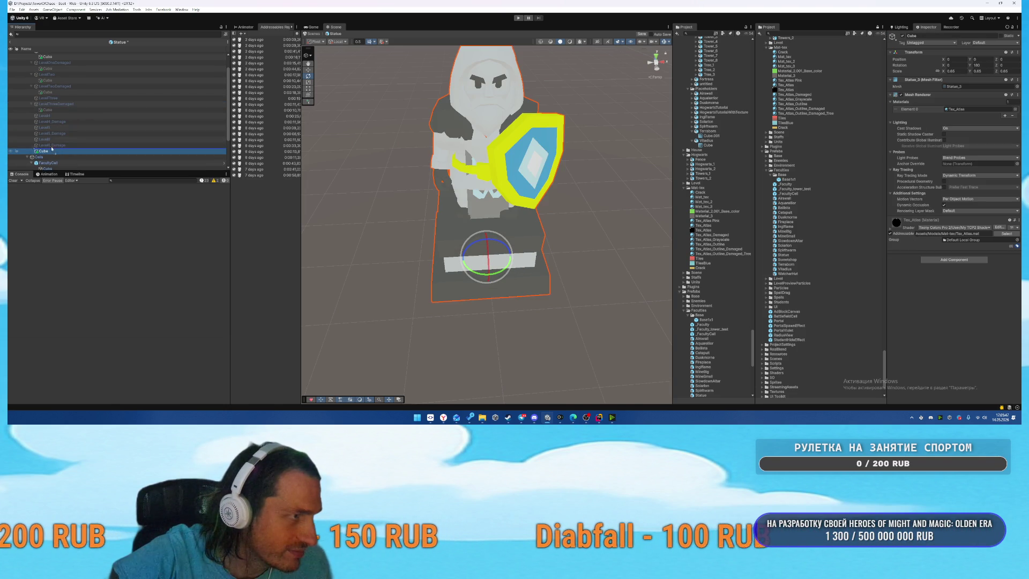
pyautogui.hotkey('ctrl', 'shift', 'v')
pyautogui.click(63, 128)
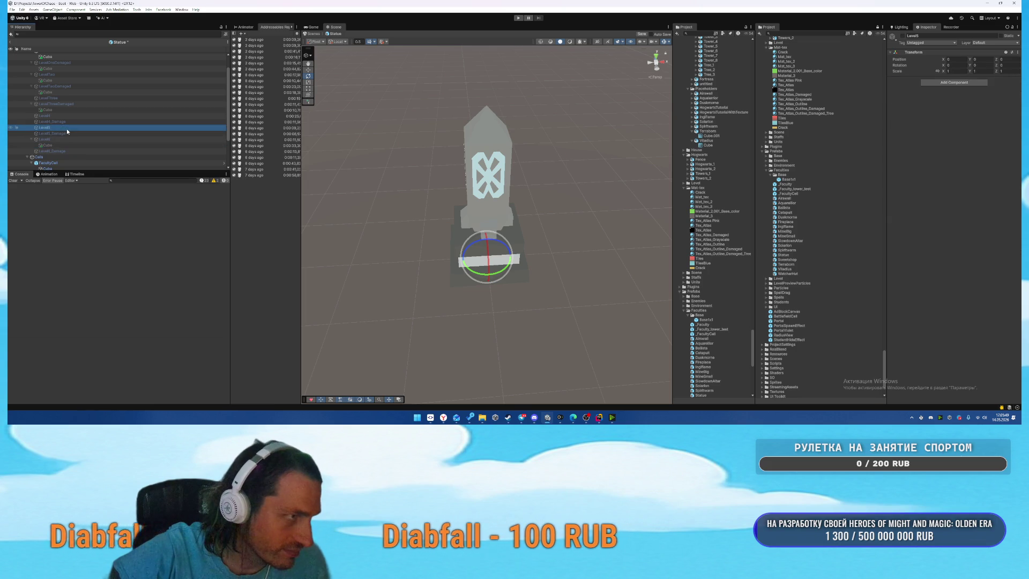
pyautogui.hotkey('ctrl', 'shift', 'v')
# Move a lower Cube statue under the Level6_Damage group.
pyautogui.click(59, 110)
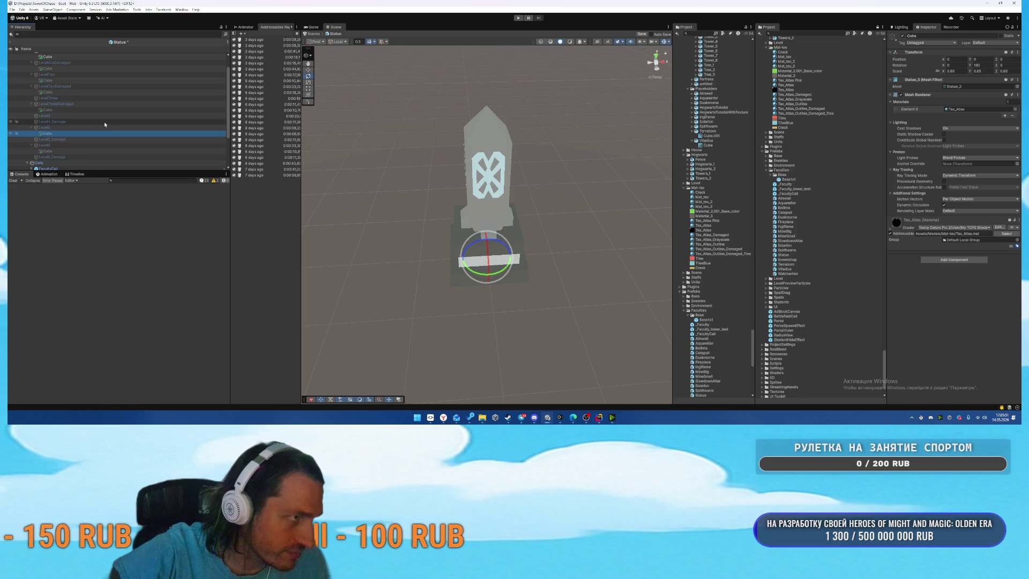
pyautogui.scroll(1, 67, 127)
pyautogui.scroll(-2, 74, 130)
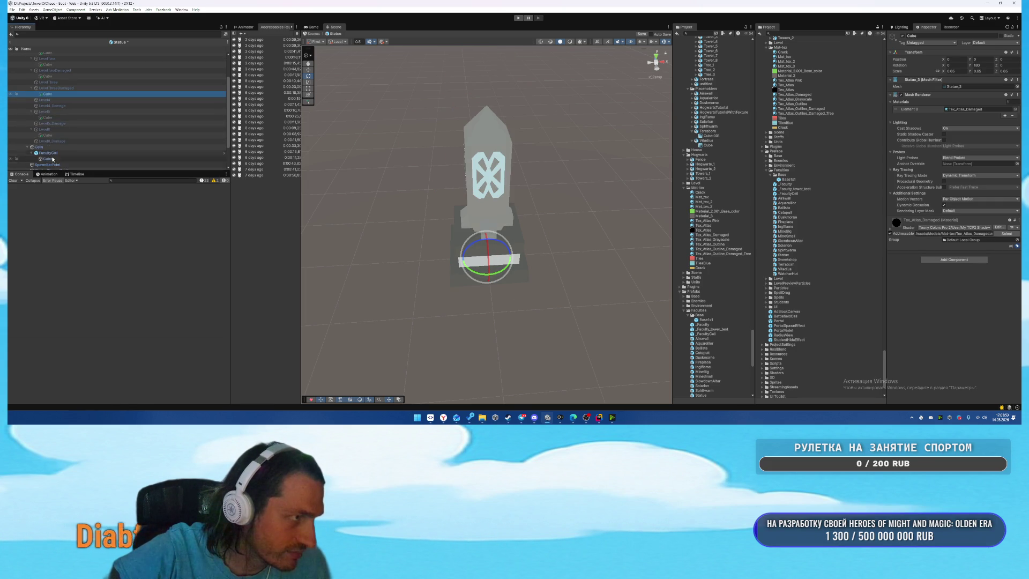
pyautogui.click(51, 141)
pyautogui.moveTo(50, 141)
pyautogui.mouseDown()
pyautogui.moveTo(62, 121)
pyautogui.moveTo(108, 117)
pyautogui.mouseUp()
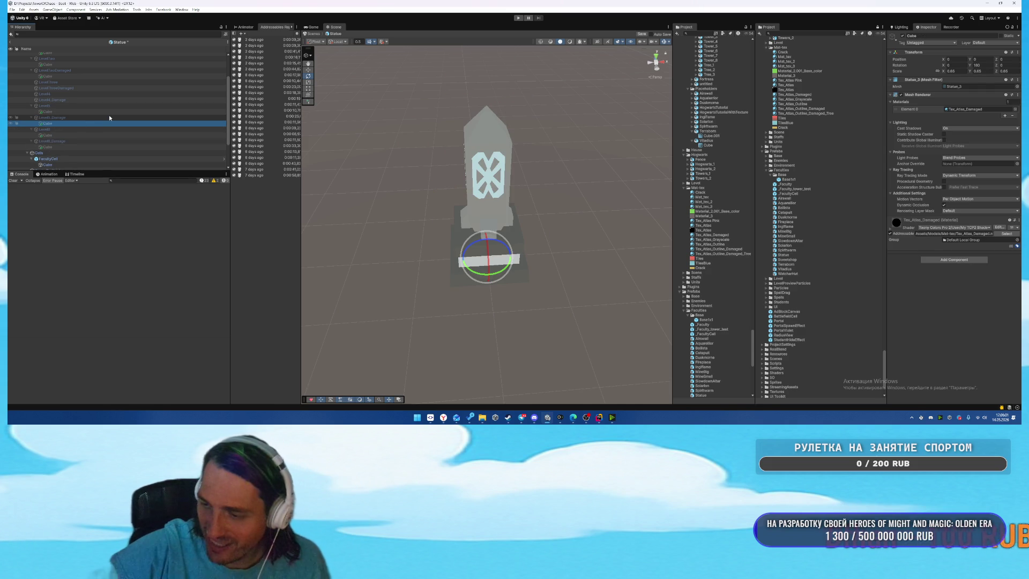
# Place Cube copies in Level4_Damage and LevelThreeDamaged, undoing misplaced pastes.
pyautogui.scroll(1, 128, 117)
pyautogui.click(68, 116)
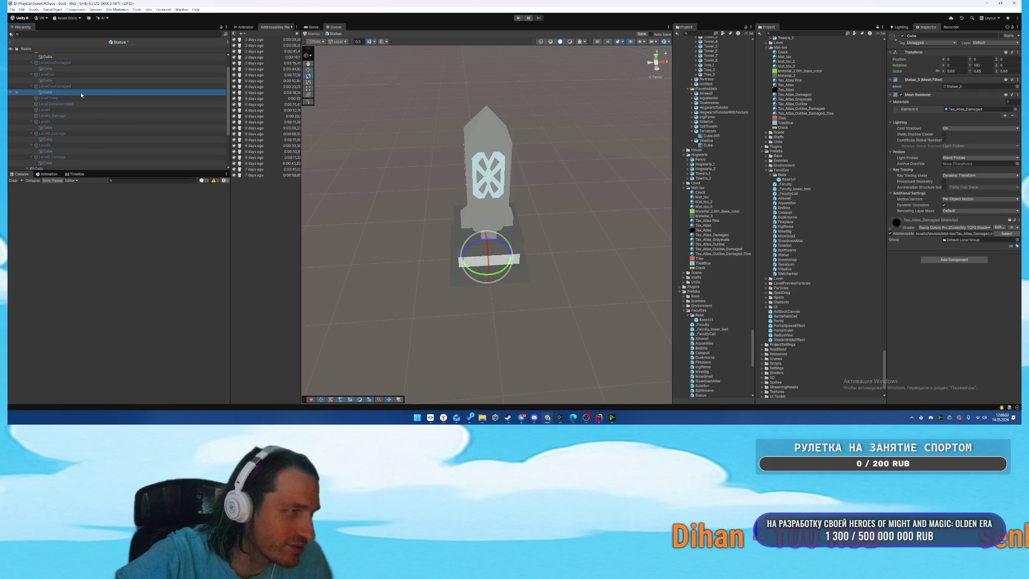
pyautogui.hotkey('ctrl', 'z')
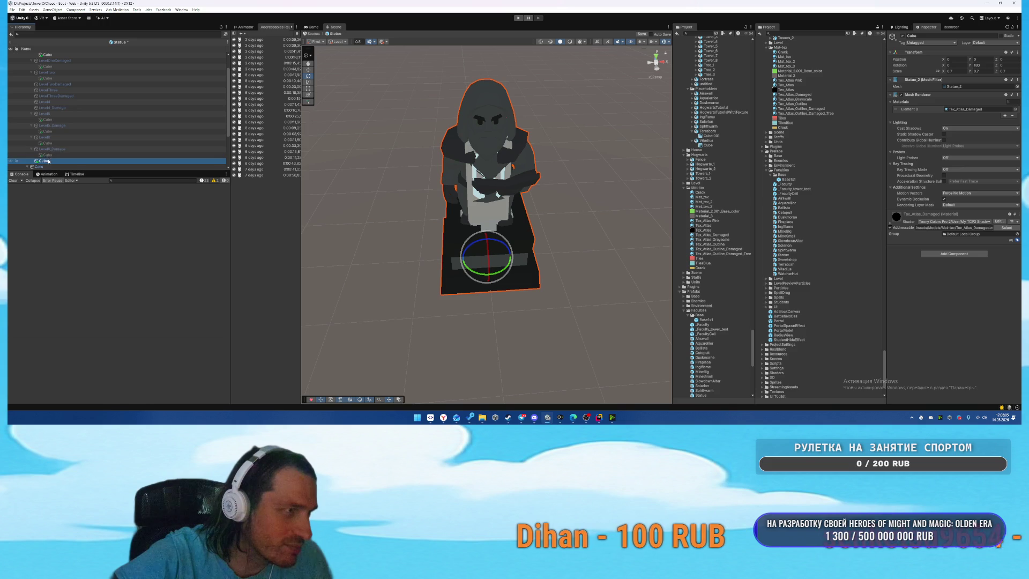
pyautogui.click(81, 98)
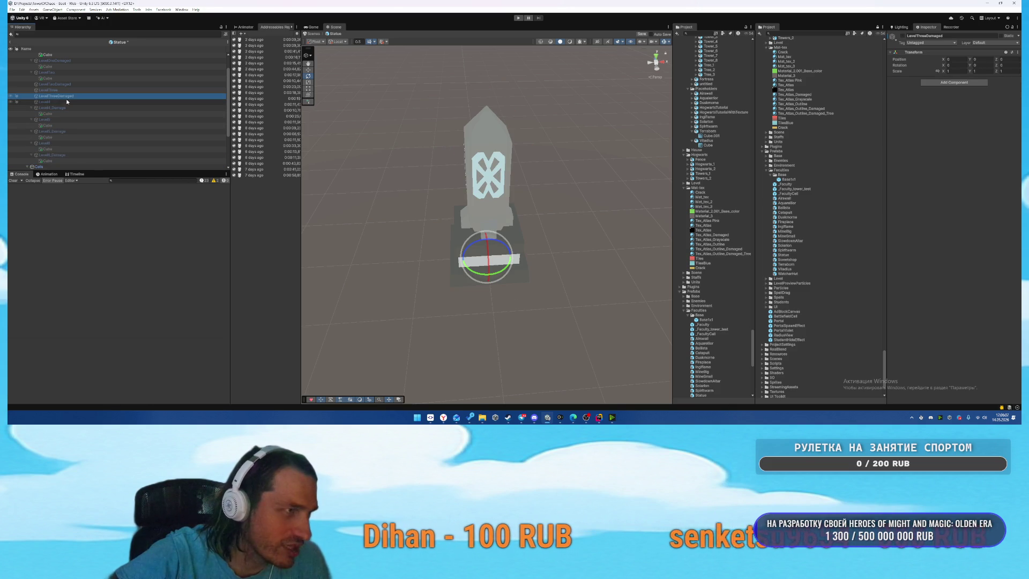
pyautogui.hotkey('ctrl', 'z')
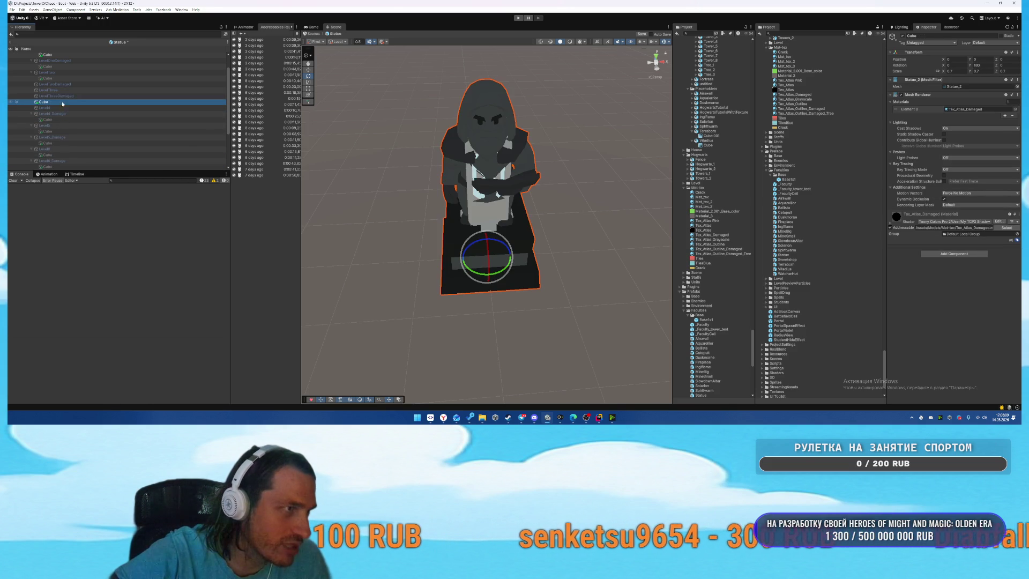
pyautogui.hotkey('ctrl', 'z')
pyautogui.click(54, 96)
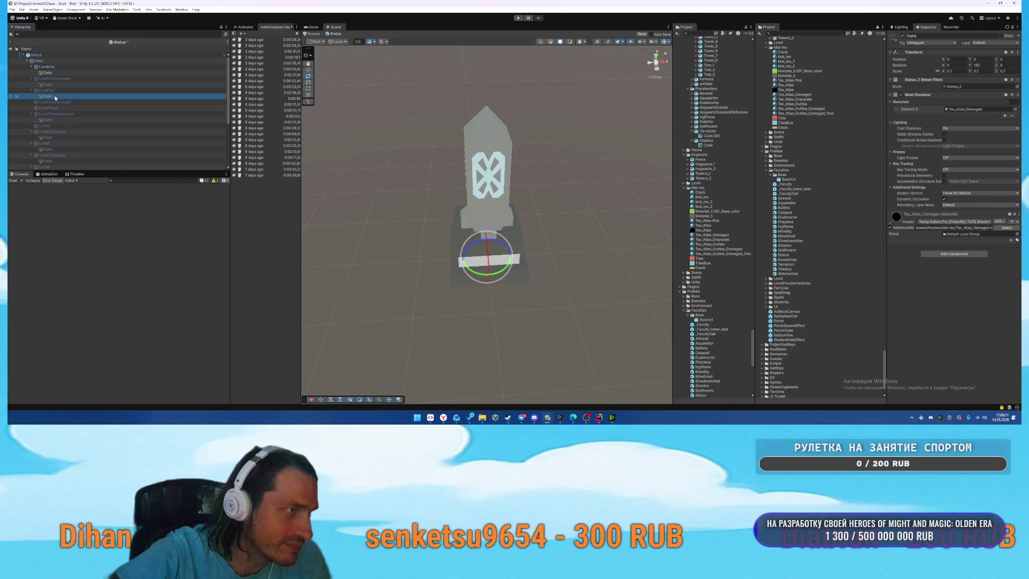
pyautogui.hotkey('ctrl', 'y')
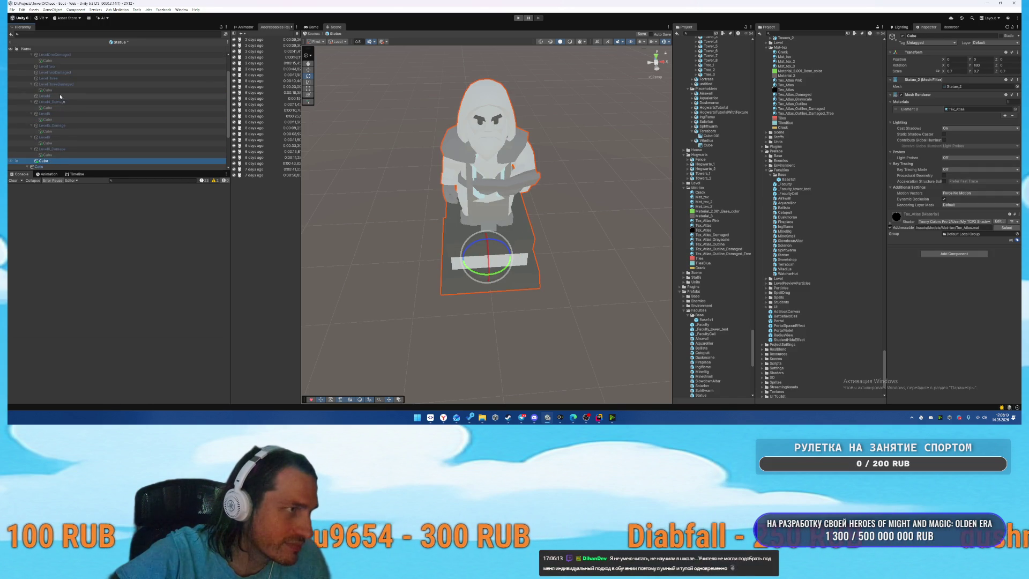
# Move the Cube from LevelTwoDamaged under LevelTwo and deactivate it.
pyautogui.hotkey('ctrl', 'z')
pyautogui.click(63, 78)
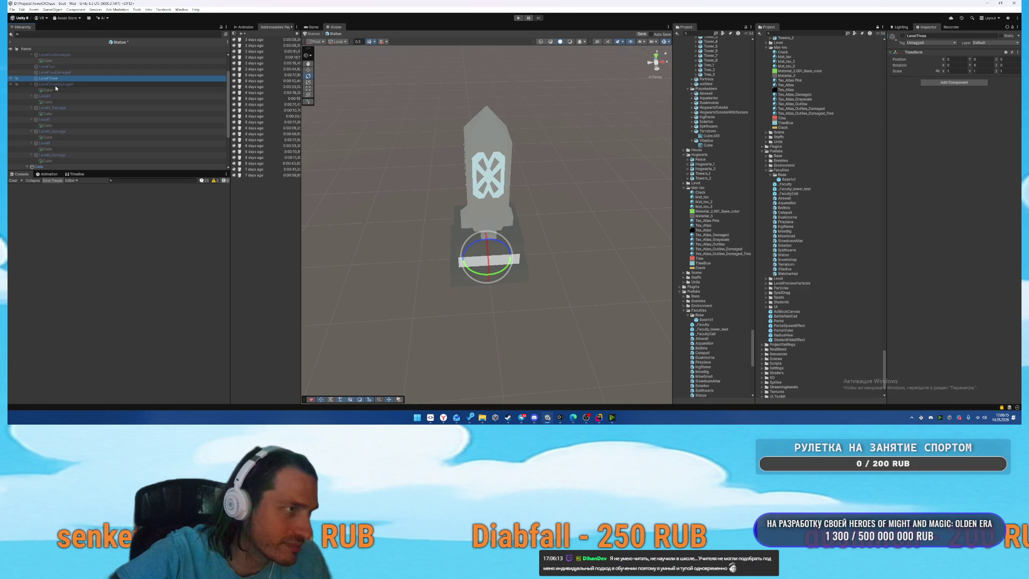
pyautogui.hotkey('ctrl', 'y')
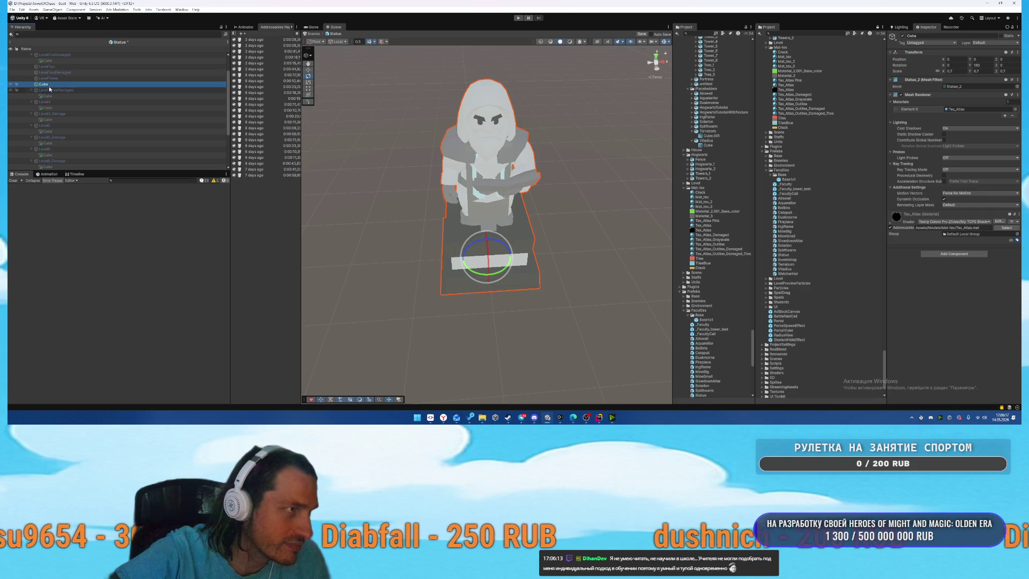
pyautogui.hotkey('ctrl', 'z')
pyautogui.click(62, 61)
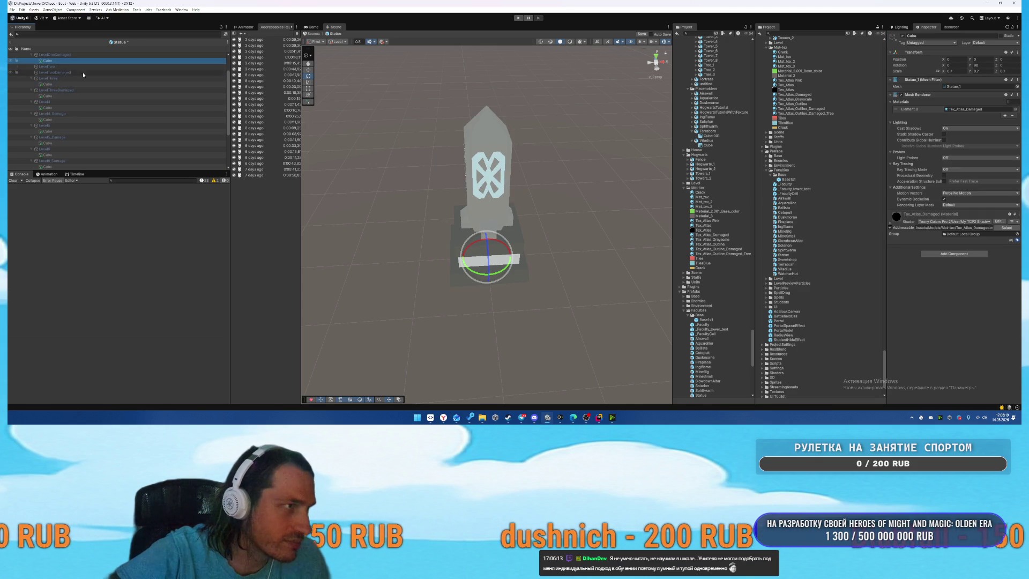
pyautogui.hotkey('ctrl', 'y')
pyautogui.moveTo(50, 103); pyautogui.dragTo(60, 90)
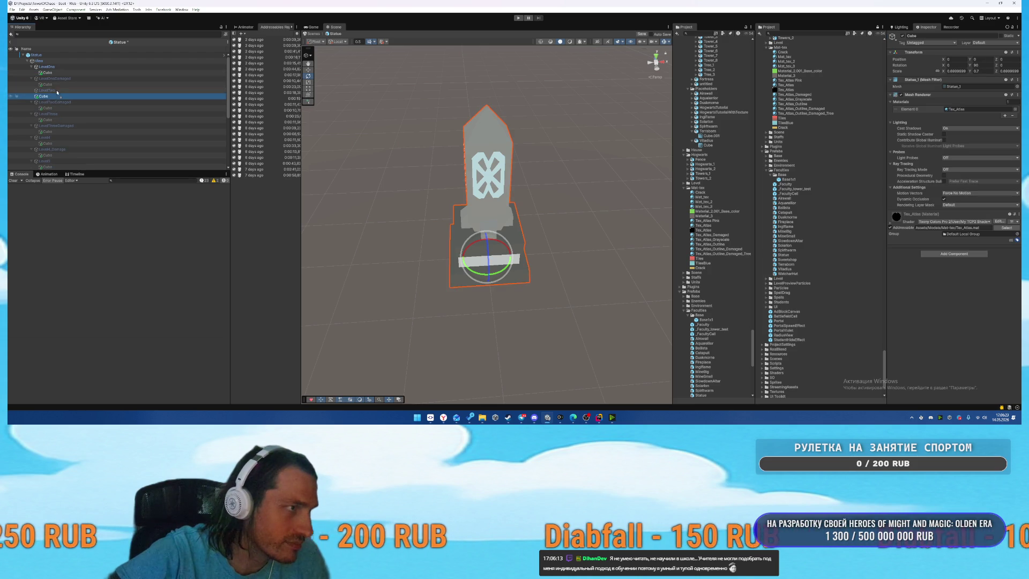
pyautogui.hotkey('alt', 'shift', 'a')
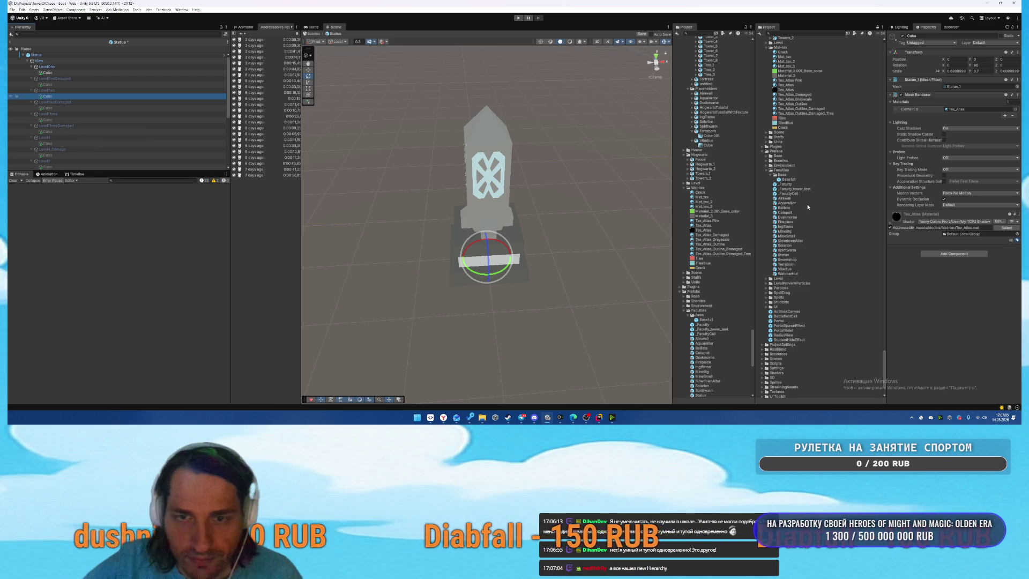
pyautogui.click(104, 85)
# Add Base1x1 prefab bases under LevelOne, LevelTwo and Level5.
pyautogui.click(114, 72)
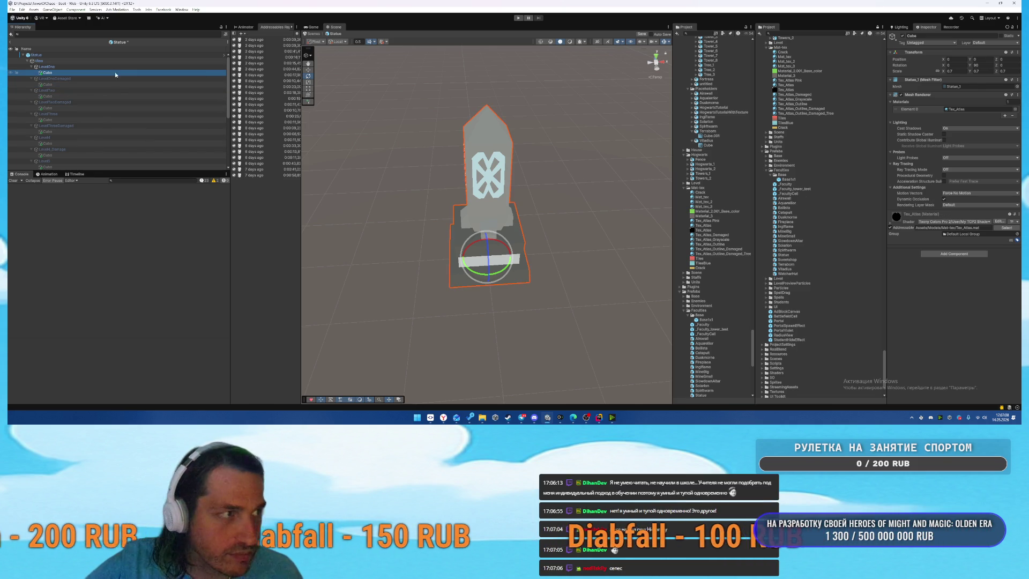
pyautogui.click(799, 179)
pyautogui.moveTo(8, 63); pyautogui.dragTo(49, 67)
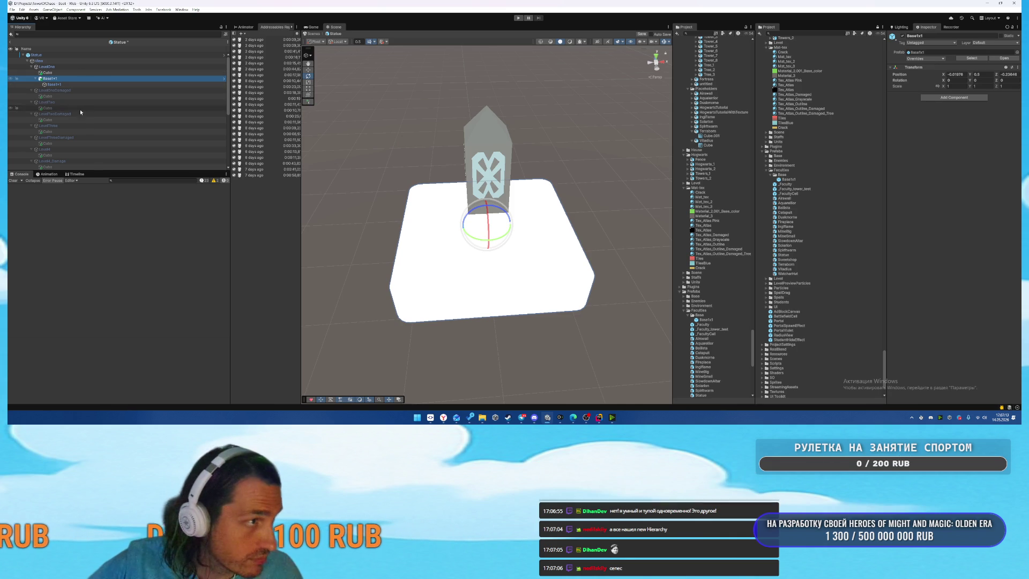
pyautogui.moveTo(62, 110)
pyautogui.mouseDown()
pyautogui.moveTo(78, 112)
pyautogui.moveTo(59, 155)
pyautogui.moveTo(66, 146)
pyautogui.mouseUp()
pyautogui.scroll(-1, 88, 129)
pyautogui.scroll(-1, 75, 146)
pyautogui.scroll(-2, 84, 153)
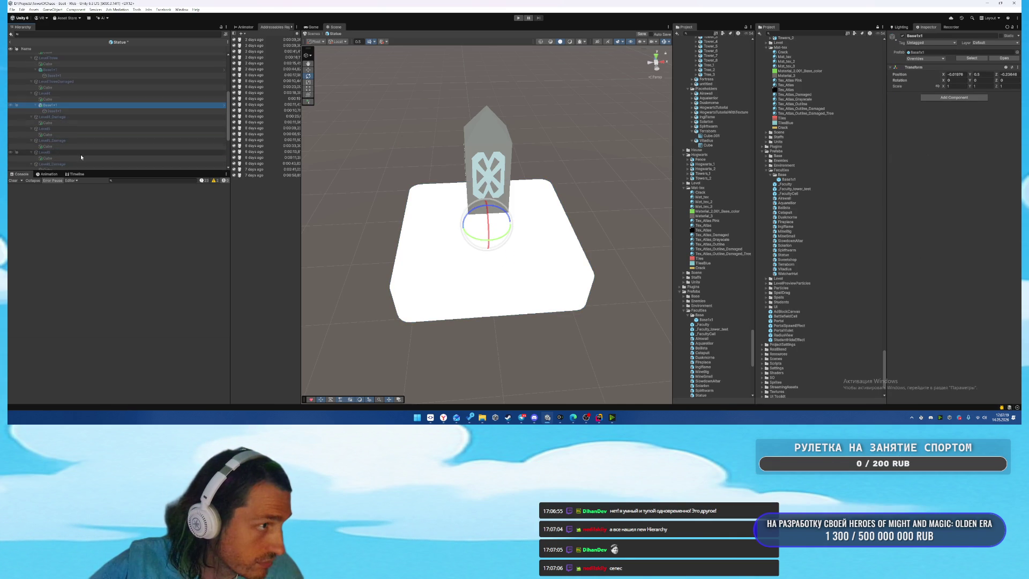
pyautogui.click(70, 136)
pyautogui.hotkey('ctrl', 'v')
pyautogui.scroll(-2, 67, 136)
pyautogui.click(63, 139)
# Select the Base1x1 bases of LevelOne, LevelTwo, LevelThree, Level4 and Level5 together.
pyautogui.scroll(6, 110, 128)
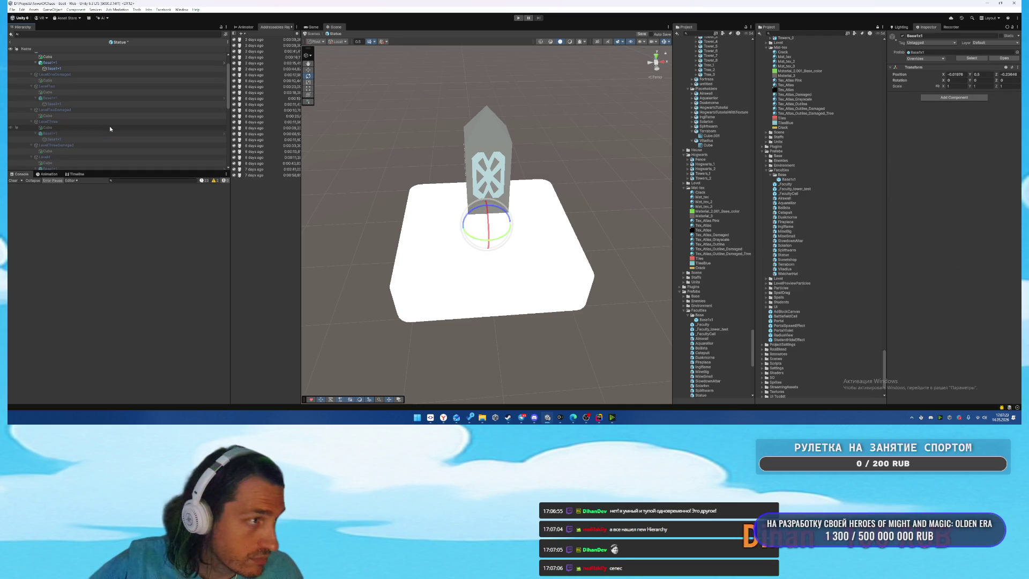
pyautogui.scroll(2, 97, 113)
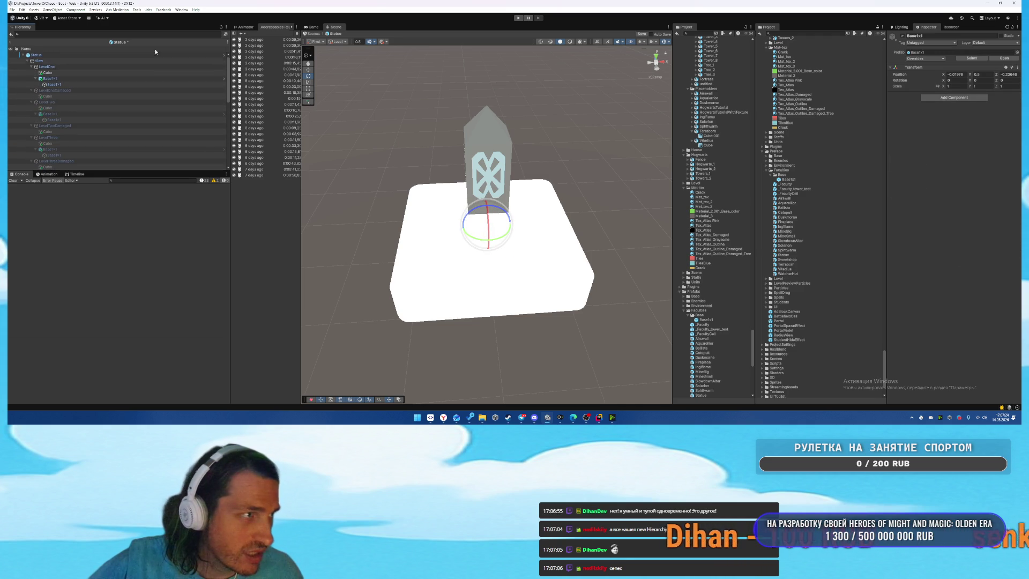
pyautogui.click(68, 79)
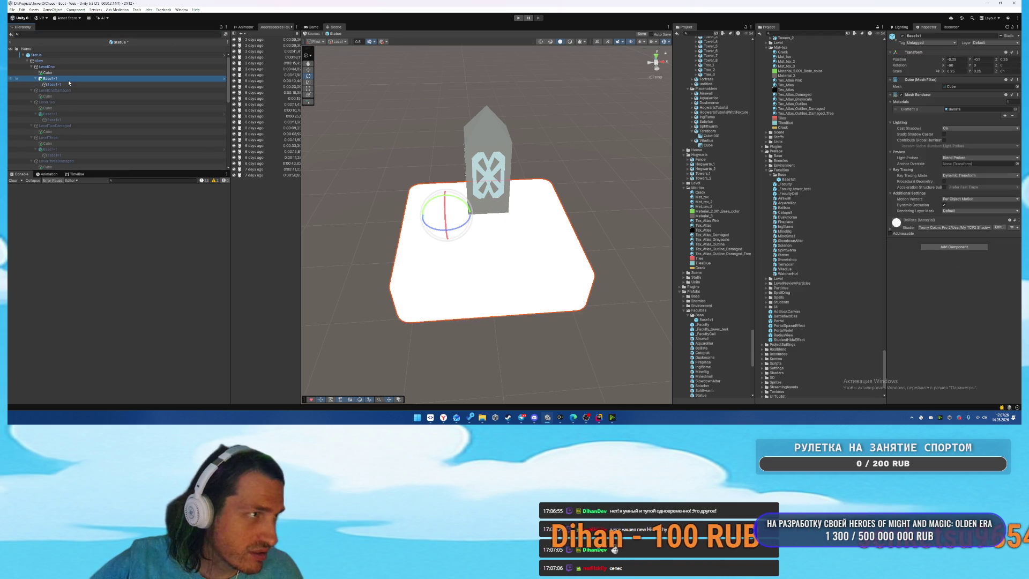
pyautogui.keyDown('ctrl'); pyautogui.click(69, 113); pyautogui.keyUp('ctrl')
pyautogui.keyDown('ctrl'); pyautogui.click(71, 149); pyautogui.keyUp('ctrl')
pyautogui.scroll(-3, 80, 139)
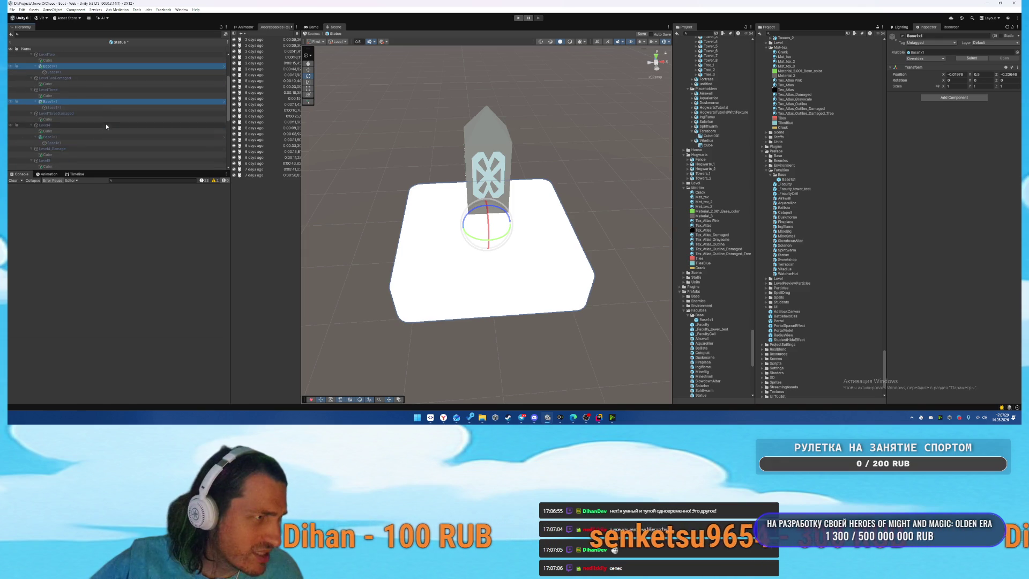
pyautogui.keyDown('ctrl'); pyautogui.click(75, 138); pyautogui.keyUp('ctrl')
pyautogui.scroll(-2, 75, 138)
pyautogui.keyDown('ctrl'); pyautogui.click(78, 140); pyautogui.keyUp('ctrl')
pyautogui.scroll(-3, 107, 135)
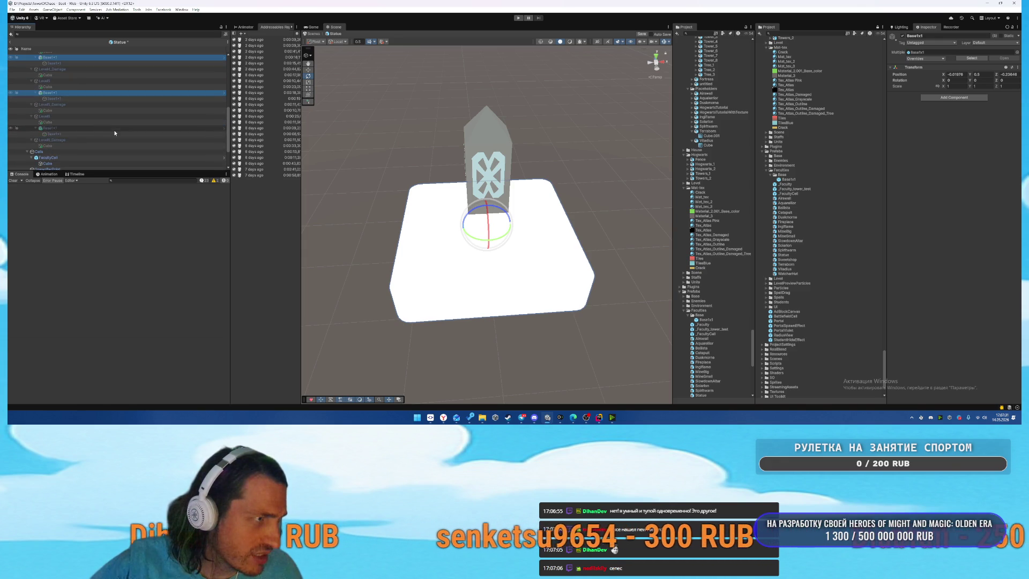
# Set the selected bases' position to 0, 0, 0.
pyautogui.click(959, 74)
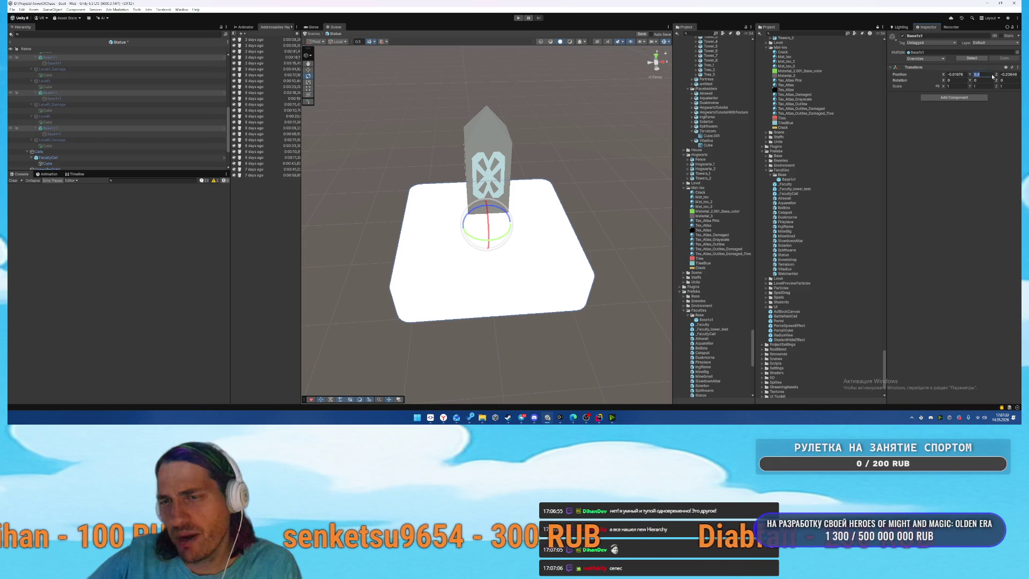
pyautogui.write('0')
pyautogui.press('Tab')
pyautogui.write('0')
pyautogui.press('Tab')
pyautogui.write('0')
pyautogui.moveTo(530, 202)
pyautogui.mouseDown()
pyautogui.moveTo(533, 193)
pyautogui.moveTo(464, 190)
pyautogui.moveTo(161, 104)
pyautogui.mouseUp()
pyautogui.scroll(8, 130, 97)
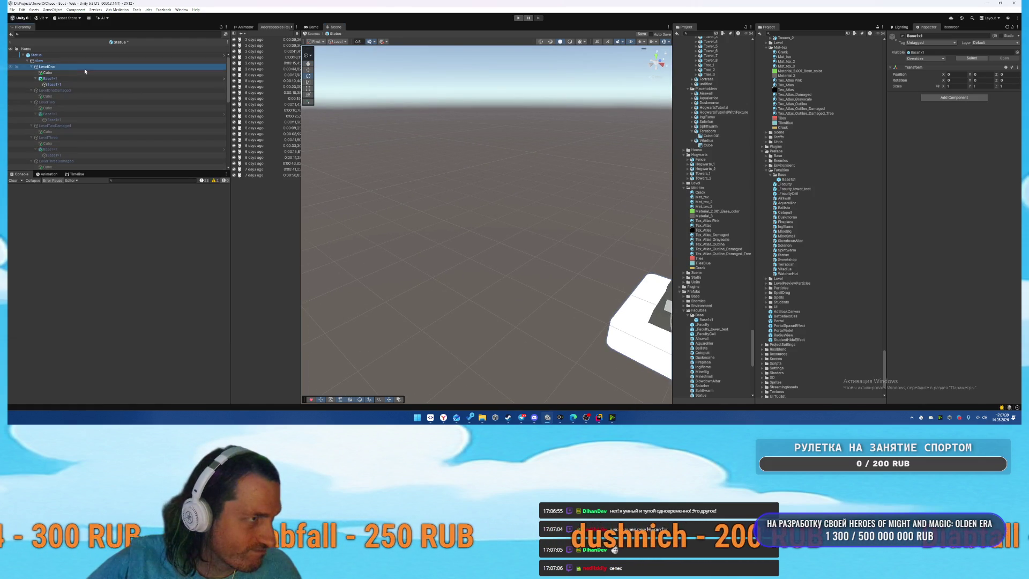
# Deactivate LevelOneDamaged and scale LevelTwo's statue cube to 0.8.
pyautogui.click(88, 91)
pyautogui.hotkey('alt', 'shift', 'a')
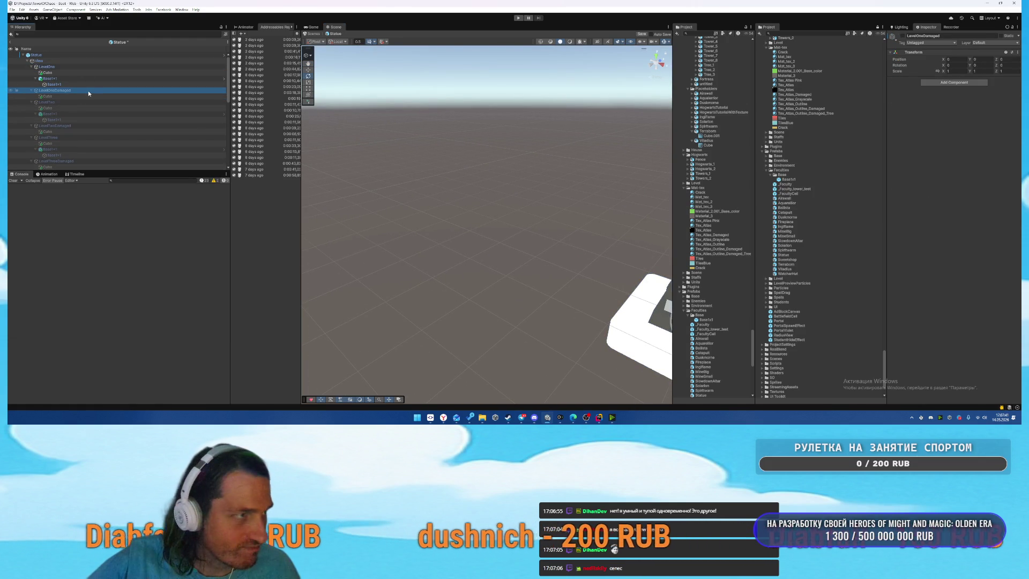
pyautogui.click(72, 96)
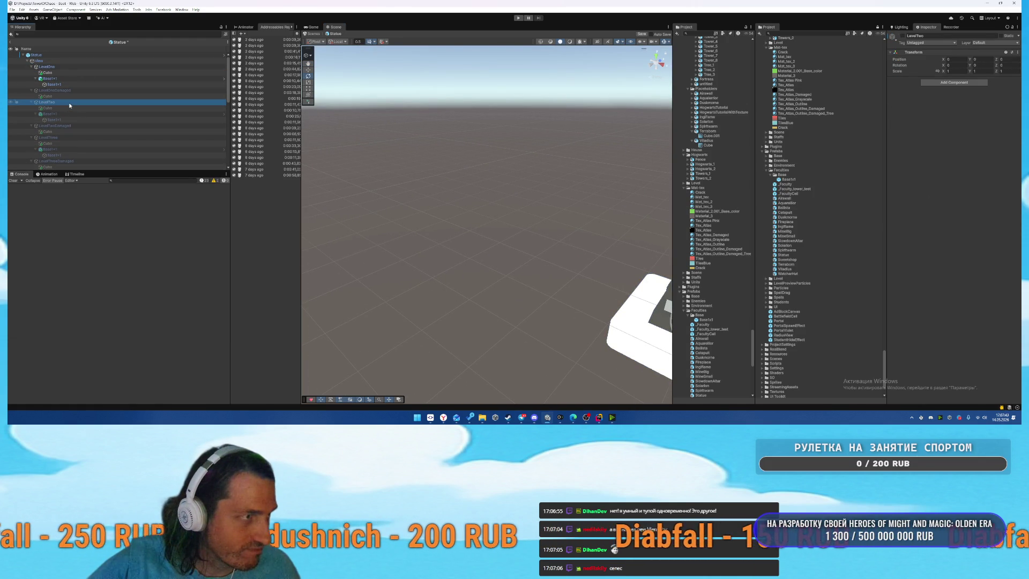
pyautogui.click(68, 102)
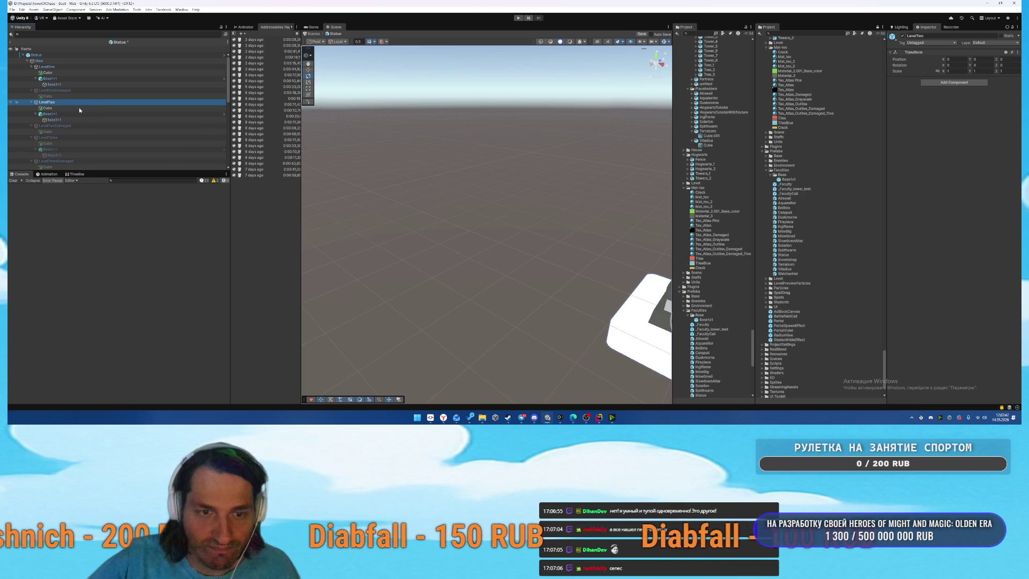
pyautogui.doubleClick(79, 109)
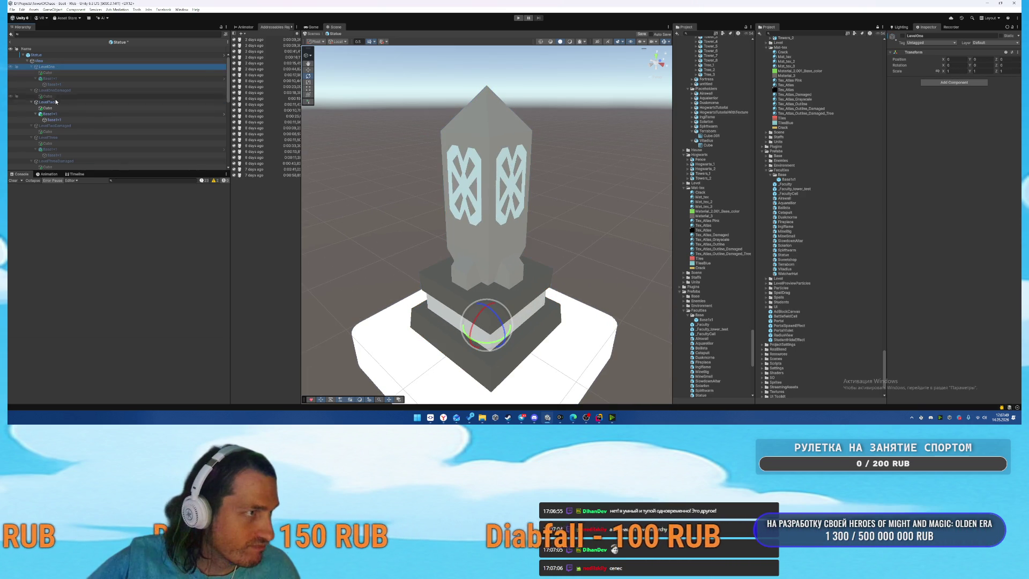
pyautogui.click(957, 70)
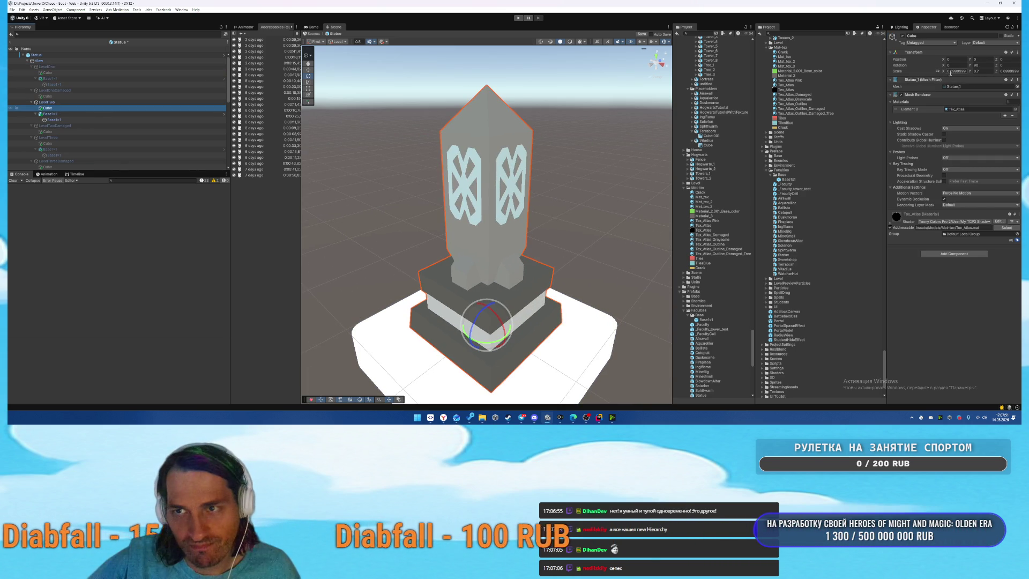
pyautogui.write('0.8')
pyautogui.press('Return')
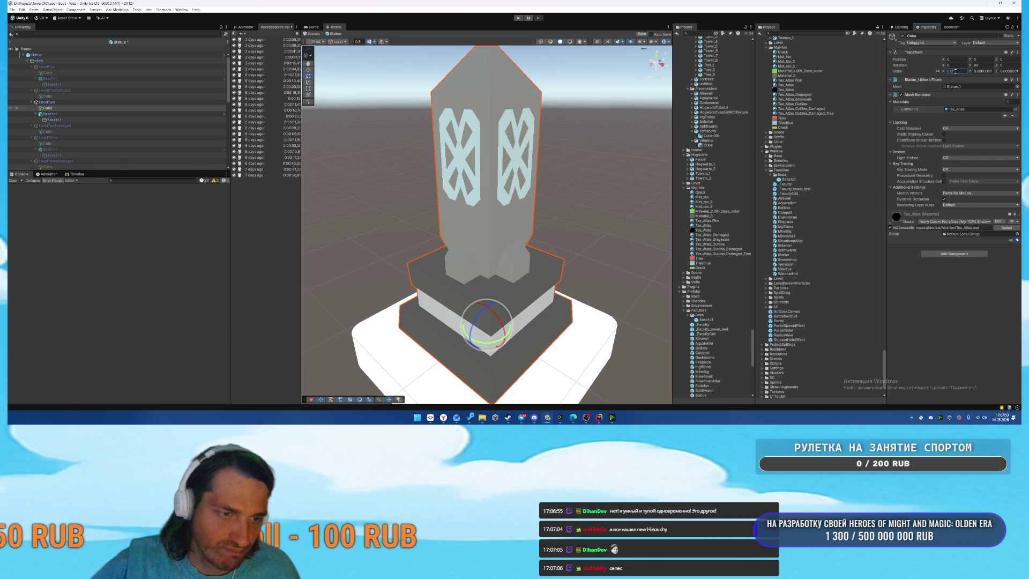
# Scale the LevelTwoDamaged cube to 0.8 and review the LevelThree statue variants.
pyautogui.click(69, 131)
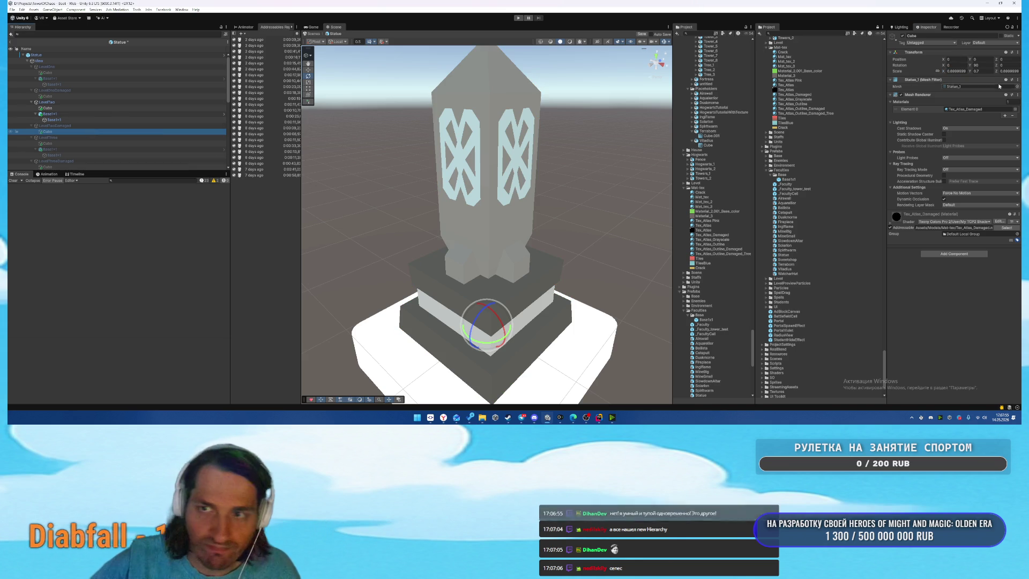
pyautogui.click(956, 70)
pyautogui.write('0.8000001')
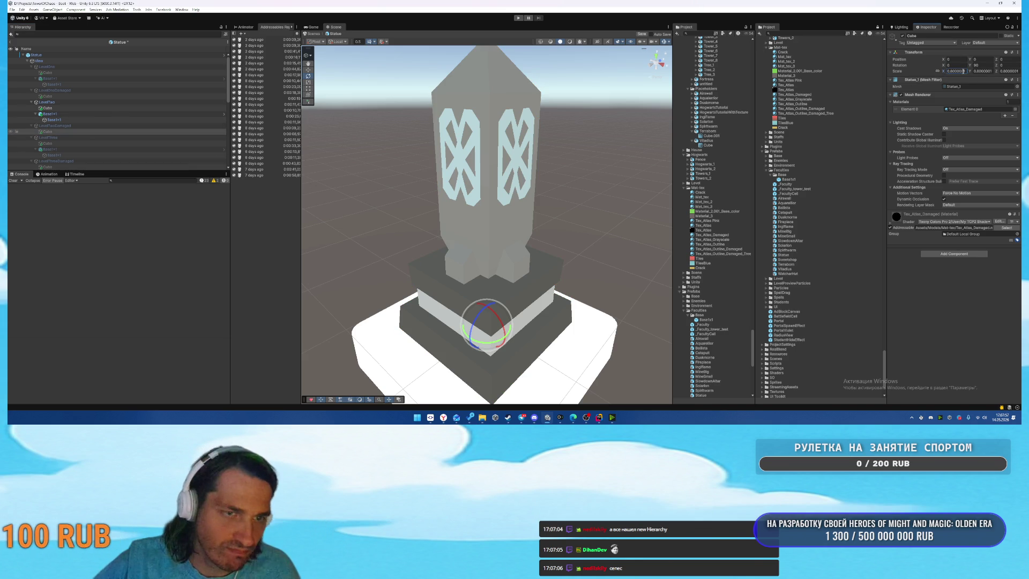
pyautogui.click(57, 103)
pyautogui.click(60, 137)
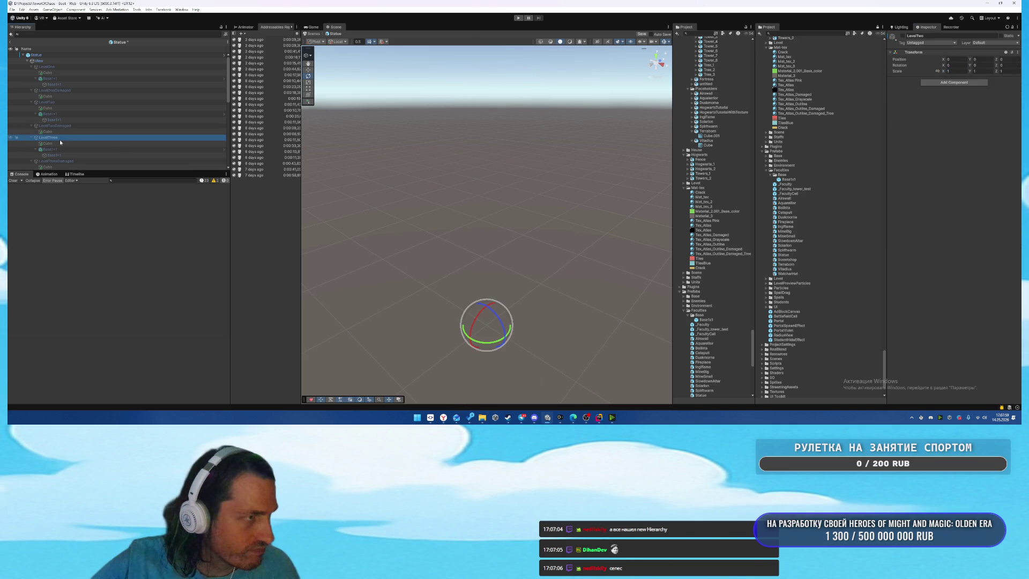
pyautogui.scroll(-3, 76, 144)
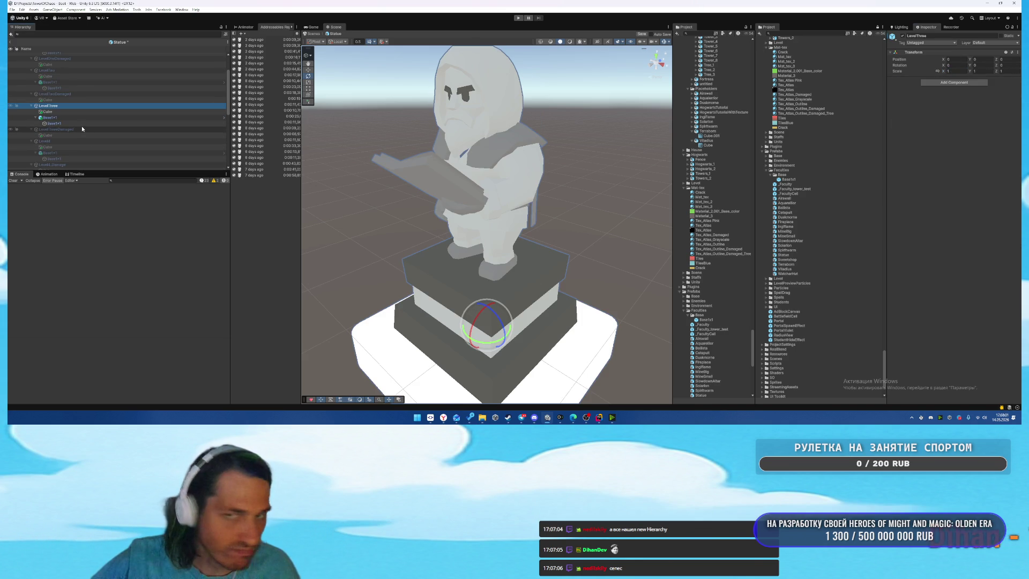
pyautogui.click(66, 112)
pyautogui.click(73, 105)
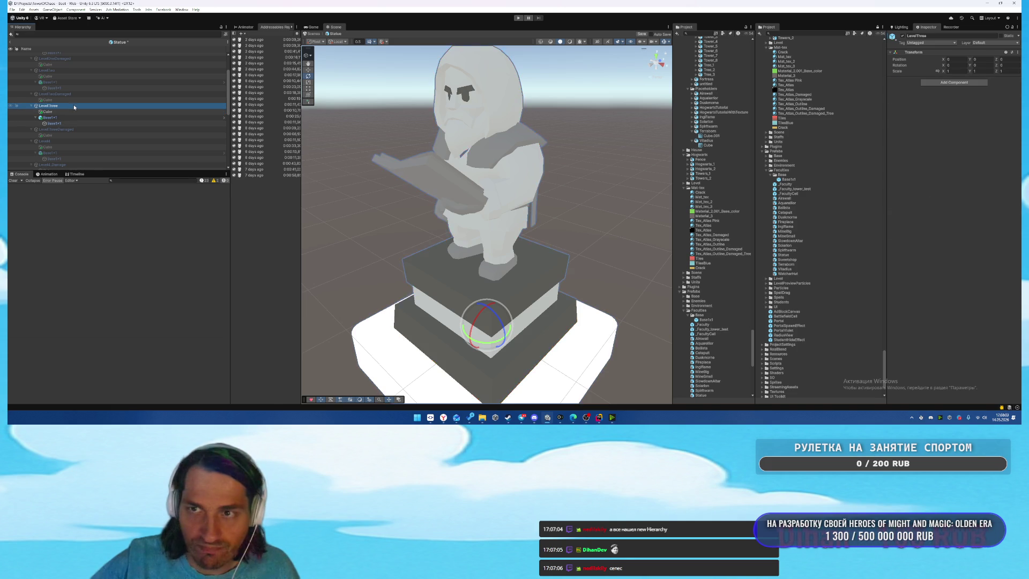
pyautogui.click(70, 130)
pyautogui.click(66, 146)
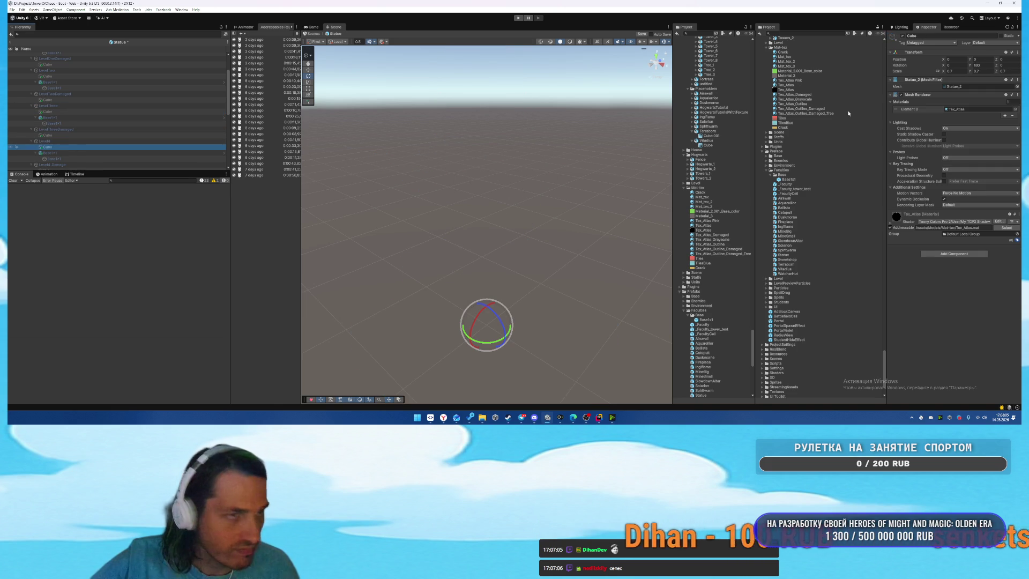
# Inspect the scale of the Level4, Level4_Damage and Level5 statue cubes.
pyautogui.click(958, 71)
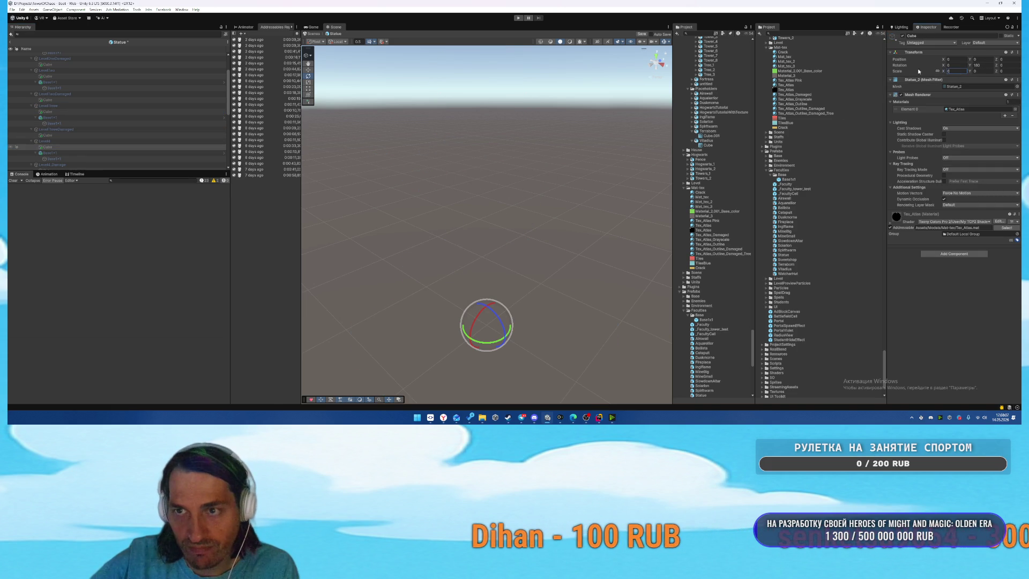
pyautogui.scroll(-1, 91, 113)
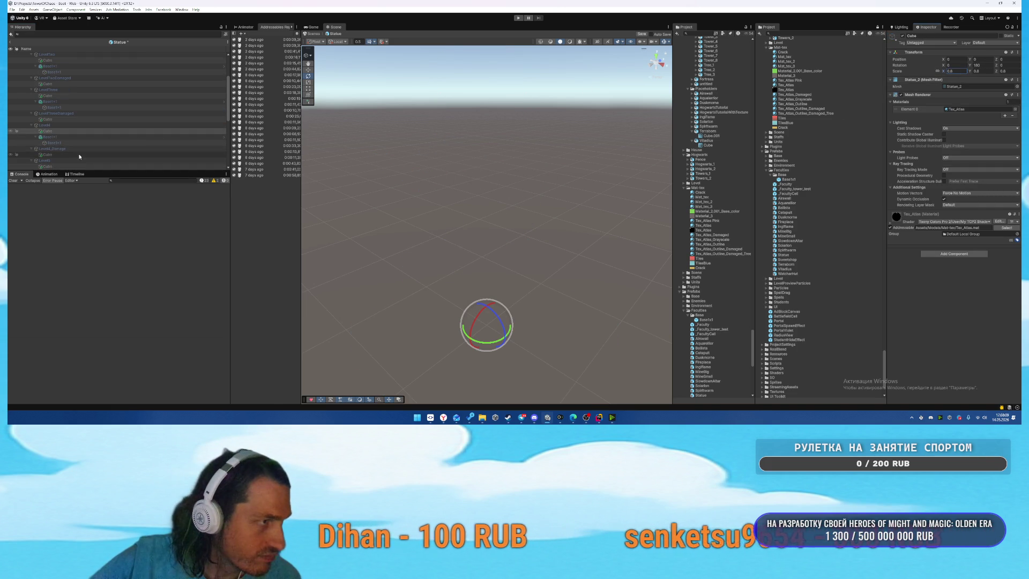
pyautogui.click(64, 154)
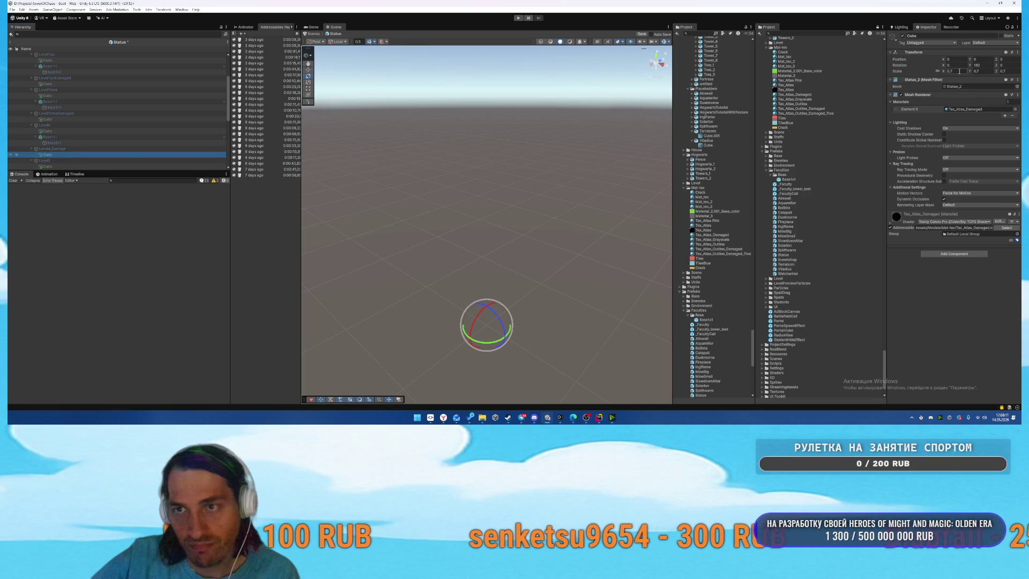
pyautogui.scroll(-2, 92, 113)
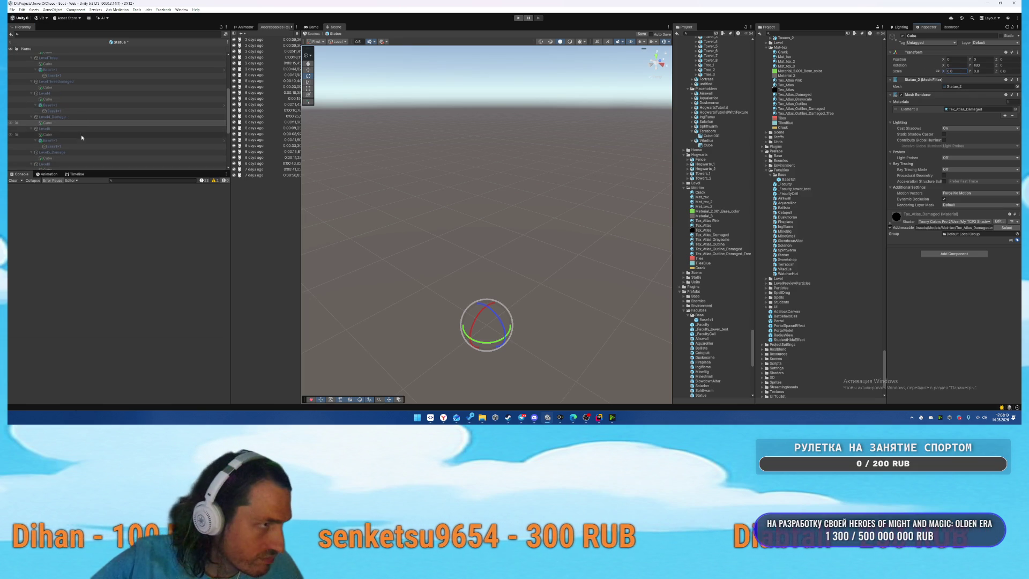
pyautogui.click(78, 134)
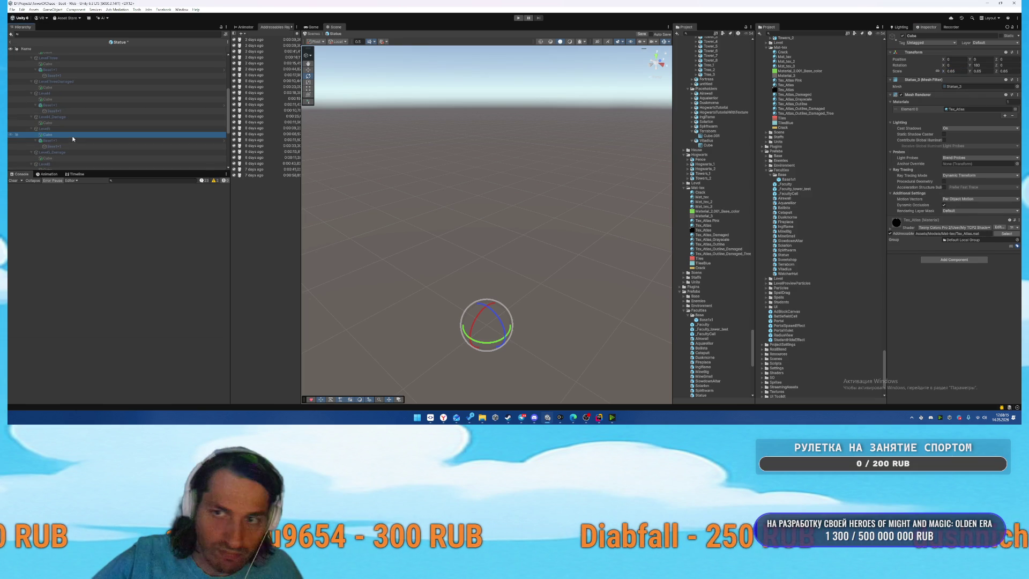
pyautogui.click(65, 129)
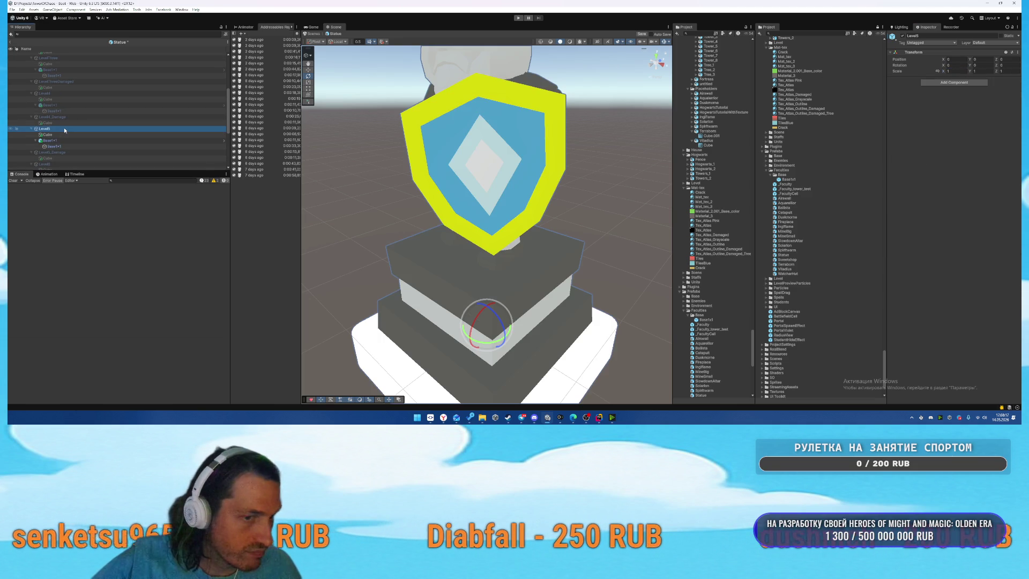
pyautogui.scroll(-1, 65, 128)
pyautogui.click(59, 147)
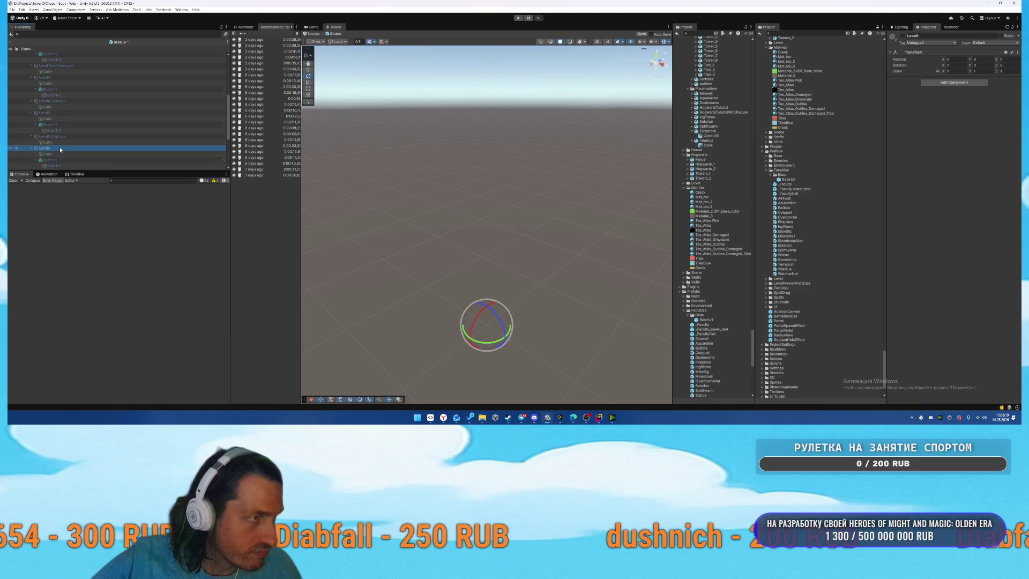
pyautogui.click(84, 154)
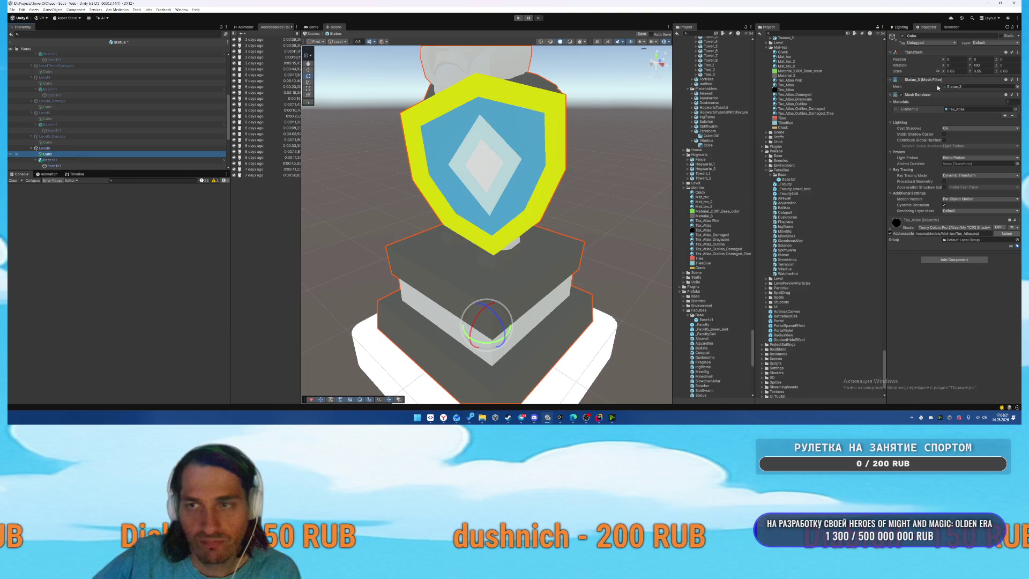
# Scale the Level6 statue cube to 0.75 and check the Level6_Damage cube.
pyautogui.click(959, 71)
pyautogui.write('75')
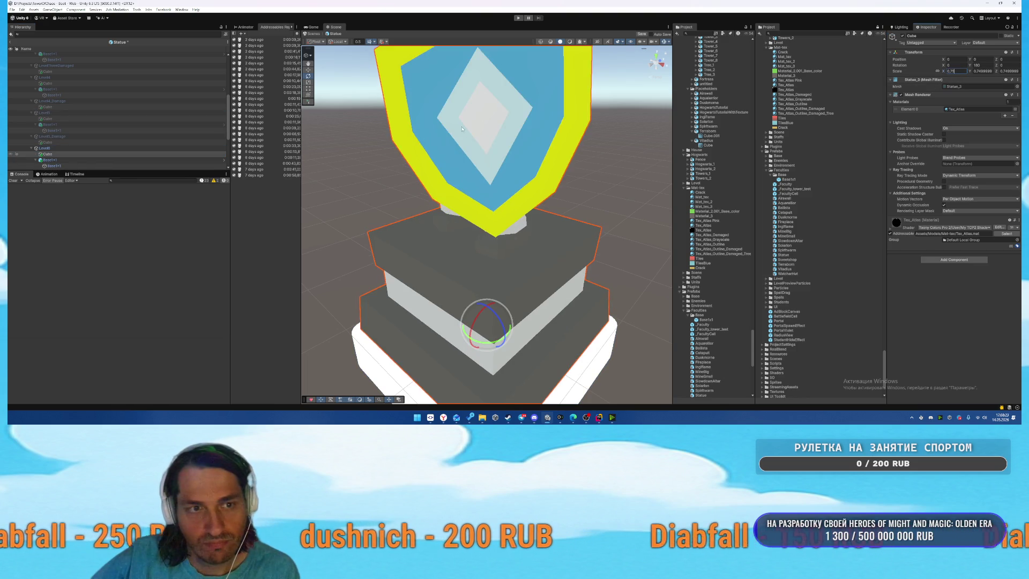
pyautogui.moveTo(505, 216); pyautogui.dragTo(510, 223)
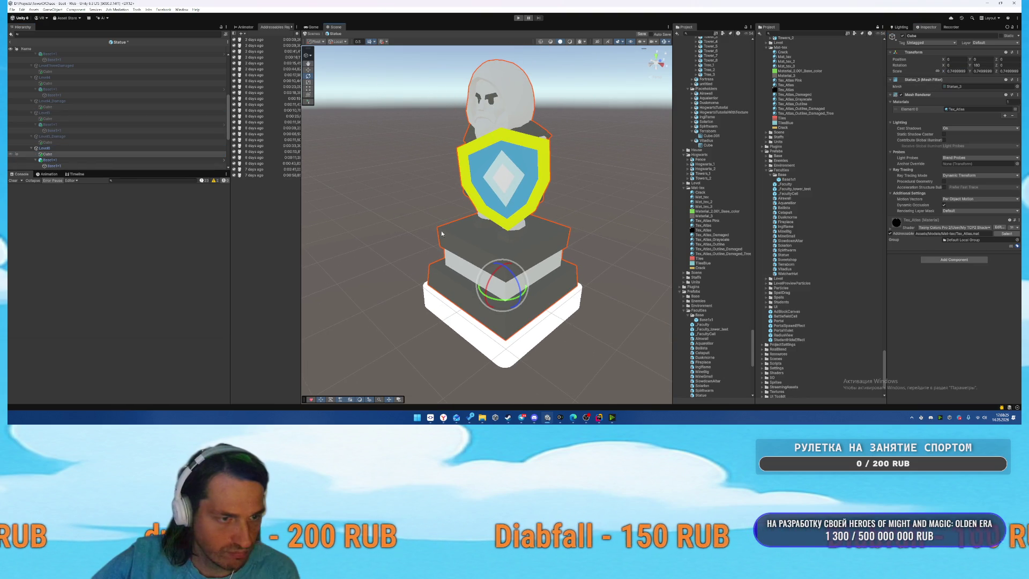
pyautogui.scroll(-3, 142, 149)
pyautogui.click(75, 130)
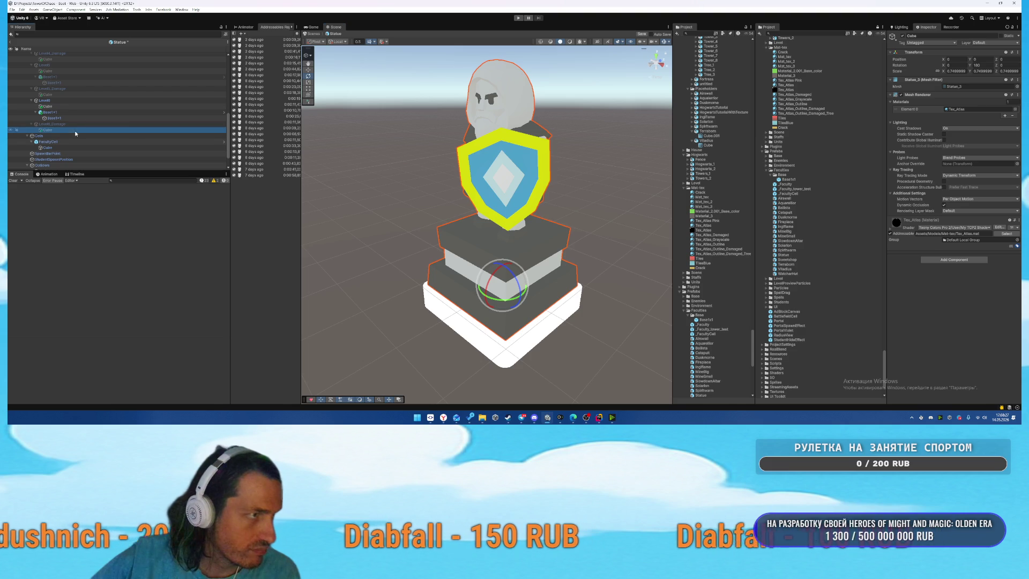
pyautogui.click(964, 72)
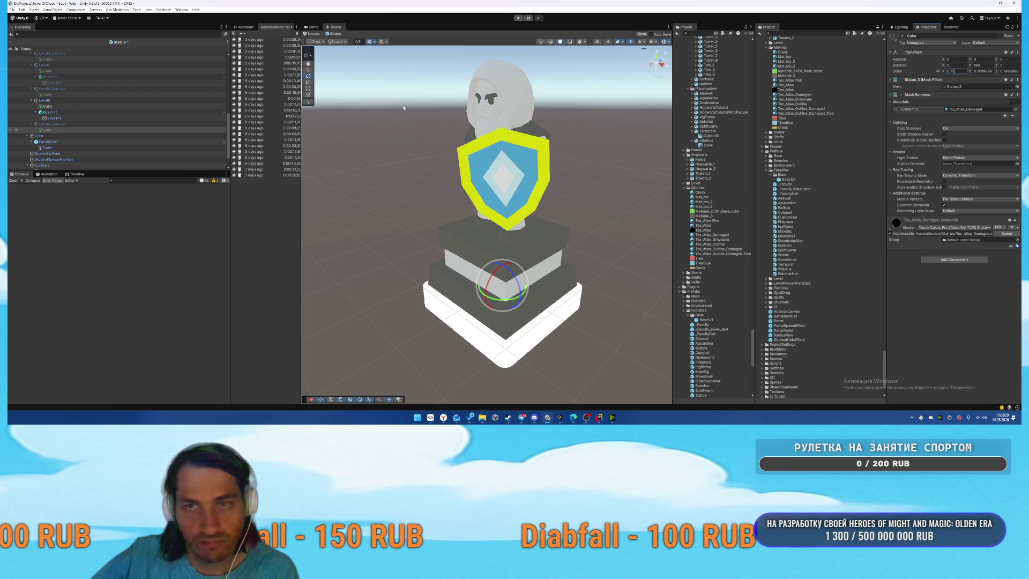
pyautogui.click(82, 100)
pyautogui.hotkey('alt', 'shift', 'a')
pyautogui.scroll(5, 159, 105)
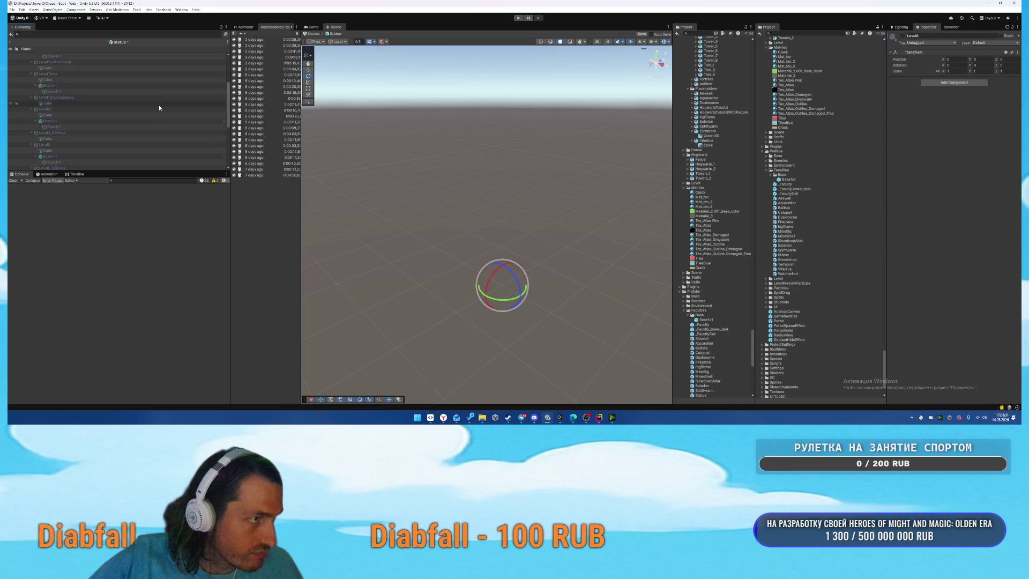
# Search for 'Base1x' and drag five Base1x1 objects into the project assets.
pyautogui.click(83, 55)
pyautogui.click(148, 33)
pyautogui.write('Base')
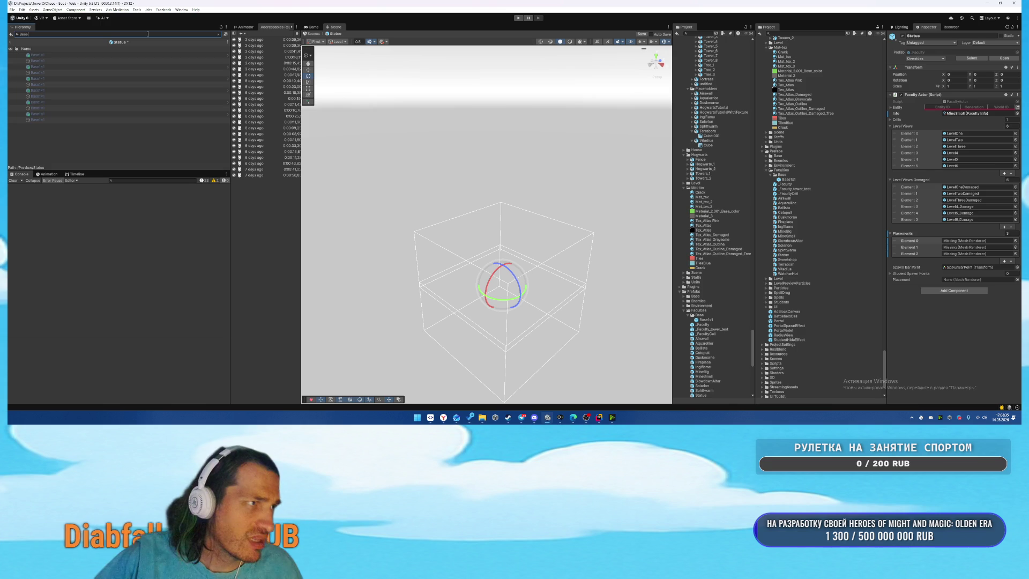
pyautogui.write('1x')
pyautogui.click(62, 60)
pyautogui.keyDown('ctrl'); pyautogui.click(50, 73); pyautogui.keyUp('ctrl')
pyautogui.keyDown('ctrl'); pyautogui.click(43, 85); pyautogui.keyUp('ctrl')
pyautogui.keyDown('ctrl'); pyautogui.click(45, 96); pyautogui.keyUp('ctrl')
pyautogui.keyDown('ctrl'); pyautogui.click(47, 120); pyautogui.keyUp('ctrl')
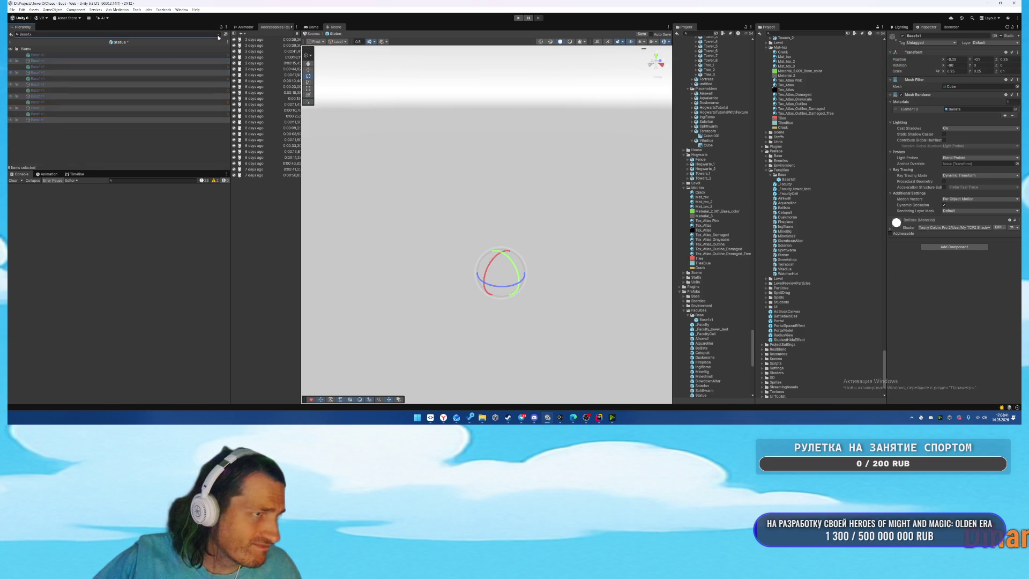
pyautogui.press('Escape')
pyautogui.moveTo(56, 86); pyautogui.dragTo(814, 177)
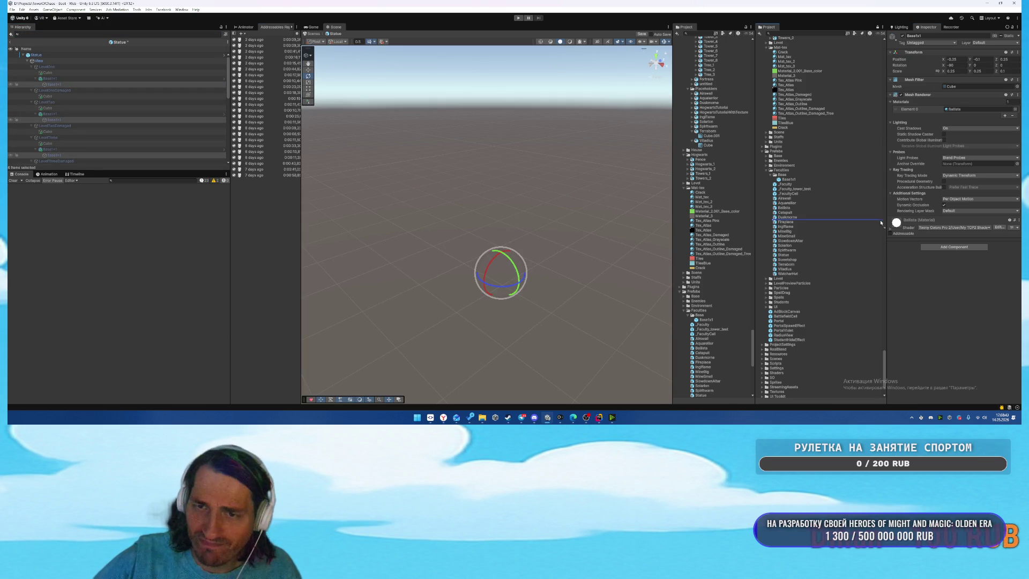
# Empty the Statue root's Placements list by setting its size to 0.
pyautogui.click(80, 54)
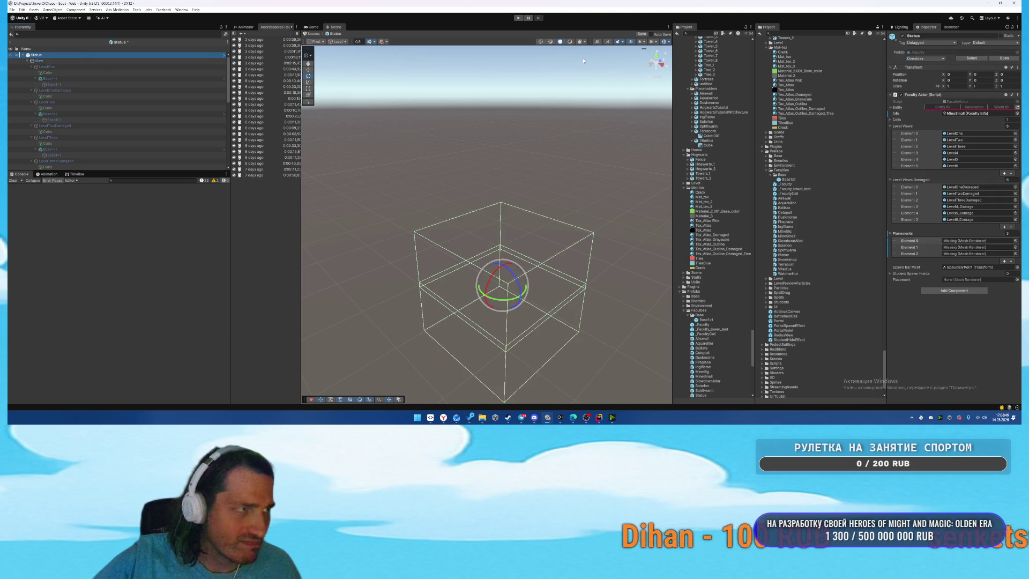
pyautogui.click(1008, 233)
pyautogui.write('0')
pyautogui.press('Return')
# Fill Placements with the six Base1x1 objects found by searching 'Base', then open the Sweetshop prefab.
pyautogui.click(127, 33)
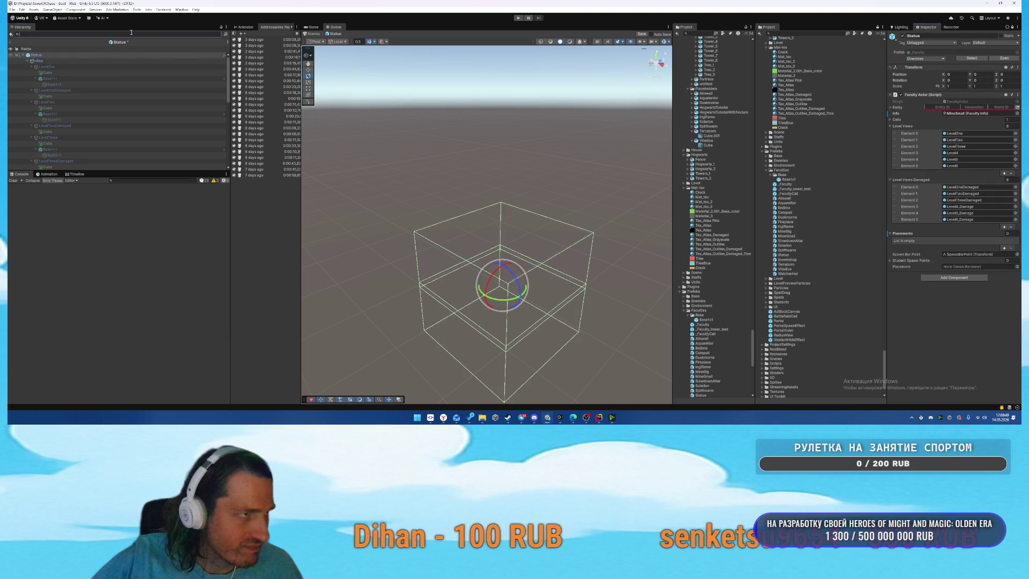
pyautogui.write('Base')
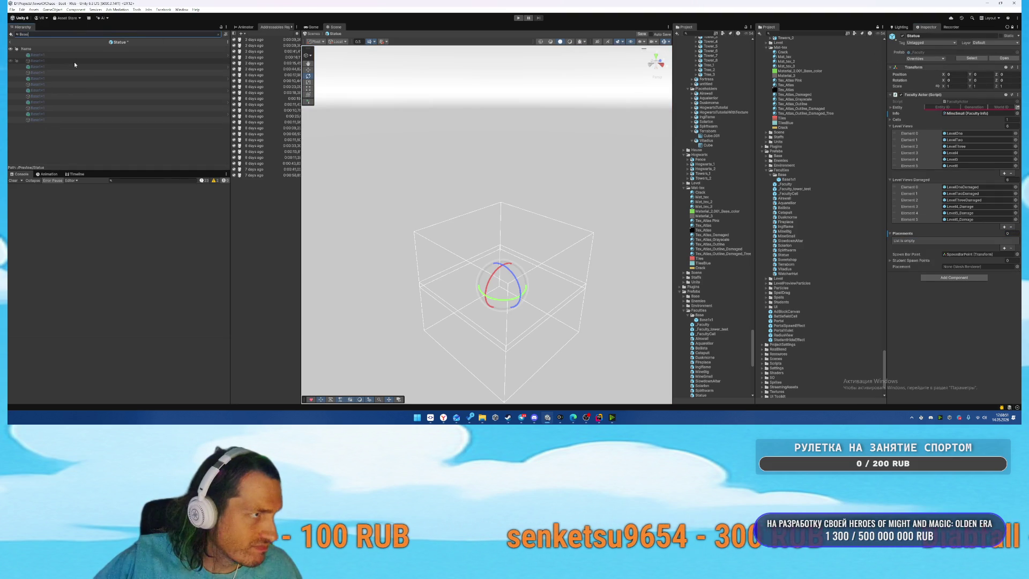
pyautogui.click(74, 62)
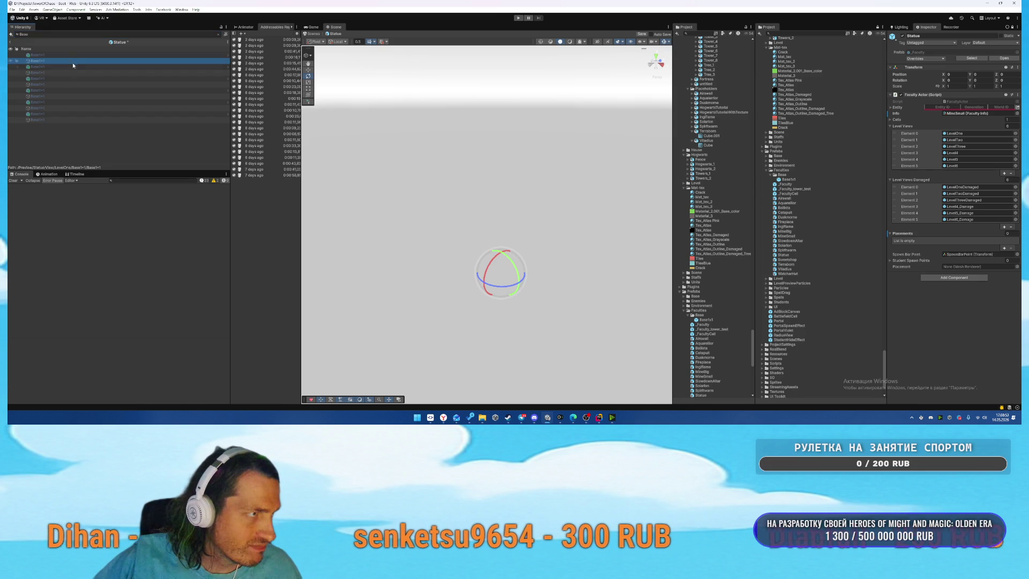
pyautogui.keyDown('ctrl'); pyautogui.click(62, 72); pyautogui.keyUp('ctrl')
pyautogui.keyDown('ctrl'); pyautogui.click(59, 85); pyautogui.keyUp('ctrl')
pyautogui.keyDown('ctrl'); pyautogui.click(55, 97); pyautogui.keyUp('ctrl')
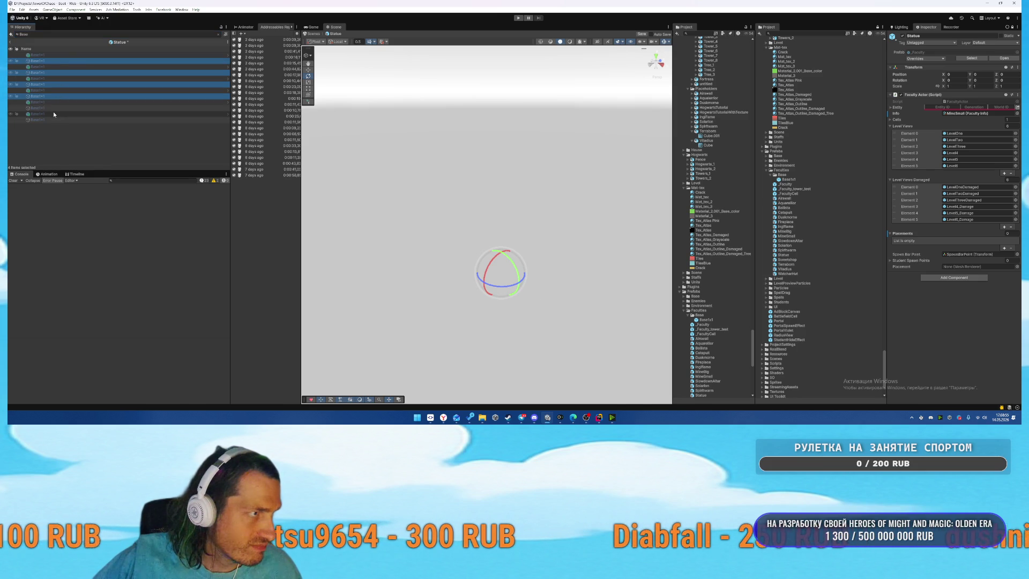
pyautogui.keyDown('ctrl'); pyautogui.click(54, 108); pyautogui.keyUp('ctrl')
pyautogui.keyDown('ctrl'); pyautogui.click(53, 120); pyautogui.keyUp('ctrl')
pyautogui.click(218, 35)
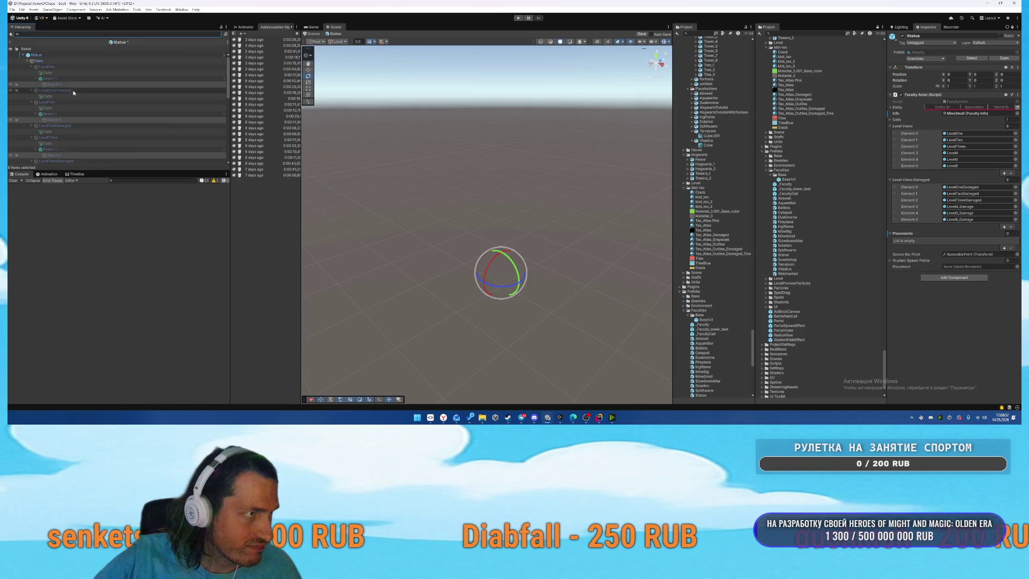
pyautogui.moveTo(918, 236); pyautogui.dragTo(919, 236)
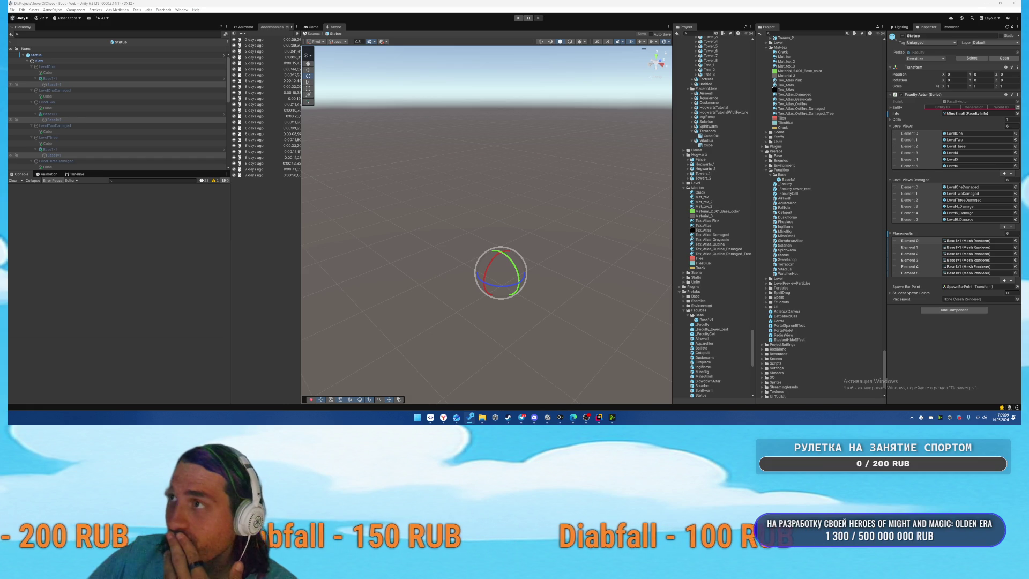
pyautogui.doubleClick(807, 258)
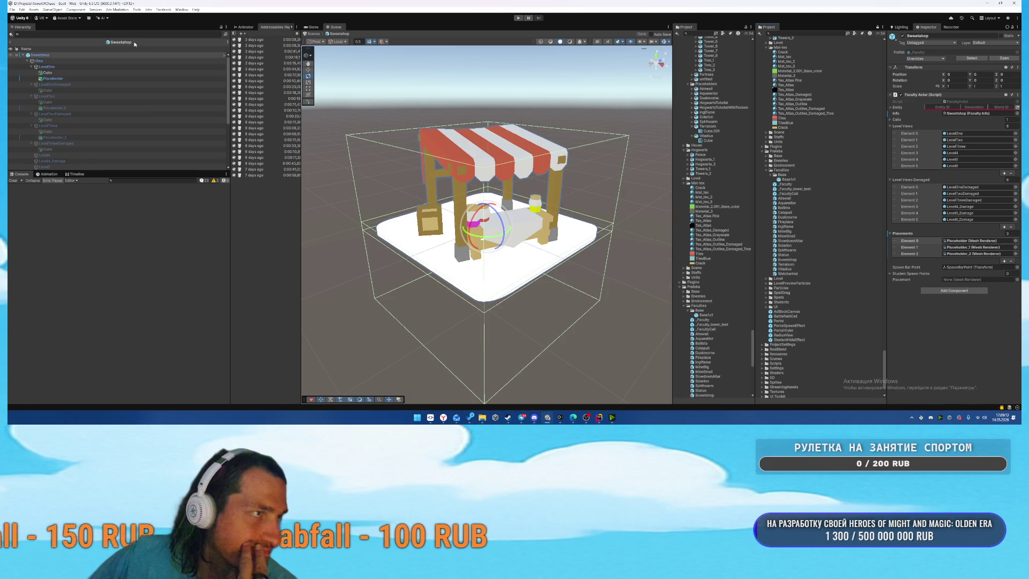
# Filter the Hierarchy for 'Place' and delete the three Placeholder objects.
pyautogui.write('Place')
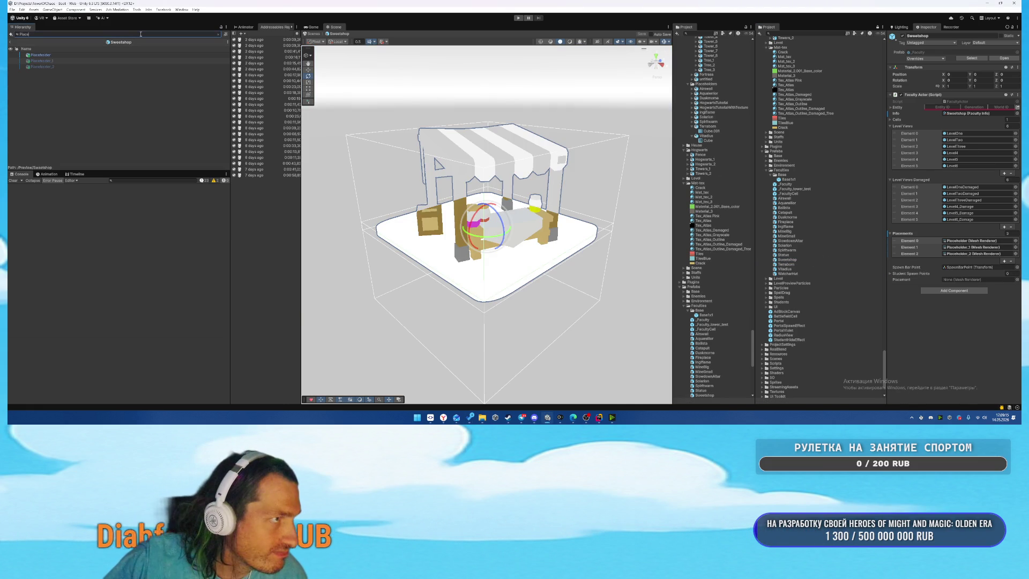
pyautogui.click(53, 55)
pyautogui.keyDown('shift'); pyautogui.click(63, 66); pyautogui.keyUp('shift')
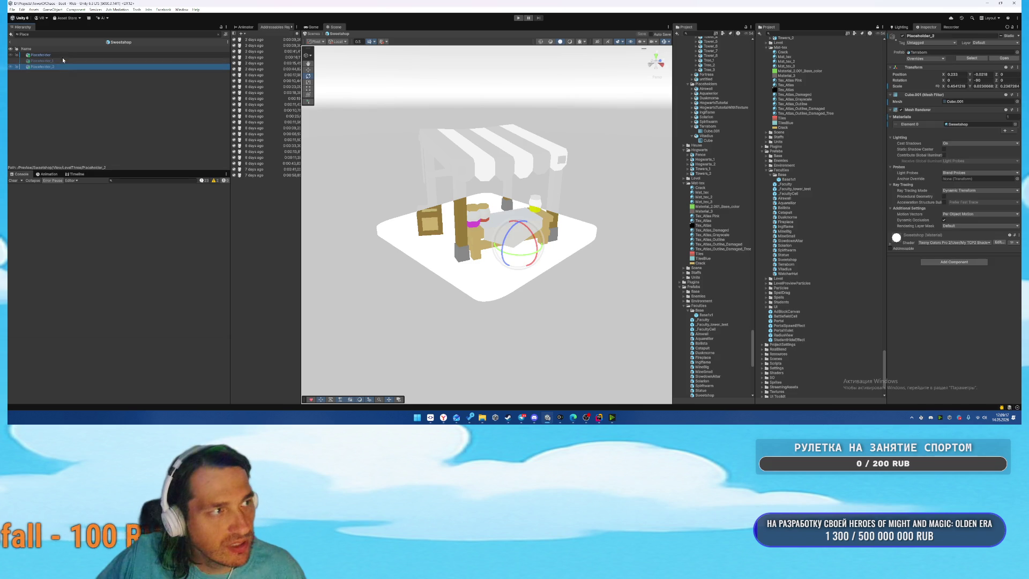
pyautogui.press('Delete')
pyautogui.click(108, 34)
pyautogui.press('BackSpace')
pyautogui.press('BackSpace')
pyautogui.press('BackSpace')
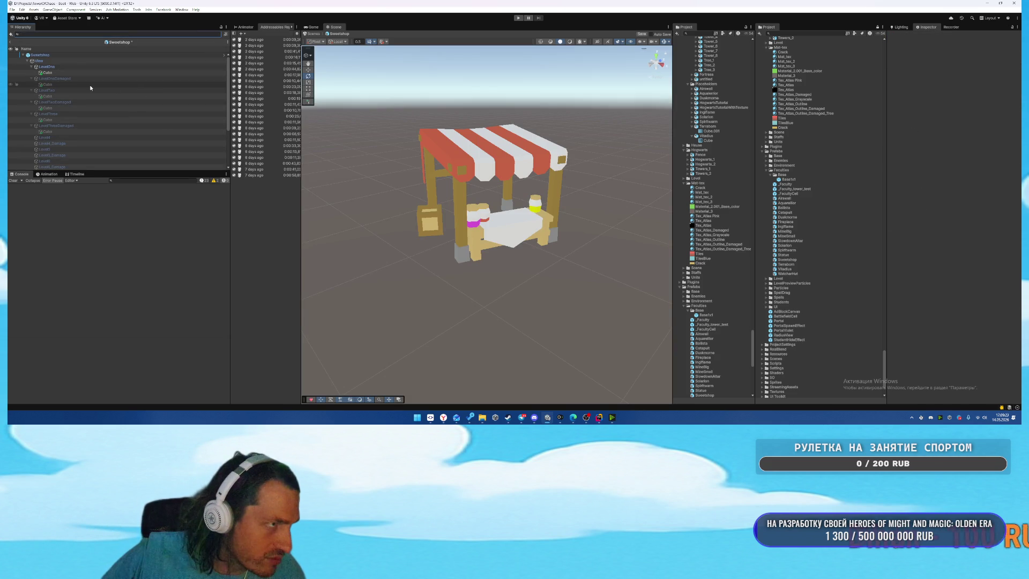
# Inspect and frame the Cubes under LevelTwo, LevelThreeDamaged and the market stall.
pyautogui.click(68, 95)
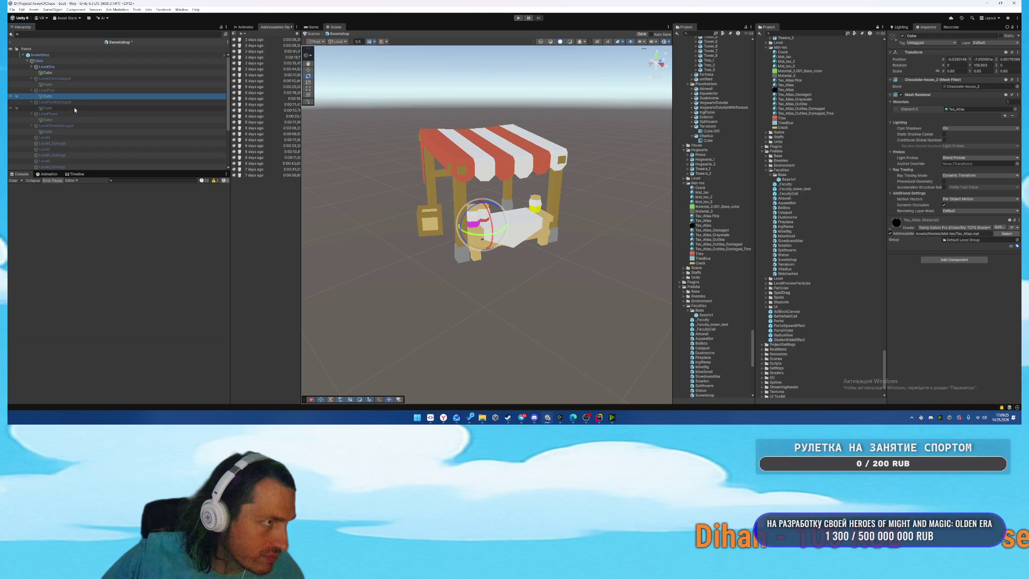
pyautogui.click(65, 132)
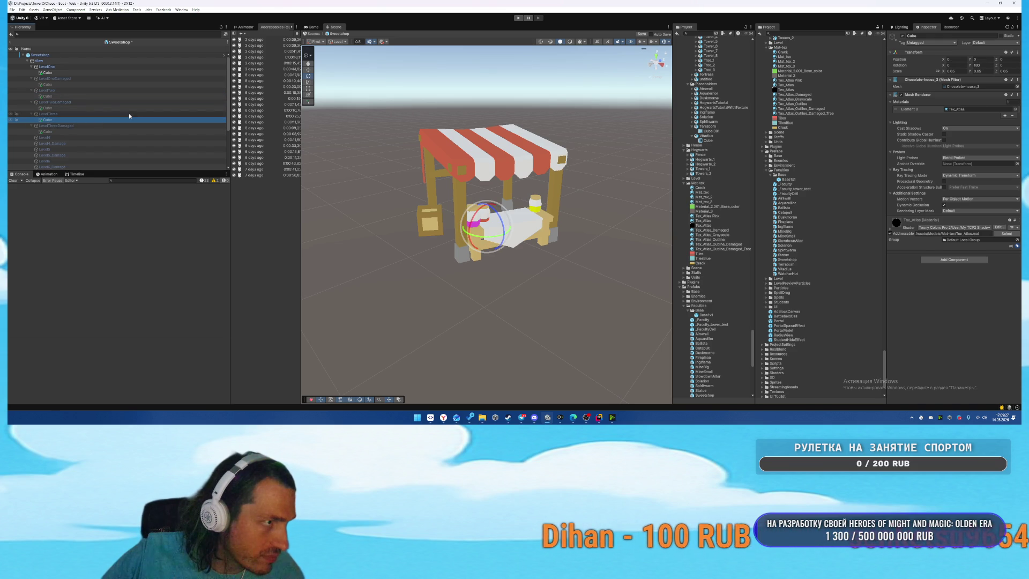
pyautogui.scroll(-2, 107, 123)
pyautogui.click(55, 136)
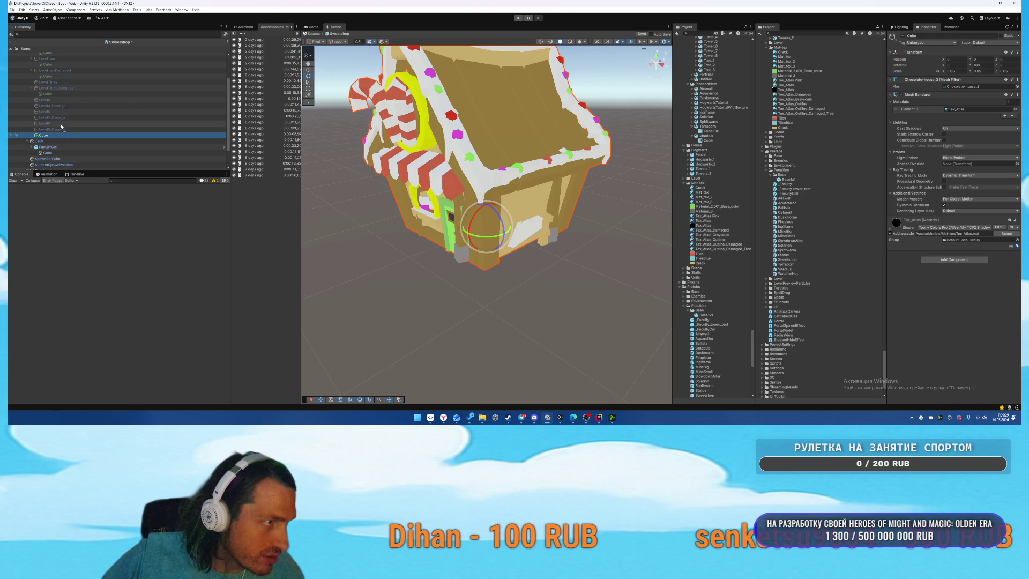
pyautogui.doubleClick(62, 127)
pyautogui.doubleClick(51, 141)
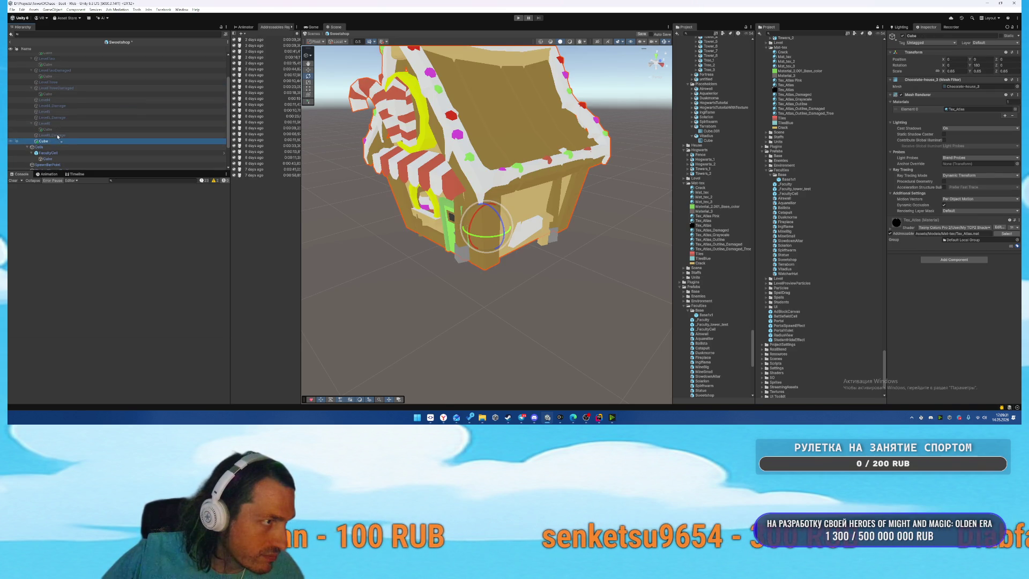
pyautogui.doubleClick(68, 95)
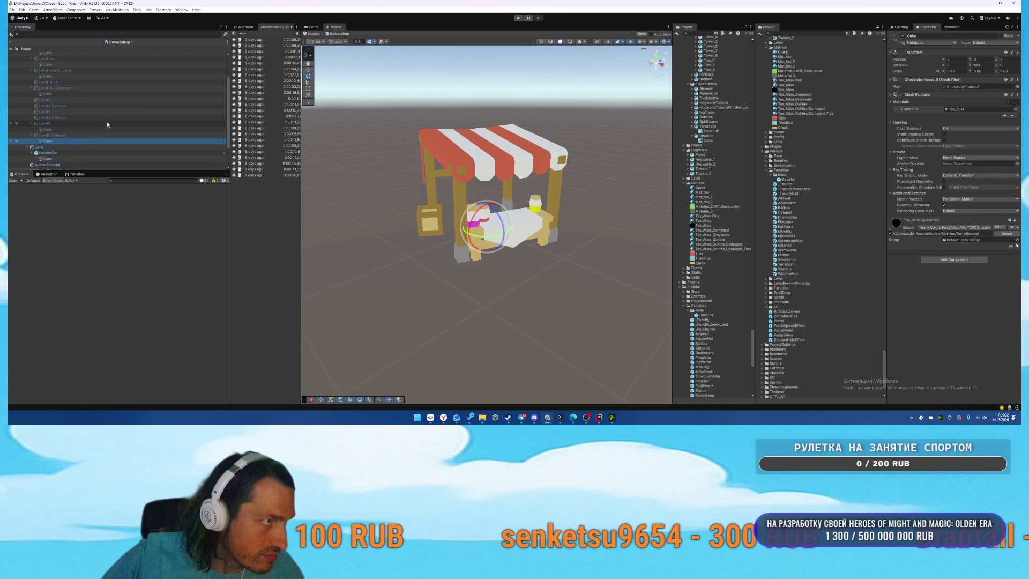
# Move Cubes between the Level5, Level5_Damage and Level6_Damage groups, undoing the last move.
pyautogui.moveTo(63, 133); pyautogui.dragTo(63, 137)
pyautogui.click(63, 137)
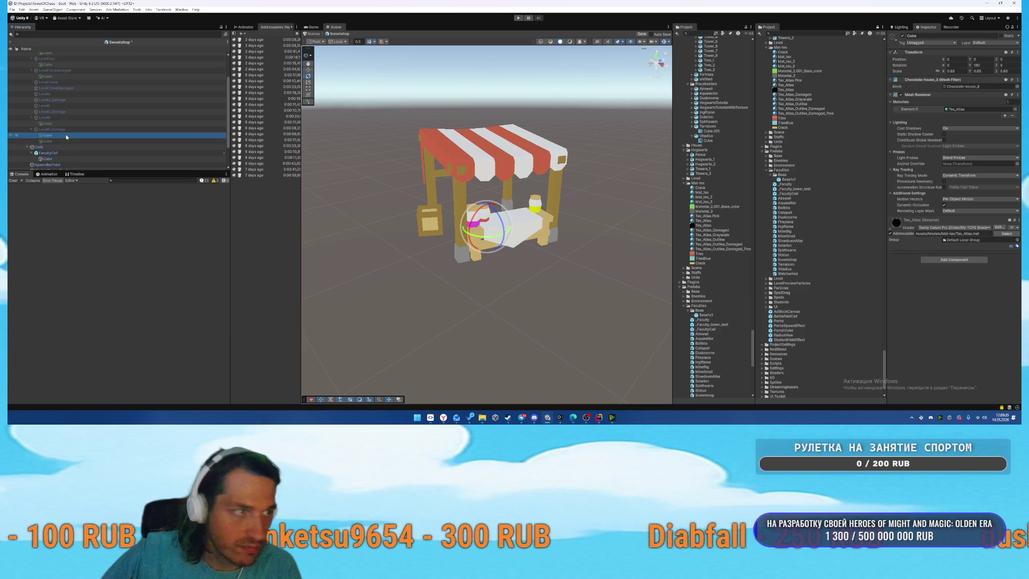
pyautogui.moveTo(67, 137)
pyautogui.mouseDown()
pyautogui.moveTo(89, 118)
pyautogui.moveTo(69, 122)
pyautogui.moveTo(59, 107)
pyautogui.mouseUp()
pyautogui.moveTo(55, 143); pyautogui.dragTo(57, 126)
pyautogui.hotkey('ctrl', 'z')
pyautogui.hotkey('ctrl', 'z')
pyautogui.hotkey('ctrl', 'z')
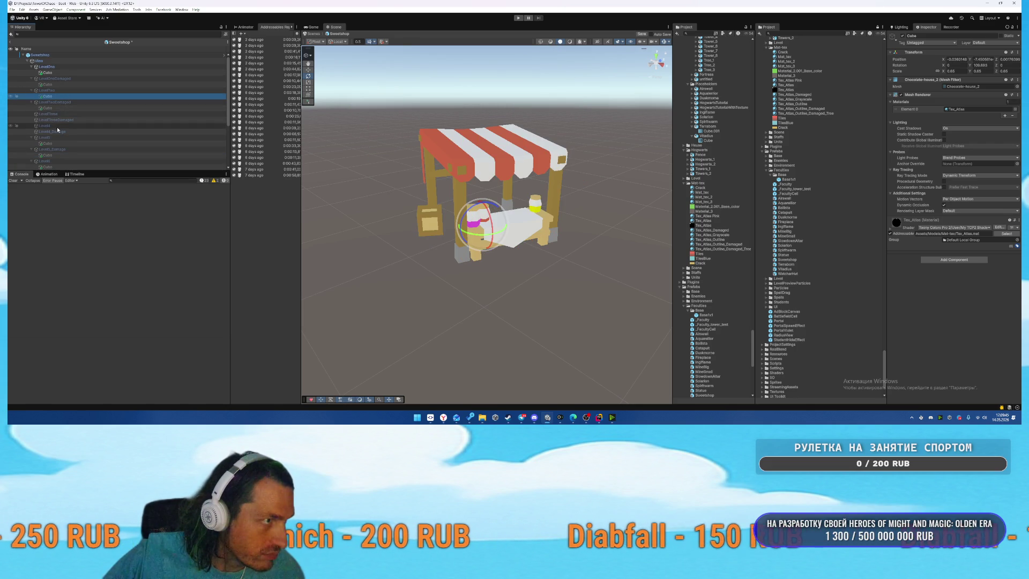
# Undo the stray Cube moves so LevelThreeDamaged gets its Cube child back.
pyautogui.hotkey('ctrl', 'y')
pyautogui.click(52, 161)
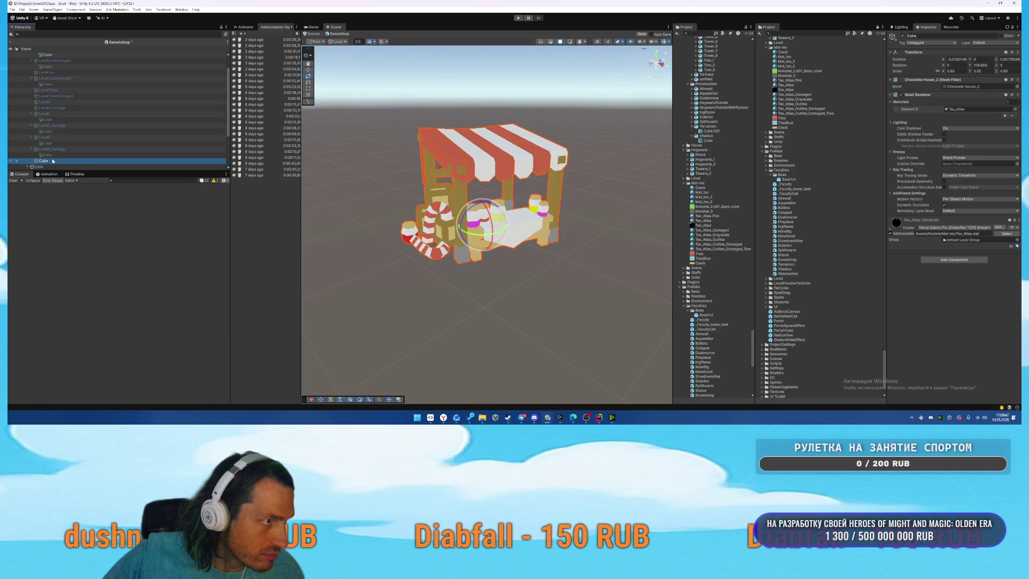
pyautogui.hotkey('ctrl', 'z')
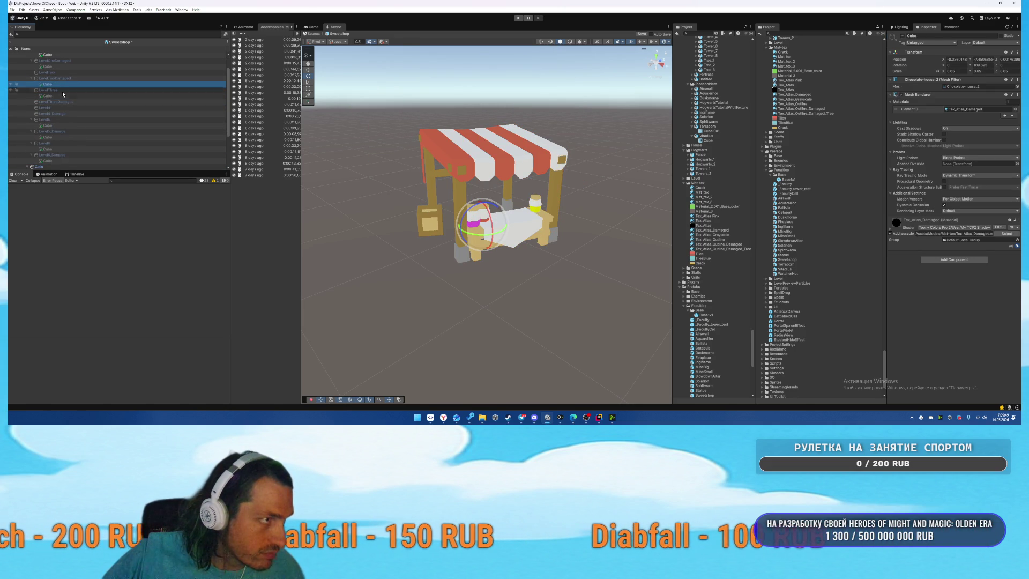
pyautogui.click(64, 101)
pyautogui.hotkey('ctrl', 'z')
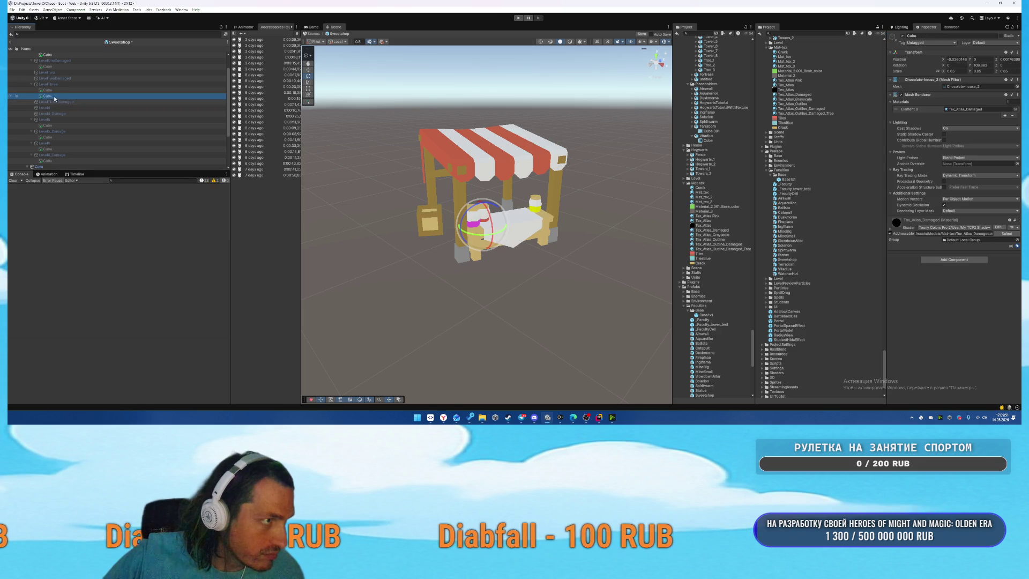
pyautogui.click(90, 101)
pyautogui.scroll(1, 80, 97)
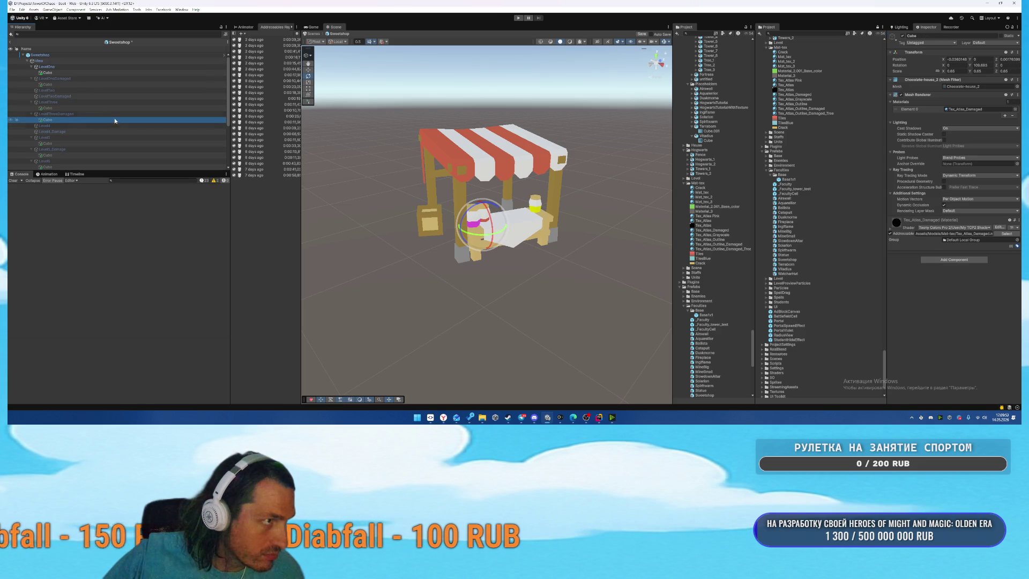
# Copy the house Cube and paste copies under LevelTwo and LevelTwoDamaged.
pyautogui.click(48, 72)
pyautogui.hotkey('ctrl', 'c')
pyautogui.click(56, 79)
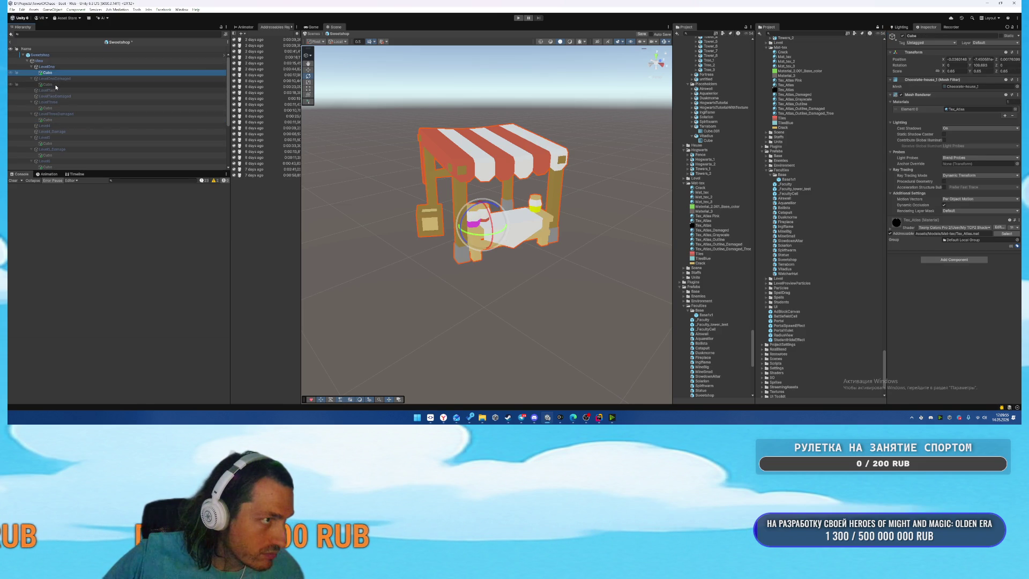
pyautogui.hotkey('ctrl', 'shift', 'v')
pyautogui.moveTo(52, 99); pyautogui.dragTo(49, 97)
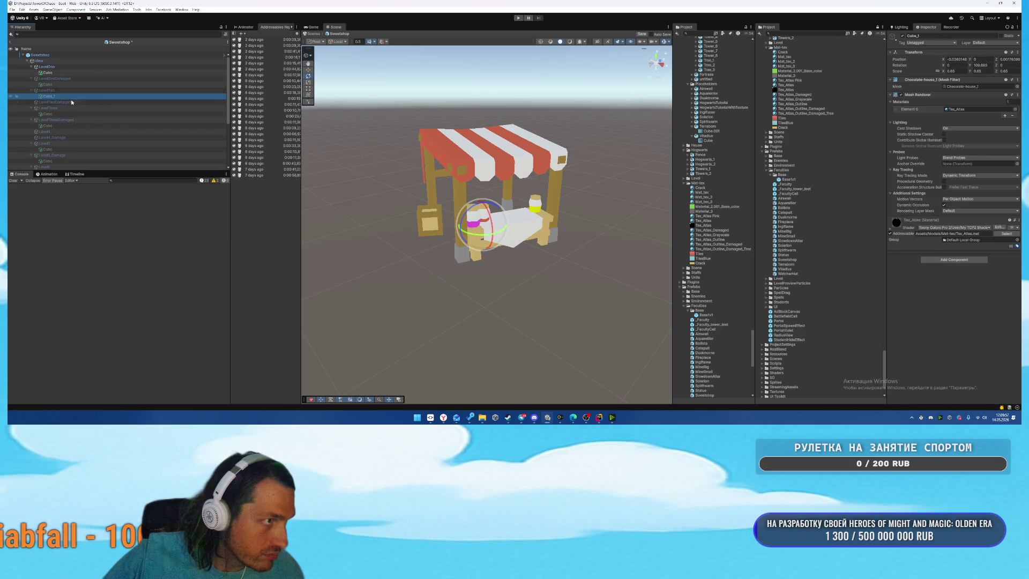
pyautogui.click(55, 102)
pyautogui.click(53, 84)
pyautogui.click(62, 102)
pyautogui.hotkey('ctrl', 'shift', 'v')
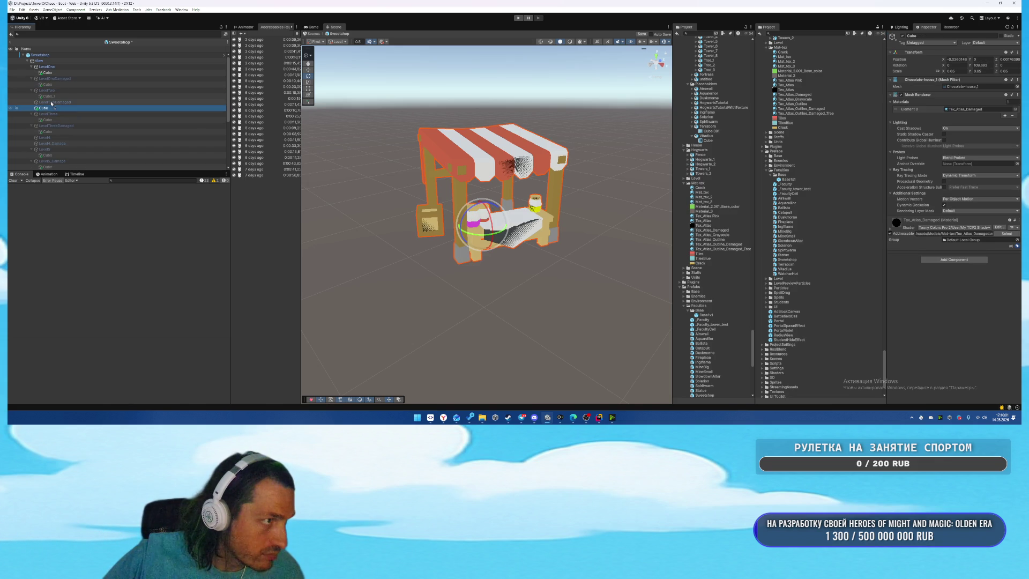
pyautogui.press('h')
pyautogui.scroll(-3, 114, 105)
# Paste house Cube copies under LevelFour and Level4_Damage.
pyautogui.click(59, 88)
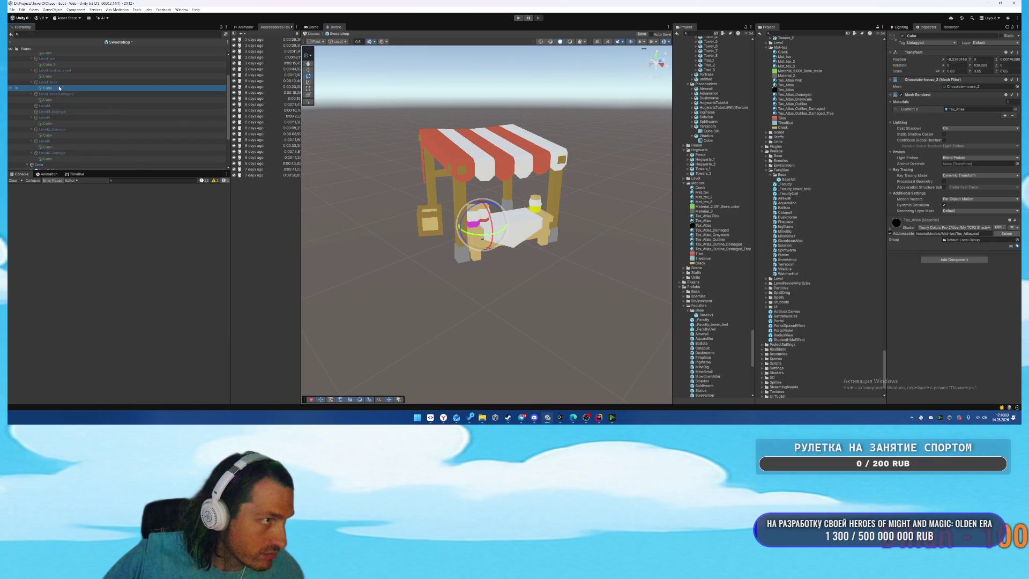
pyautogui.click(59, 106)
pyautogui.hotkey('ctrl', 'shift', 'v')
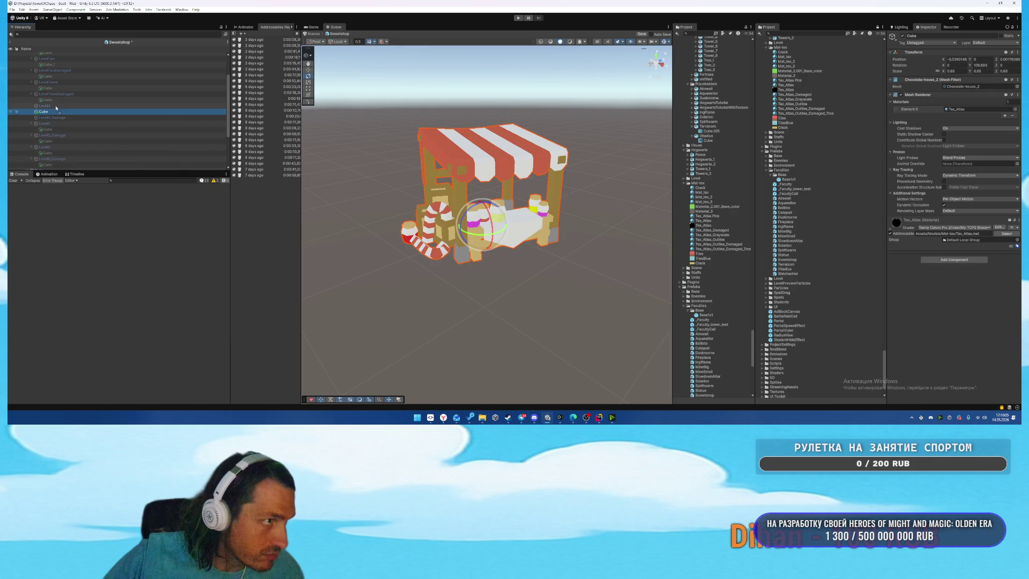
pyautogui.press('h')
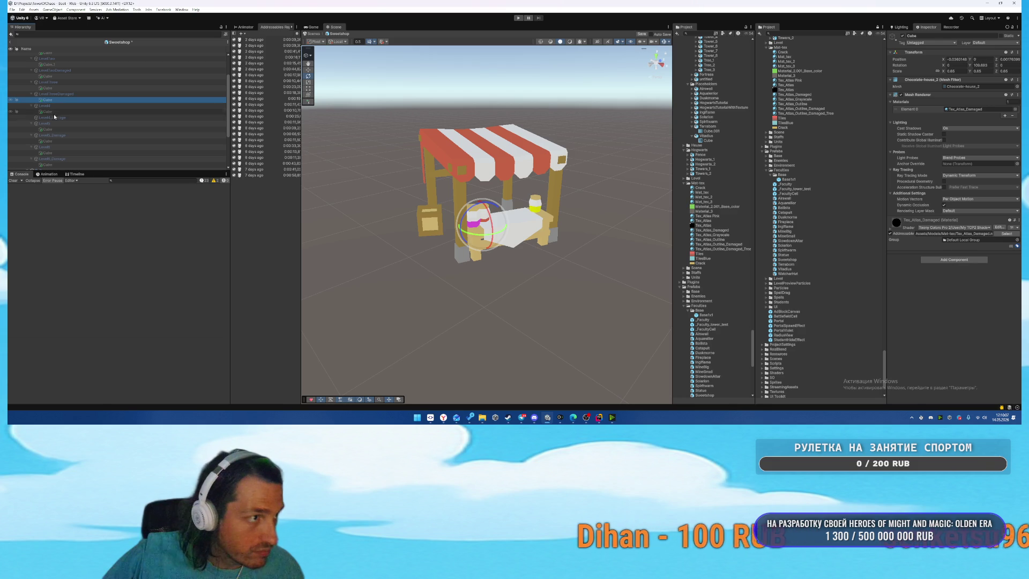
pyautogui.click(63, 118)
pyautogui.hotkey('ctrl', 'shift', 'v')
pyautogui.press('h')
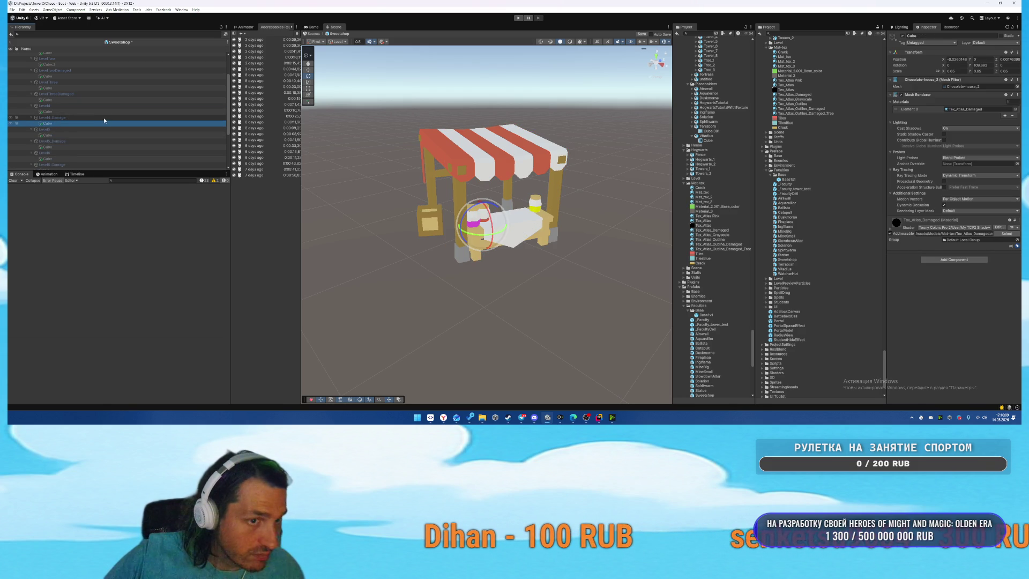
# Review the LevelOne and LevelTwo groups and select both LevelTwo house Cubes.
pyautogui.scroll(3, 62, 124)
pyautogui.click(62, 66)
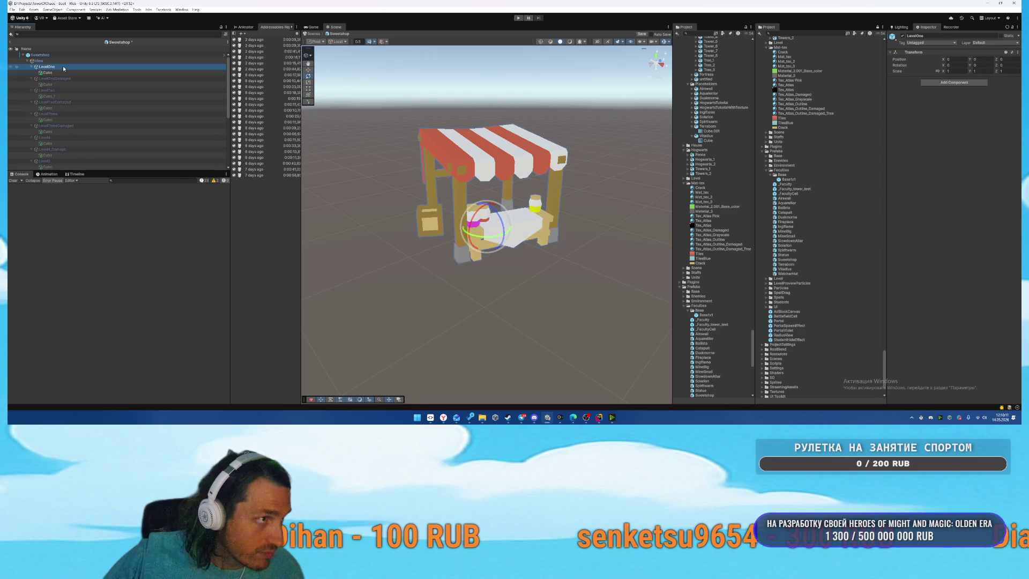
pyautogui.press('h')
pyautogui.click(60, 90)
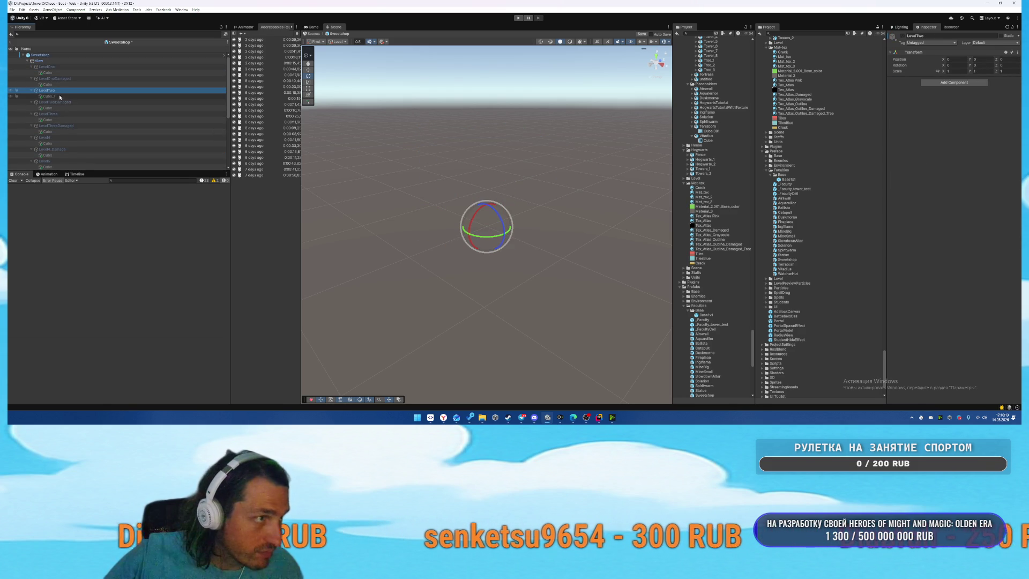
pyautogui.click(59, 95)
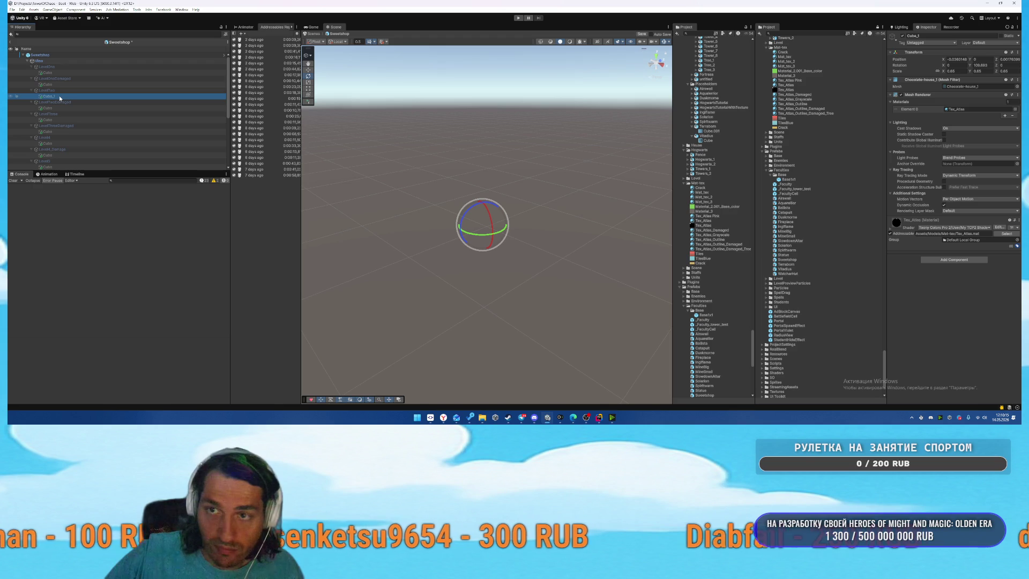
pyautogui.keyDown('ctrl'); pyautogui.click(68, 108); pyautogui.keyUp('ctrl')
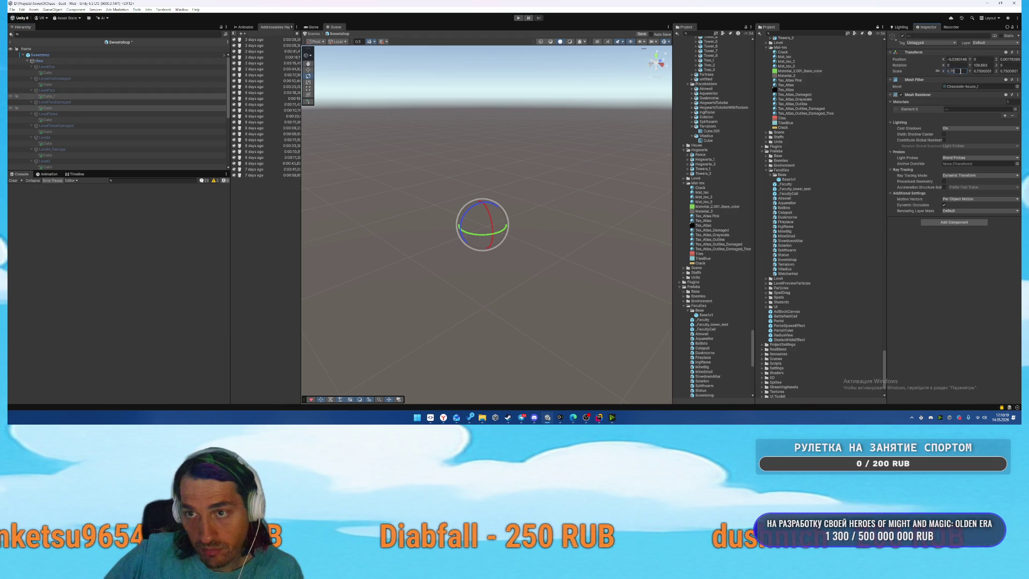
# Set the scale of both Level4 houses to 0.7.
pyautogui.scroll(-1, 137, 95)
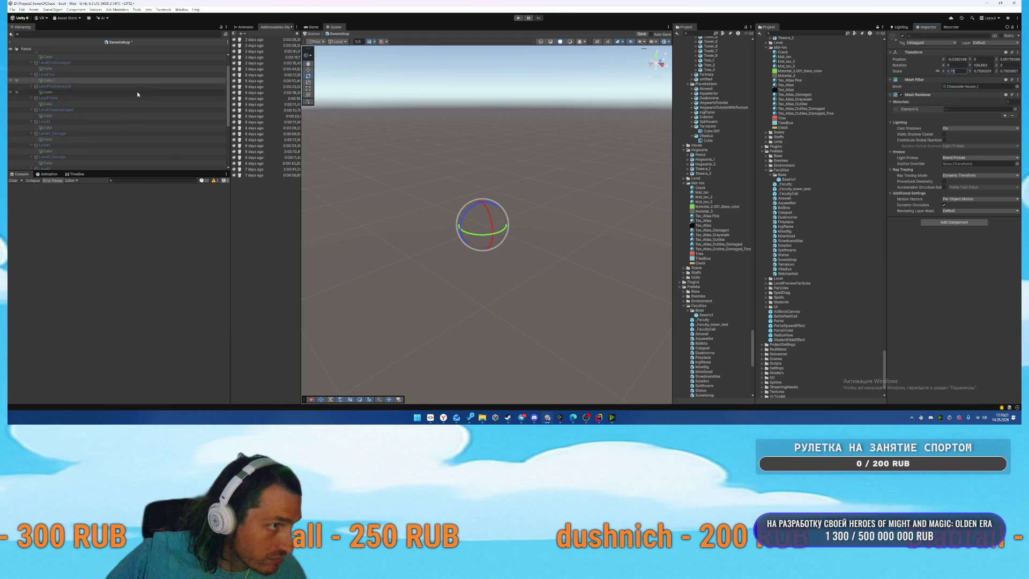
pyautogui.click(84, 104)
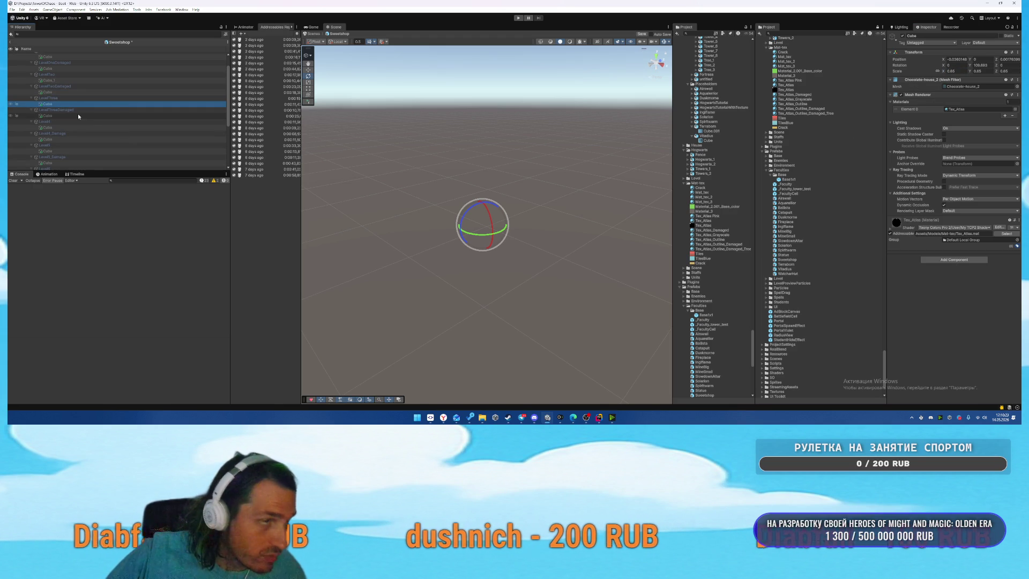
pyautogui.click(67, 128)
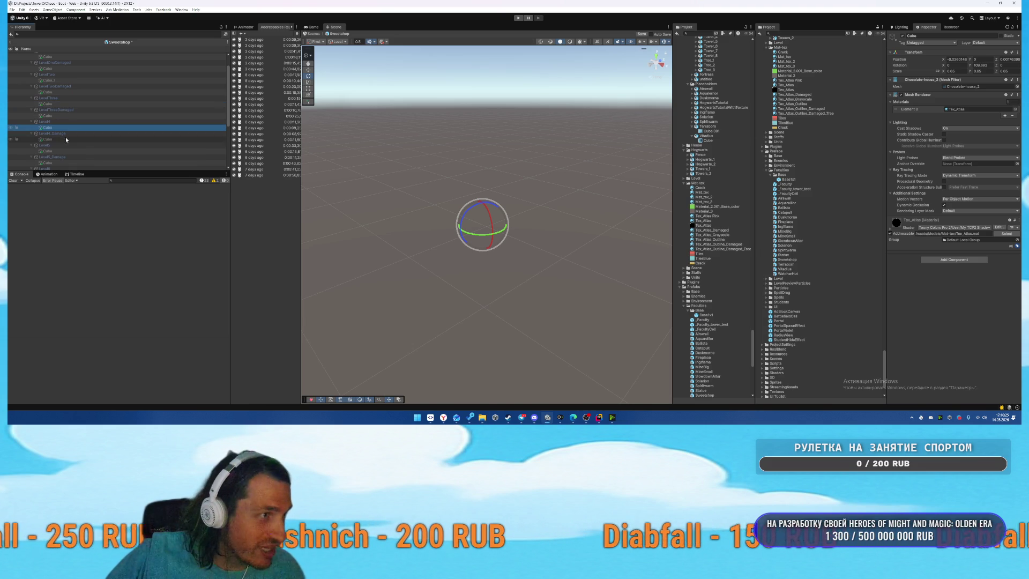
pyautogui.keyDown('ctrl'); pyautogui.click(65, 138); pyautogui.keyUp('ctrl')
pyautogui.click(958, 70)
pyautogui.write('0.7')
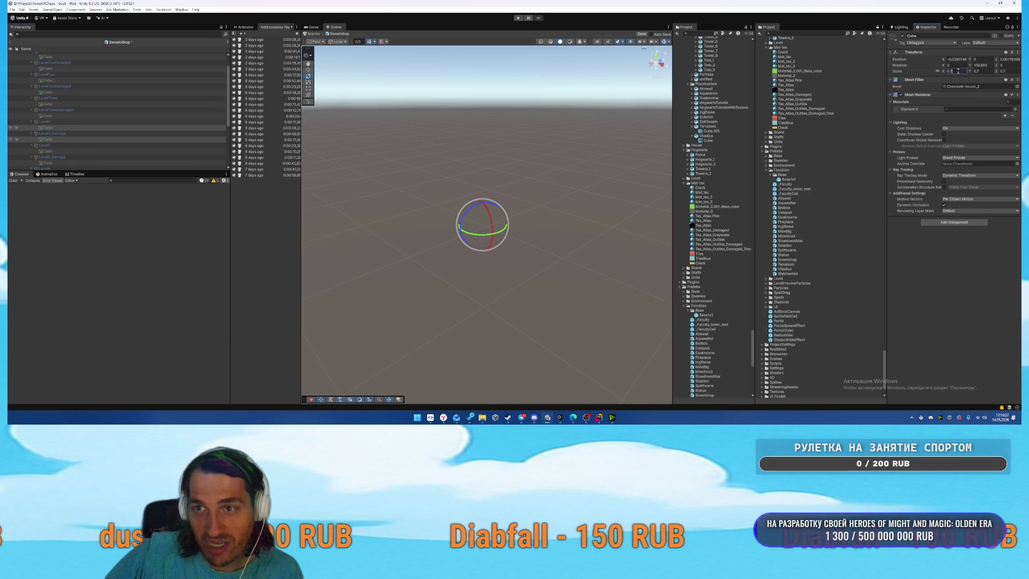
# Set the scale of both Level6 houses to 0.75.
pyautogui.scroll(-3, 128, 117)
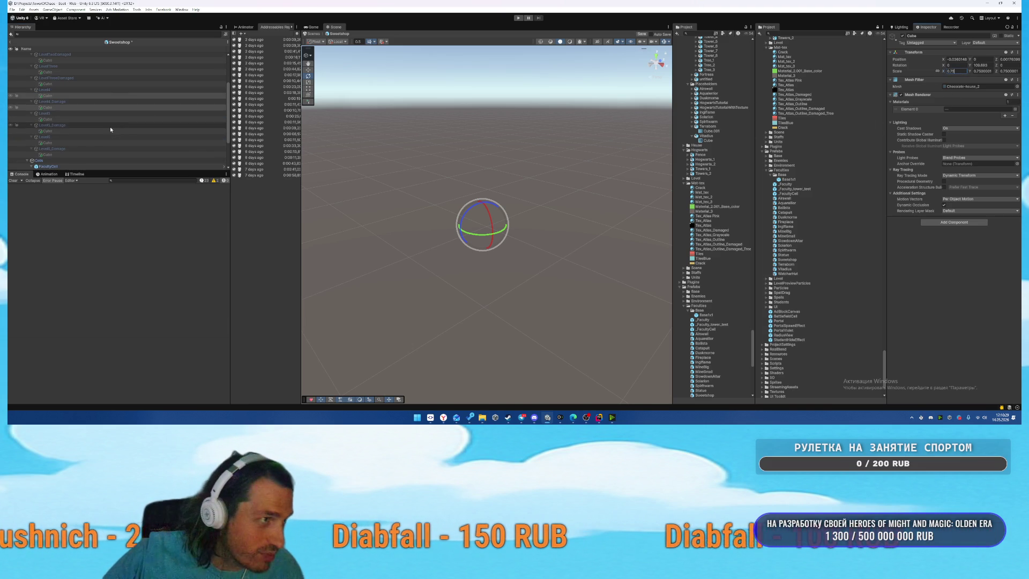
pyautogui.click(60, 142)
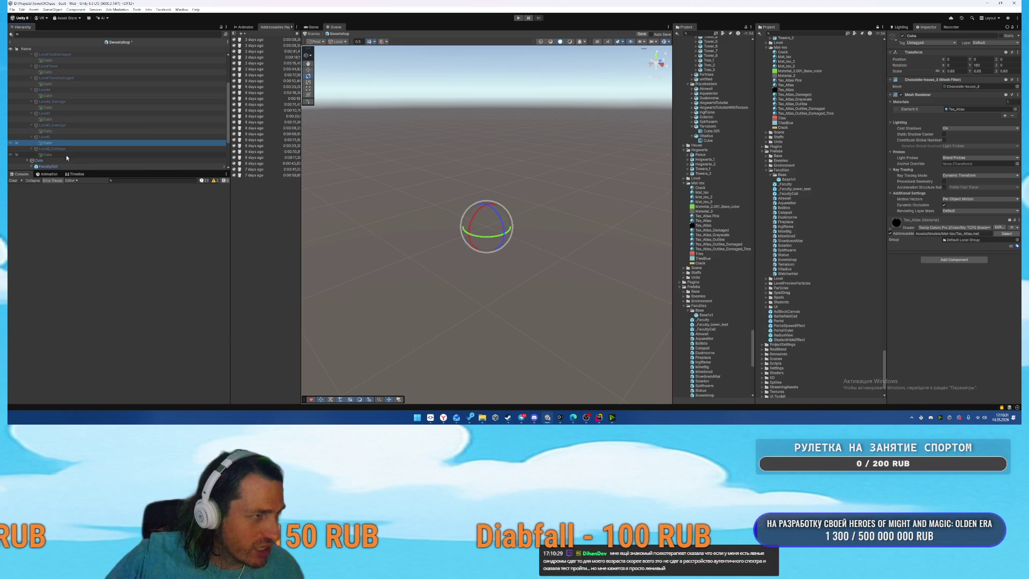
pyautogui.keyDown('ctrl'); pyautogui.click(63, 153); pyautogui.keyUp('ctrl')
pyautogui.click(951, 71)
pyautogui.write('0.75')
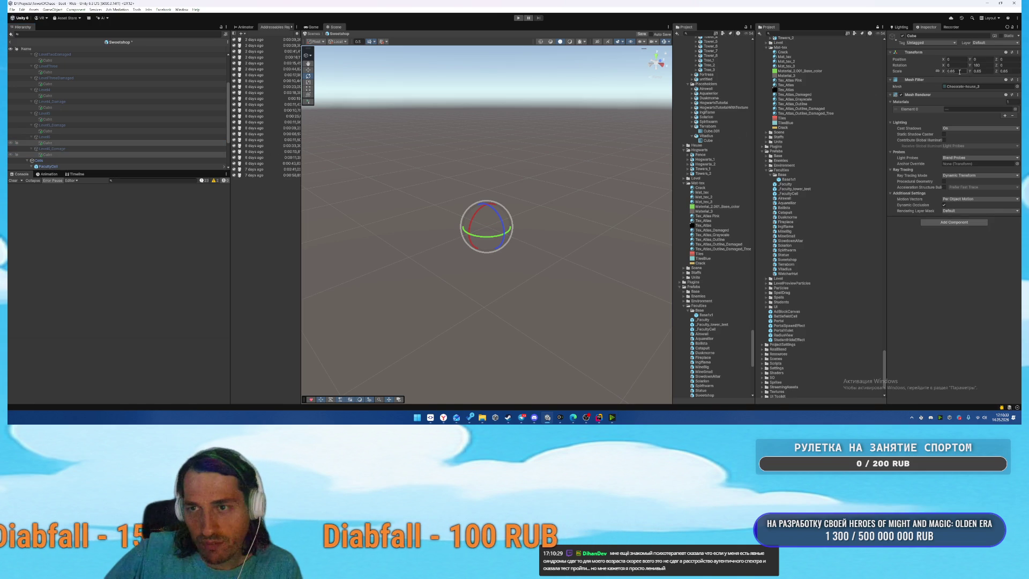
# Add a house copy under LevelOne, make LevelOne visible, and reset the copy's Transform.
pyautogui.click(788, 180)
pyautogui.scroll(3, 110, 95)
pyautogui.click(72, 79)
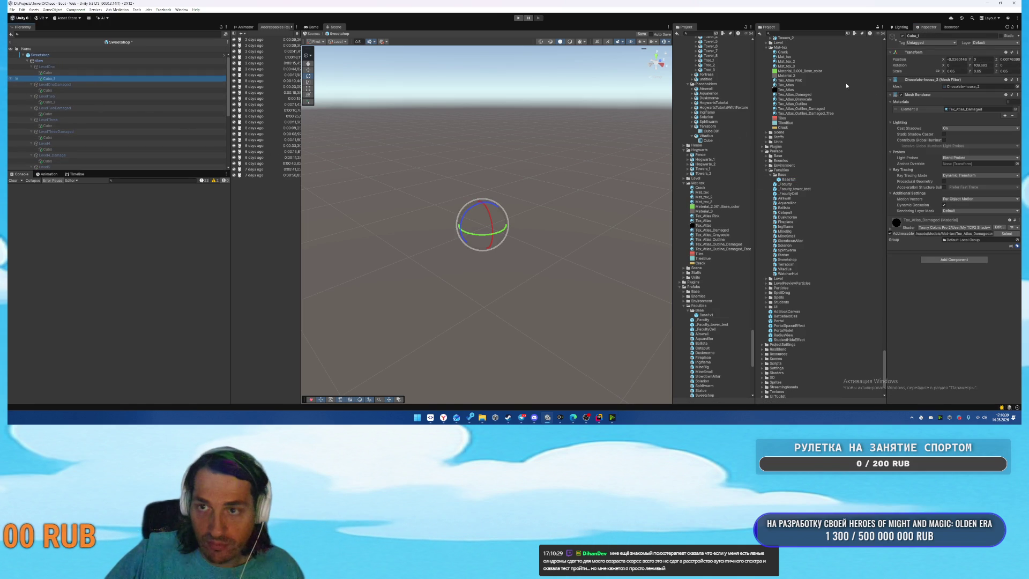
pyautogui.rightClick(906, 54)
pyautogui.click(1018, 60)
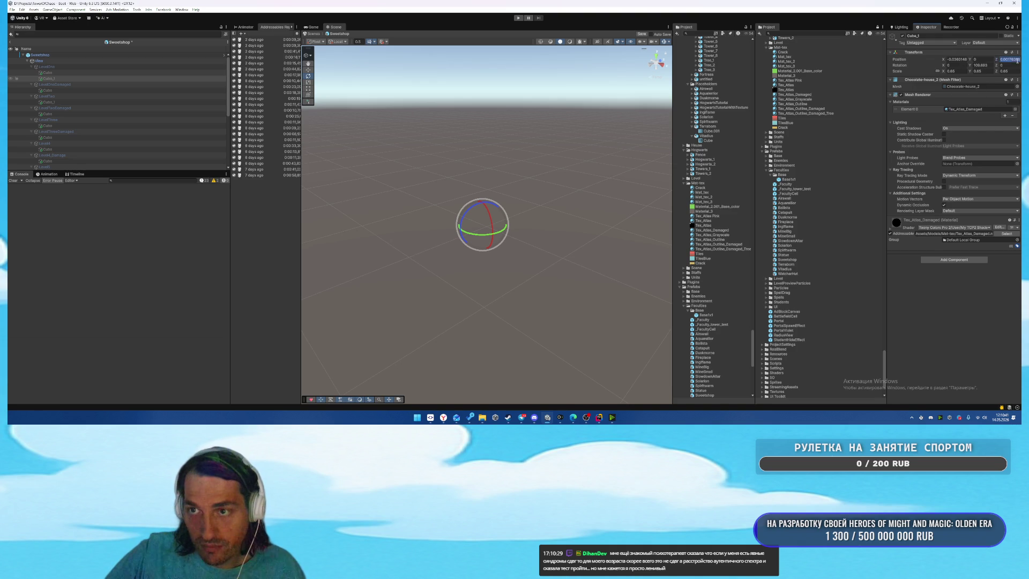
pyautogui.click(97, 67)
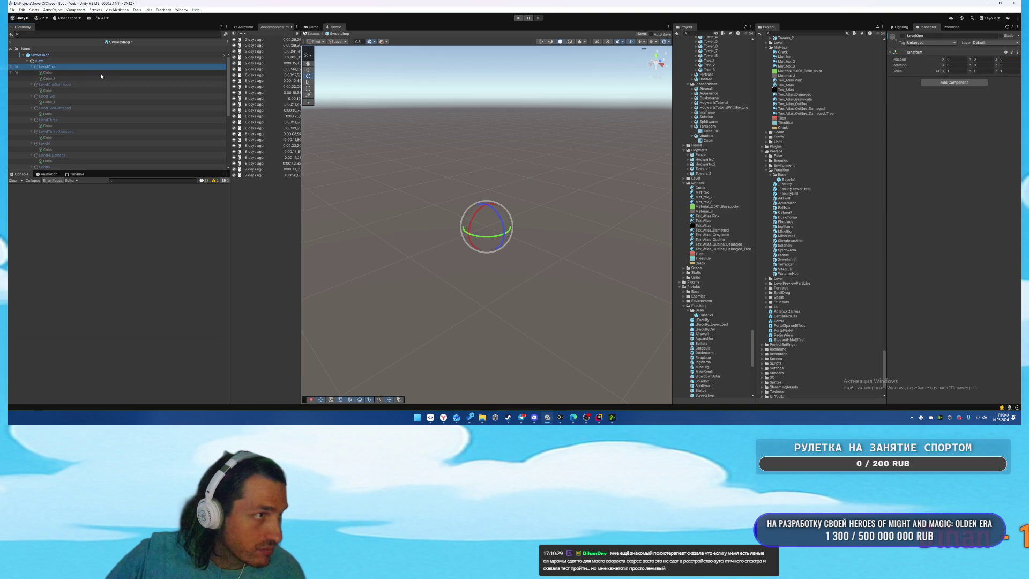
pyautogui.hotkey('alt', 'shift', 'a')
pyautogui.click(65, 79)
pyautogui.rightClick(921, 53)
pyautogui.click(939, 59)
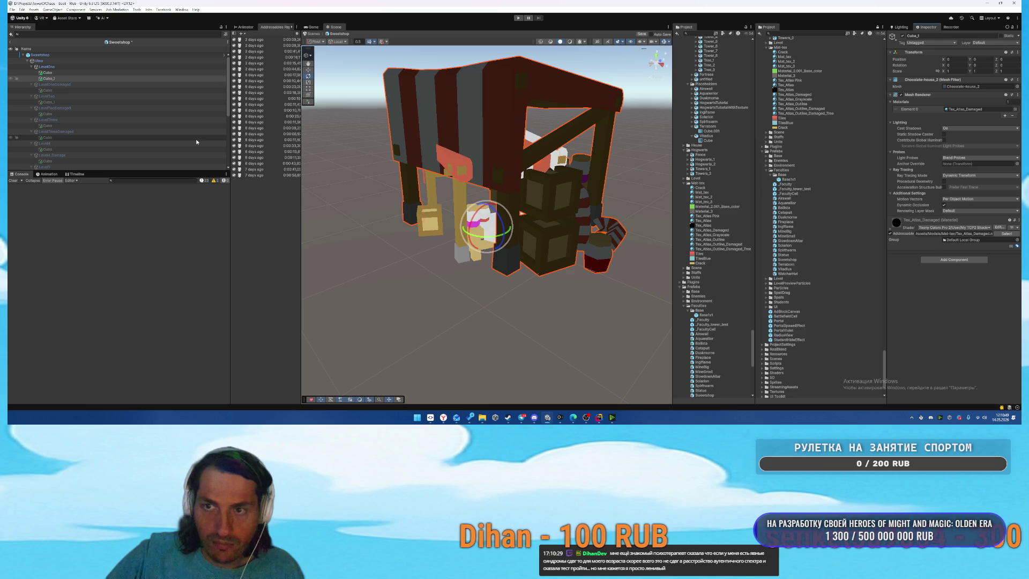
# Delete the extra house copy under LevelOne.
pyautogui.click(68, 73)
pyautogui.click(68, 79)
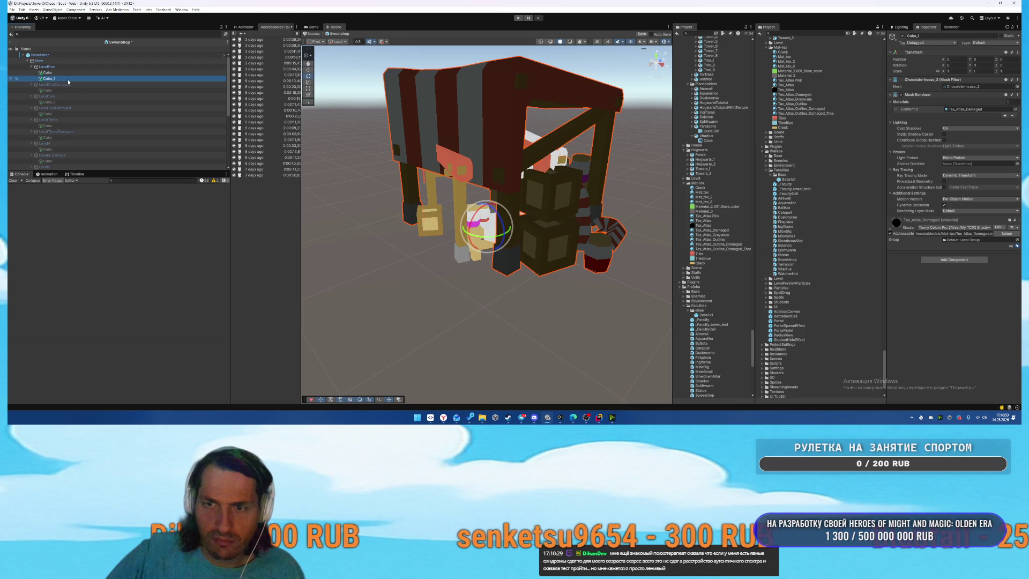
pyautogui.press('Delete')
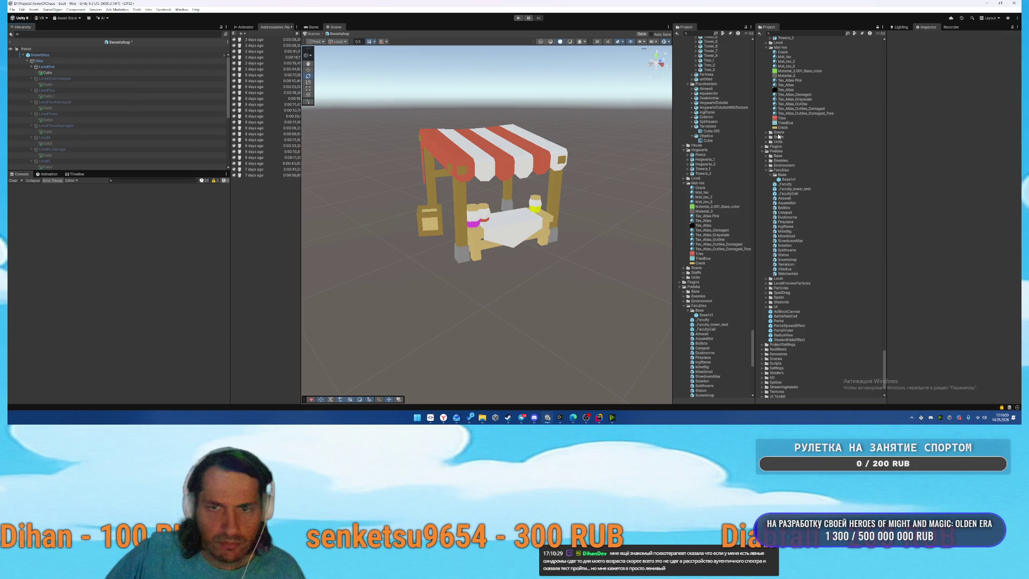
pyautogui.press('Up')
pyautogui.press('Up')
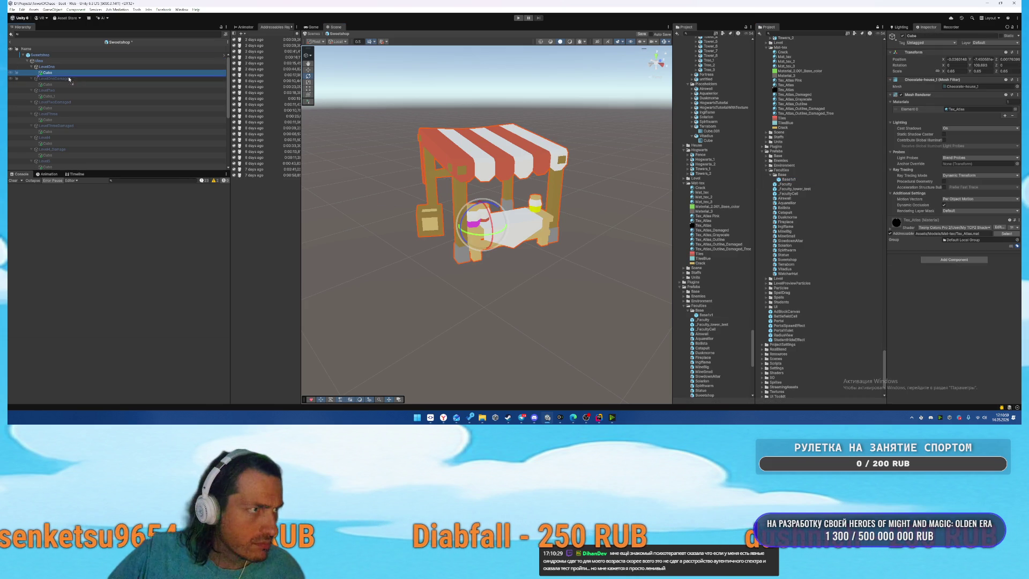
# Place a Base1x1 platform under LevelOne and reset it to the origin.
pyautogui.moveTo(74, 78); pyautogui.dragTo(75, 82)
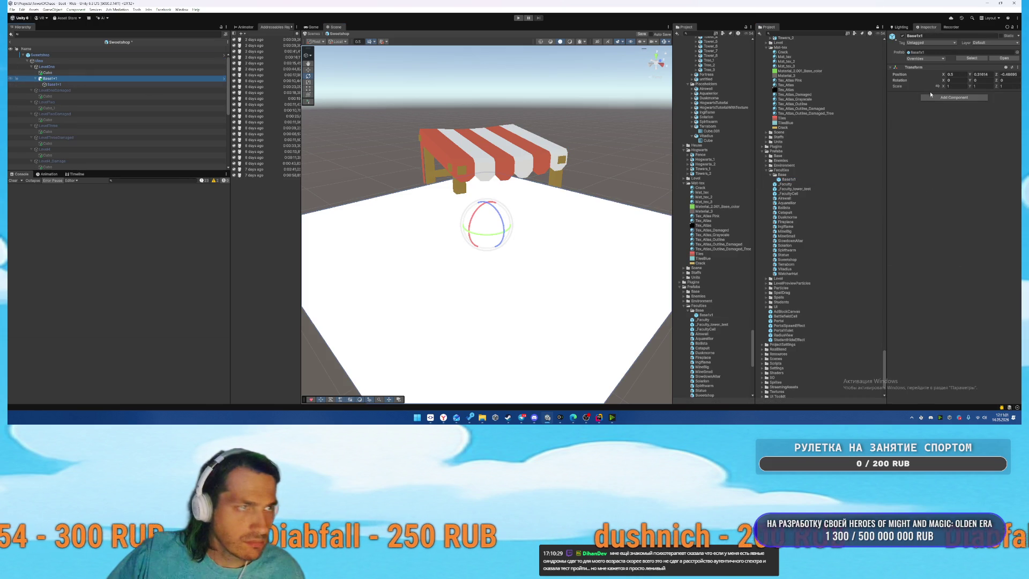
pyautogui.rightClick(921, 68)
pyautogui.click(935, 73)
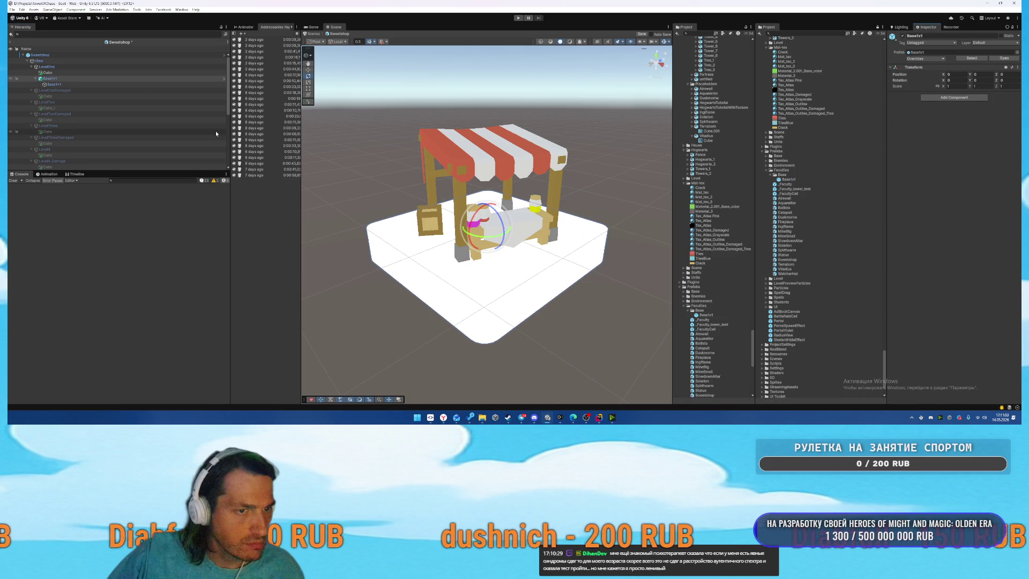
pyautogui.click(69, 79)
# Paste Base1x1 platform copies under the LevelTwo, LevelThree, Level4 and Level5 houses.
pyautogui.click(67, 102)
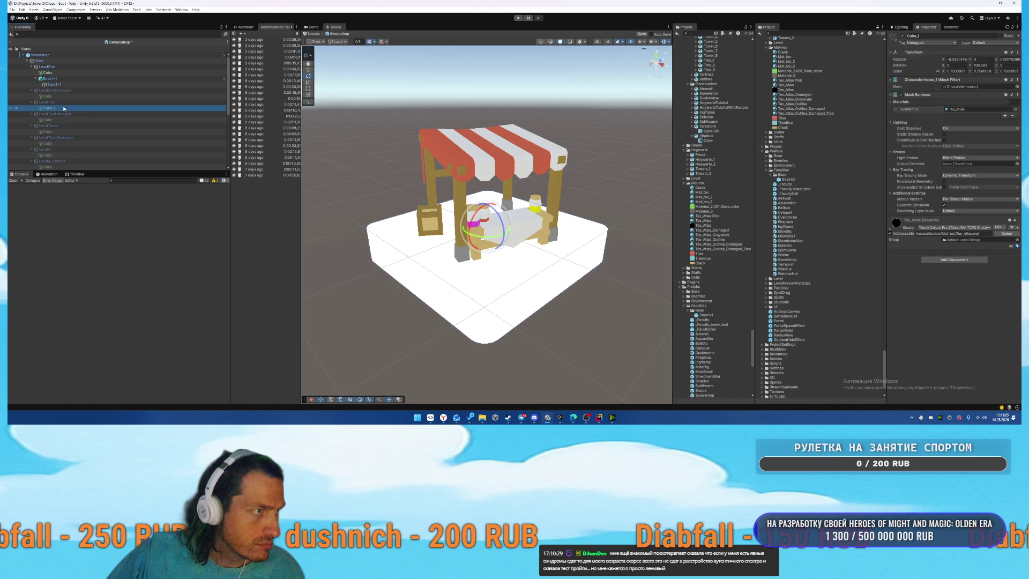
pyautogui.hotkey('ctrl', 'shift', 'v')
pyautogui.scroll(-3, 76, 93)
pyautogui.click(67, 96)
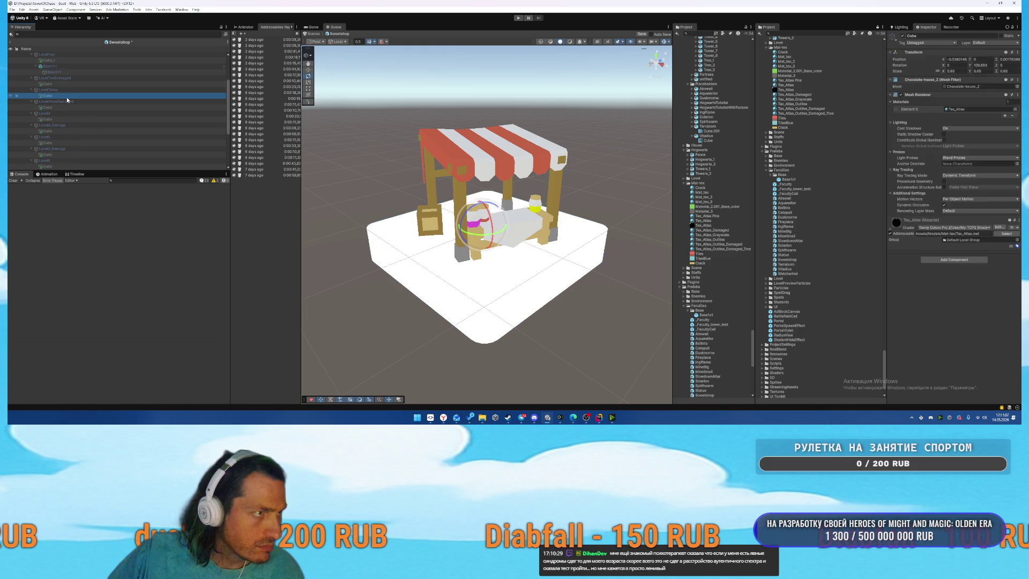
pyautogui.hotkey('ctrl', 'shift', 'v')
pyautogui.scroll(-2, 113, 108)
pyautogui.click(67, 99)
pyautogui.hotkey('ctrl', 'shift', 'v')
pyautogui.scroll(-2, 91, 102)
pyautogui.click(101, 103)
pyautogui.hotkey('ctrl', 'shift', 'v')
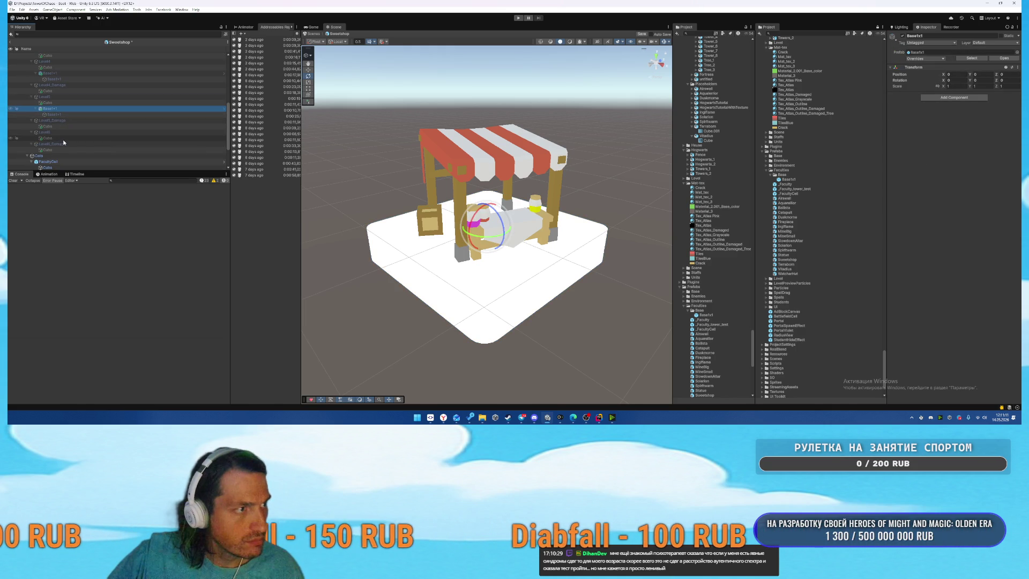
# Select the Sweetshop root and start editing its Placements list size.
pyautogui.scroll(7, 140, 123)
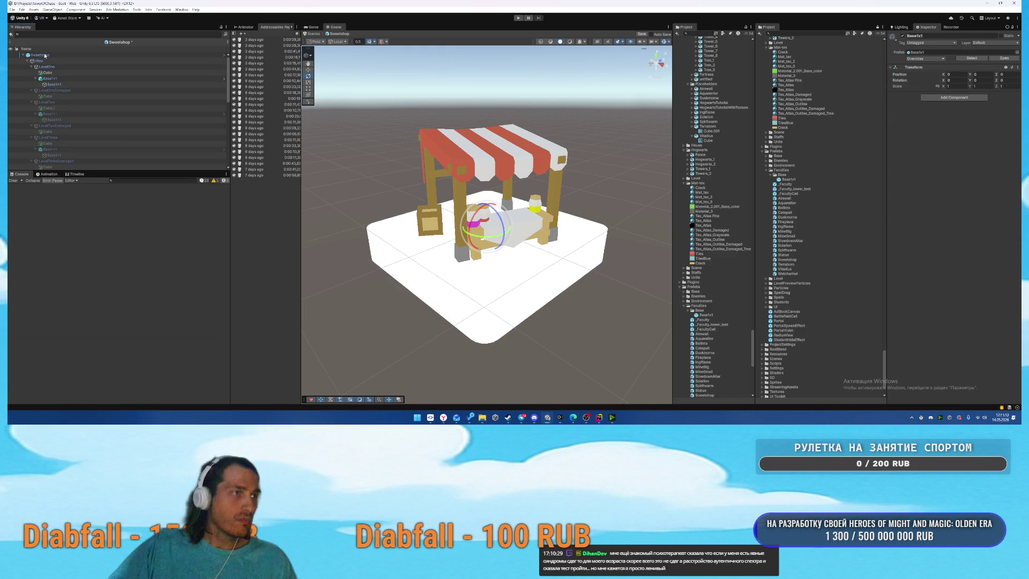
pyautogui.click(43, 55)
pyautogui.click(1008, 233)
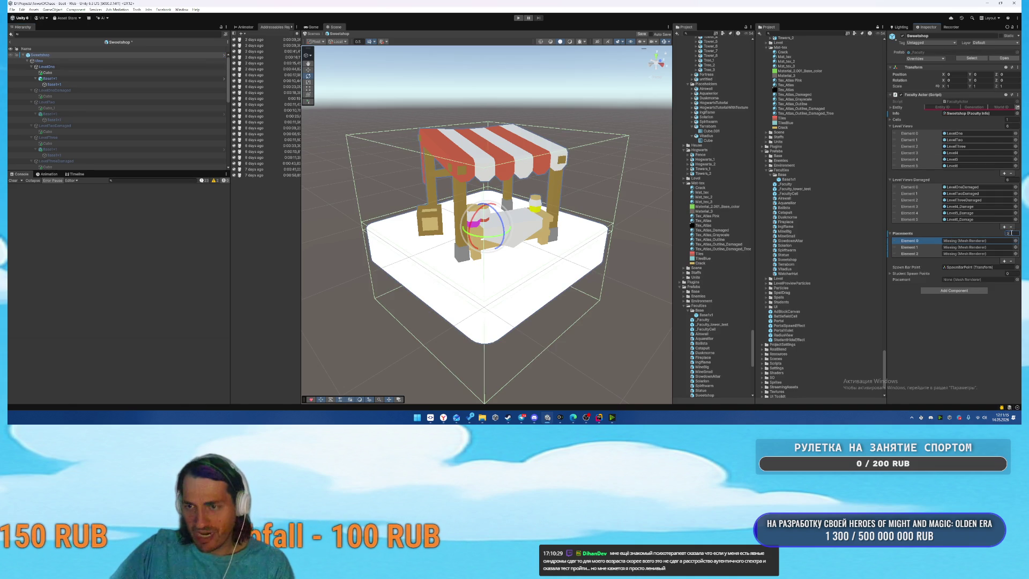
# Empty the Placements list (size 0) and filter the Hierarchy for 'Base1'.
pyautogui.write('0')
pyautogui.press('Return')
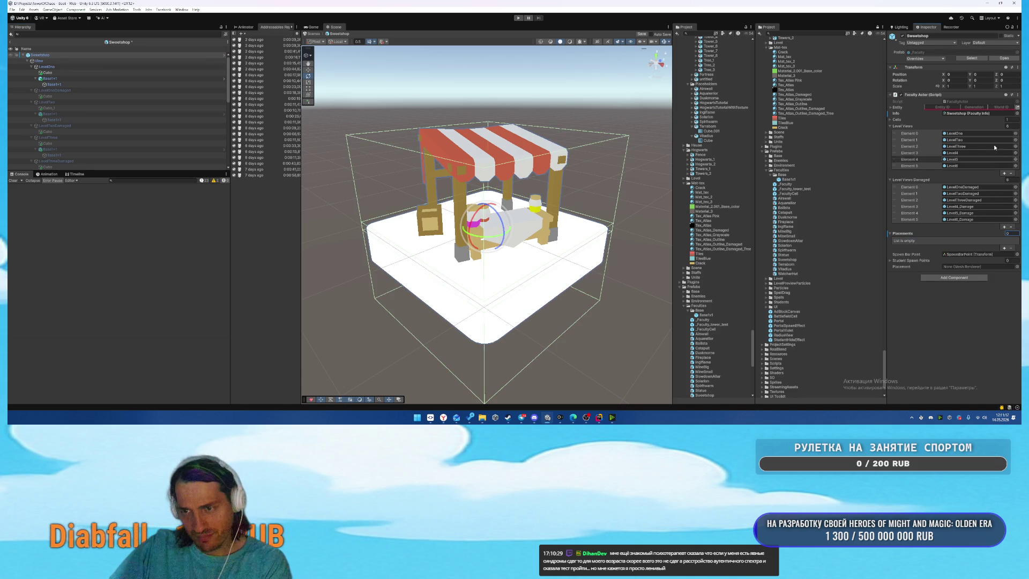
pyautogui.click(107, 34)
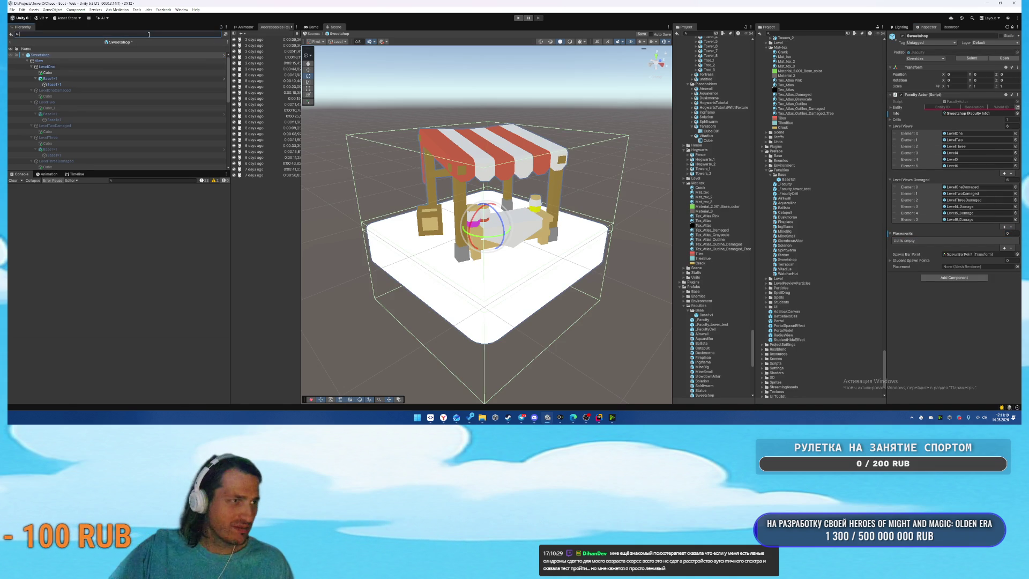
pyautogui.write('Base1')
# Select all six Base1x1 platforms and drag them onto the Placements field.
pyautogui.click(64, 60)
pyautogui.keyDown('ctrl'); pyautogui.click(117, 72); pyautogui.keyUp('ctrl')
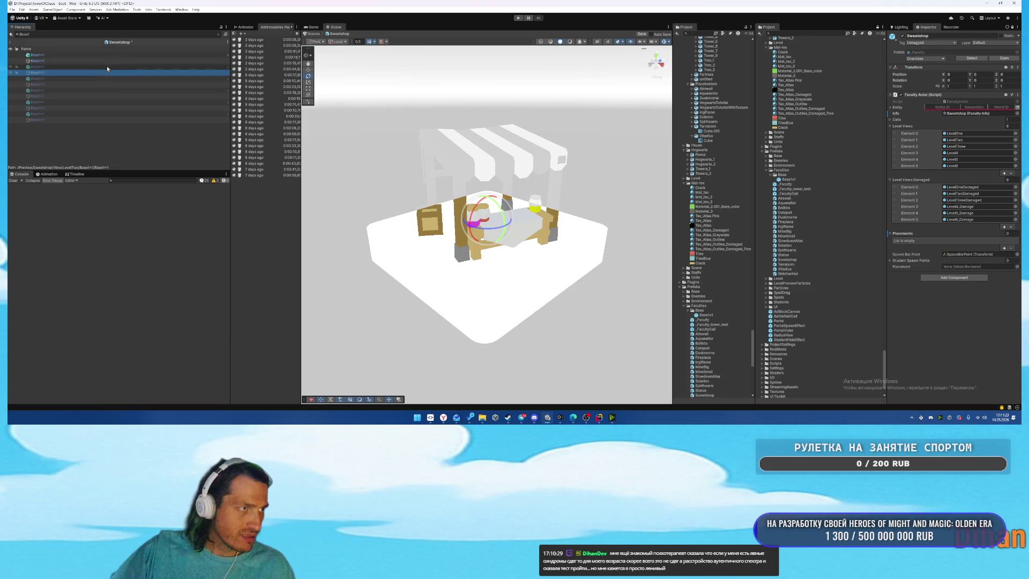
pyautogui.keyDown('ctrl'); pyautogui.click(87, 85); pyautogui.keyUp('ctrl')
pyautogui.keyDown('ctrl'); pyautogui.click(78, 98); pyautogui.keyUp('ctrl')
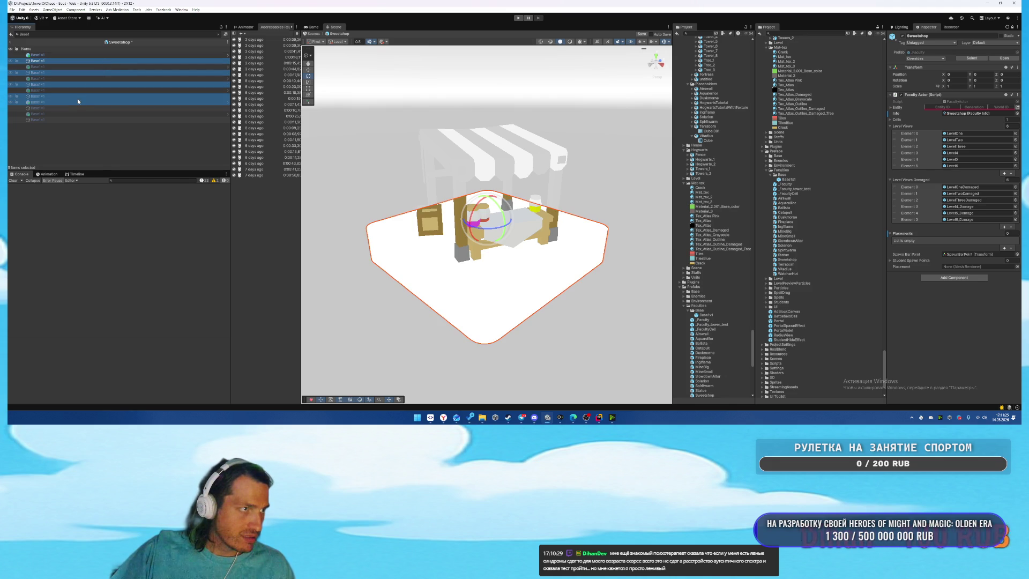
pyautogui.keyDown('ctrl'); pyautogui.click(75, 109); pyautogui.keyUp('ctrl')
pyautogui.keyDown('ctrl'); pyautogui.click(72, 118); pyautogui.keyUp('ctrl')
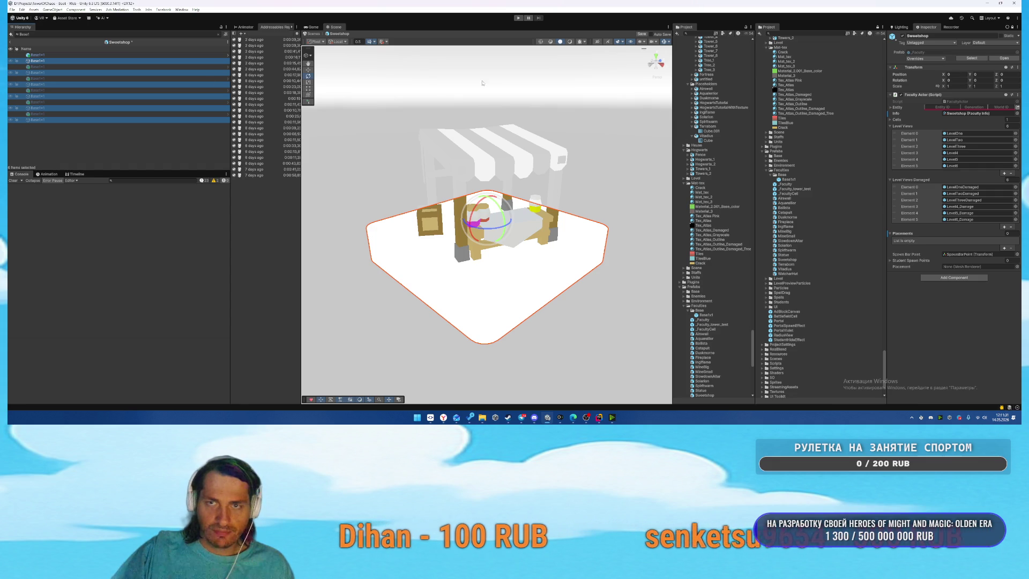
pyautogui.click(218, 33)
pyautogui.moveTo(53, 85)
pyautogui.mouseDown()
pyautogui.moveTo(59, 102)
pyautogui.moveTo(924, 220)
pyautogui.moveTo(906, 234)
pyautogui.mouseUp()
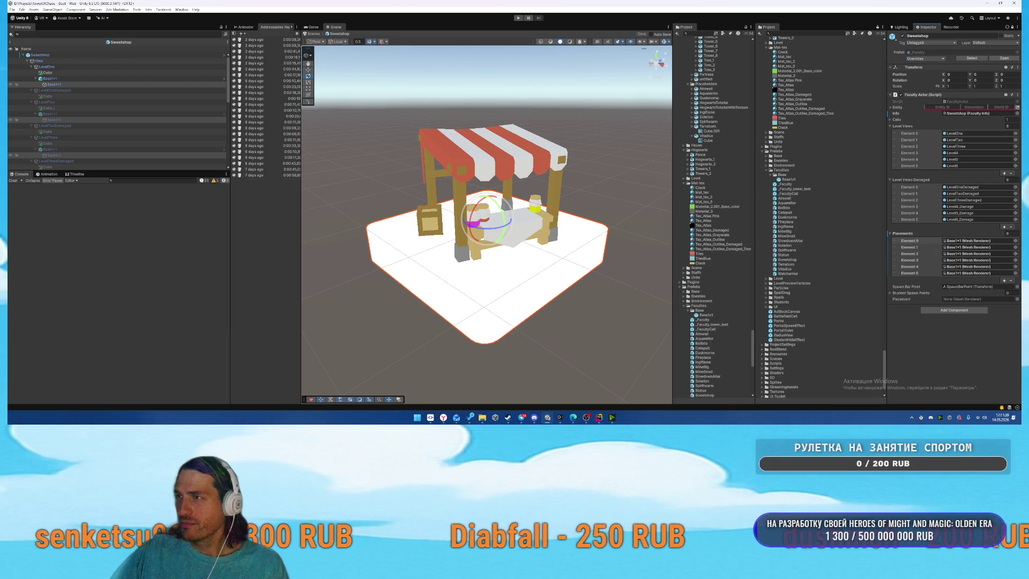
# Review the Sweetshop's damaged and normal level groups and their decorations.
pyautogui.click(83, 92)
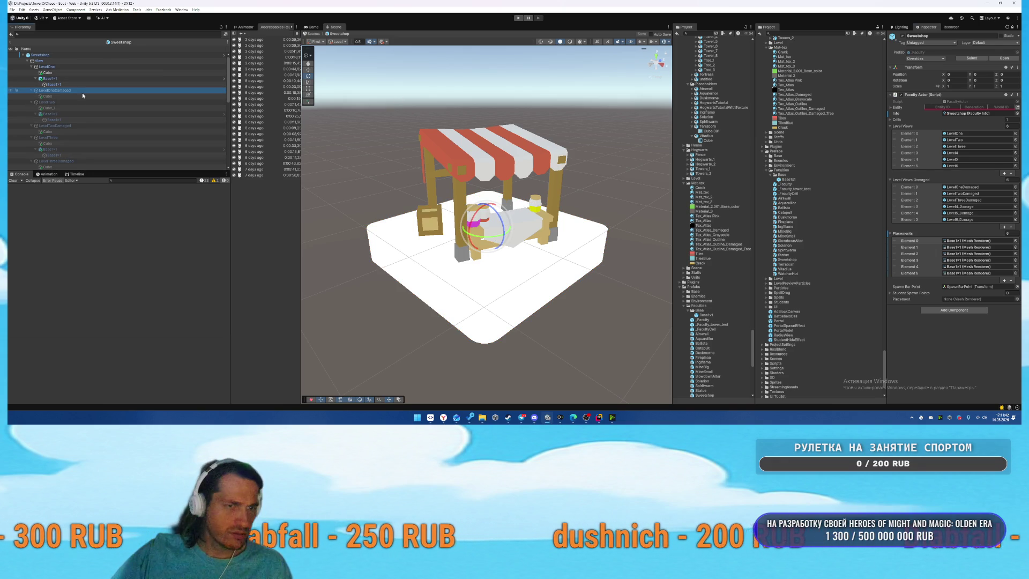
pyautogui.click(69, 126)
pyautogui.scroll(-4, 69, 118)
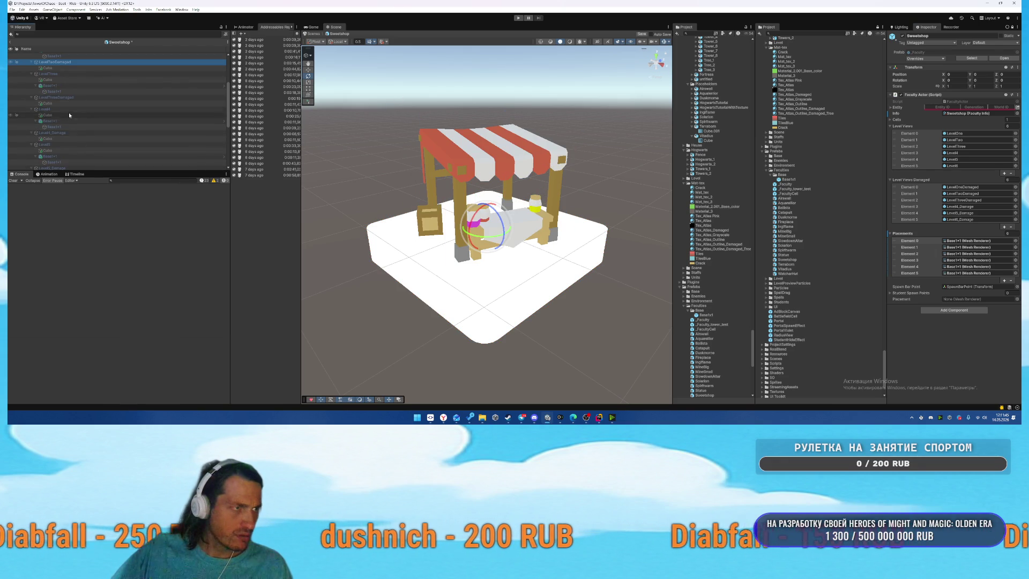
pyautogui.click(82, 97)
pyautogui.click(84, 73)
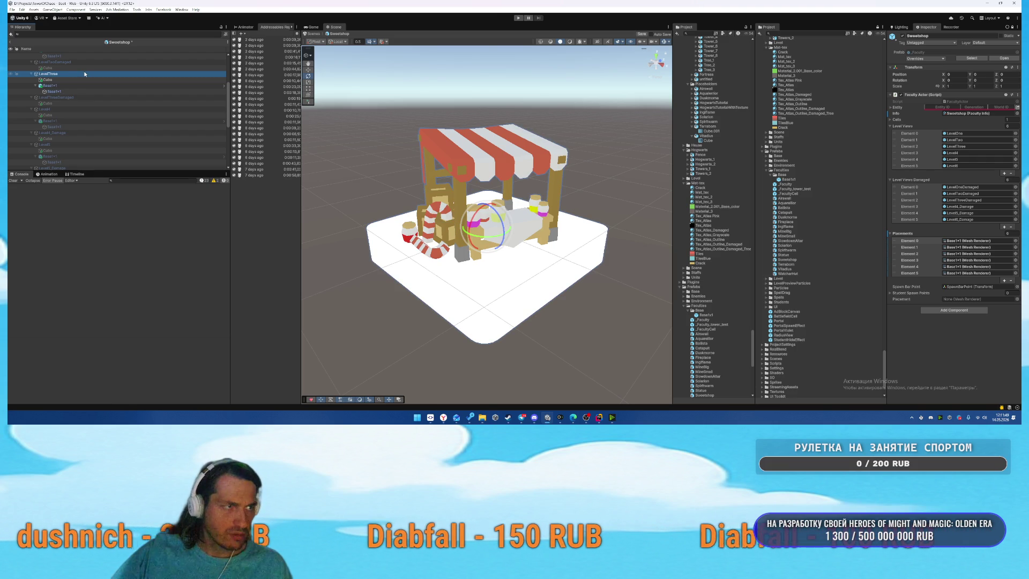
pyautogui.scroll(3, 94, 78)
pyautogui.click(71, 67)
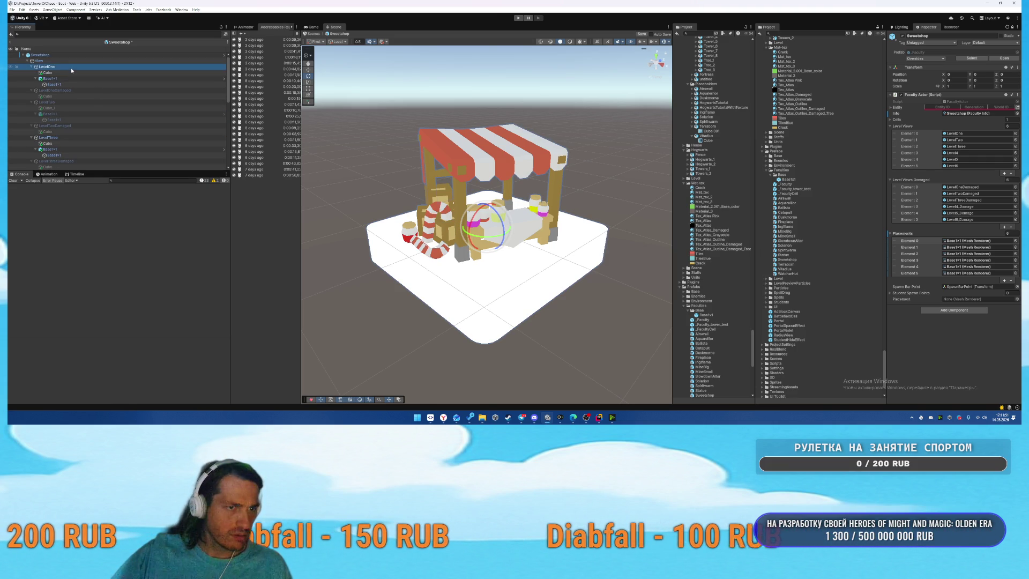
pyautogui.click(65, 136)
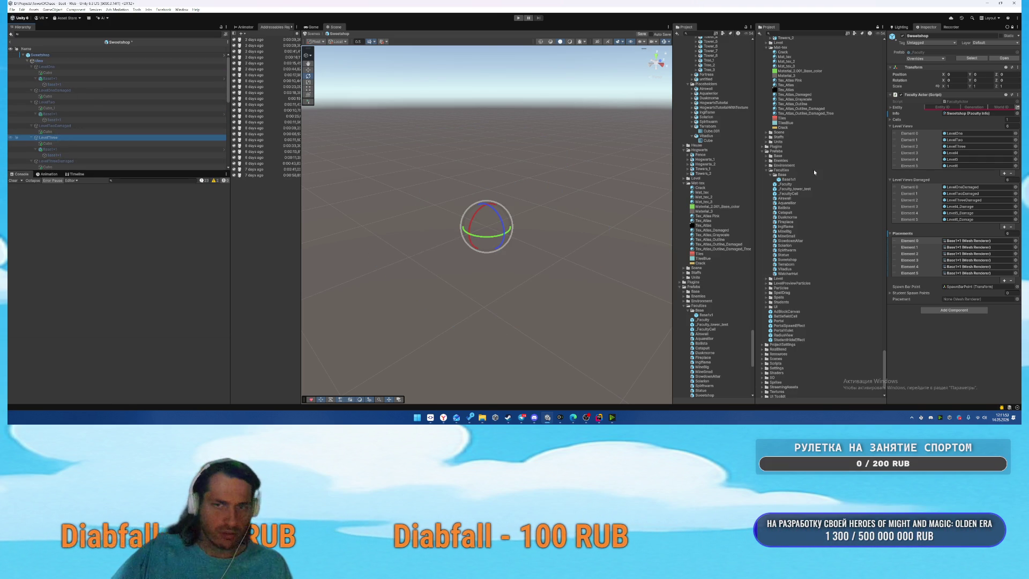
# Open the Terraborn prefab from the Project panel in Prefab Mode.
pyautogui.click(105, 67)
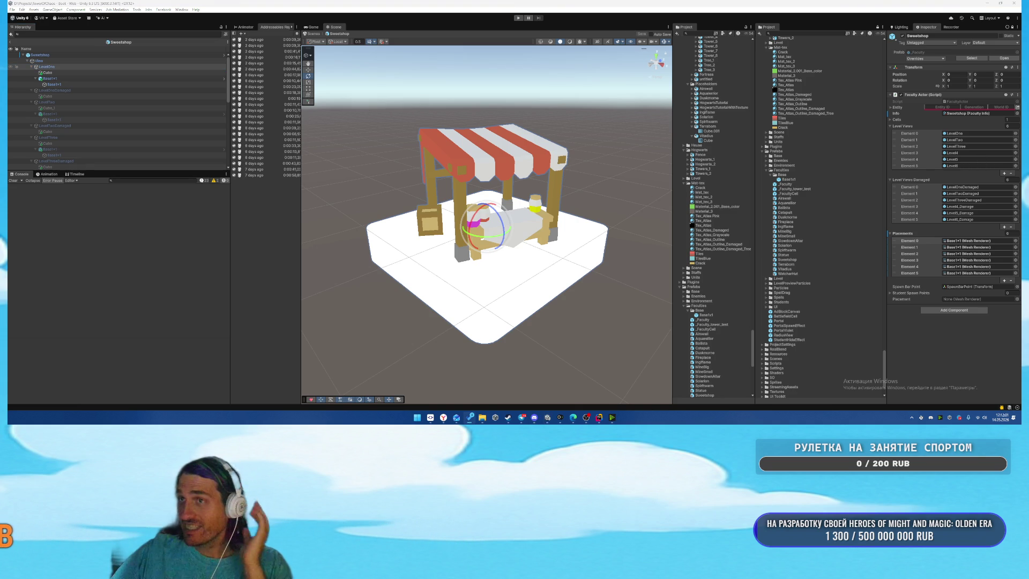
pyautogui.click(809, 264)
pyautogui.doubleClick(794, 267)
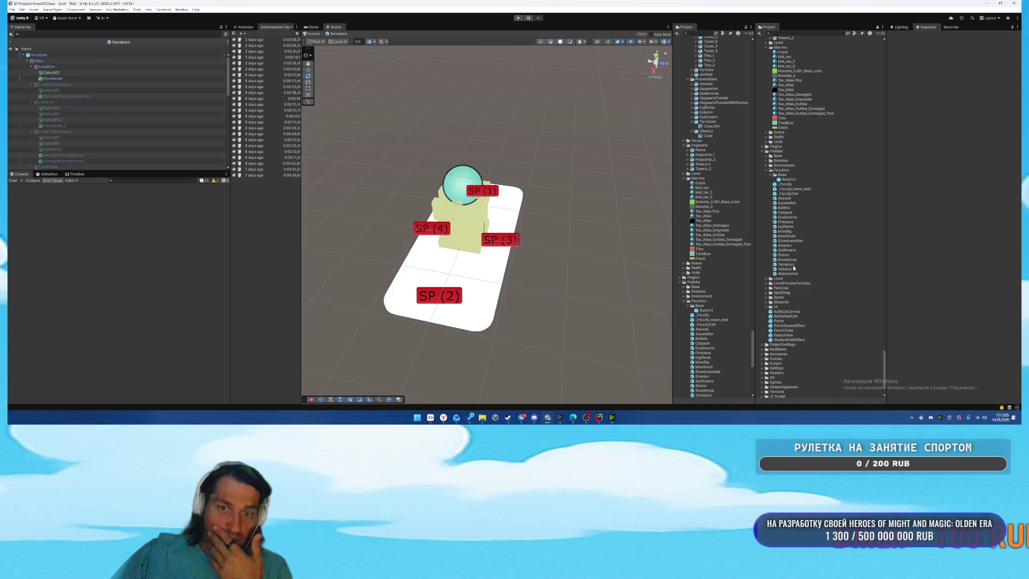
# Scale the Placeholder to X 0.5, Z 0.5, Y 0.055, then view it from the front.
pyautogui.click(75, 79)
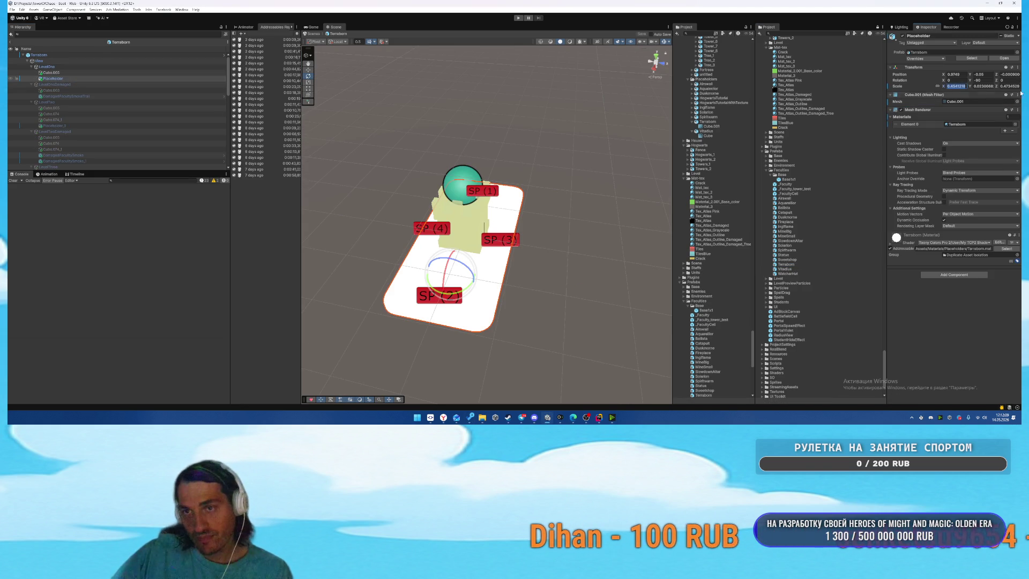
pyautogui.click(953, 86)
pyautogui.write('0')
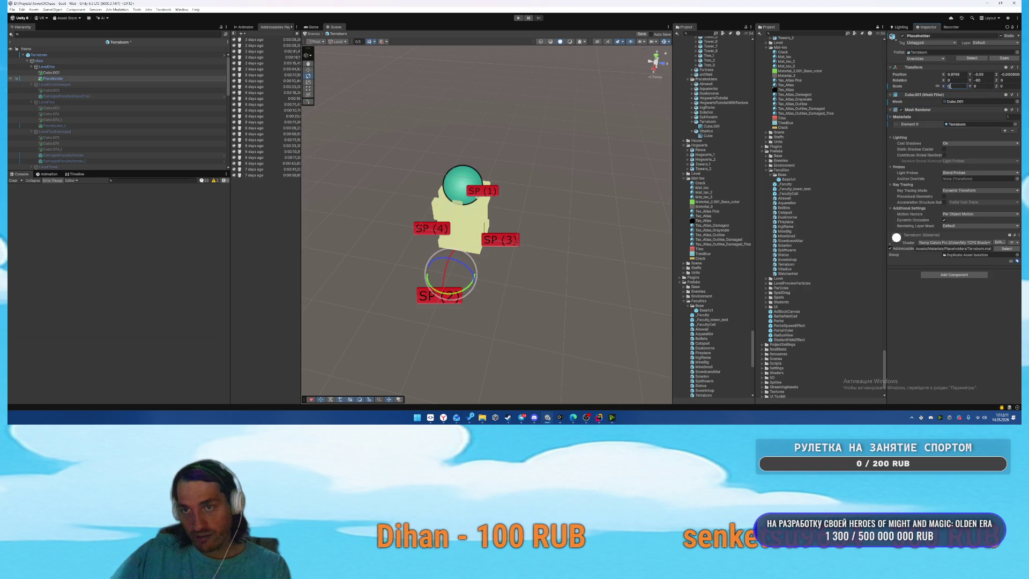
pyautogui.write('.5')
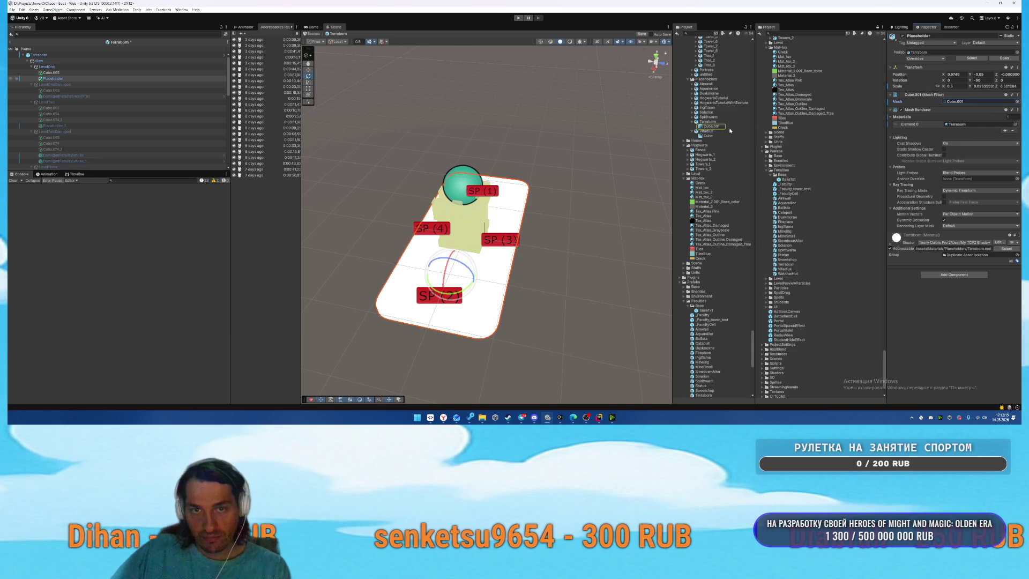
pyautogui.click(1010, 86)
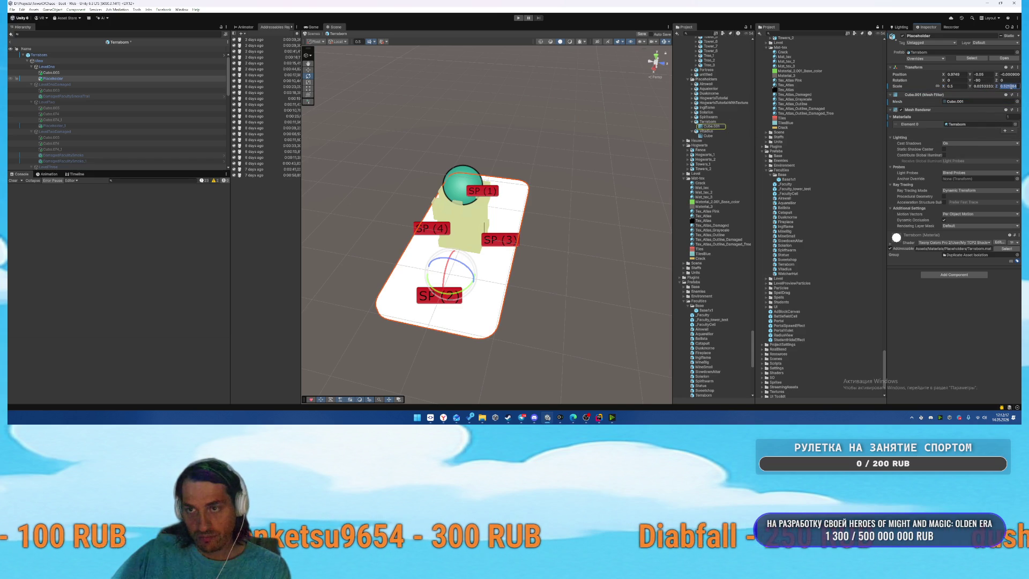
pyautogui.write('0.5')
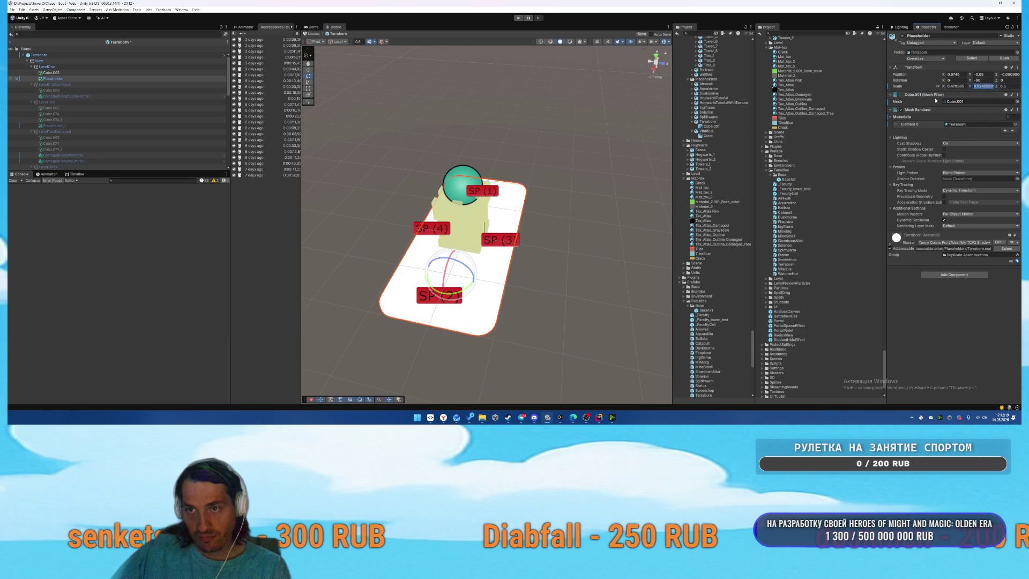
pyautogui.click(955, 85)
pyautogui.write('0.5')
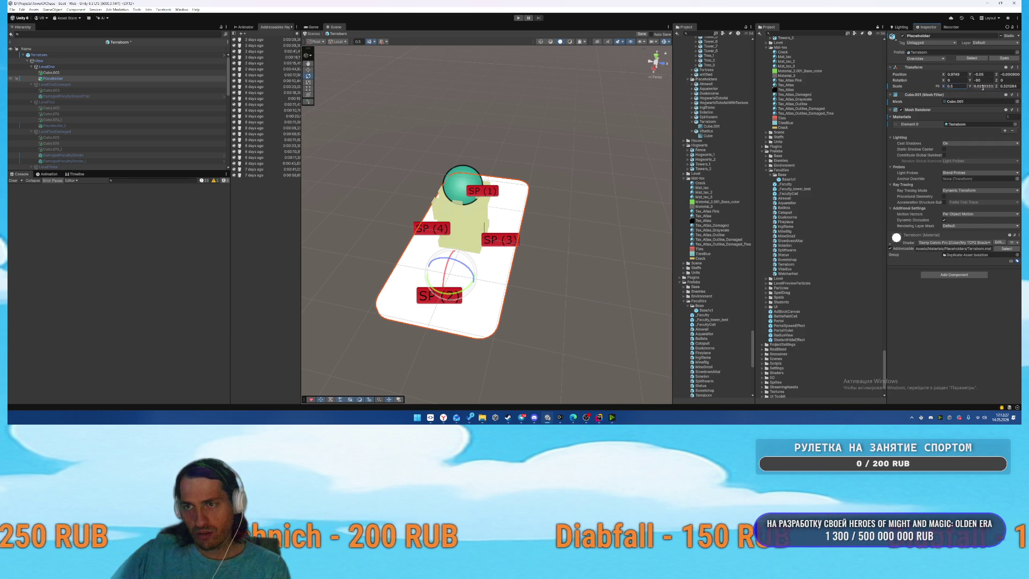
pyautogui.write('0.5')
pyautogui.write('0.2')
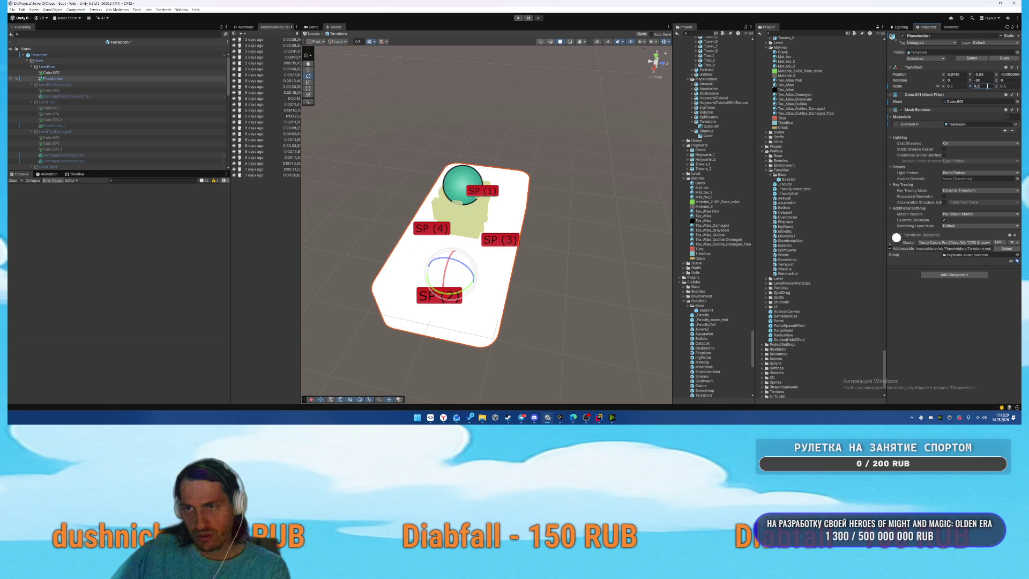
pyautogui.click(1005, 86)
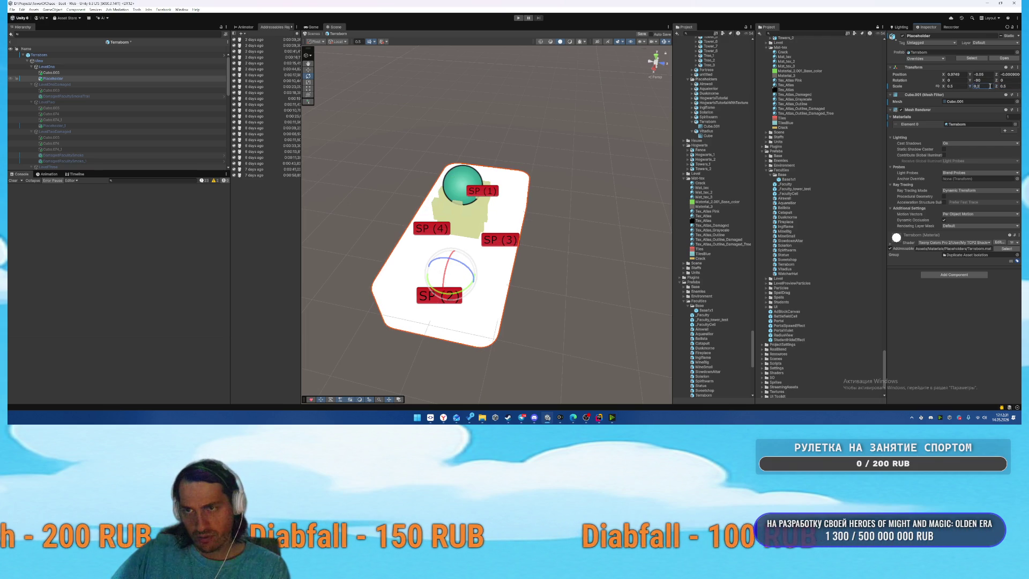
pyautogui.write('0.0')
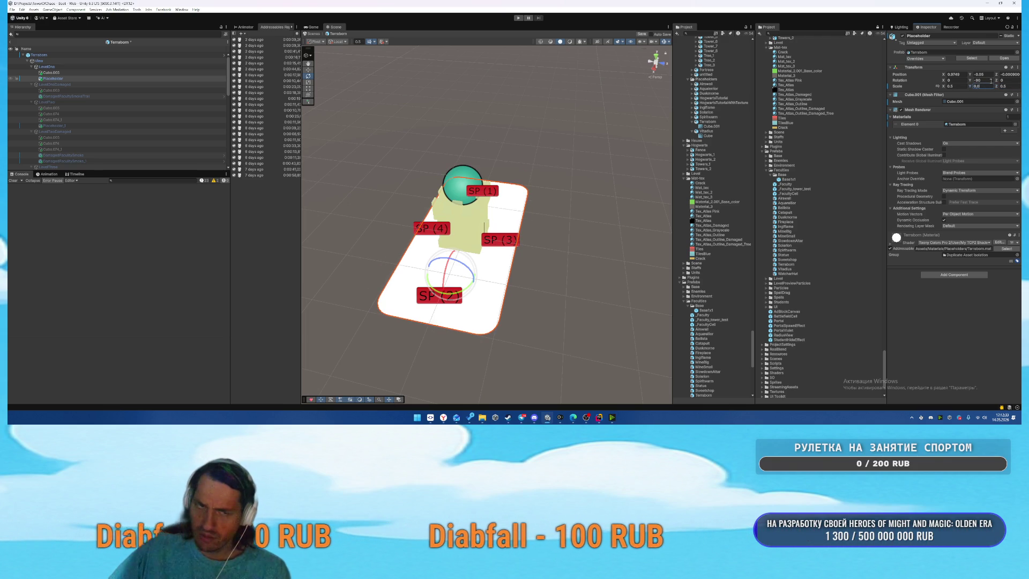
pyautogui.write('55')
pyautogui.click(664, 65)
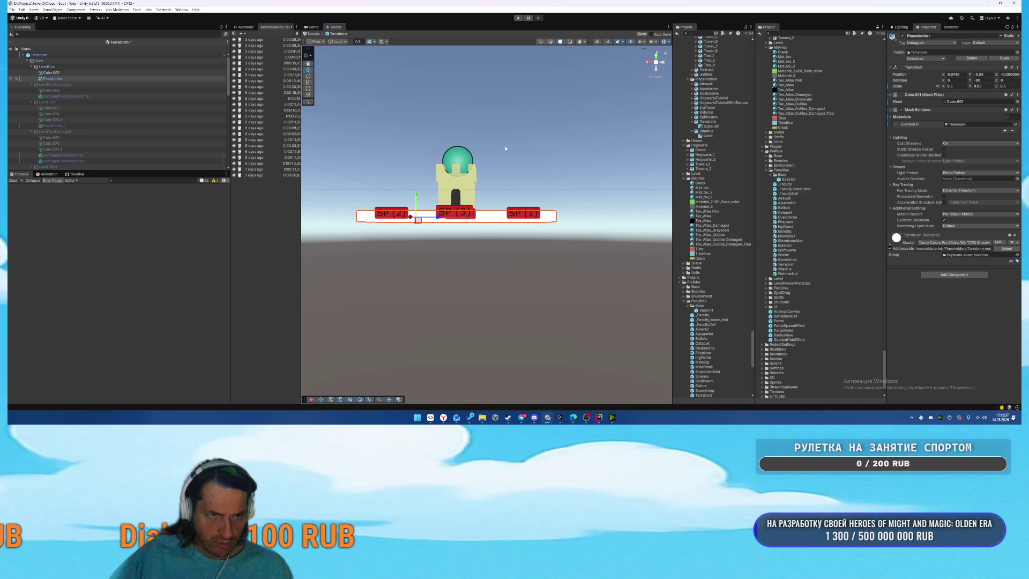
# Place a Base1x1 plate into the Terraborn prefab and zero its Position Y.
pyautogui.moveTo(789, 181)
pyautogui.mouseDown()
pyautogui.moveTo(501, 221)
pyautogui.moveTo(418, 220)
pyautogui.moveTo(454, 216)
pyautogui.mouseUp()
pyautogui.moveTo(594, 101)
pyautogui.mouseDown()
pyautogui.moveTo(554, 81)
pyautogui.moveTo(496, 163)
pyautogui.moveTo(658, 93)
pyautogui.mouseUp()
pyautogui.scroll(5, 553, 81)
pyautogui.scroll(-5, 496, 163)
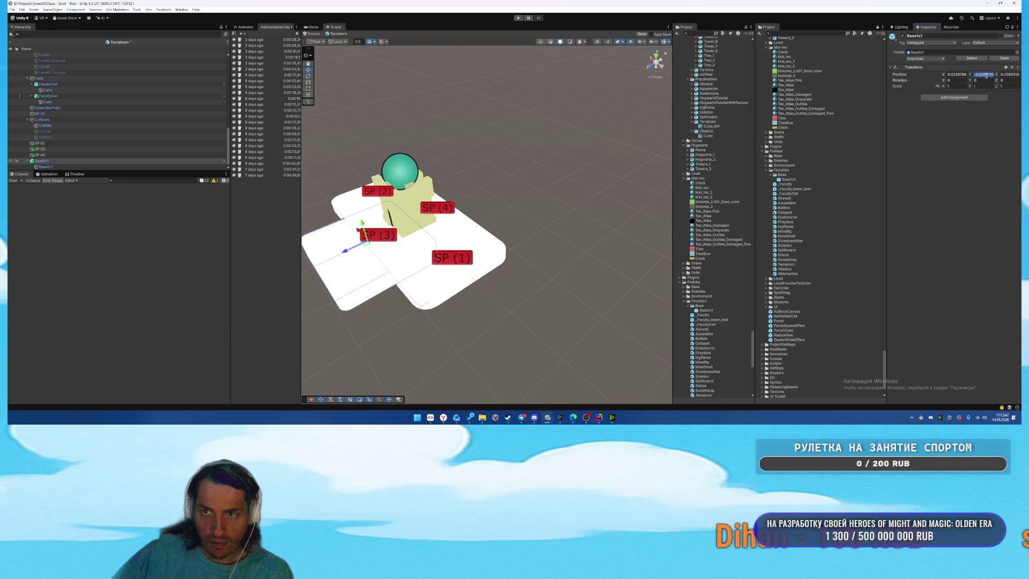
pyautogui.write('0')
# Lower the Placeholder strip slightly, thicken it downward, and check it from Top view.
pyautogui.moveTo(375, 166)
pyautogui.mouseDown()
pyautogui.moveTo(412, 161)
pyautogui.moveTo(349, 163)
pyautogui.mouseUp()
pyautogui.scroll(10, 113, 139)
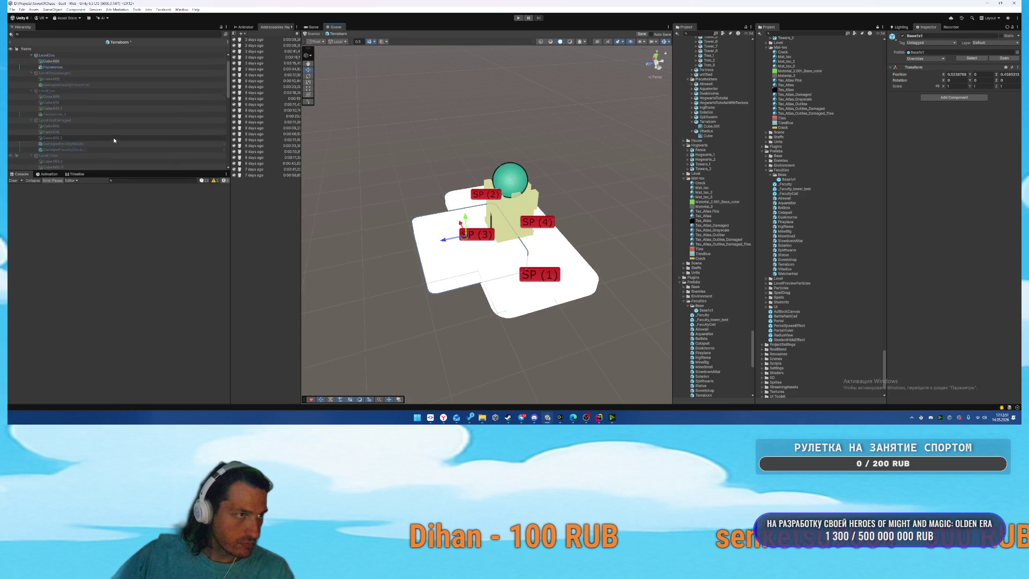
pyautogui.click(64, 79)
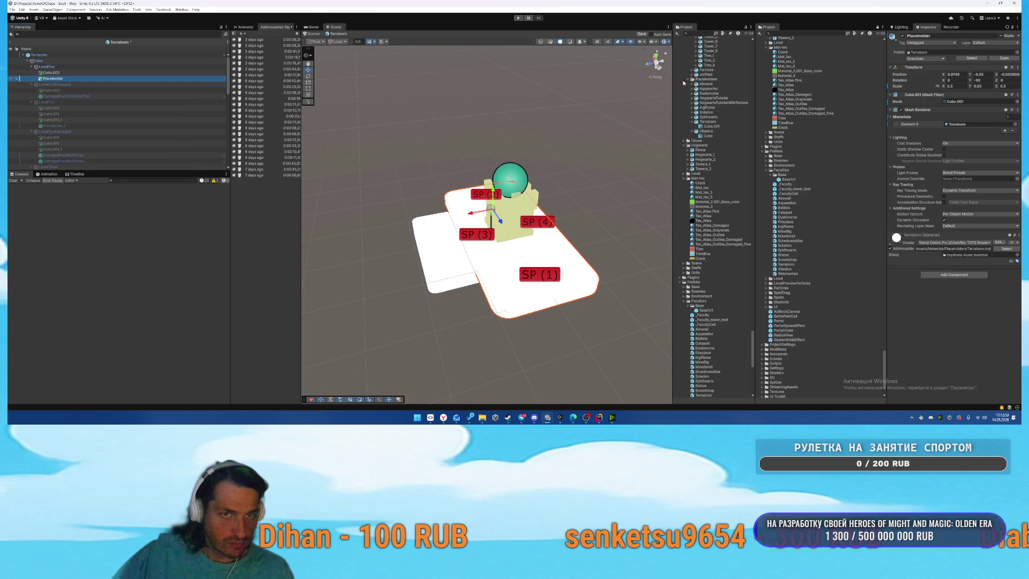
pyautogui.click(653, 66)
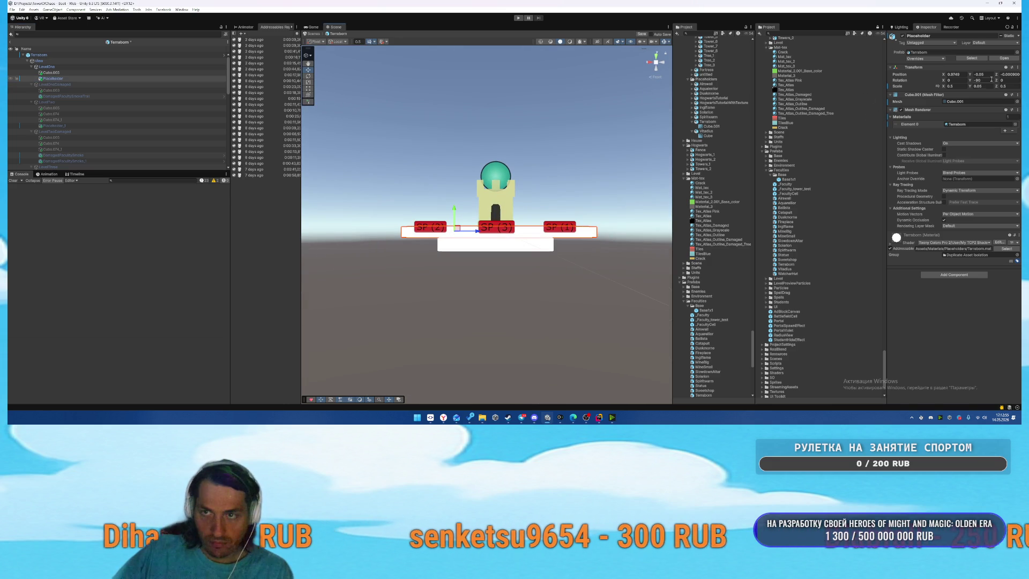
pyautogui.write('0')
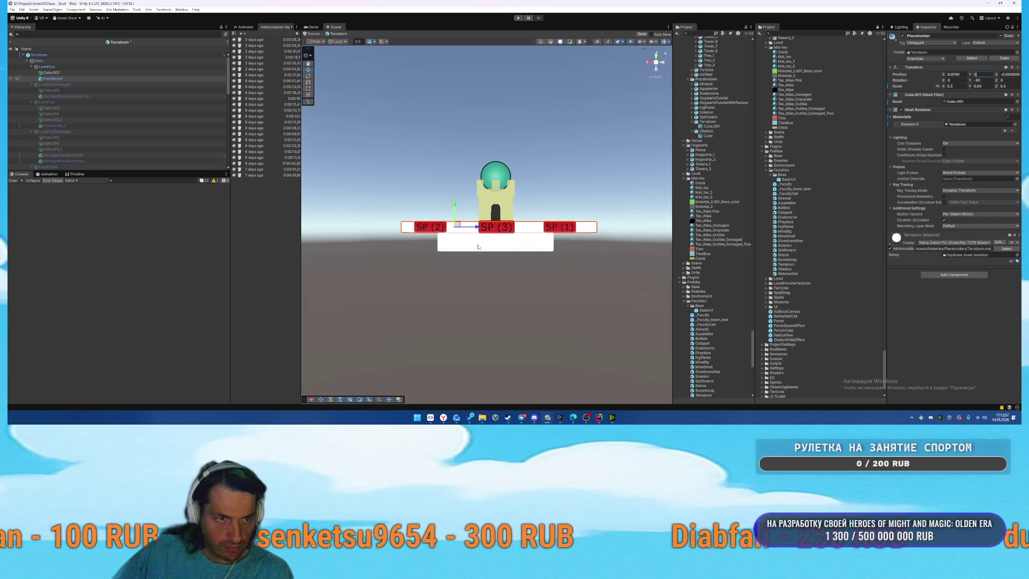
pyautogui.click(478, 247)
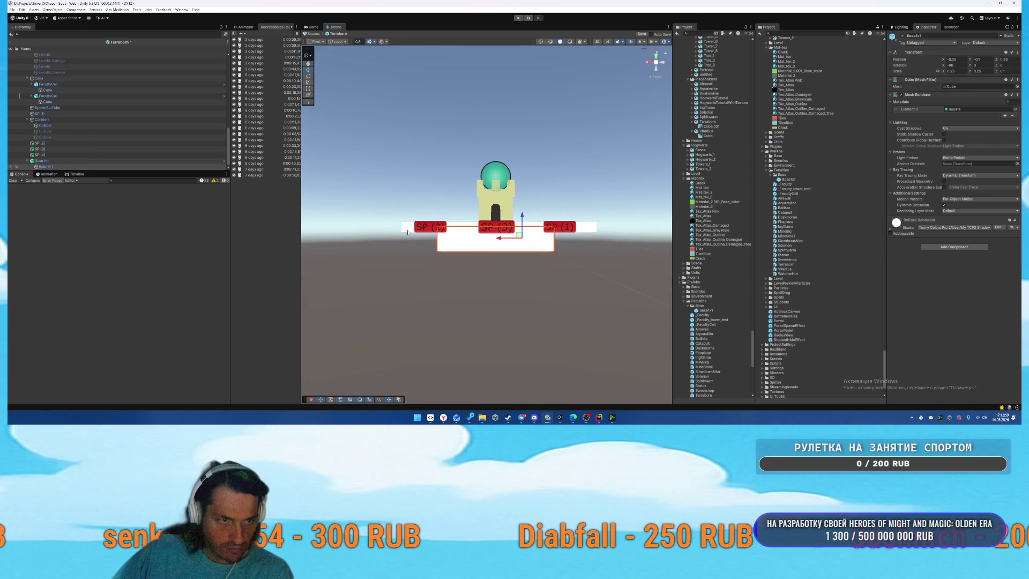
pyautogui.click(408, 232)
pyautogui.moveTo(454, 212); pyautogui.dragTo(452, 218)
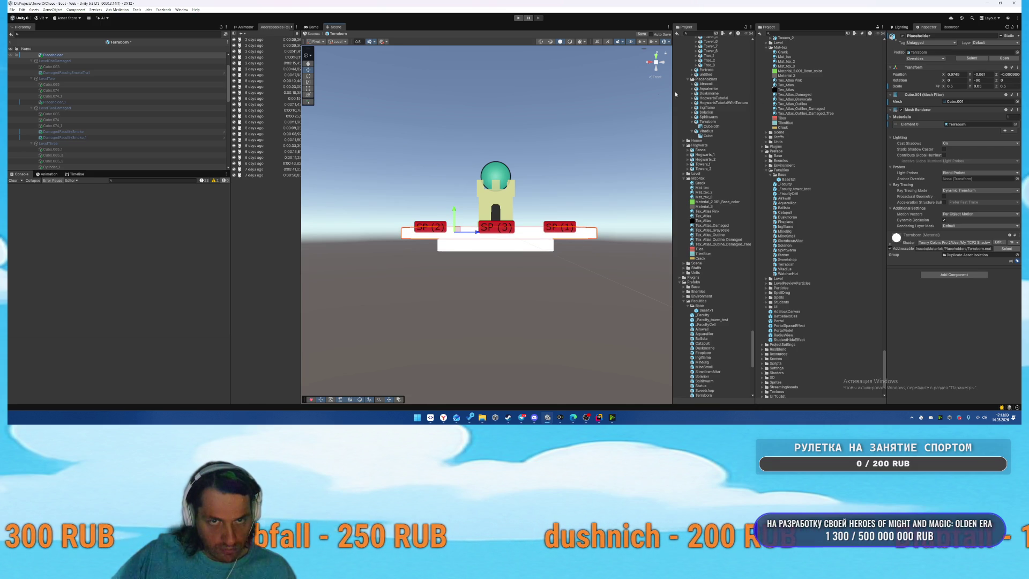
pyautogui.scroll(1, 534, 158)
pyautogui.moveTo(448, 213); pyautogui.dragTo(446, 211)
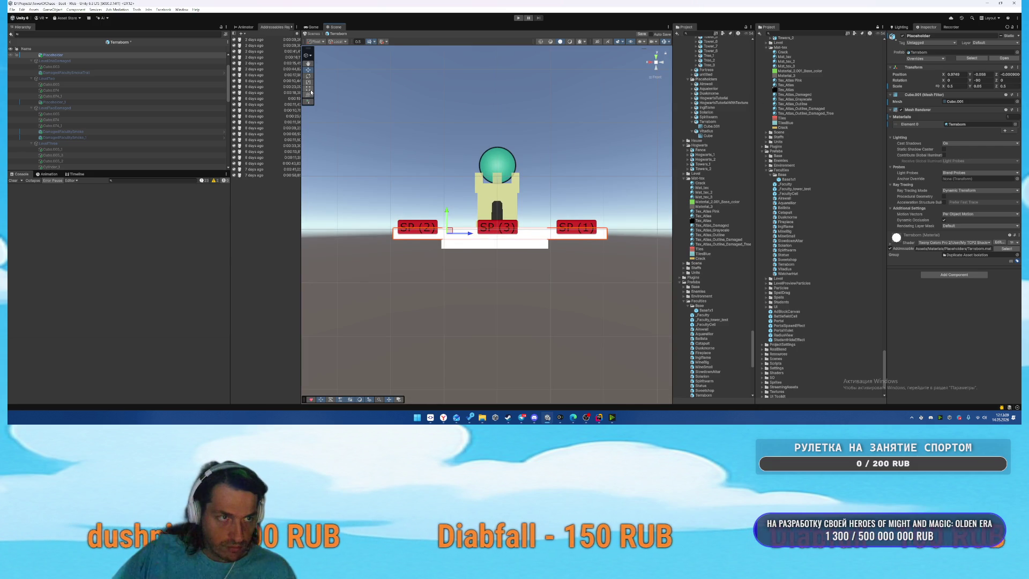
pyautogui.moveTo(471, 240); pyautogui.dragTo(471, 249)
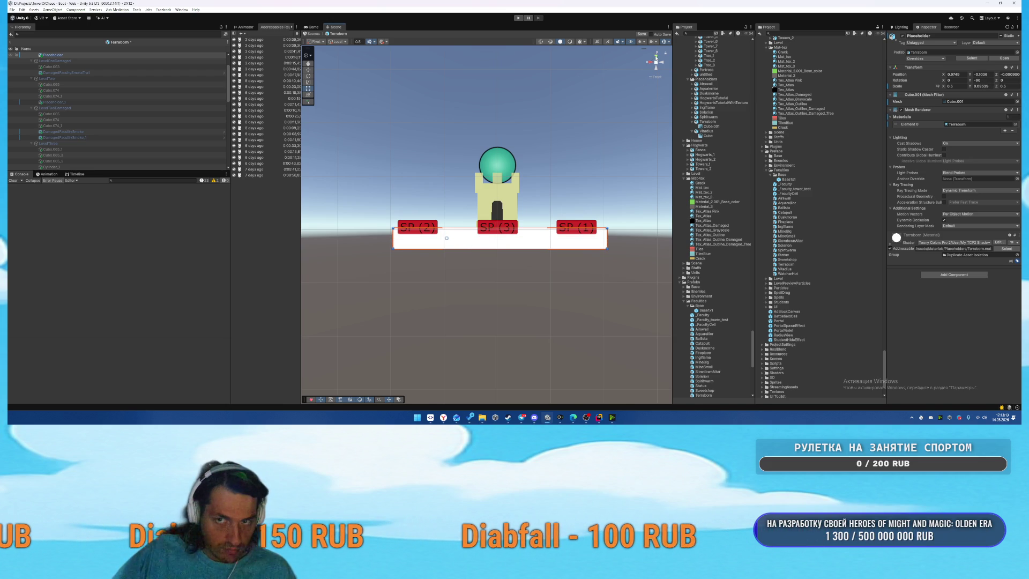
pyautogui.click(655, 56)
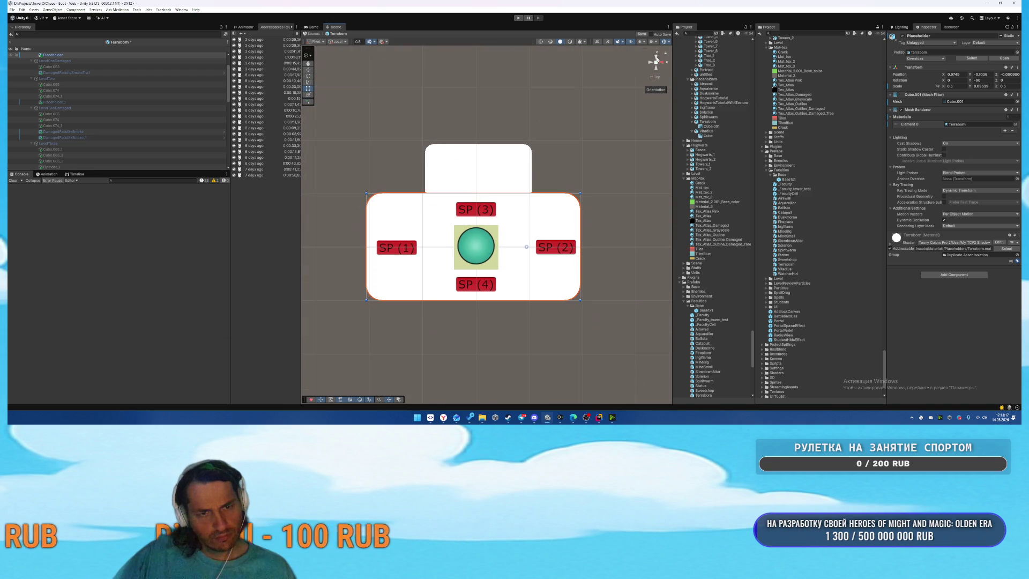
# Zero the Base1x1 plate's position and duplicate it one unit to the right.
pyautogui.click(107, 104)
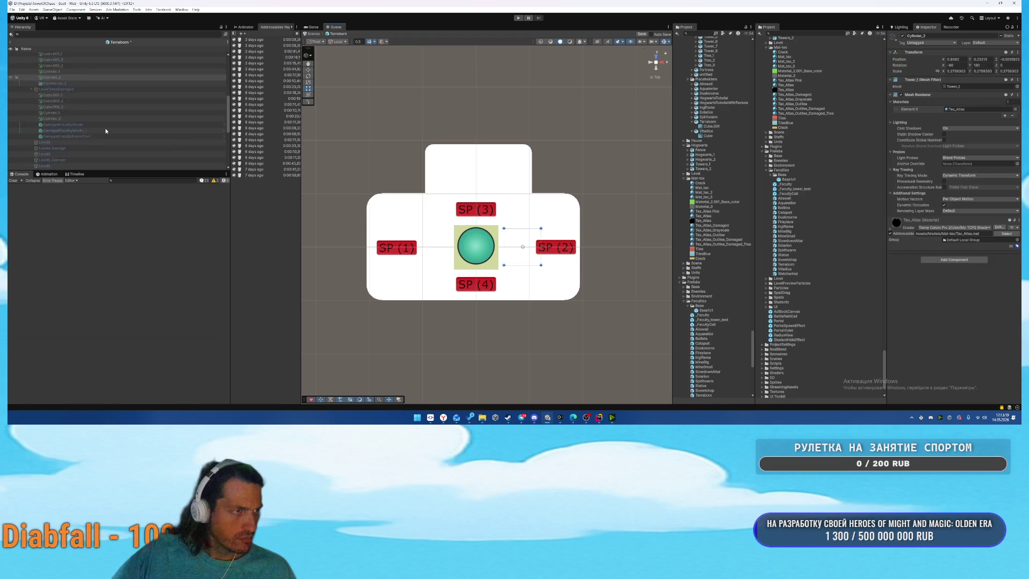
pyautogui.scroll(-3, 80, 124)
pyautogui.scroll(-1, 54, 155)
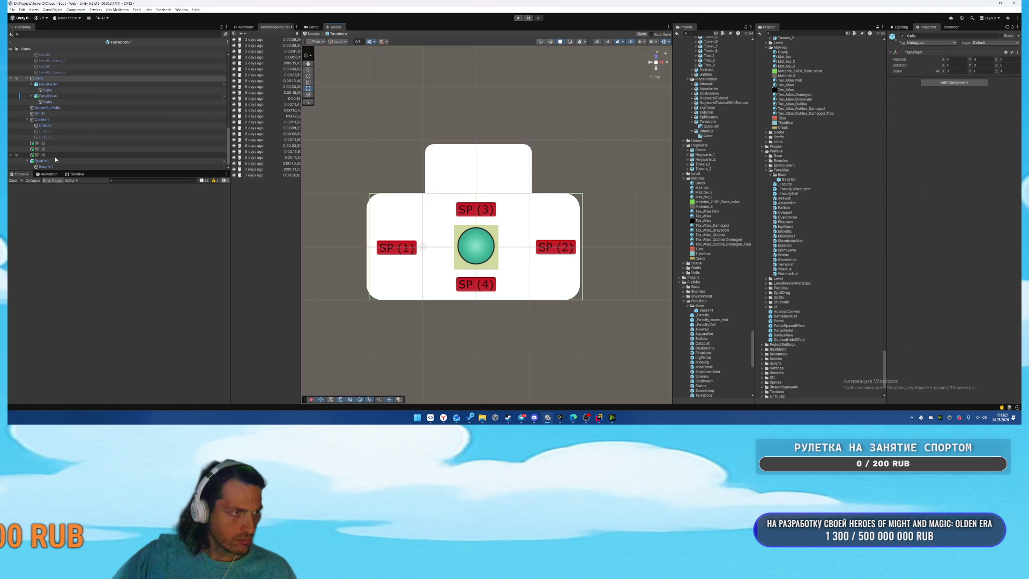
pyautogui.click(54, 161)
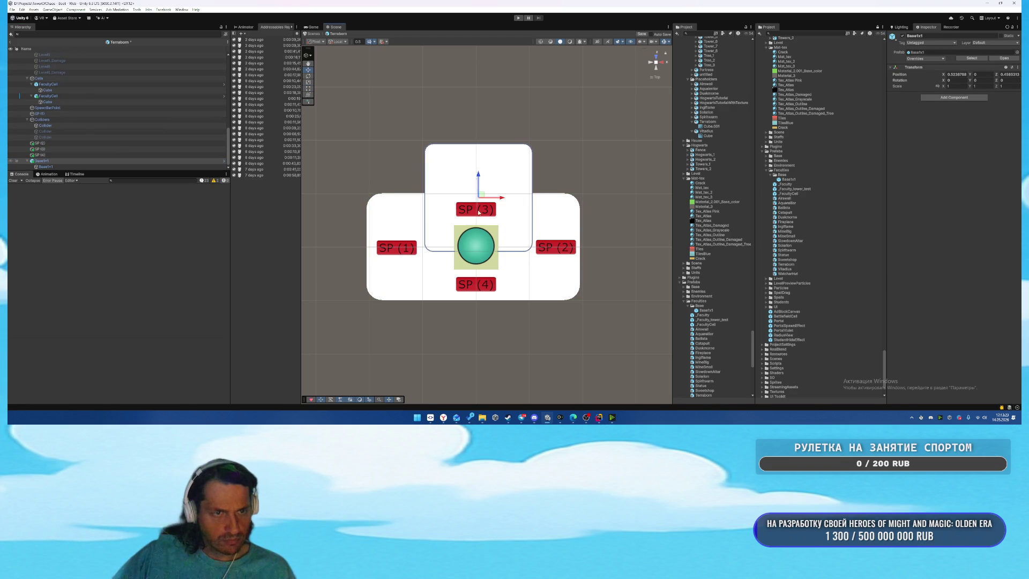
pyautogui.write('0')
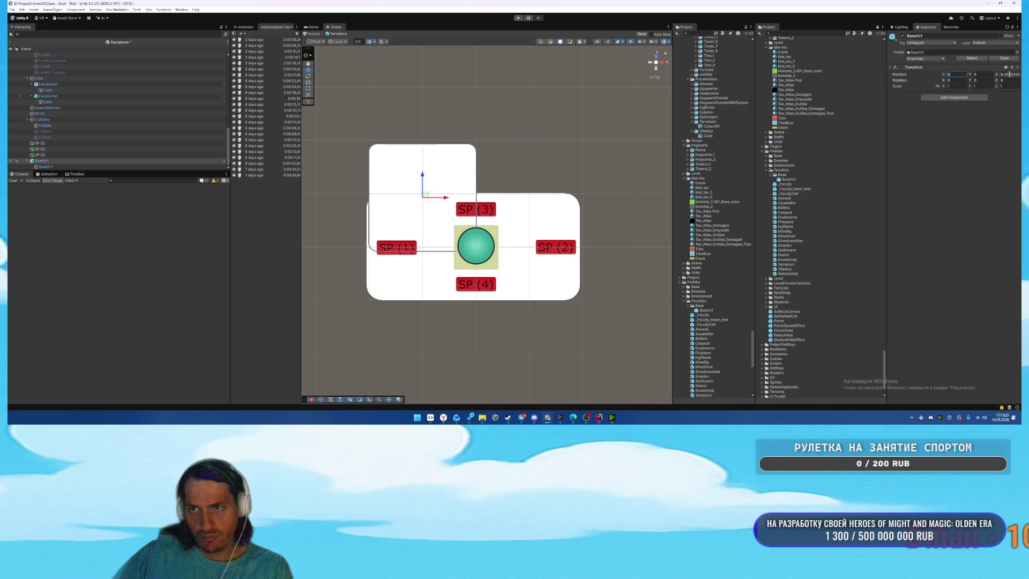
pyautogui.press('Tab')
pyautogui.press('Tab')
pyautogui.write('0')
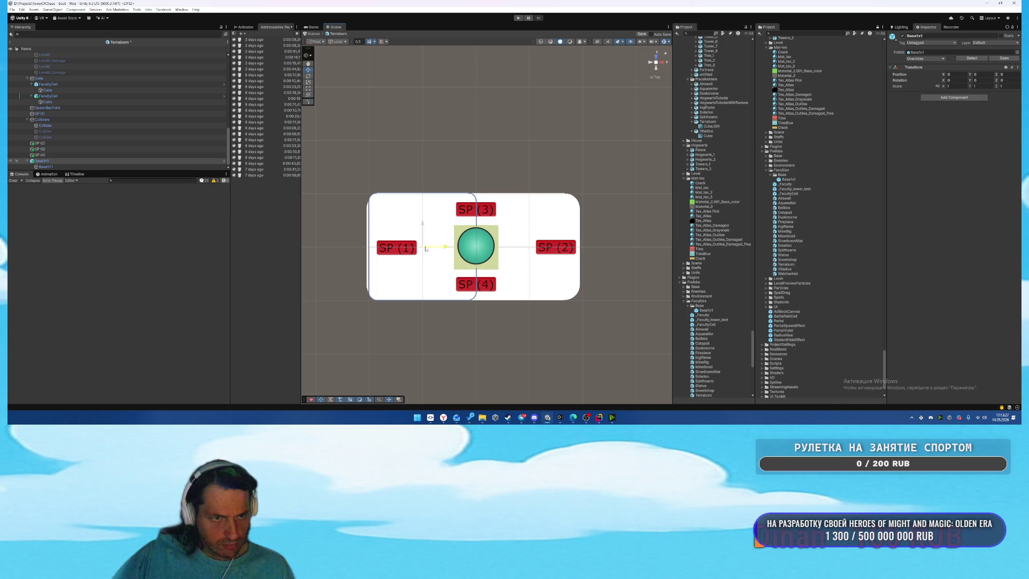
pyautogui.hotkey('ctrl', 'd')
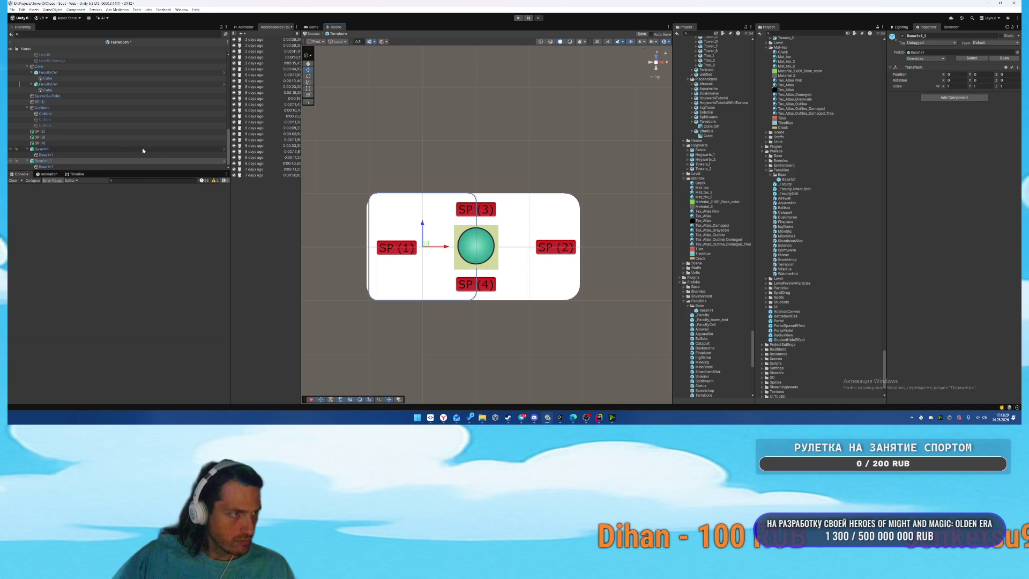
pyautogui.moveTo(445, 246); pyautogui.dragTo(553, 241)
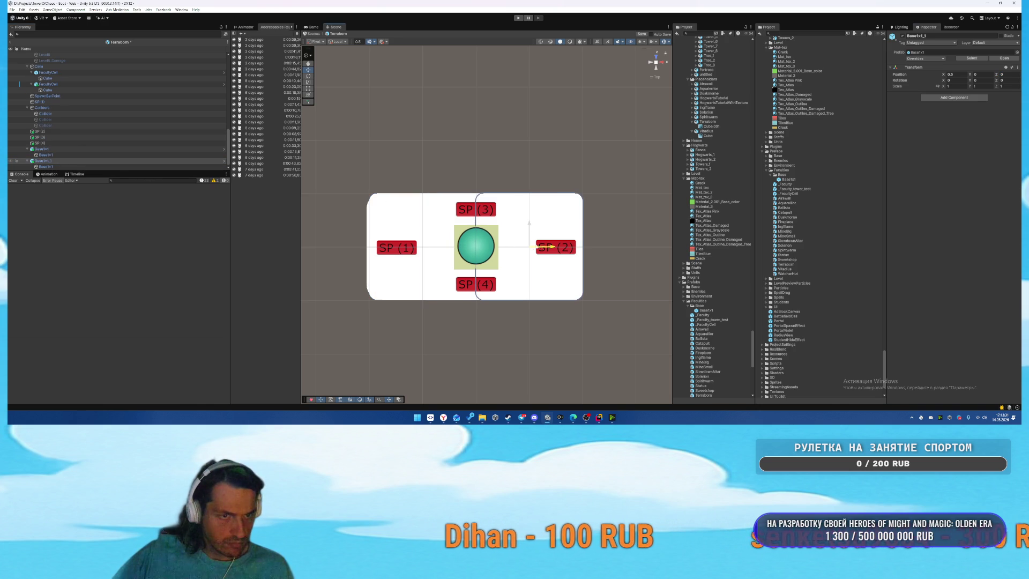
# Set the Placeholder's position to X 1 and Y -0.1 after checking Back and Top views.
pyautogui.click(57, 150)
pyautogui.scroll(10, 142, 131)
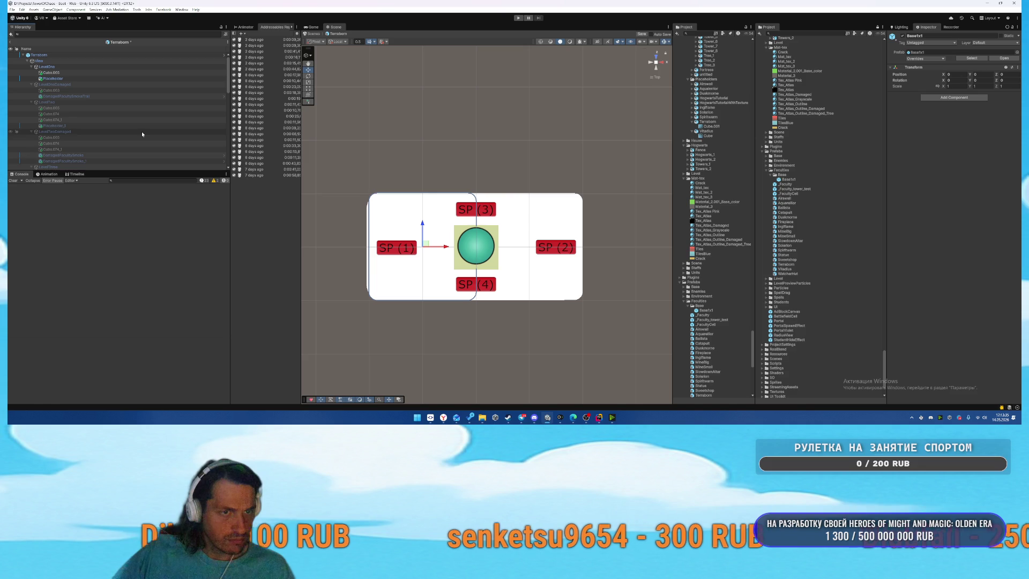
pyautogui.click(89, 79)
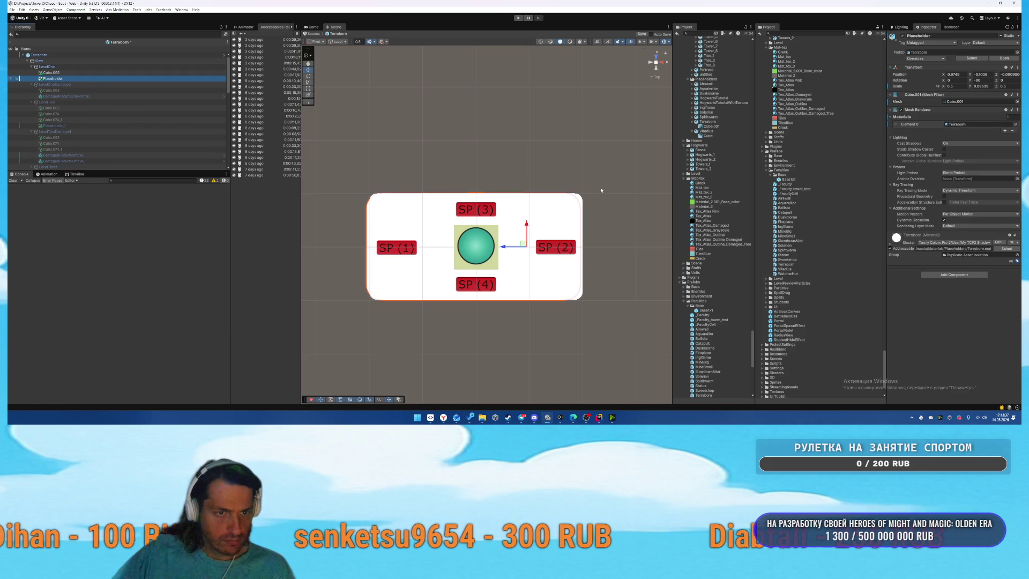
pyautogui.scroll(3, 606, 230)
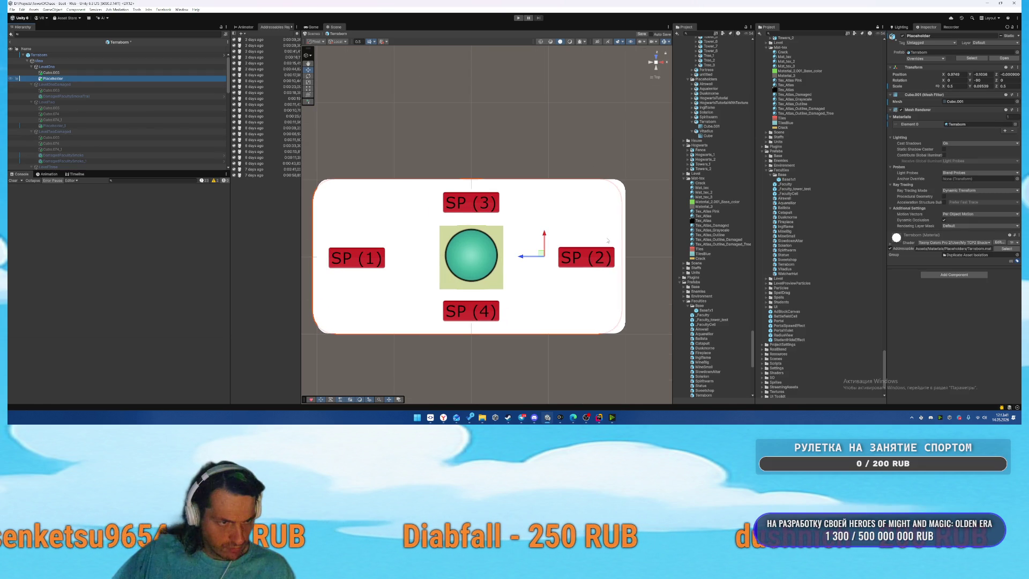
pyautogui.click(656, 71)
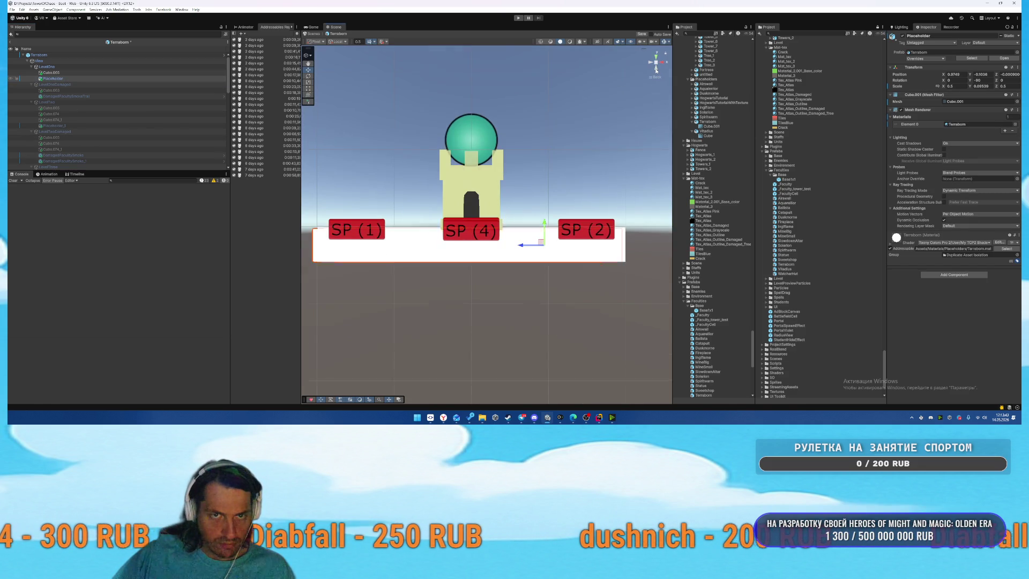
pyautogui.click(656, 57)
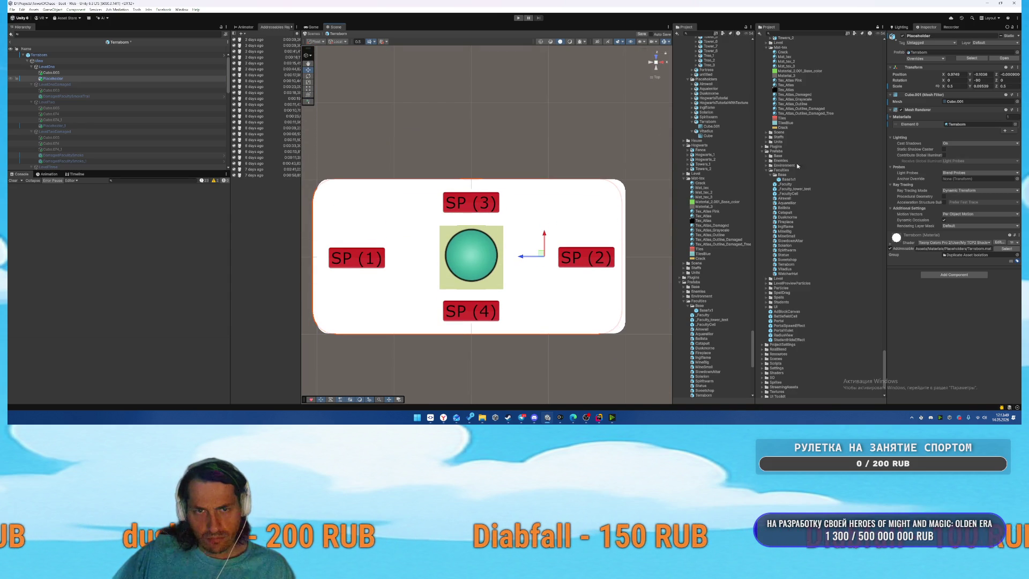
pyautogui.click(981, 74)
pyautogui.write('-0')
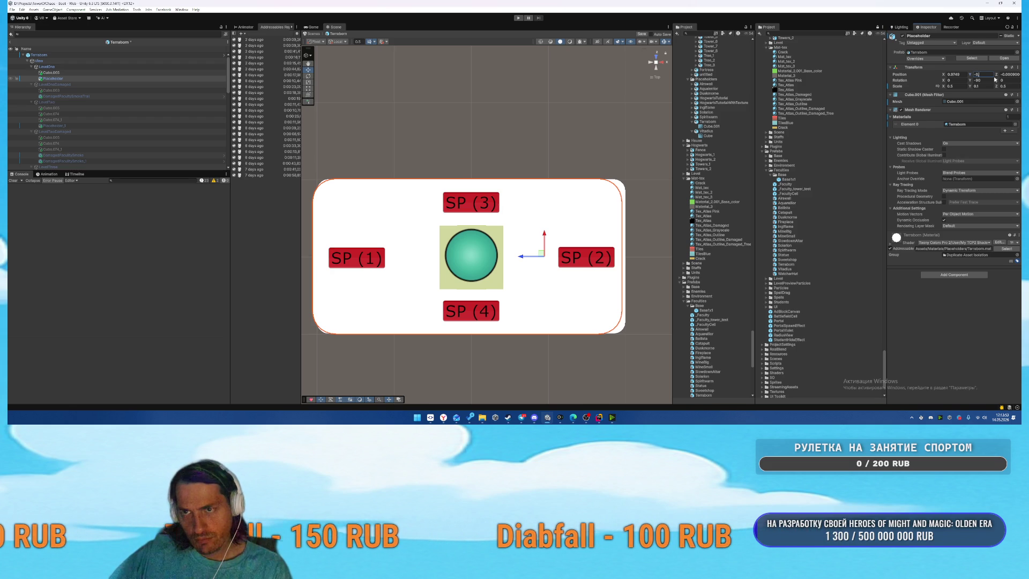
pyautogui.write('.1')
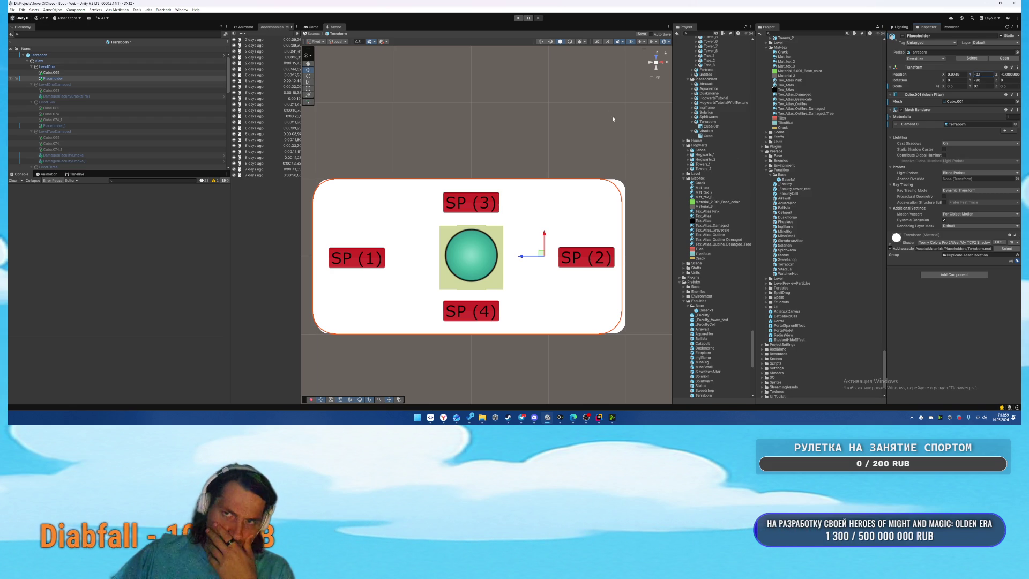
pyautogui.click(965, 75)
pyautogui.write('1')
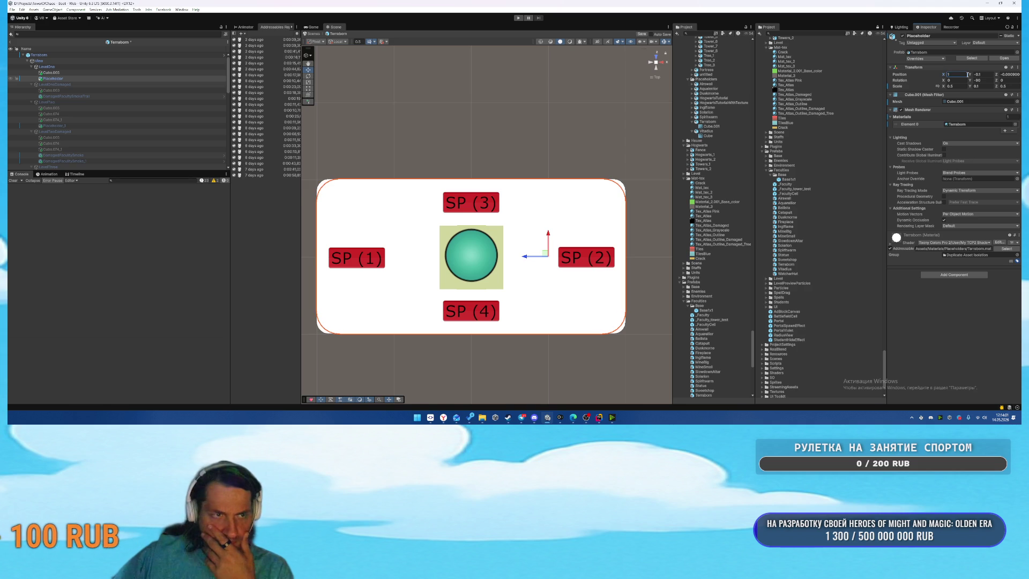
pyautogui.click(1011, 74)
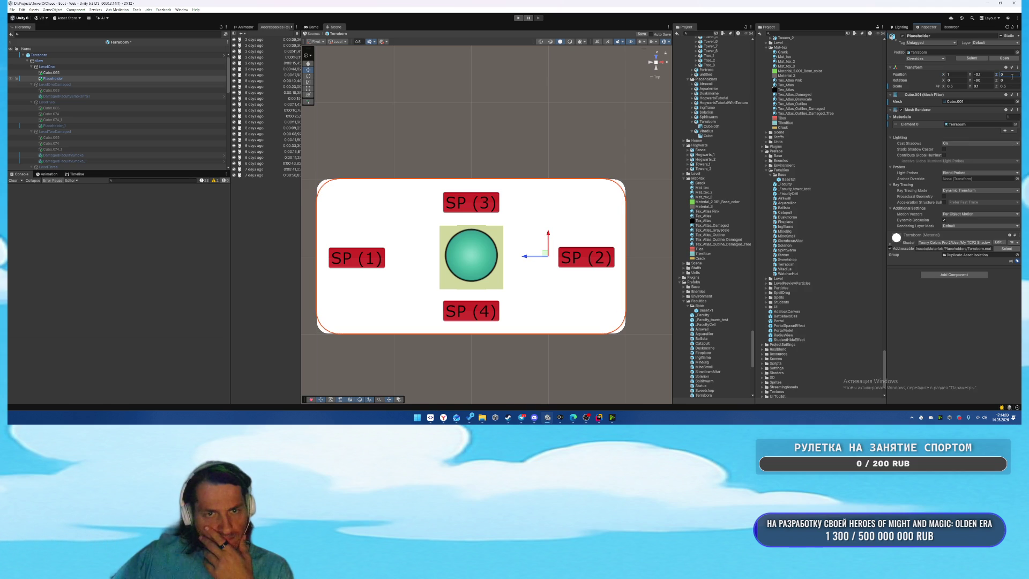
pyautogui.click(630, 318)
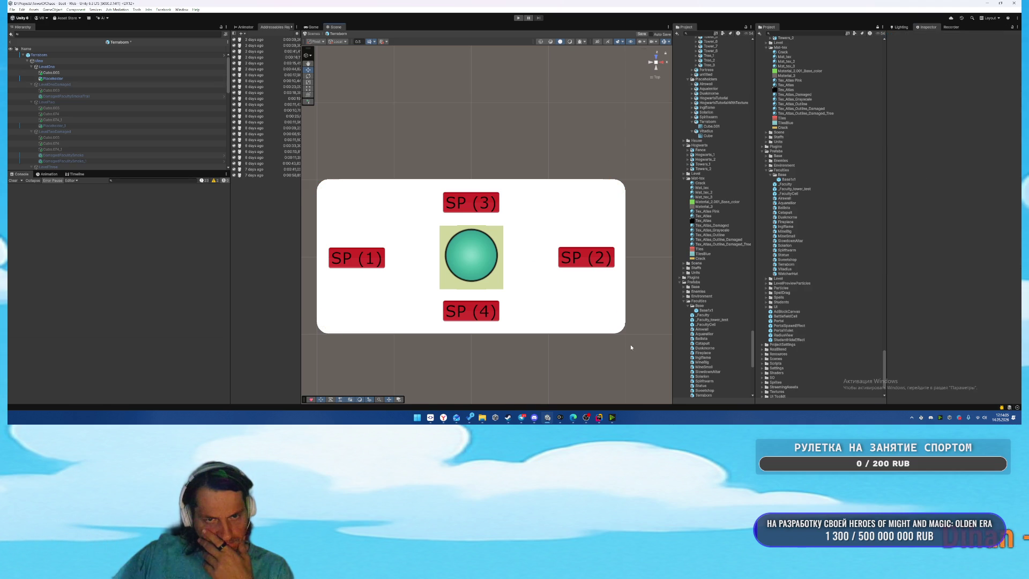
pyautogui.click(621, 332)
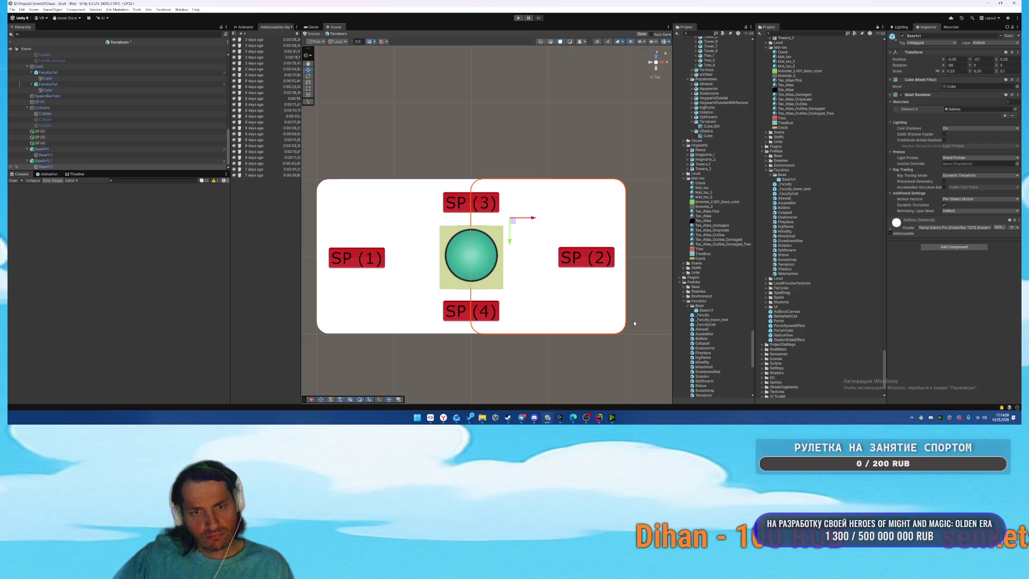
# Select the LevelOne Placeholder and delete the stray Placeholder_1 duplicate.
pyautogui.click(635, 323)
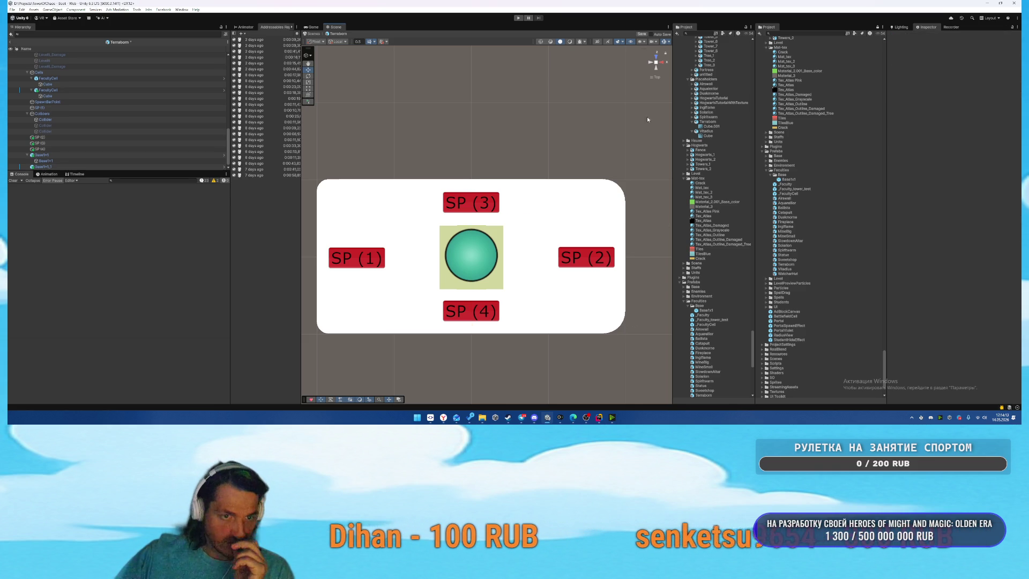
pyautogui.click(323, 333)
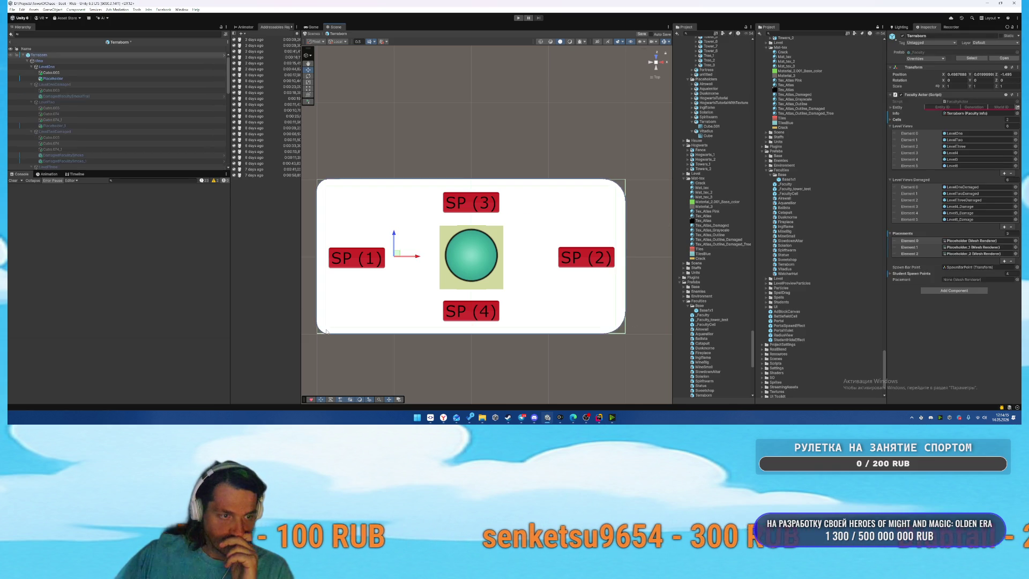
pyautogui.click(514, 304)
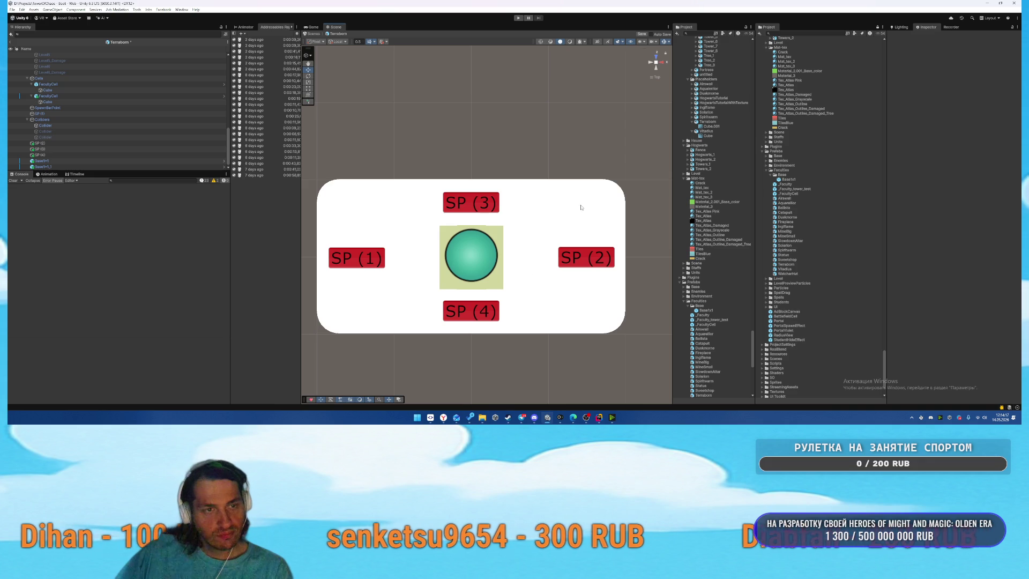
pyautogui.scroll(10, 141, 110)
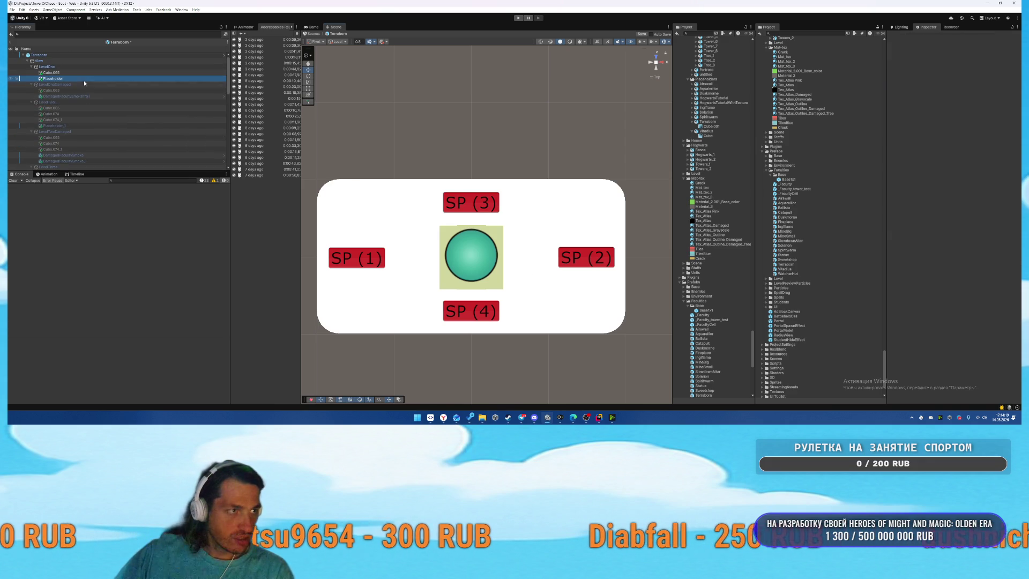
pyautogui.click(84, 79)
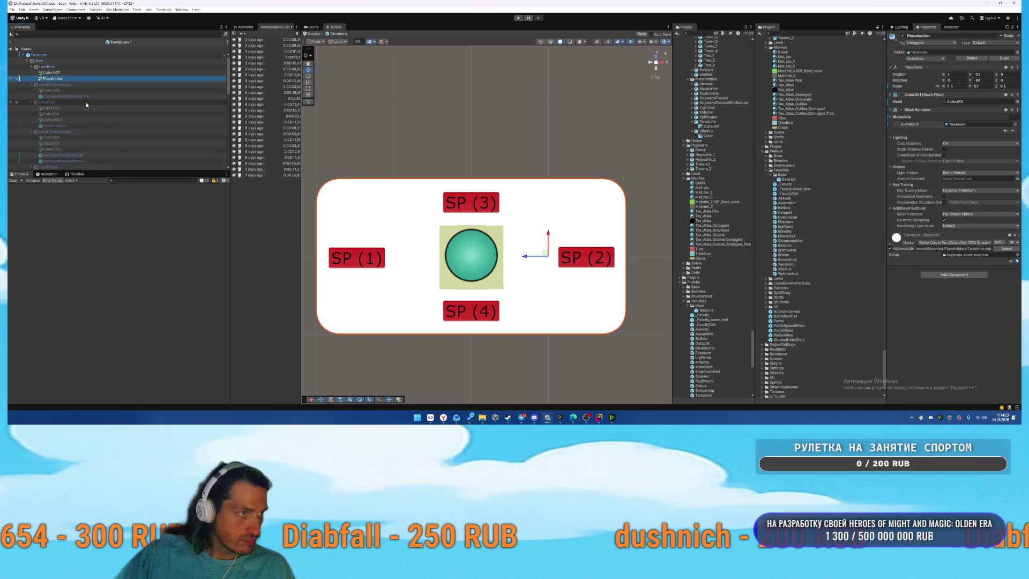
pyautogui.click(137, 126)
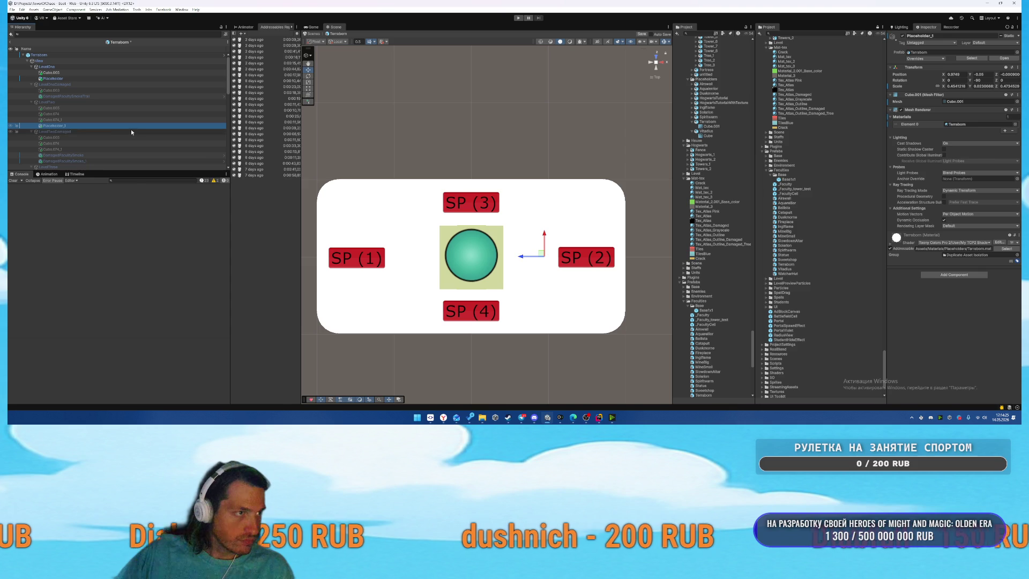
pyautogui.press('Delete')
# Paste the Placeholder under LevelTwo and beside Cylinder_2.
pyautogui.click(84, 122)
pyautogui.hotkey('ctrl', 'v')
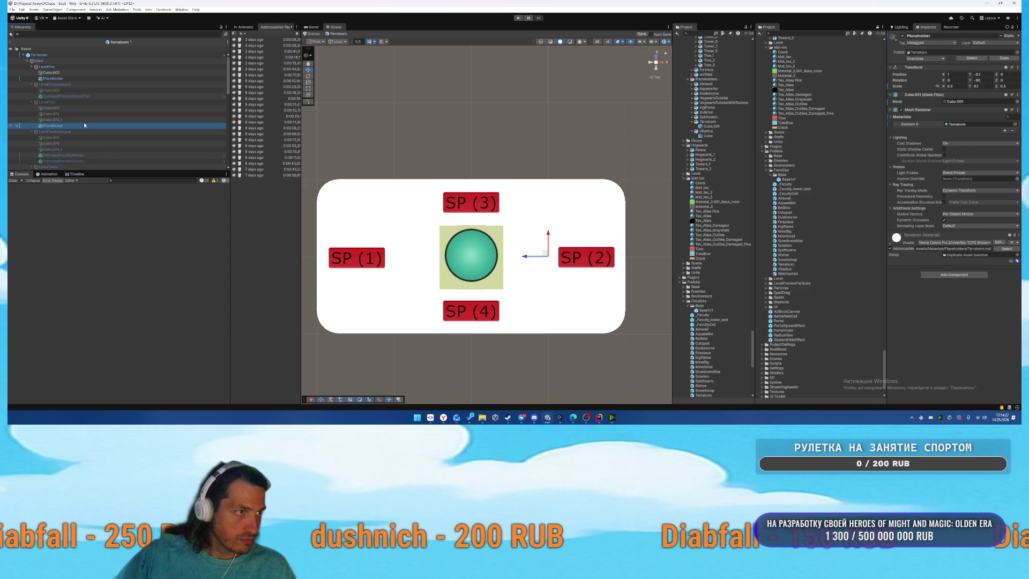
pyautogui.scroll(-2, 104, 127)
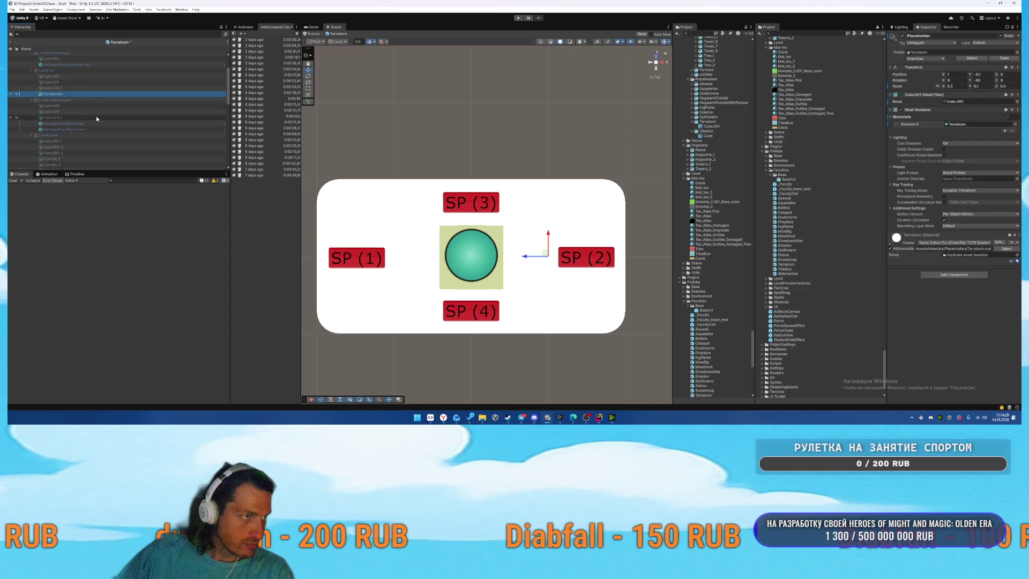
pyautogui.scroll(-1, 97, 119)
pyautogui.click(76, 150)
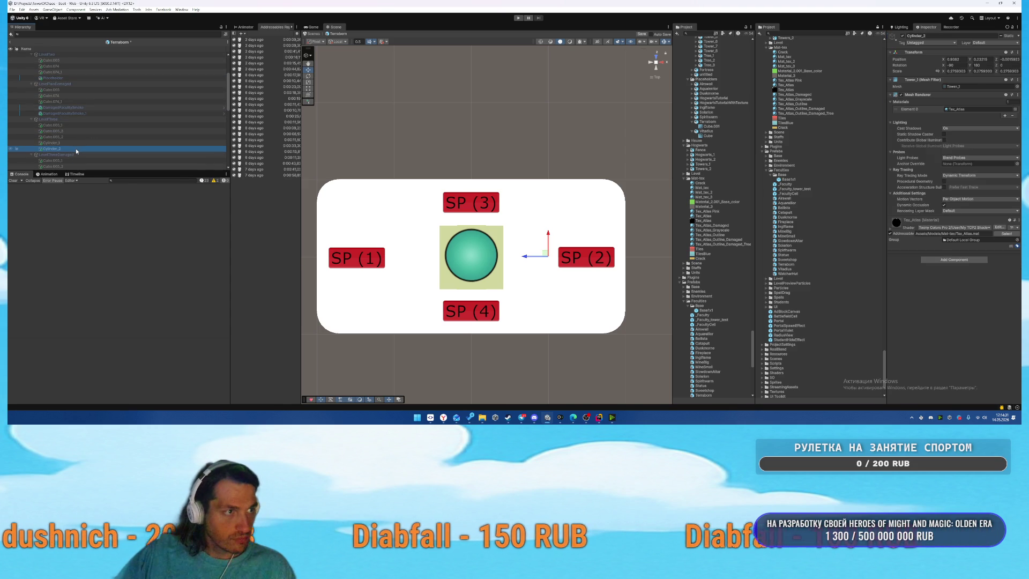
pyautogui.hotkey('ctrl', 'v')
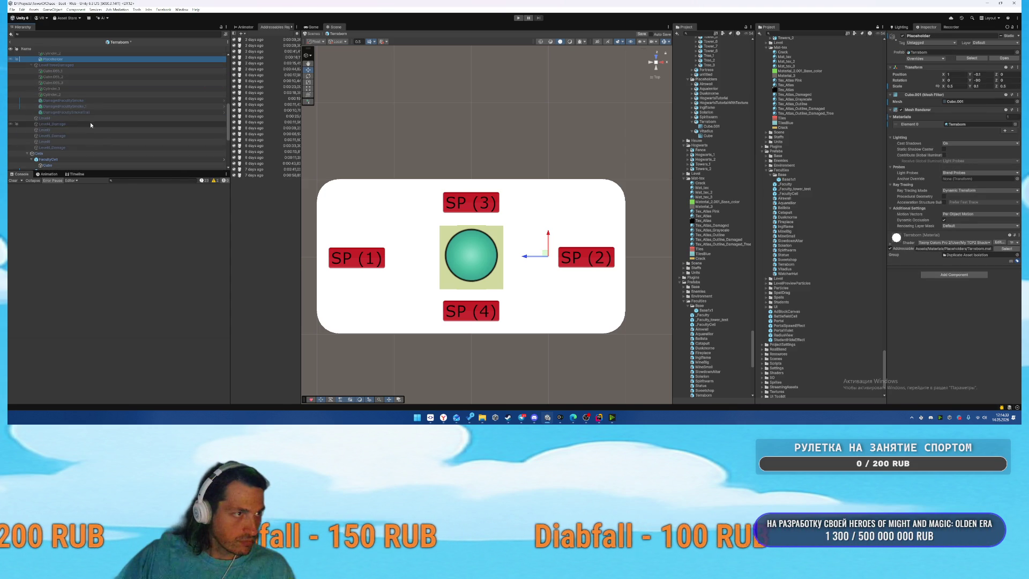
# Paste Placeholder copies into Level4, Level5 and Level6.
pyautogui.click(91, 119)
pyautogui.hotkey('ctrl', 'shift', 'v')
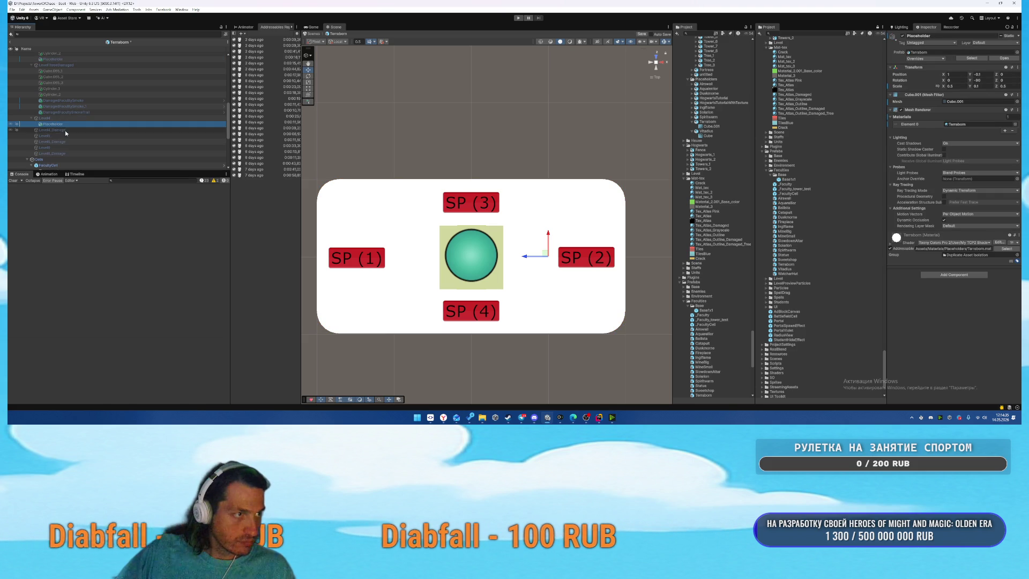
pyautogui.hotkey('ctrl', 'd')
pyautogui.moveTo(67, 137); pyautogui.dragTo(68, 142)
pyautogui.click(65, 145)
pyautogui.click(67, 153)
pyautogui.hotkey('ctrl', 'shift', 'v')
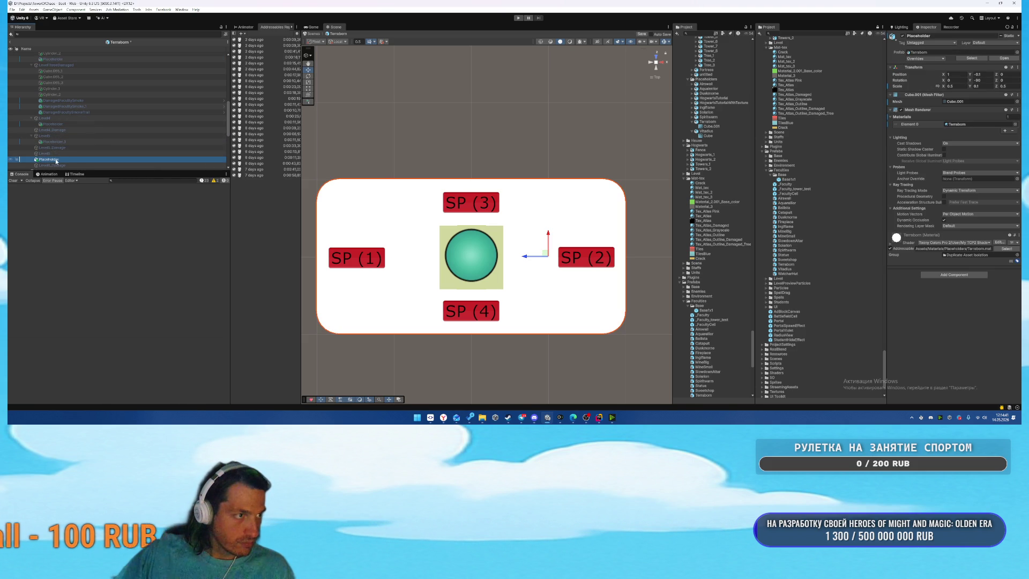
pyautogui.scroll(10, 124, 147)
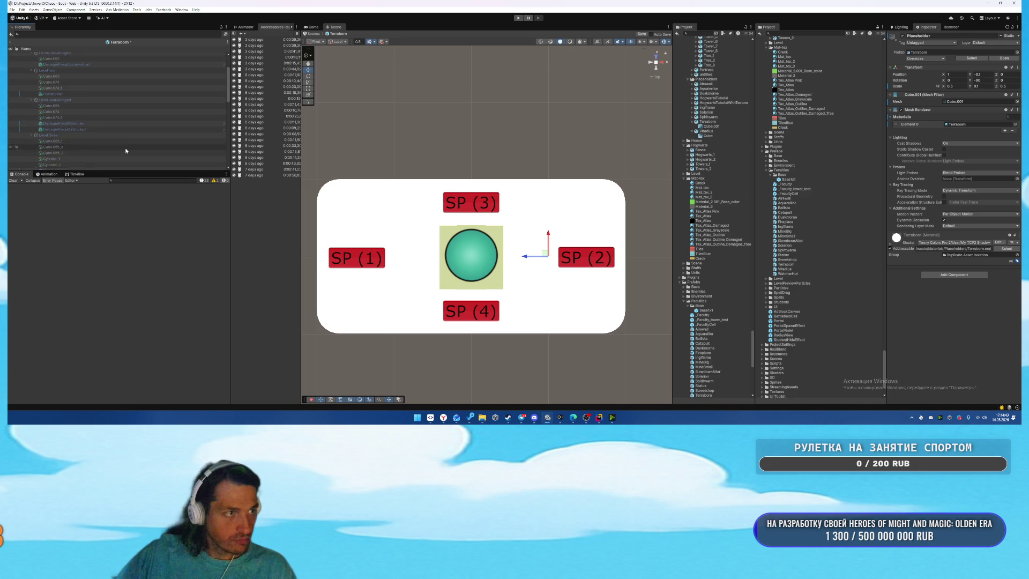
# Hide LevelOne and LevelOneDamaged, show LevelTwo, and view the building in perspective.
pyautogui.click(67, 67)
pyautogui.hotkey('alt', 'shift', 'a')
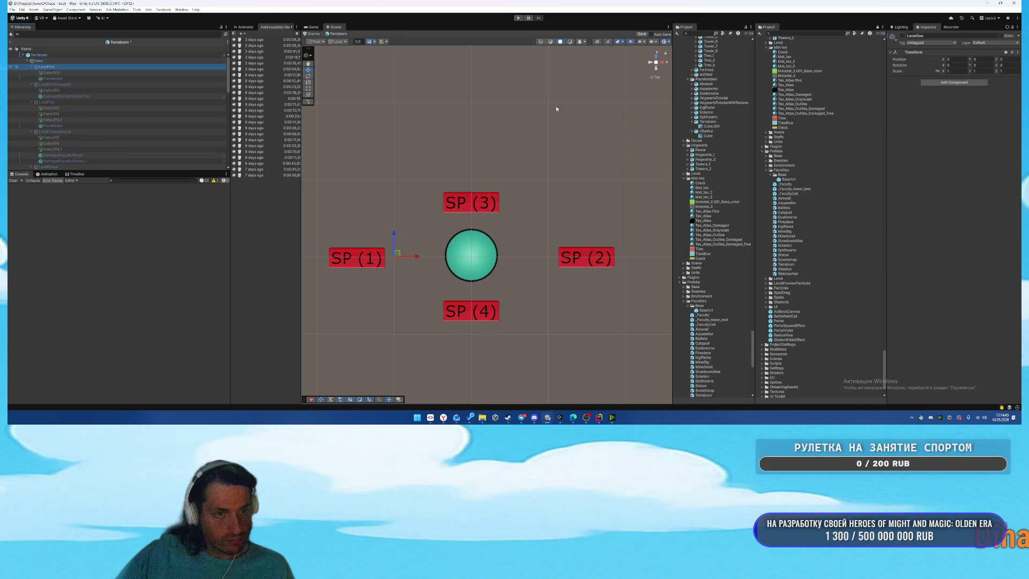
pyautogui.click(54, 84)
pyautogui.hotkey('alt', 'shift', 'a')
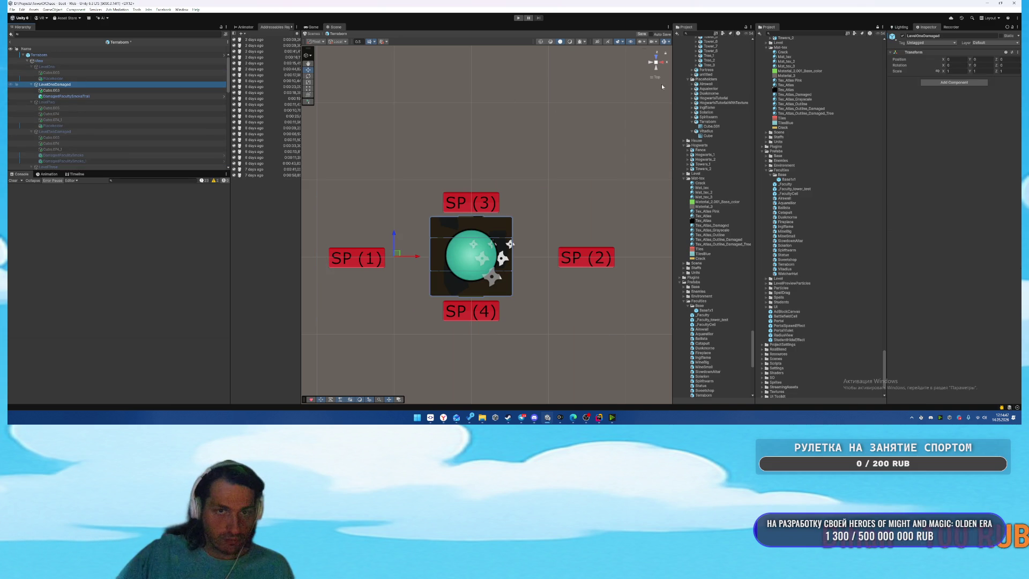
pyautogui.hotkey('alt', 'shift', 'a')
pyautogui.click(51, 102)
pyautogui.hotkey('alt', 'shift', 'a')
pyautogui.click(65, 86)
pyautogui.click(652, 78)
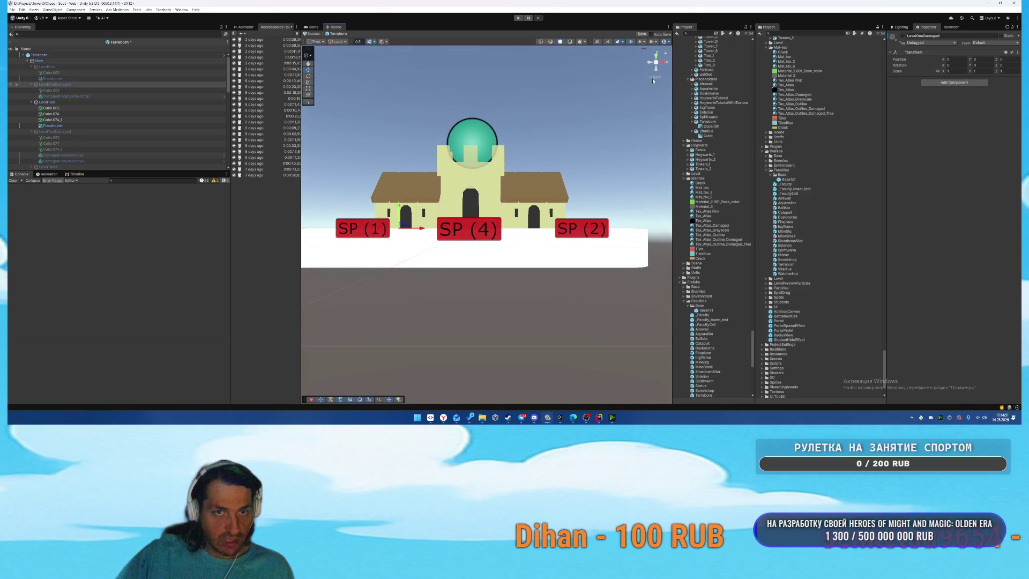
pyautogui.click(653, 79)
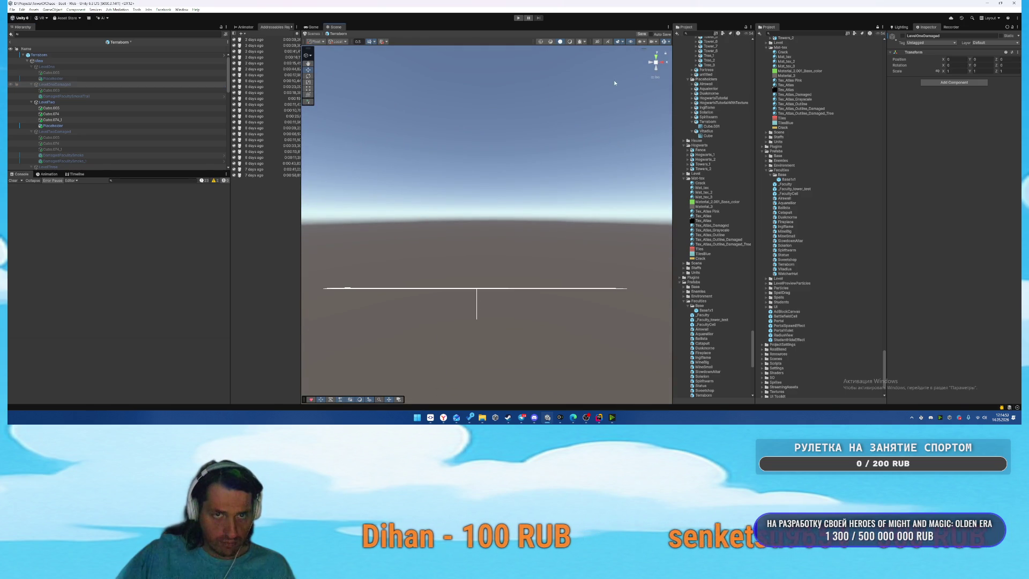
pyautogui.moveTo(615, 83)
pyautogui.mouseDown()
pyautogui.moveTo(563, 168)
pyautogui.moveTo(570, 177)
pyautogui.mouseUp()
# Select the house pieces beside the tower and show the LevelTwoDamaged variant.
pyautogui.click(524, 205)
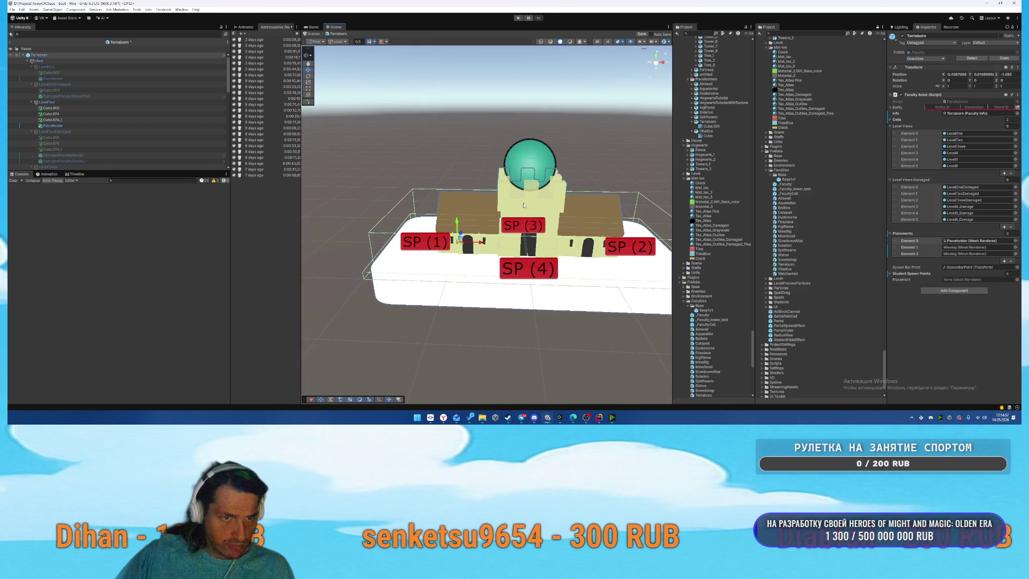
pyautogui.keyDown('shift'); pyautogui.click(69, 119); pyautogui.keyUp('shift')
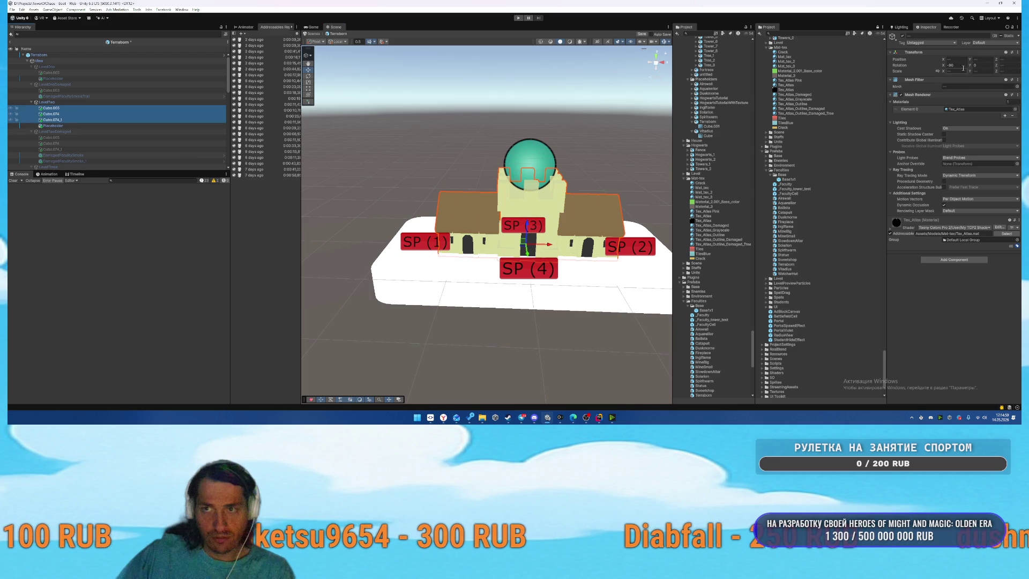
pyautogui.click(982, 60)
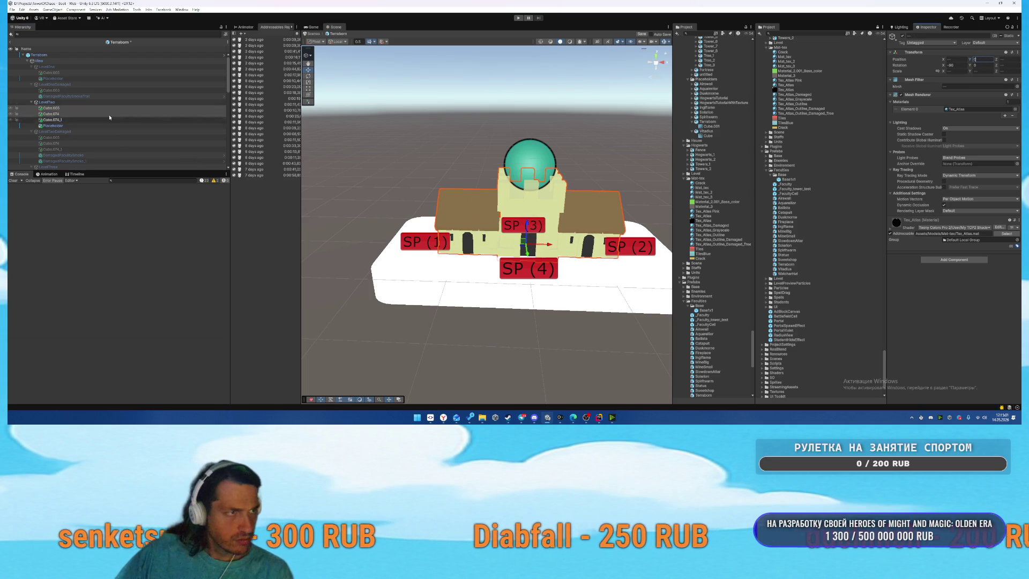
pyautogui.click(72, 91)
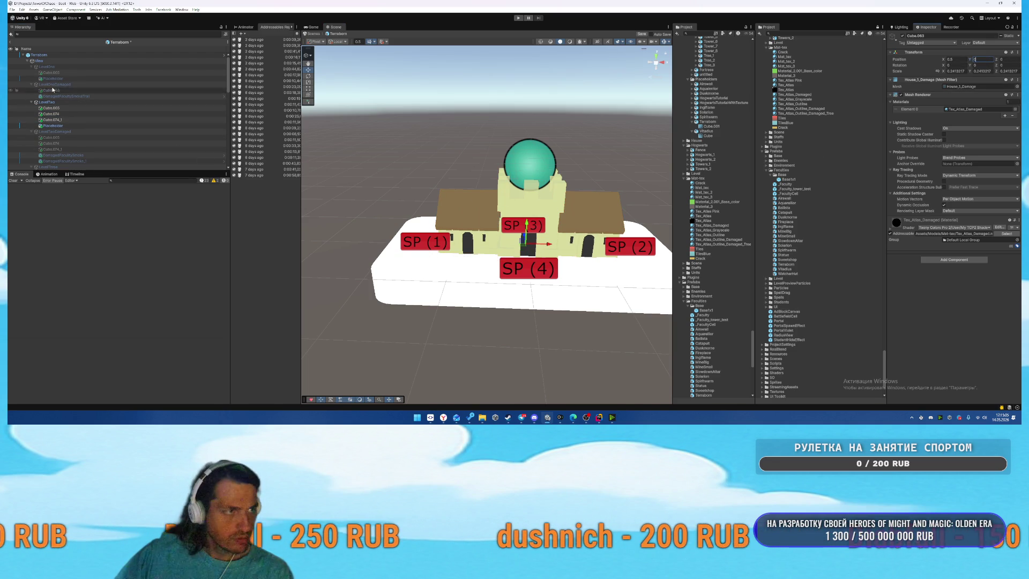
pyautogui.click(70, 132)
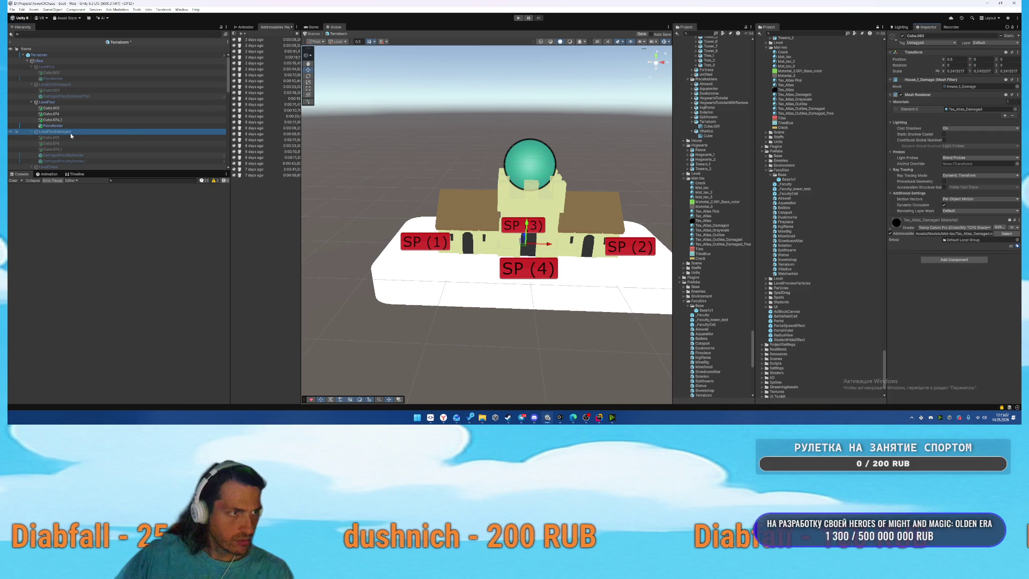
pyautogui.hotkey('alt', 'shift', 'a')
# Deactivate LevelTwo, set Cube.065, Cube.074 and Cube.074_1 to Position Y 0, then hide them.
pyautogui.click(69, 101)
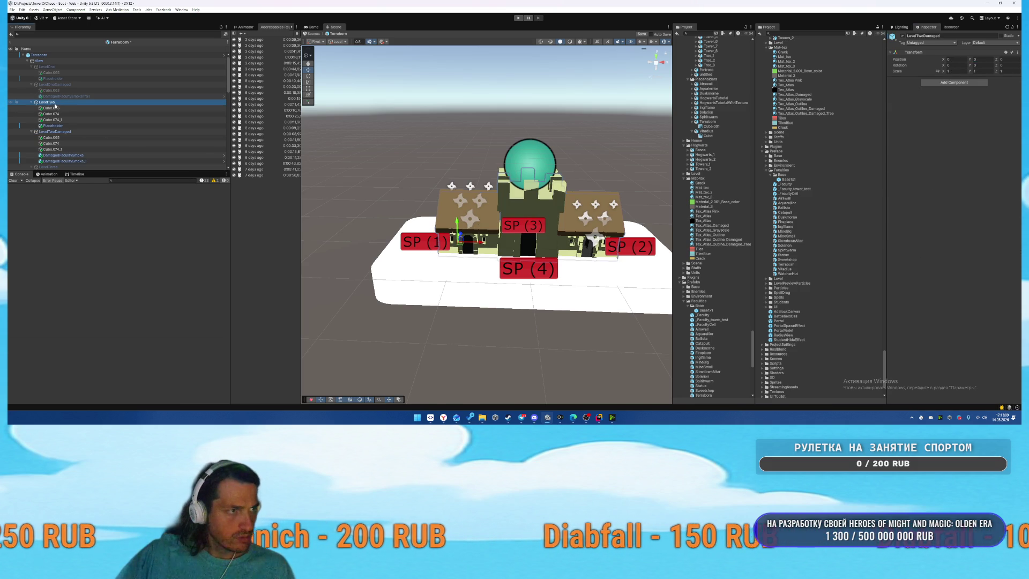
pyautogui.hotkey('alt', 'shift', 'a')
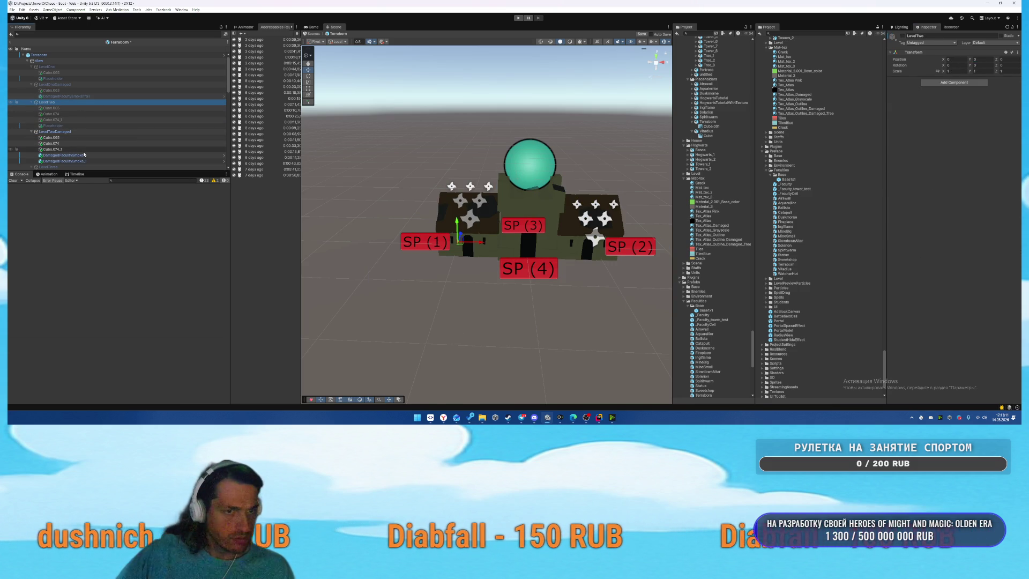
pyautogui.click(51, 137)
pyautogui.keyDown('shift'); pyautogui.click(52, 149); pyautogui.keyUp('shift')
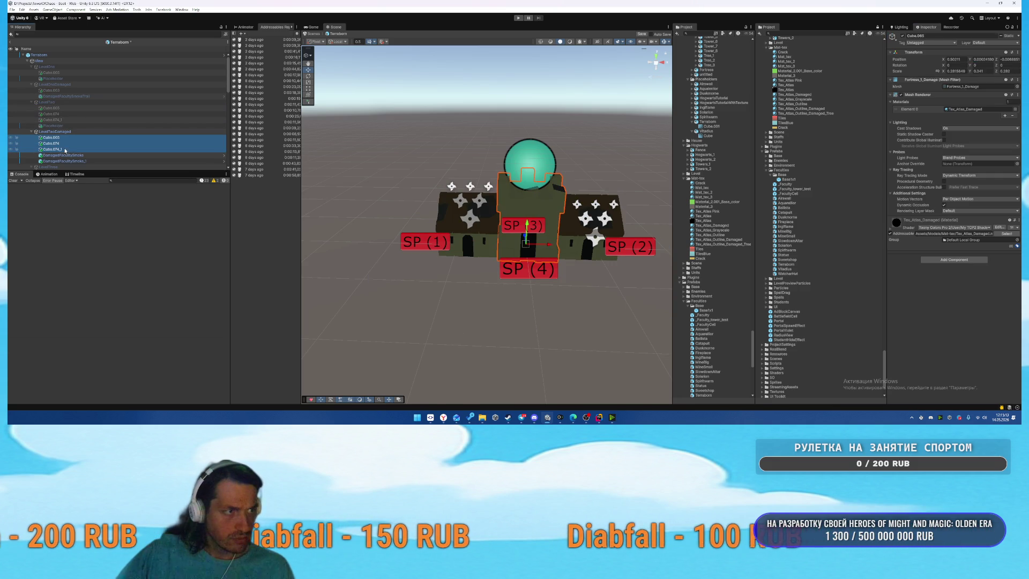
pyautogui.click(980, 60)
pyautogui.write('0')
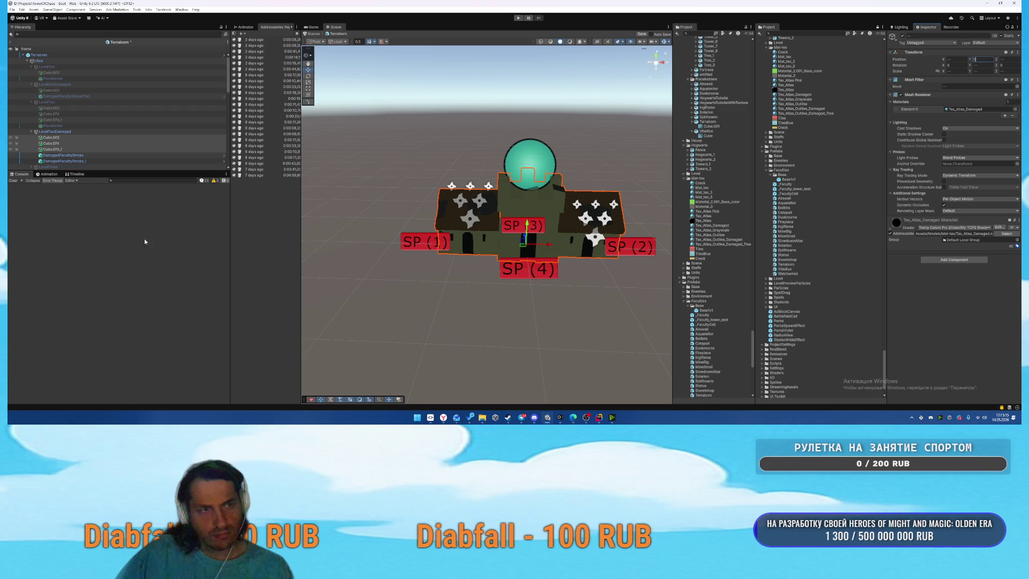
pyautogui.click(69, 138)
pyautogui.press('h')
pyautogui.scroll(-3, 105, 123)
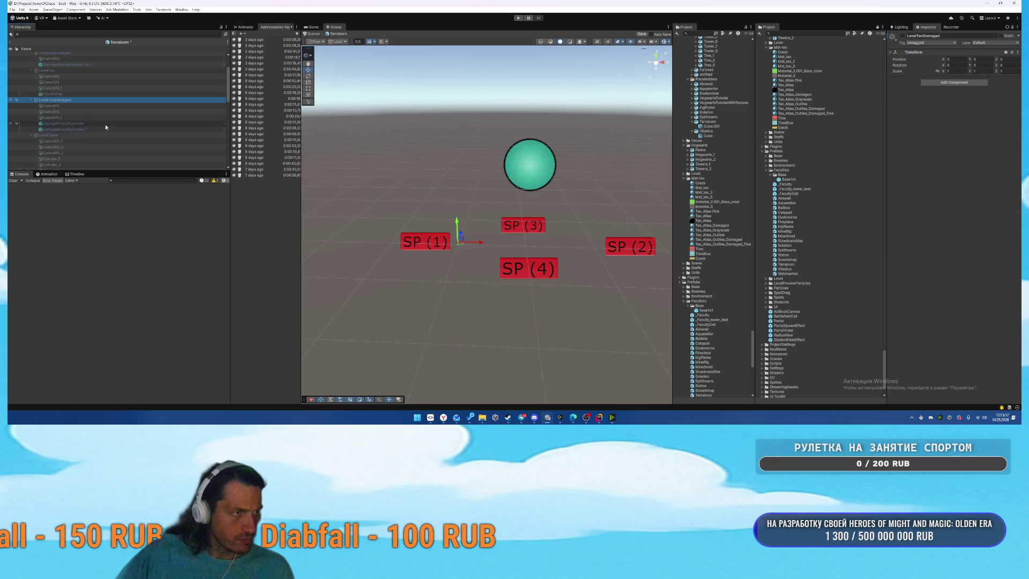
# Activate LevelThree to show its castle.
pyautogui.click(126, 136)
pyautogui.press('h')
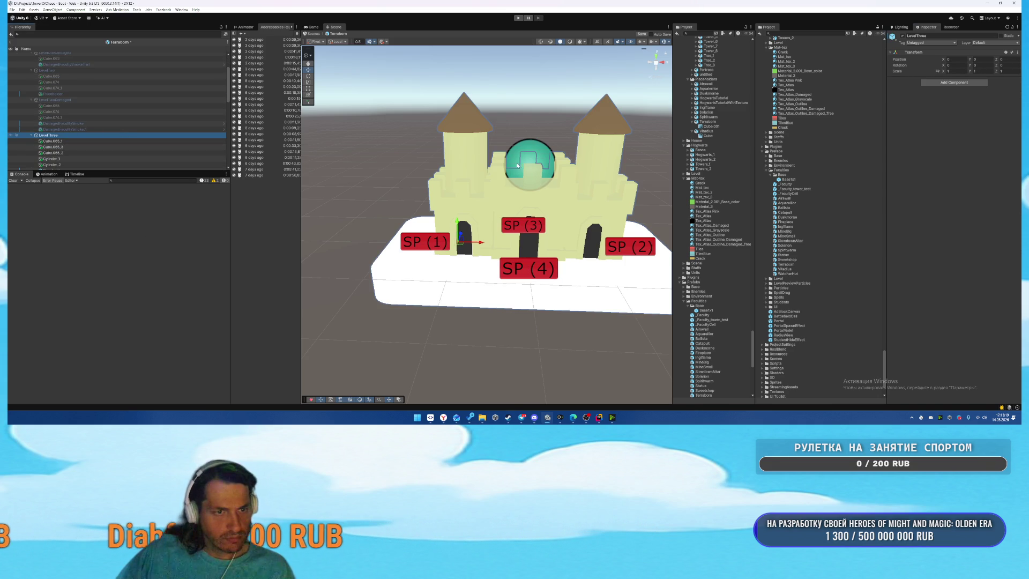
pyautogui.click(98, 141)
pyautogui.scroll(-1, 98, 141)
pyautogui.keyDown('shift'); pyautogui.click(80, 149); pyautogui.keyUp('shift')
pyautogui.click(981, 60)
pyautogui.write('0')
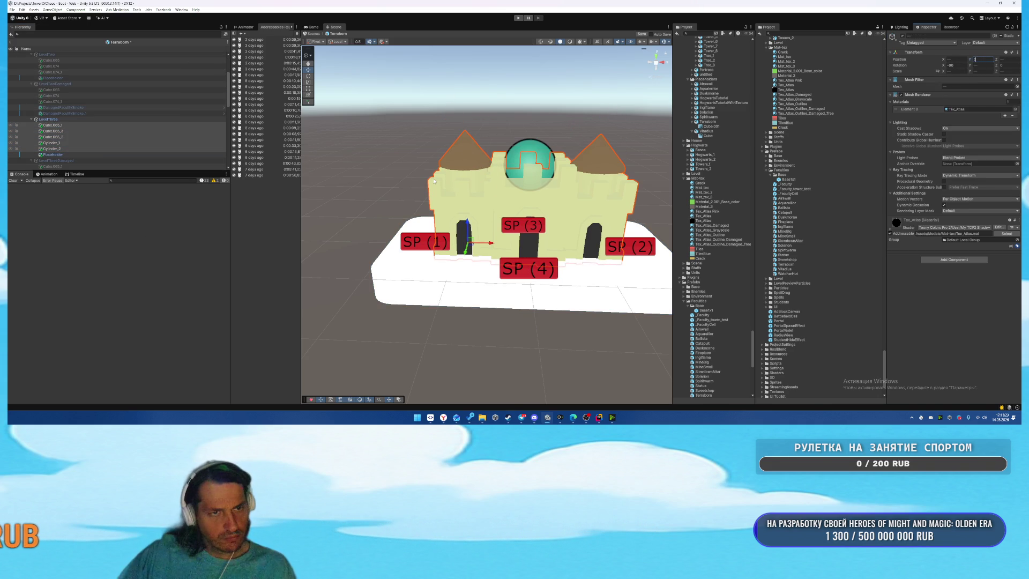
pyautogui.press('Escape')
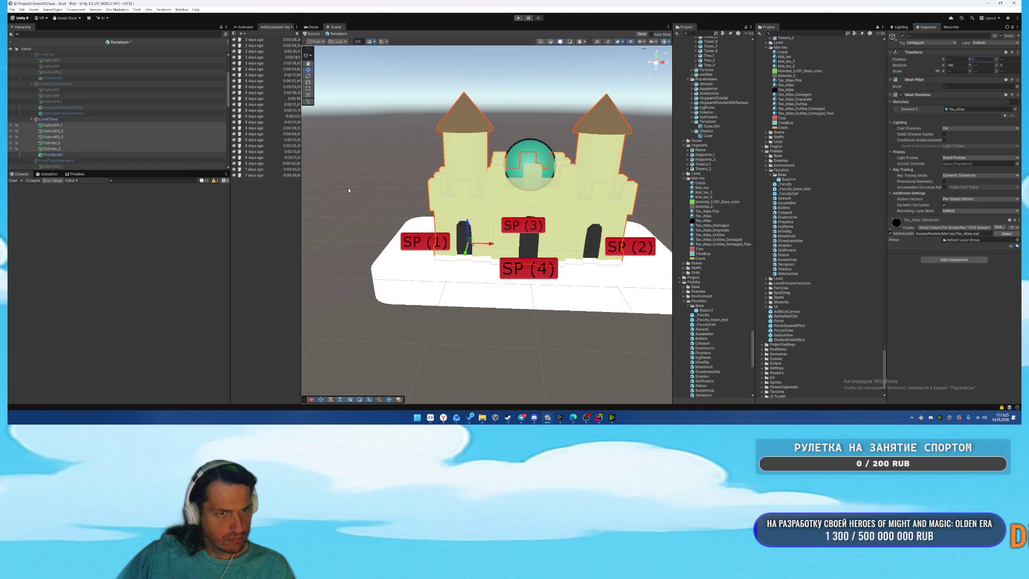
pyautogui.click(76, 125)
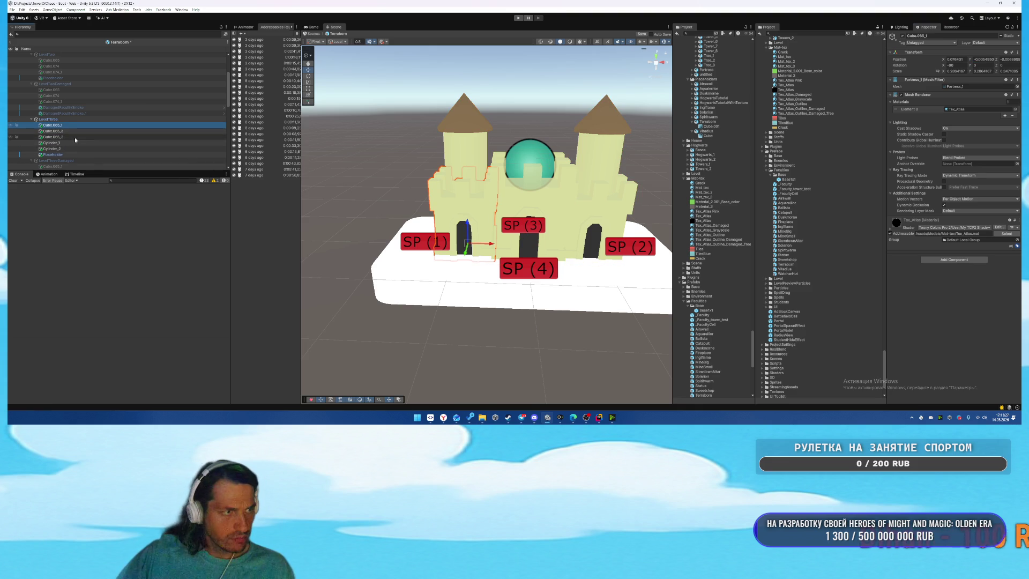
pyautogui.keyDown('shift'); pyautogui.click(76, 138); pyautogui.keyUp('shift')
pyautogui.click(984, 59)
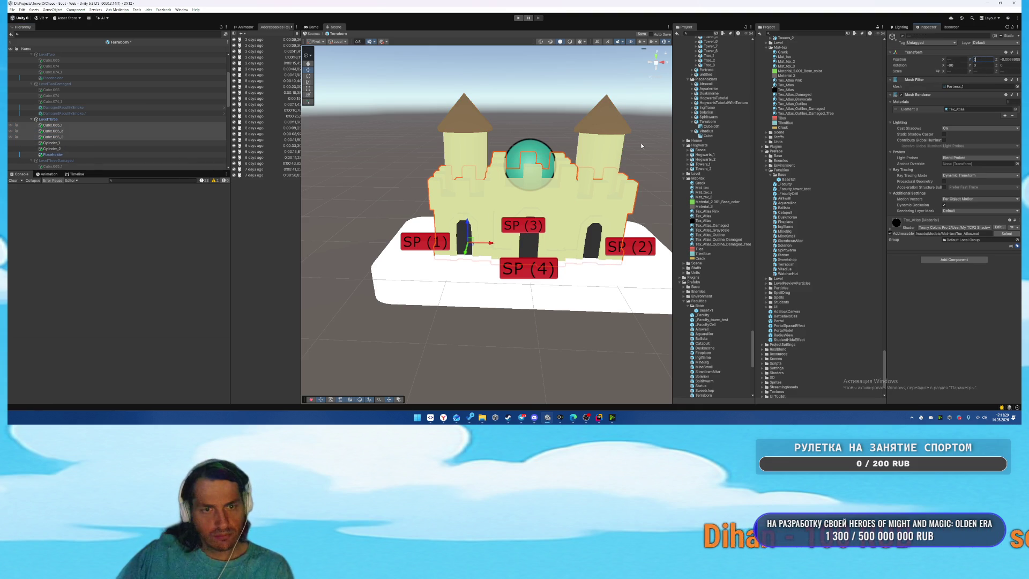
pyautogui.moveTo(515, 241)
pyautogui.mouseDown()
pyautogui.moveTo(507, 262)
pyautogui.moveTo(509, 242)
pyautogui.mouseUp()
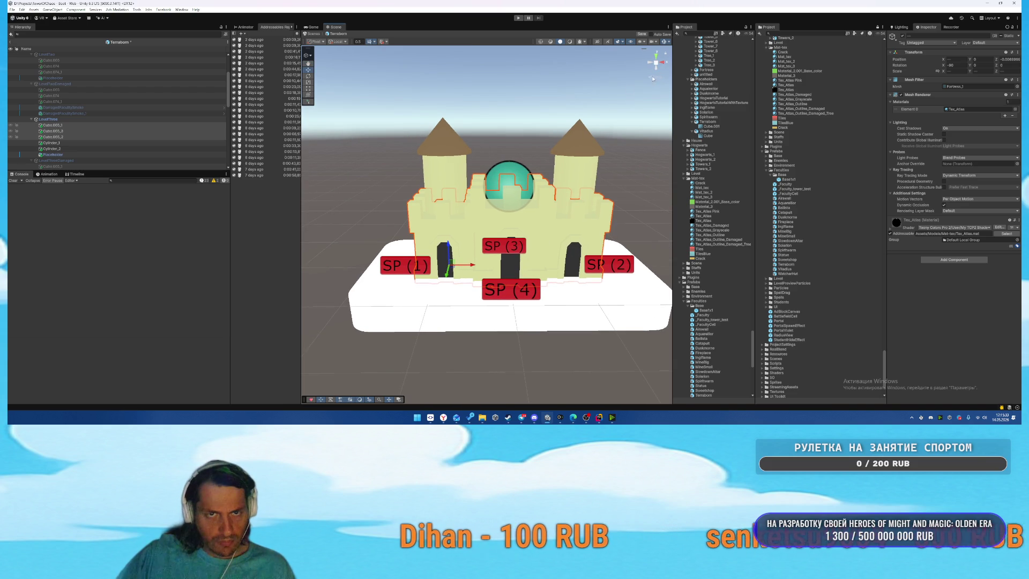
pyautogui.click(663, 64)
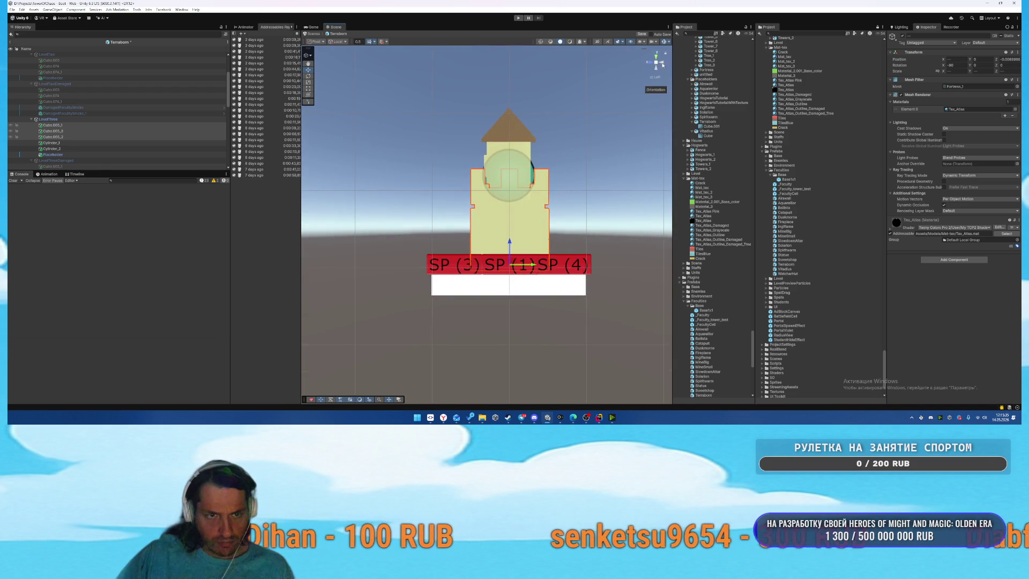
pyautogui.click(663, 63)
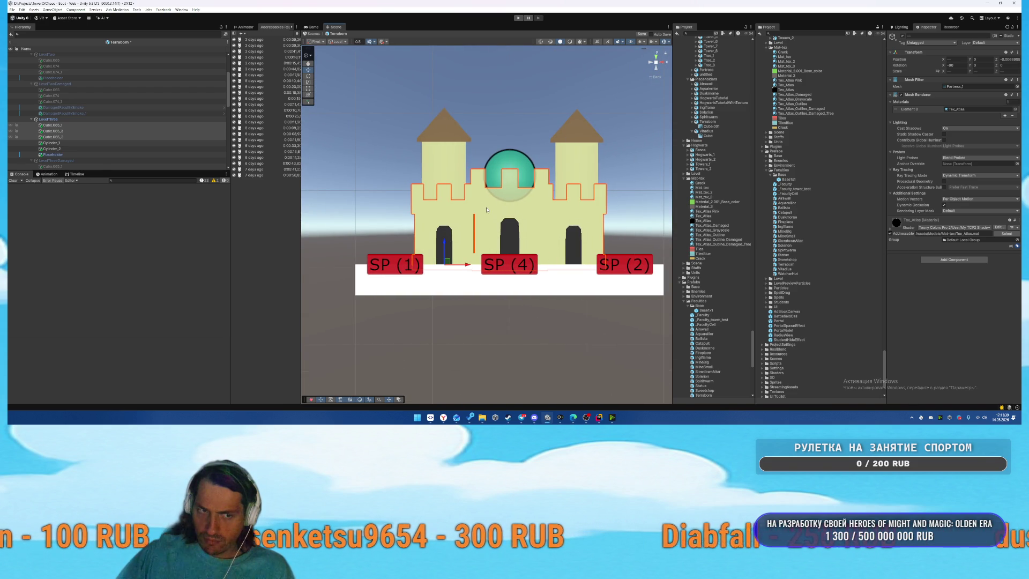
pyautogui.moveTo(486, 210)
pyautogui.mouseDown()
pyautogui.moveTo(499, 230)
pyautogui.moveTo(544, 176)
pyautogui.mouseUp()
pyautogui.click(653, 63)
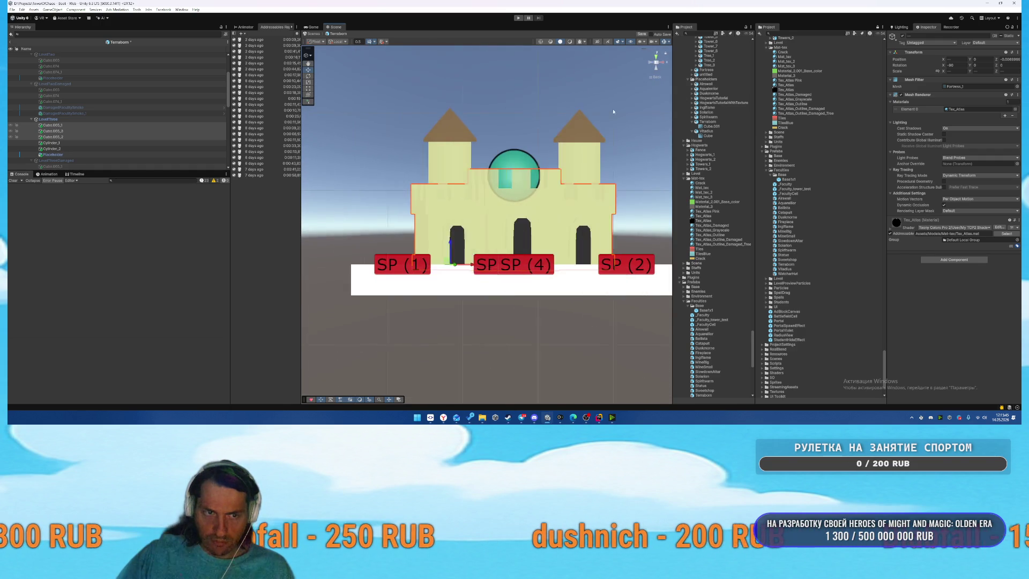
pyautogui.scroll(-3, 128, 133)
pyautogui.click(71, 133)
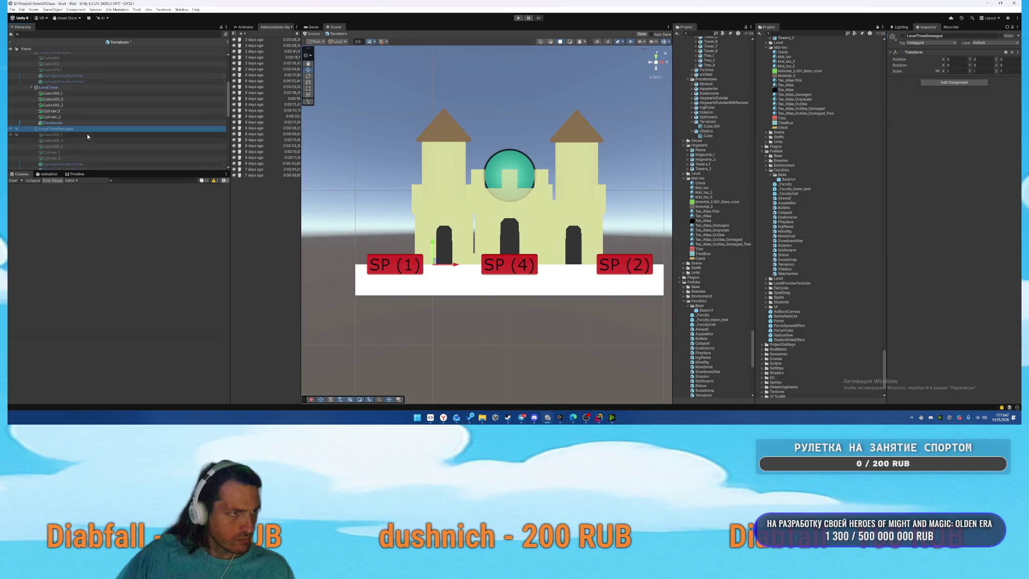
# Deactivate LevelThree and activate Level4 to show its castle.
pyautogui.click(75, 86)
pyautogui.hotkey('alt', 'shift', 'a')
pyautogui.click(80, 129)
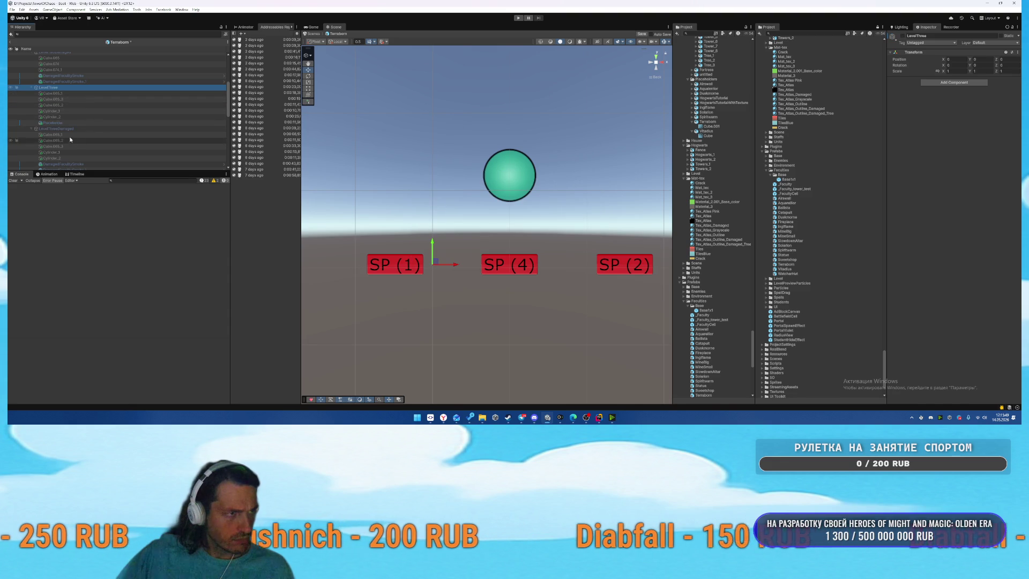
pyautogui.scroll(-3, 98, 127)
pyautogui.scroll(2, 81, 138)
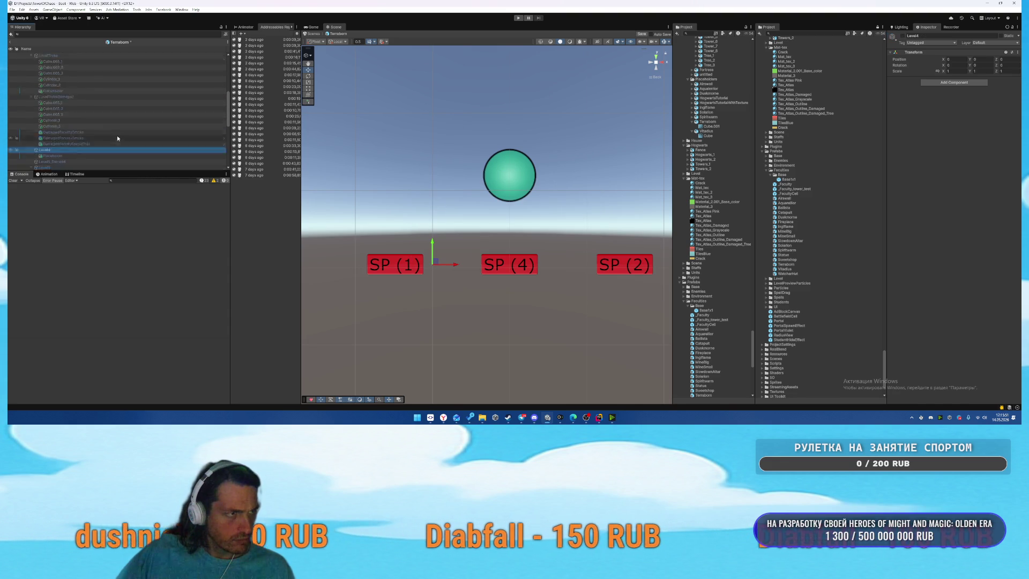
pyautogui.click(66, 77)
pyautogui.keyDown('shift'); pyautogui.click(75, 95); pyautogui.keyUp('shift')
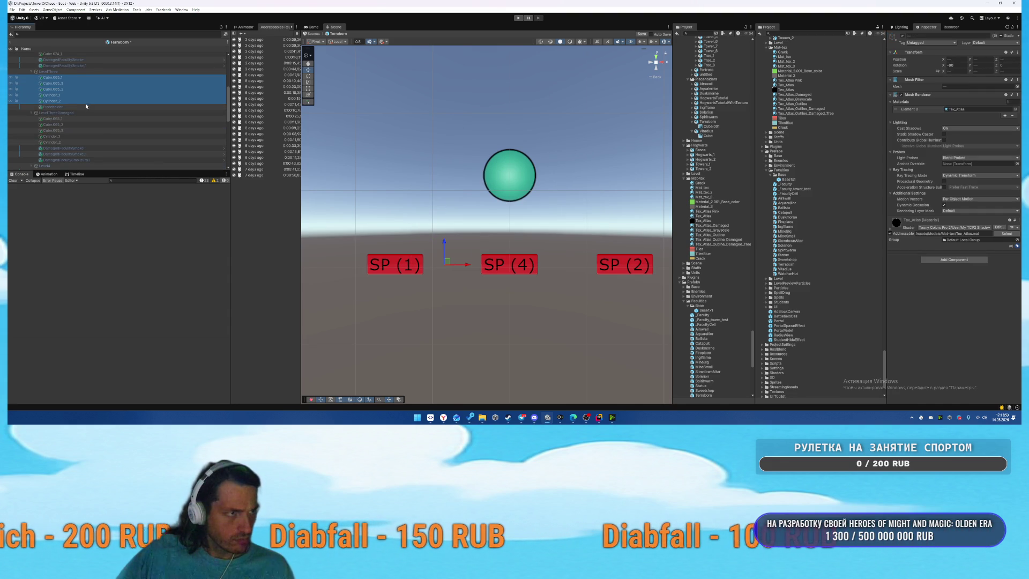
pyautogui.scroll(-3, 85, 107)
pyautogui.click(61, 153)
pyautogui.keyDown('shift'); pyautogui.click(60, 131); pyautogui.keyUp('shift')
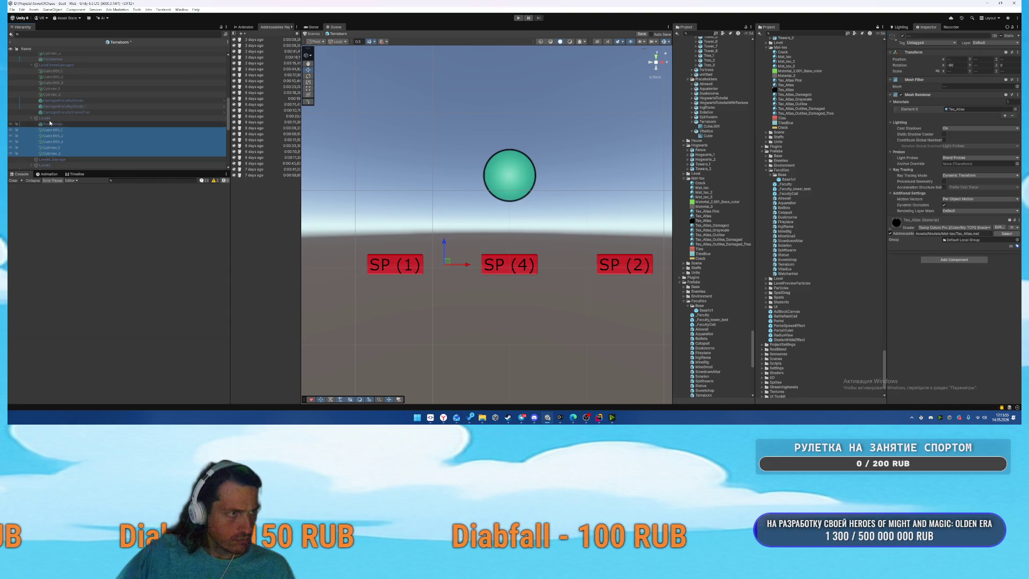
pyautogui.click(50, 120)
pyautogui.hotkey('alt', 'shift', 'a')
# Scale the castle's right tower Cylinder_2 up to about double size.
pyautogui.moveTo(544, 171); pyautogui.dragTo(553, 210)
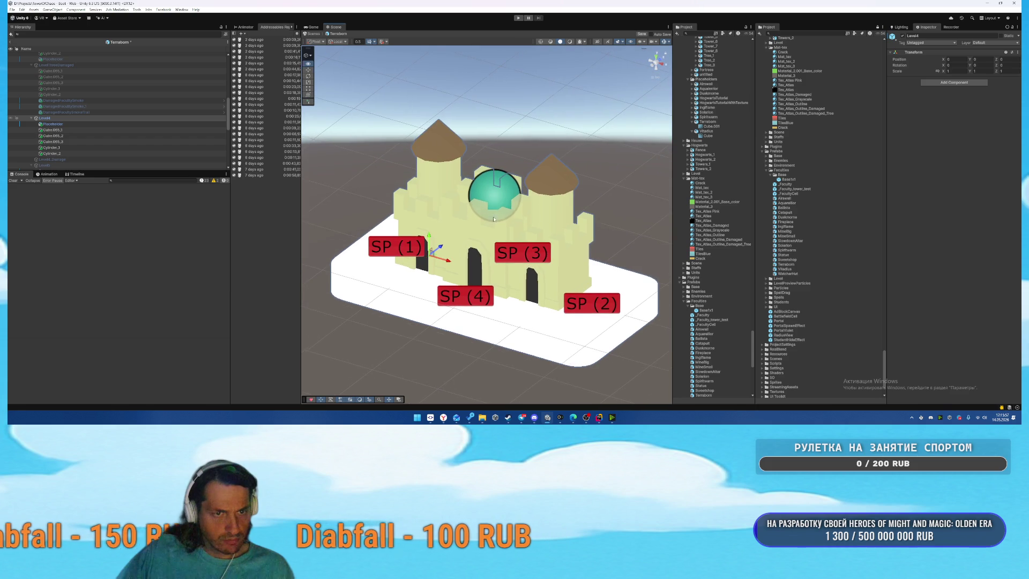
pyautogui.click(552, 209)
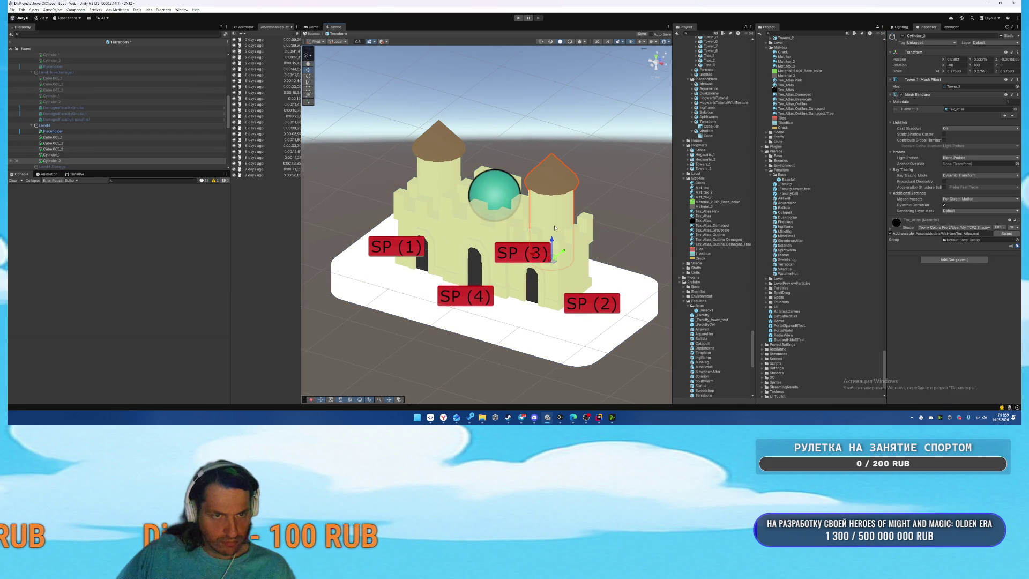
pyautogui.moveTo(551, 260)
pyautogui.mouseDown()
pyautogui.moveTo(557, 236)
pyautogui.moveTo(534, 256)
pyautogui.moveTo(471, 256)
pyautogui.moveTo(478, 191)
pyautogui.mouseUp()
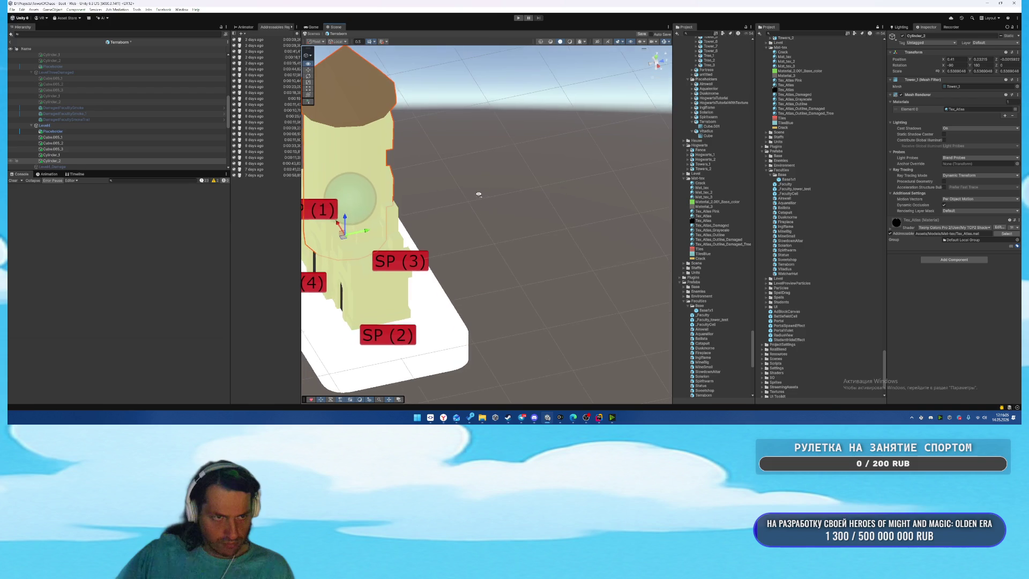
# Shrink the right tower to about two-thirds, set its X to 0.5 and lower its Y.
pyautogui.press('f')
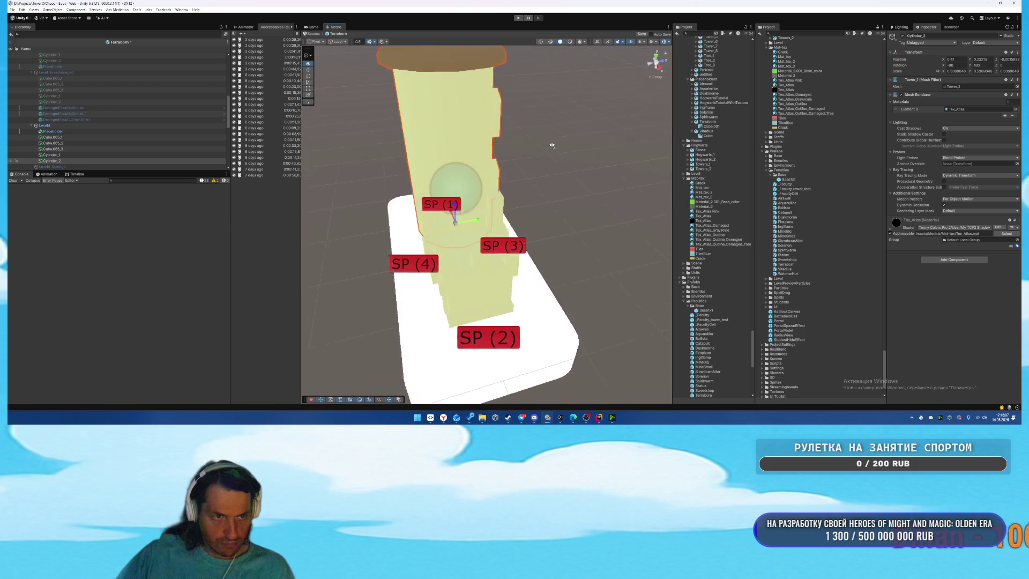
pyautogui.moveTo(504, 226); pyautogui.dragTo(535, 200)
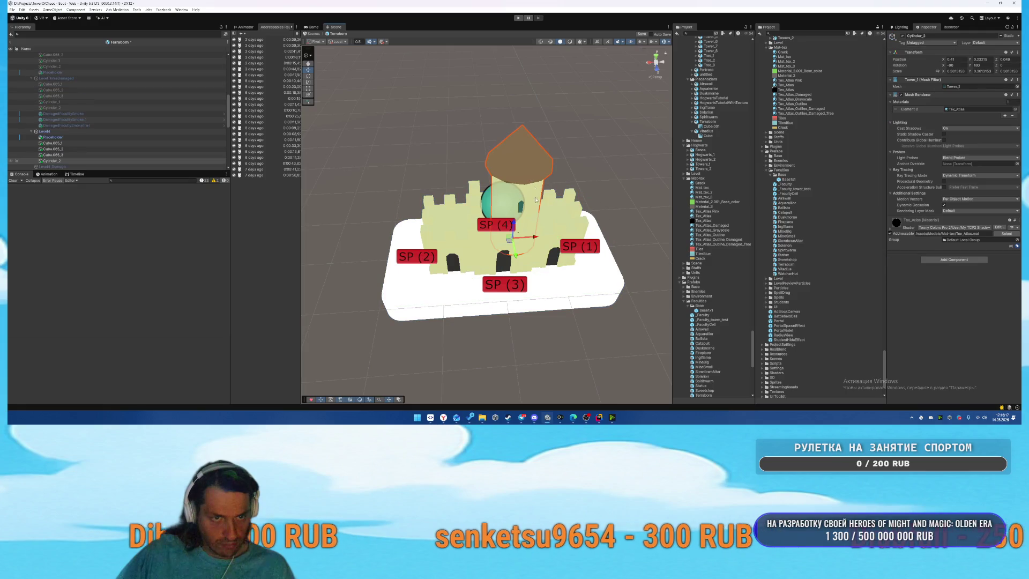
pyautogui.moveTo(535, 237); pyautogui.dragTo(528, 240)
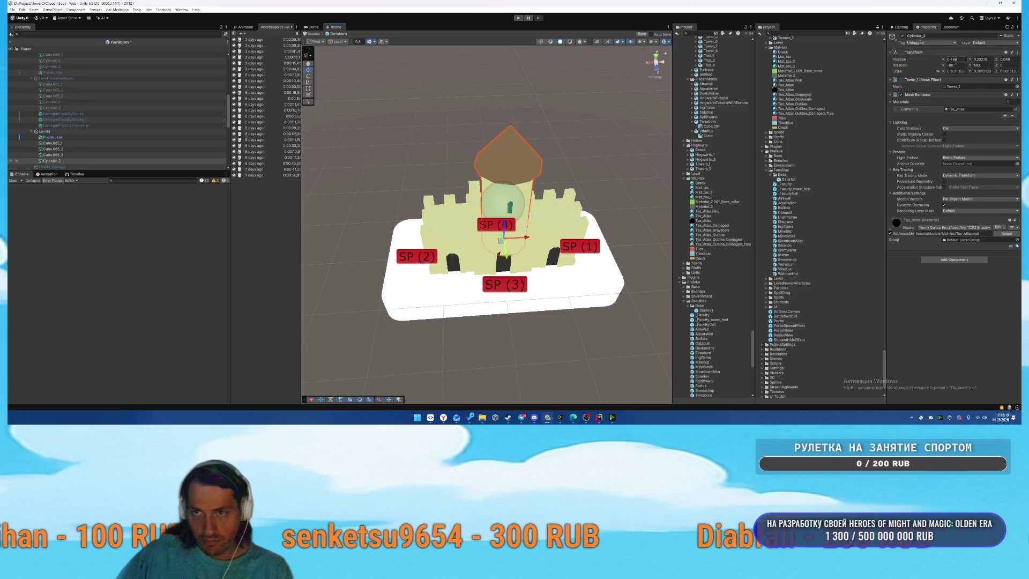
pyautogui.write('0.5')
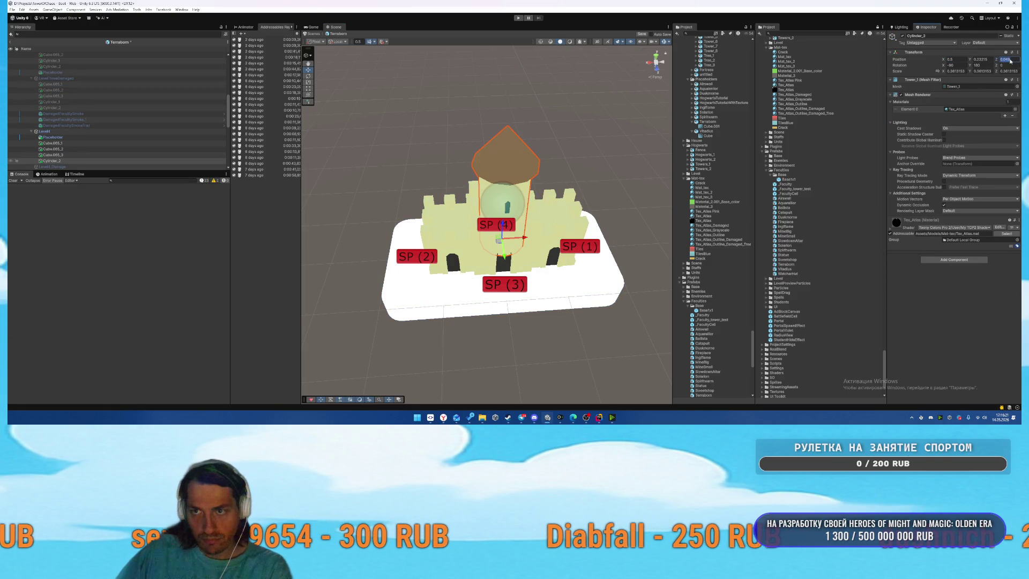
pyautogui.click(981, 59)
pyautogui.write('0.2')
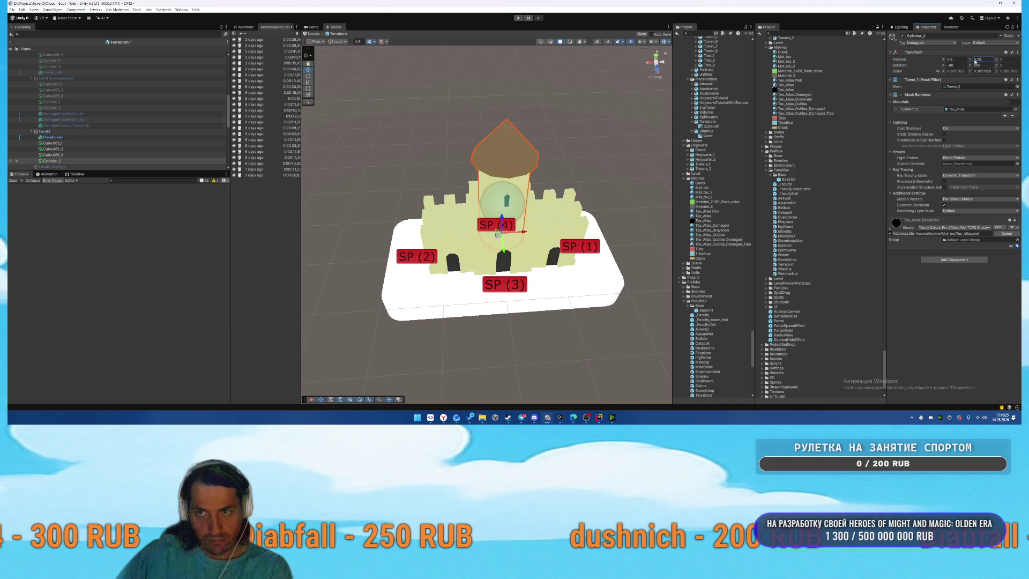
pyautogui.write('0.5')
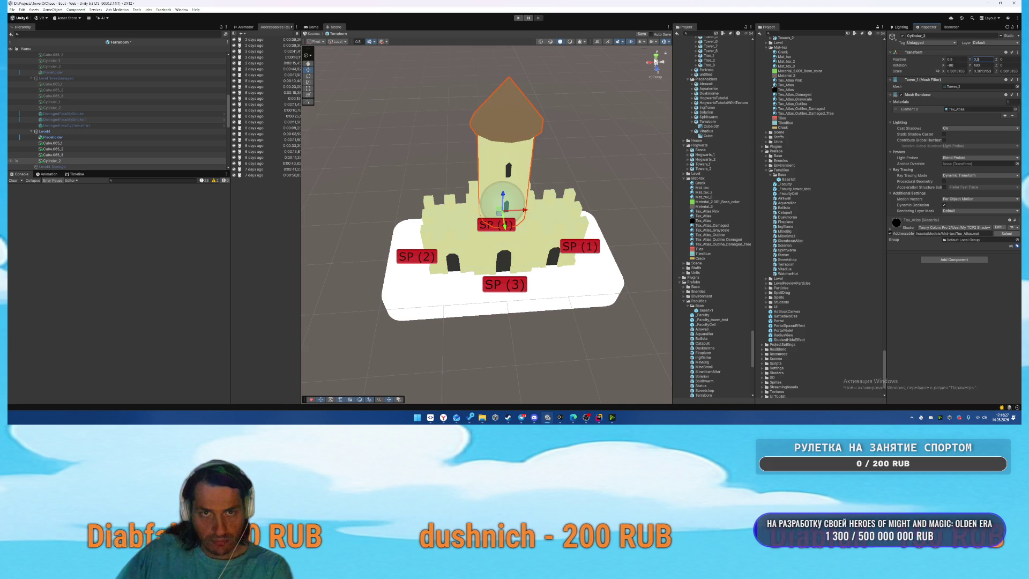
# Inspect the castle from right, top and front views and select the central tower.
pyautogui.click(651, 64)
pyautogui.click(660, 57)
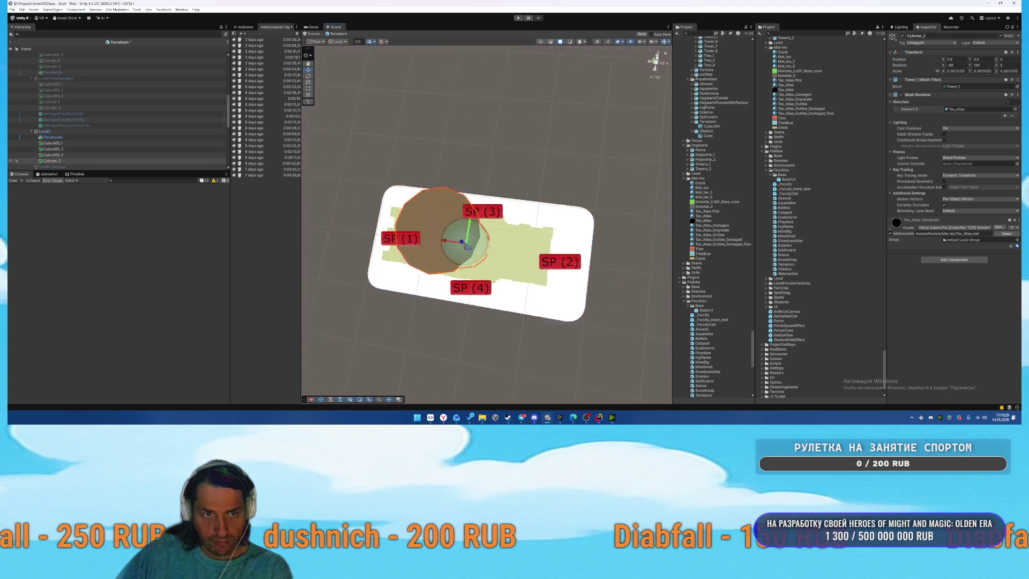
pyautogui.click(666, 64)
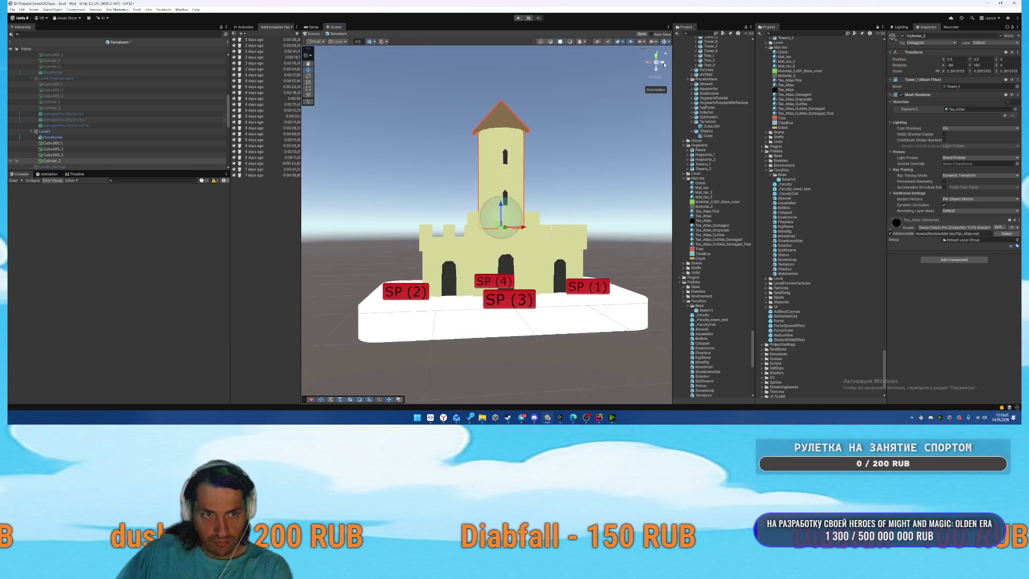
pyautogui.click(602, 180)
pyautogui.moveTo(602, 179)
pyautogui.mouseDown()
pyautogui.moveTo(514, 99)
pyautogui.moveTo(462, 202)
pyautogui.moveTo(500, 193)
pyautogui.mouseUp()
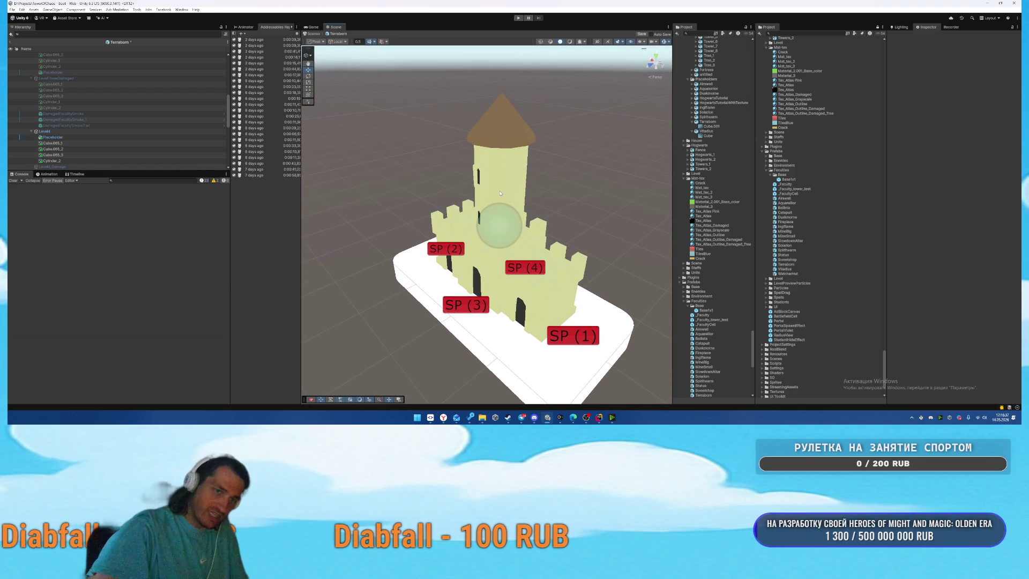
pyautogui.click(521, 165)
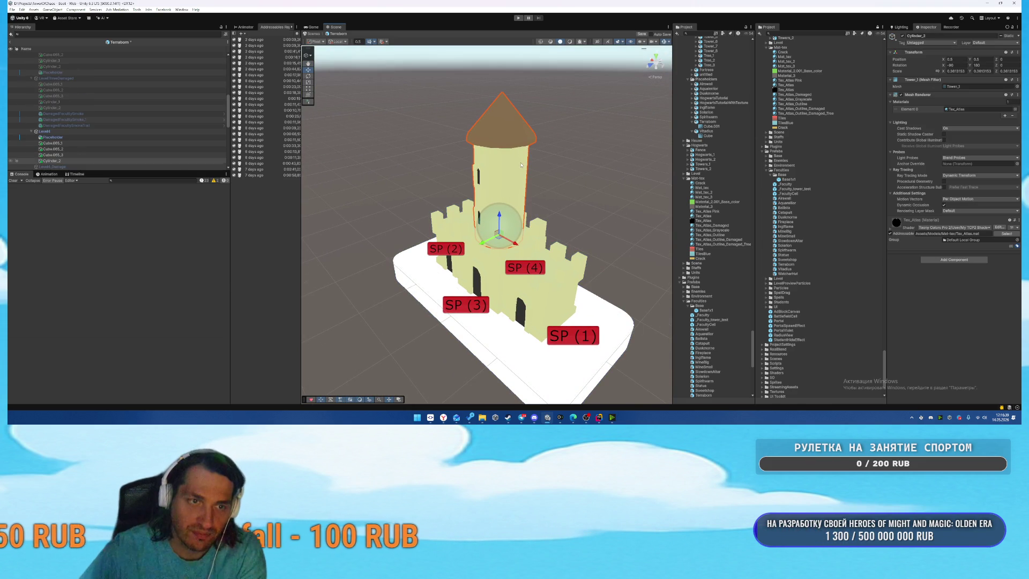
pyautogui.moveTo(514, 138)
pyautogui.mouseDown()
pyautogui.moveTo(578, 134)
pyautogui.moveTo(546, 133)
pyautogui.mouseUp()
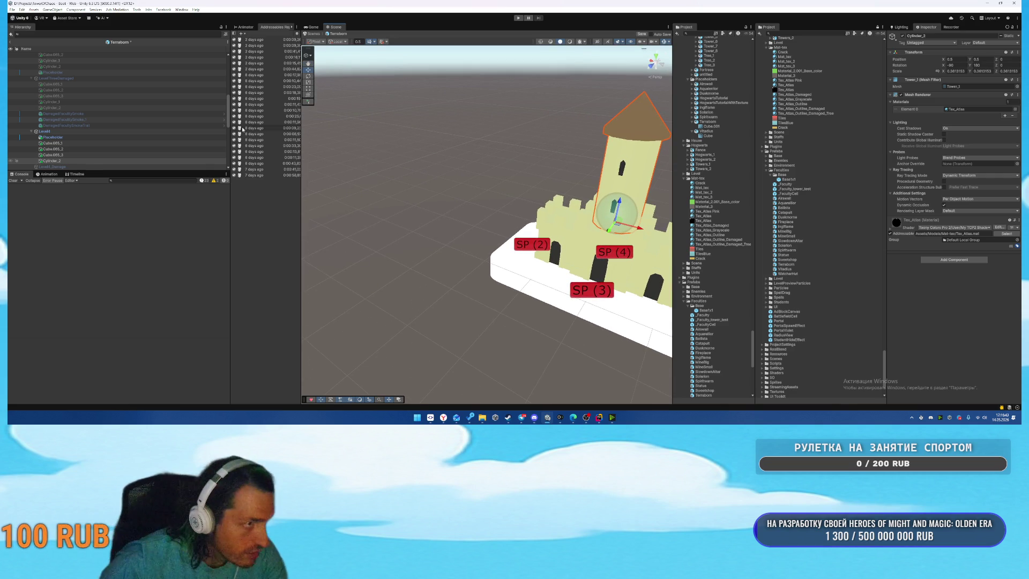
# Copy the four Level4 castle pieces and paste them under Level4_Damage.
pyautogui.click(52, 143)
pyautogui.scroll(-1, 81, 146)
pyautogui.keyDown('shift'); pyautogui.click(72, 129); pyautogui.keyUp('shift')
pyautogui.hotkey('ctrl', 'c')
pyautogui.click(84, 134)
pyautogui.hotkey('ctrl', 'v')
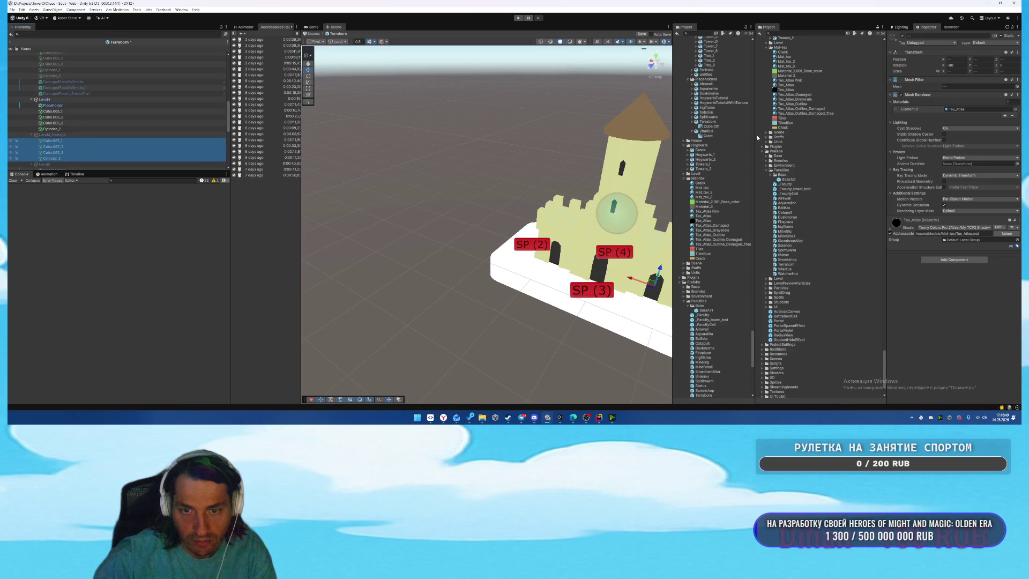
# Give the Level4_Damage copies the Tex_Atlas_Damaged material and switch off the Level4 group.
pyautogui.moveTo(795, 95); pyautogui.dragTo(973, 109)
pyautogui.click(82, 134)
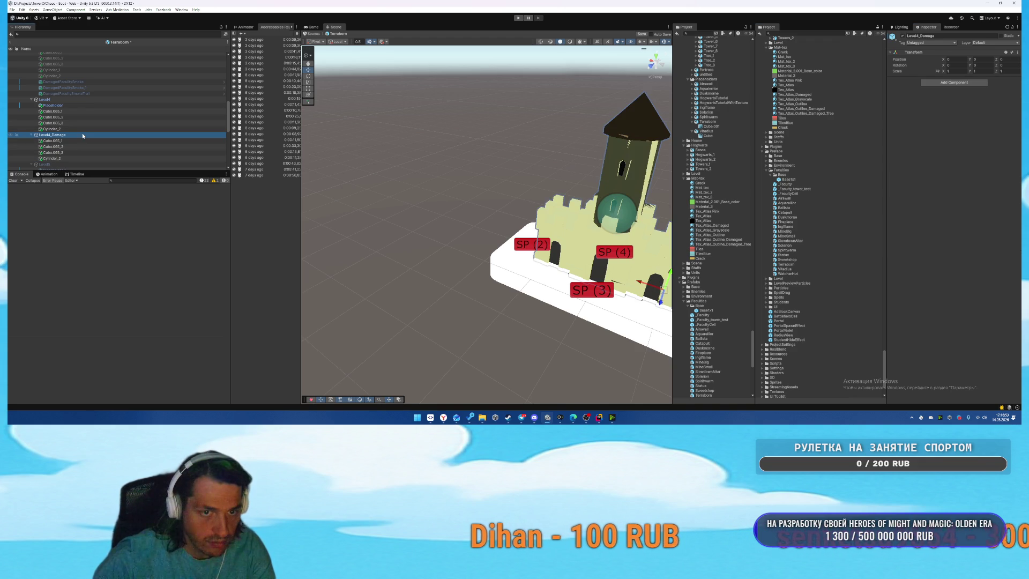
pyautogui.click(98, 100)
pyautogui.hotkey('alt', 'shift', 'a')
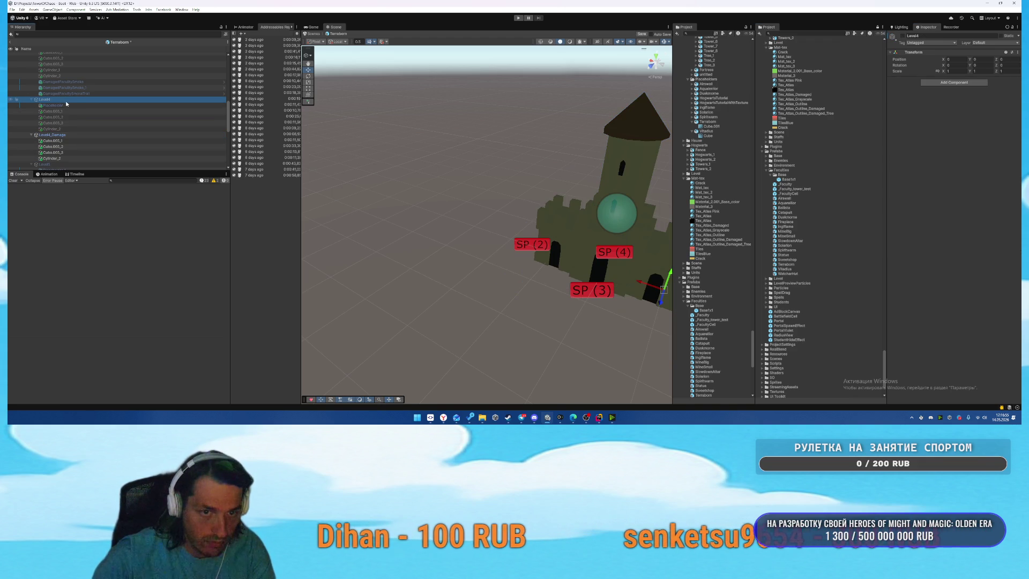
pyautogui.press('f')
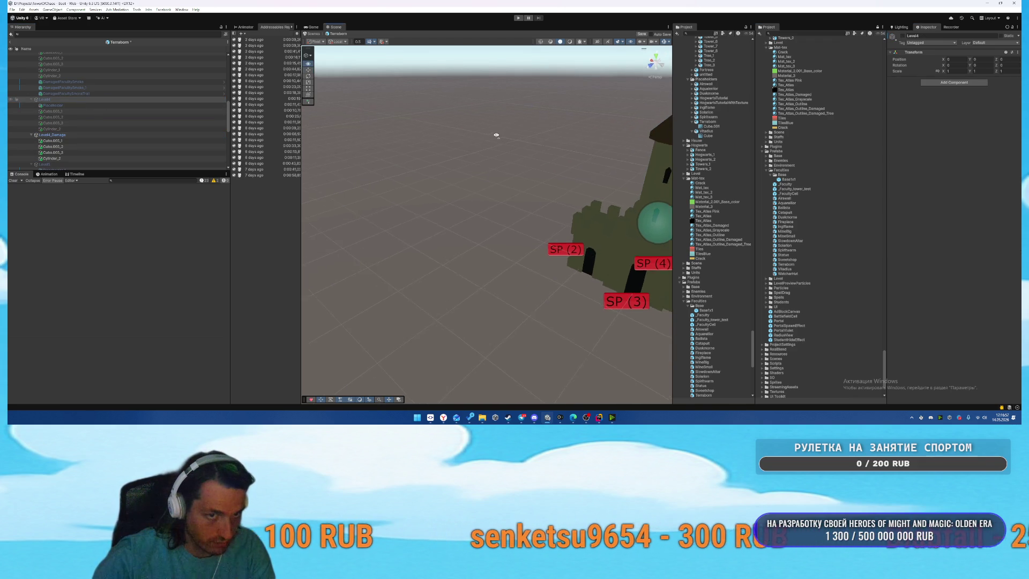
# Set the damaged castle tower's Mesh Filter to Tower_1_Damage.
pyautogui.click(466, 141)
pyautogui.click(460, 153)
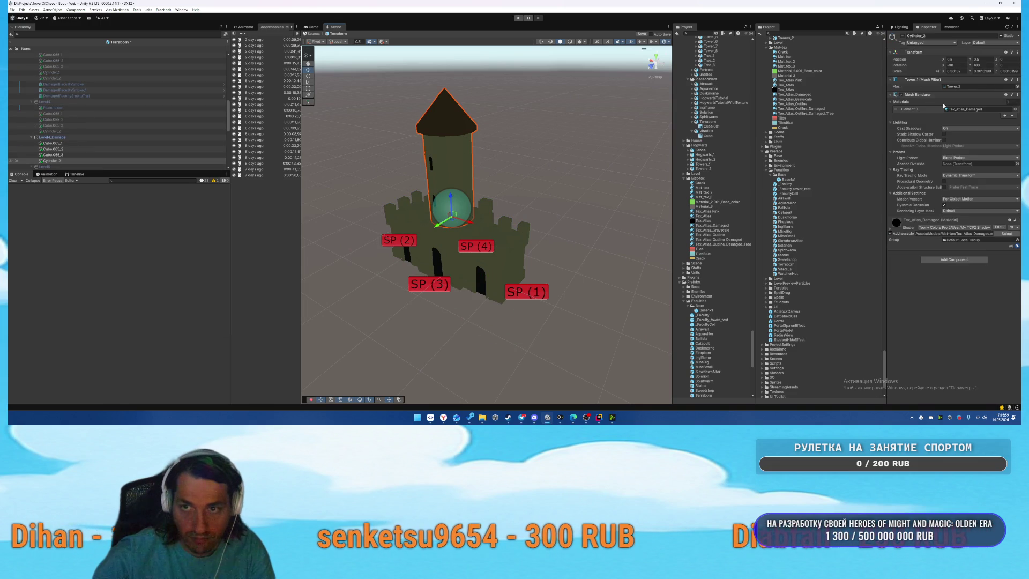
pyautogui.click(1017, 86)
pyautogui.write('ta')
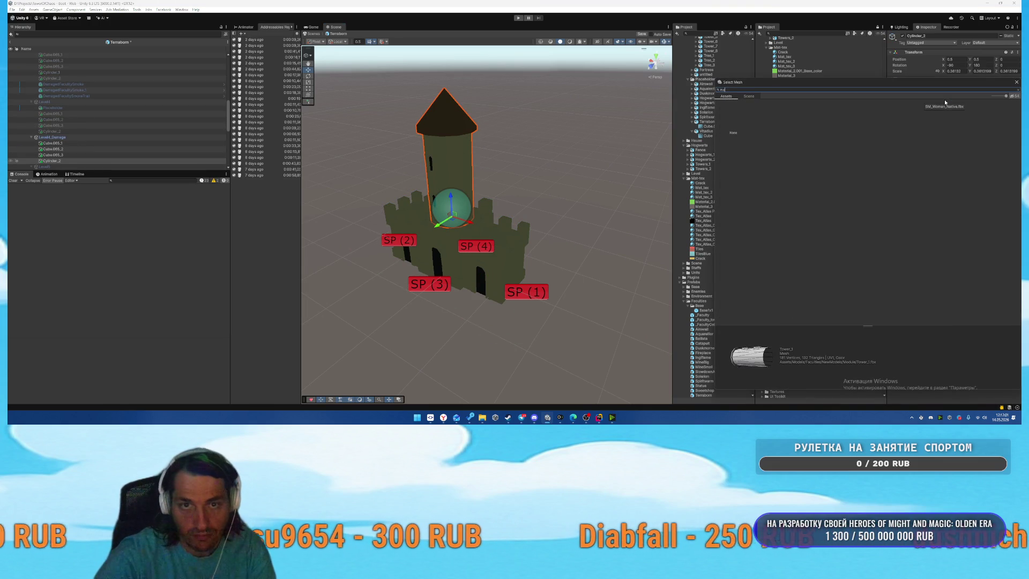
pyautogui.press('BackSpace')
pyautogui.press('BackSpace')
pyautogui.write('tower_')
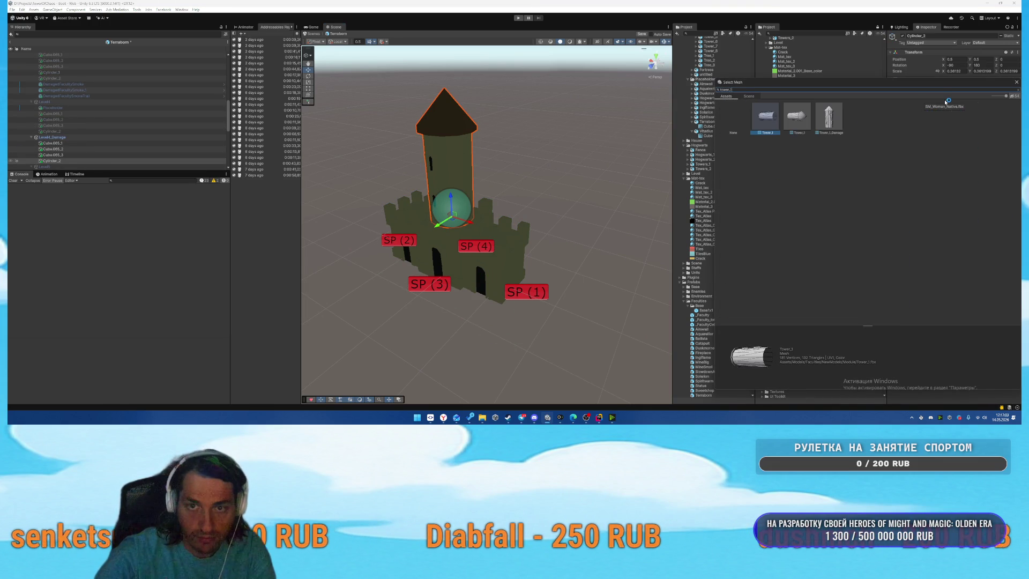
pyautogui.click(829, 119)
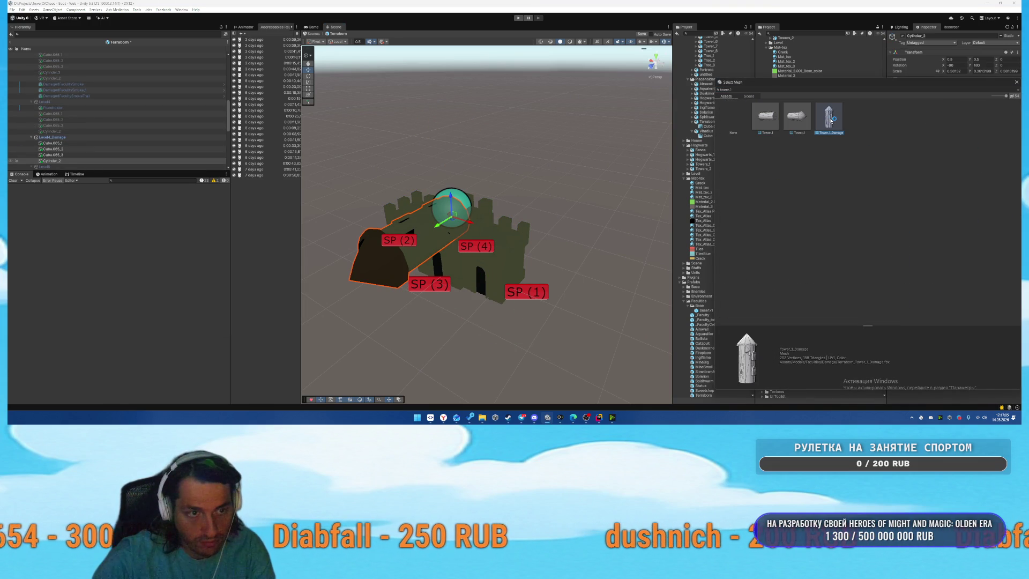
pyautogui.doubleClick(834, 114)
# Reset the damaged tower's X rotation to 0.
pyautogui.moveTo(519, 201)
pyautogui.mouseDown()
pyautogui.moveTo(504, 190)
pyautogui.moveTo(545, 153)
pyautogui.moveTo(420, 202)
pyautogui.moveTo(395, 229)
pyautogui.moveTo(452, 189)
pyautogui.mouseUp()
pyautogui.press('e')
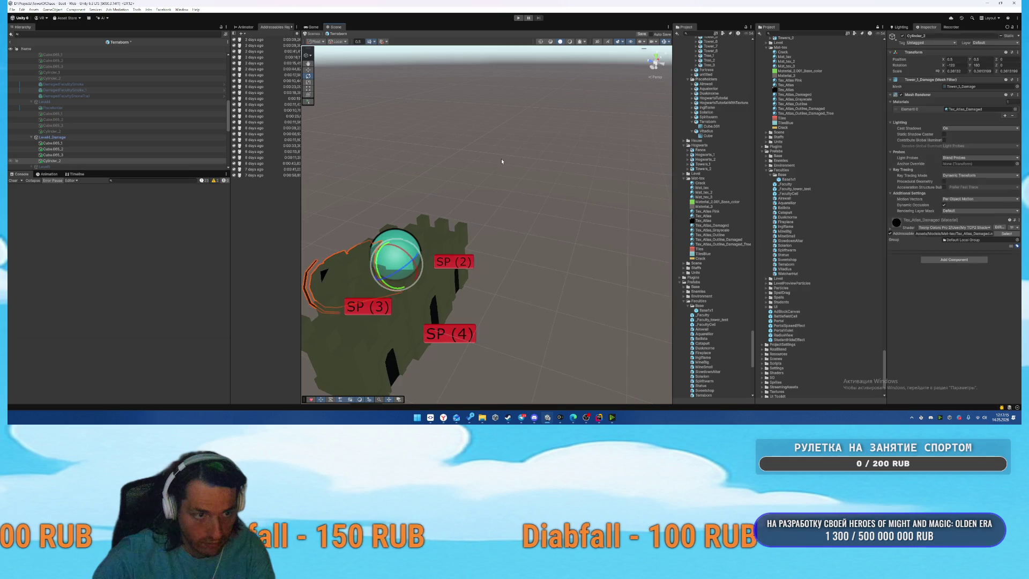
pyautogui.click(500, 159)
pyautogui.scroll(5, 380, 136)
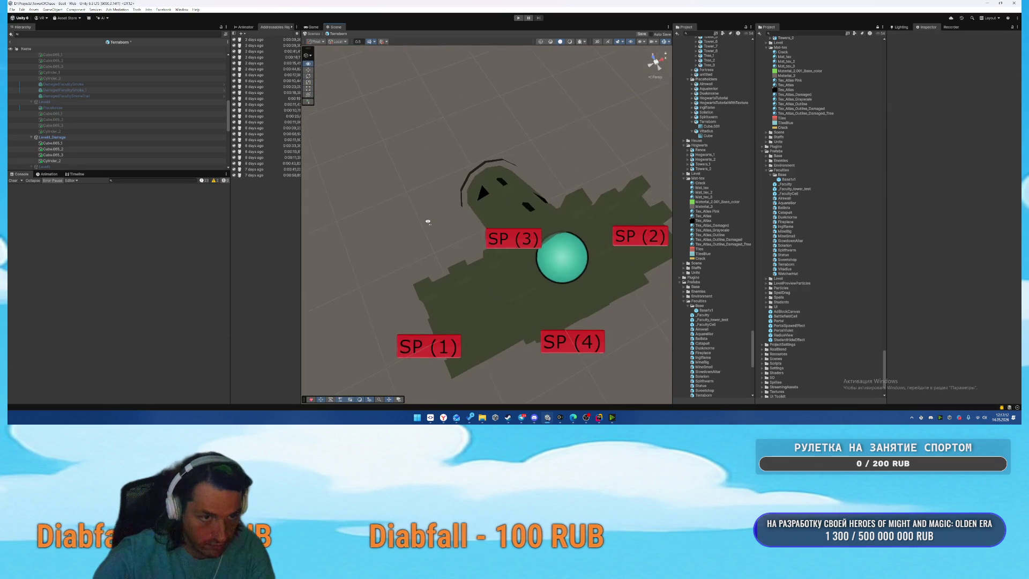
pyautogui.click(427, 194)
pyautogui.click(431, 193)
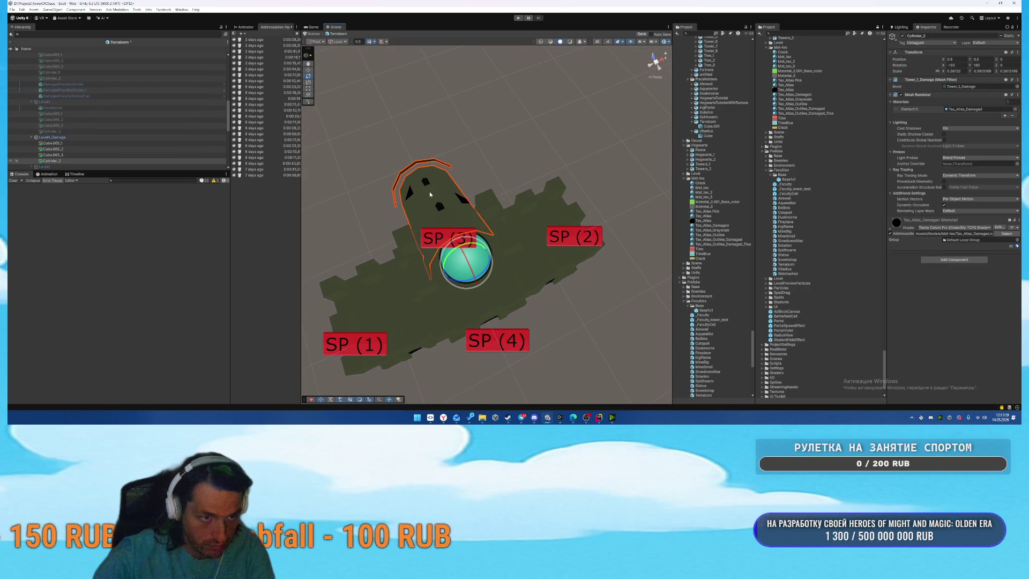
pyautogui.moveTo(468, 263)
pyautogui.mouseDown()
pyautogui.moveTo(536, 312)
pyautogui.moveTo(515, 252)
pyautogui.moveTo(461, 182)
pyautogui.mouseUp()
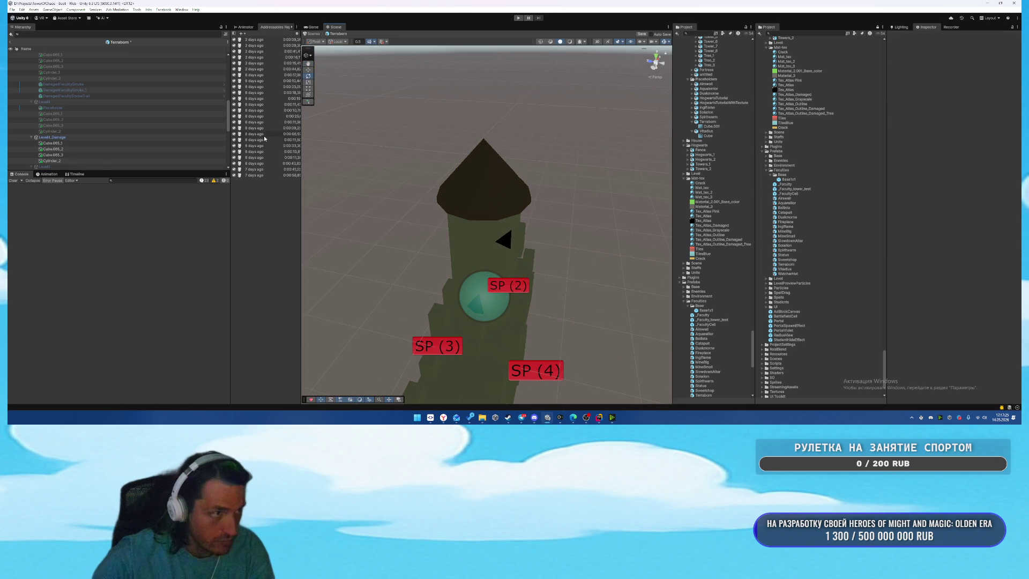
# Copy the four Level4 castle pieces and paste them under Level5.
pyautogui.scroll(-1, 91, 139)
pyautogui.click(82, 152)
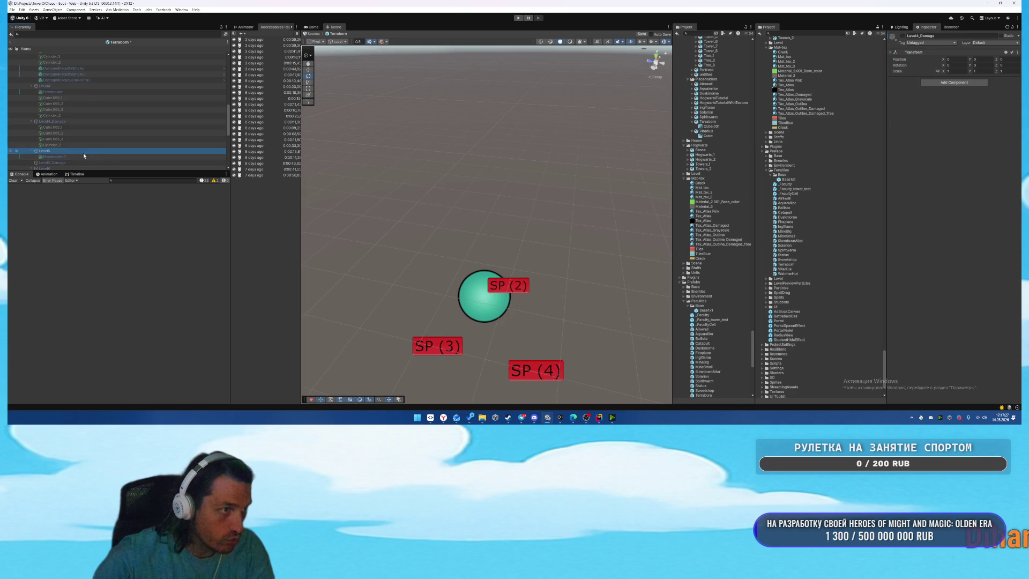
pyautogui.click(80, 98)
pyautogui.keyDown('shift'); pyautogui.click(85, 115); pyautogui.keyUp('shift')
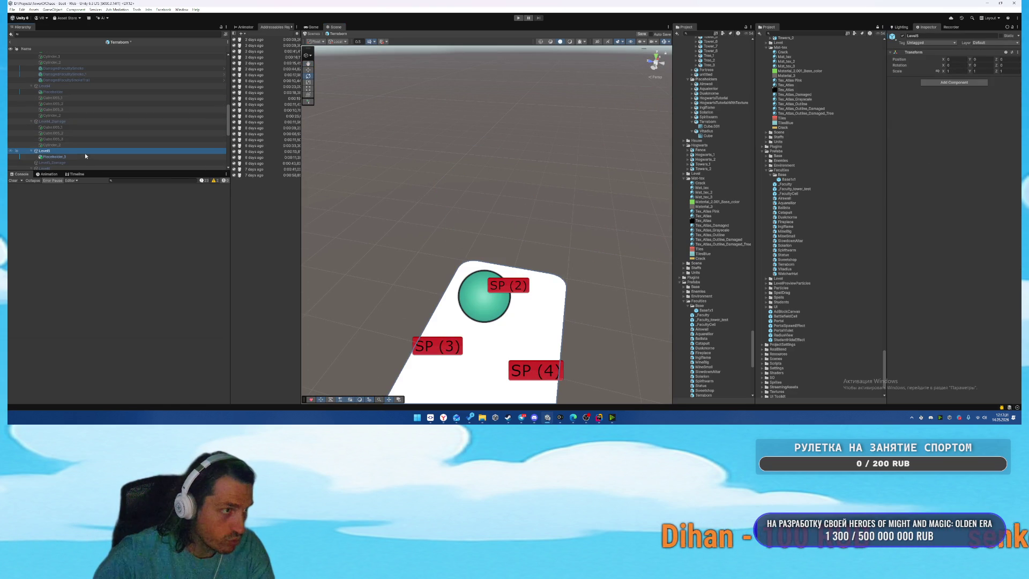
pyautogui.click(74, 116)
pyautogui.keyDown('shift'); pyautogui.click(78, 97); pyautogui.keyUp('shift')
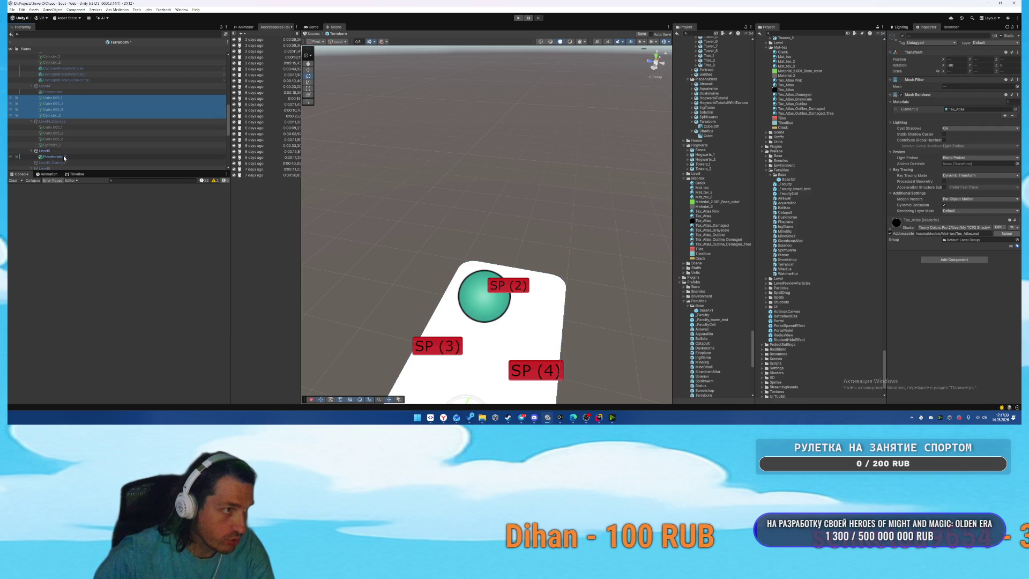
pyautogui.hotkey('ctrl', 'c')
pyautogui.hotkey('ctrl', 'v')
# Locate the front wall's Fortress_1 model in the Project window.
pyautogui.scroll(-5, 561, 183)
pyautogui.moveTo(561, 182); pyautogui.dragTo(440, 231)
pyautogui.click(431, 234)
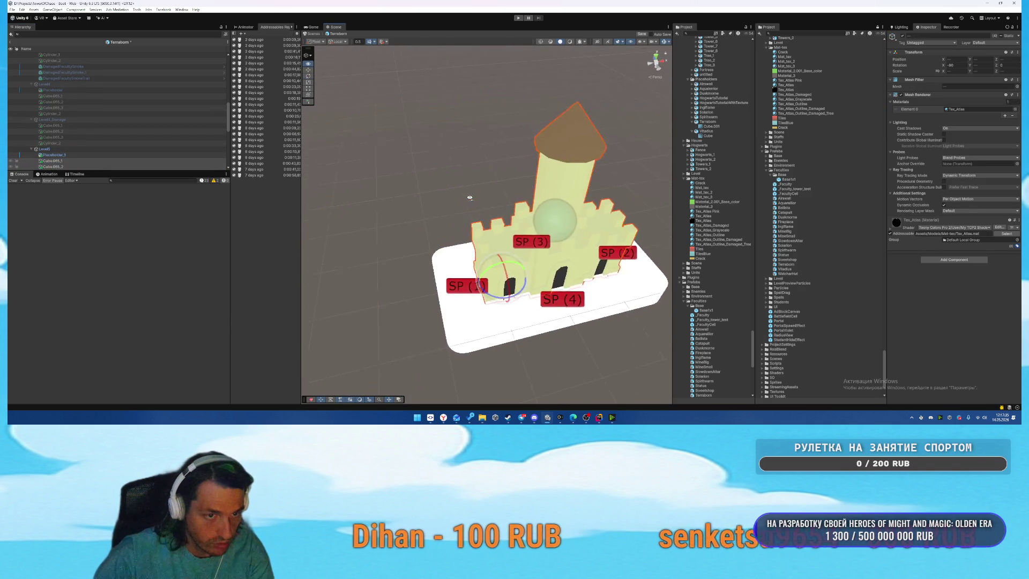
pyautogui.click(431, 234)
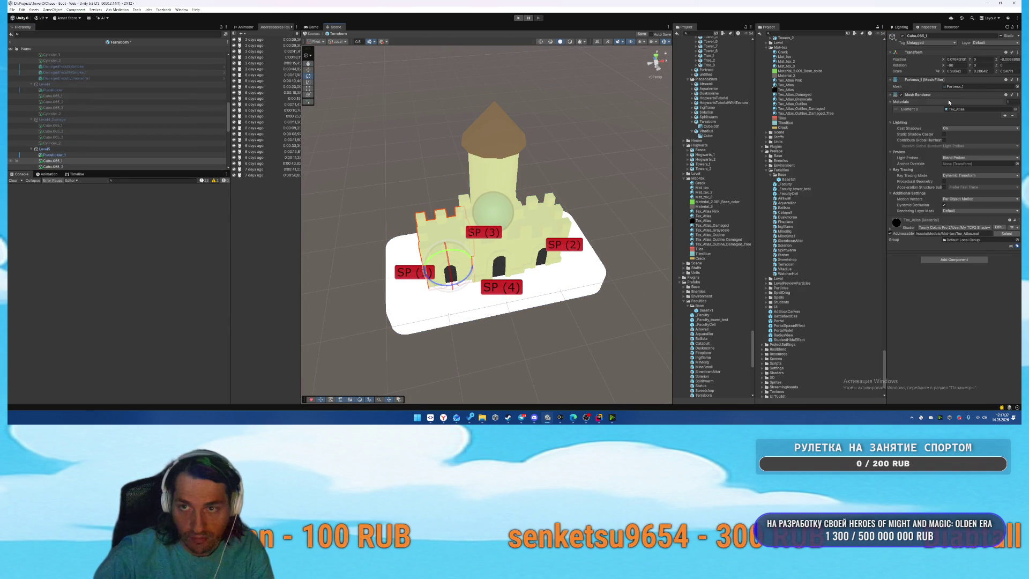
pyautogui.click(957, 86)
pyautogui.click(712, 87)
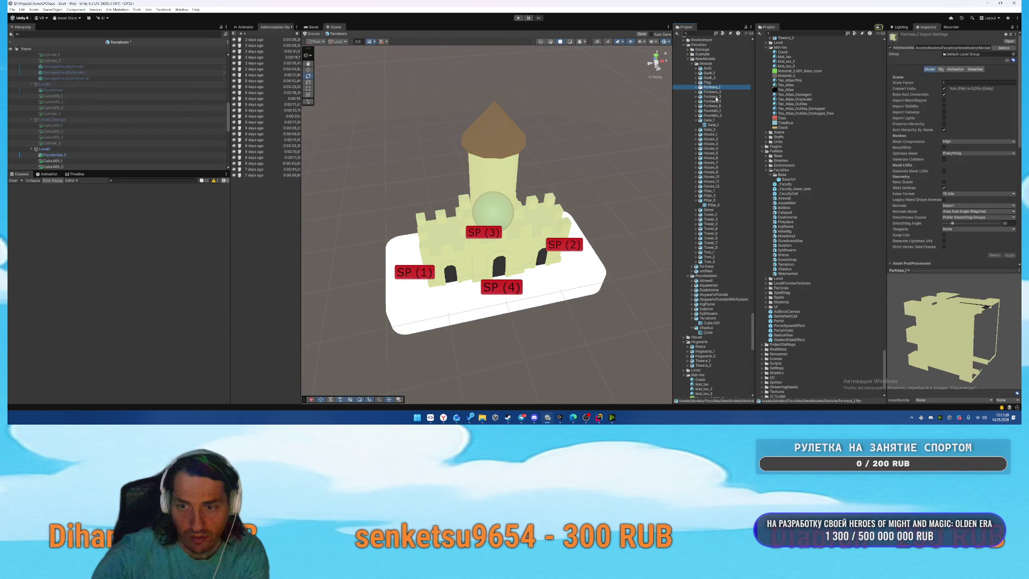
# Place House_1 from the Module folder onto the castle and shrink it to scale 0.1778874.
pyautogui.press('Down')
pyautogui.press('Down')
pyautogui.press('Down')
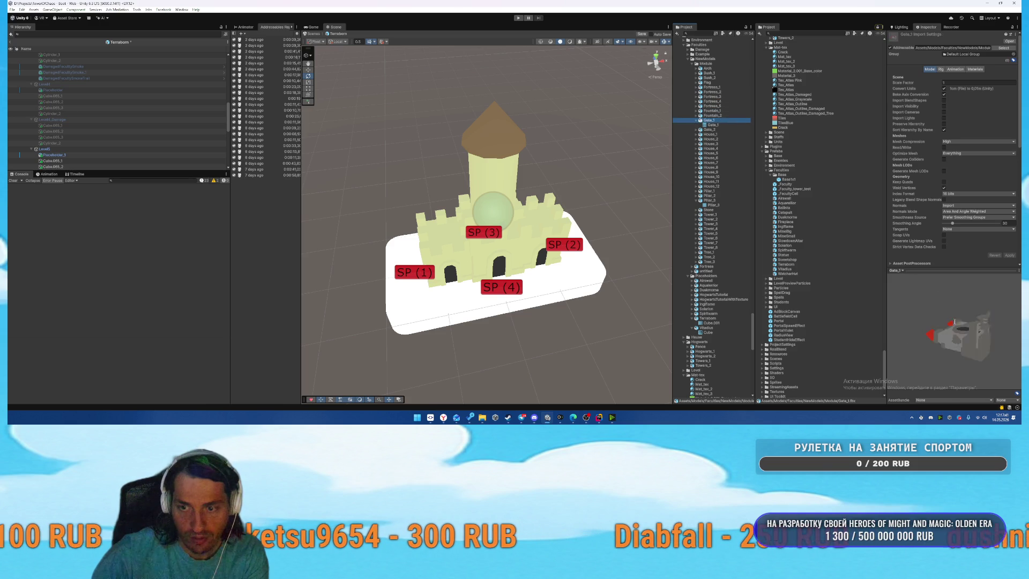
pyautogui.press('Down')
pyautogui.press('Down')
pyautogui.press('Down')
pyautogui.press('Down')
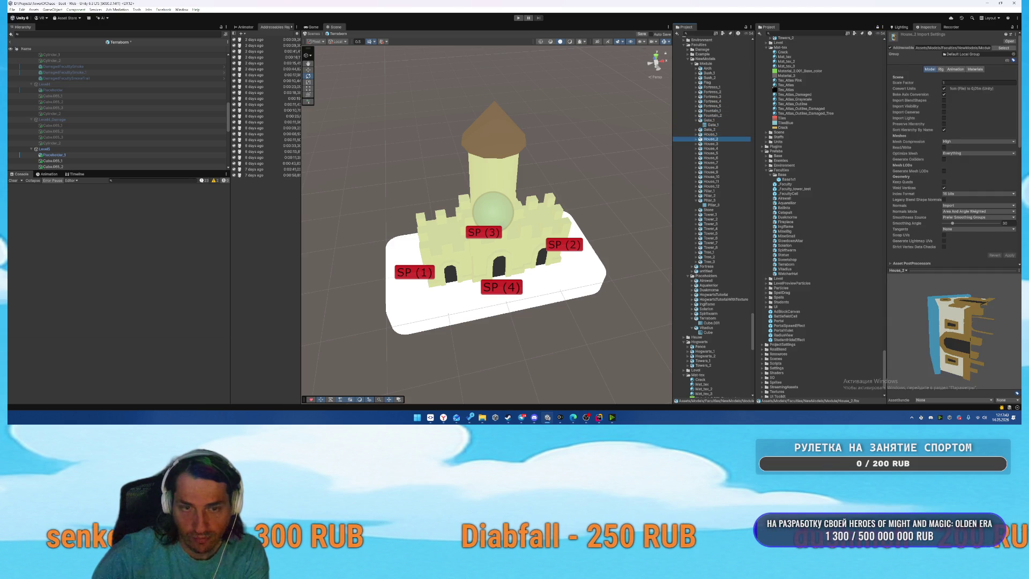
pyautogui.press('Up')
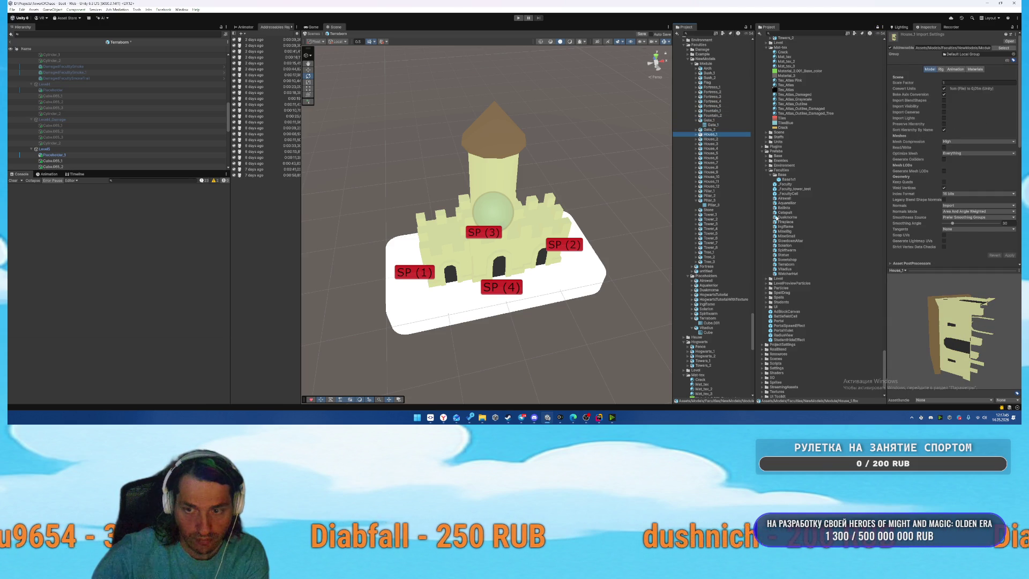
pyautogui.moveTo(714, 136)
pyautogui.mouseDown()
pyautogui.moveTo(498, 214)
pyautogui.moveTo(415, 230)
pyautogui.moveTo(546, 242)
pyautogui.moveTo(517, 244)
pyautogui.moveTo(535, 258)
pyautogui.moveTo(523, 252)
pyautogui.moveTo(538, 223)
pyautogui.moveTo(466, 212)
pyautogui.mouseUp()
pyautogui.scroll(4, 503, 245)
pyautogui.press('w')
# Slide House_1 against the tower's left side and duplicate it to the tower's right.
pyautogui.moveTo(534, 258); pyautogui.dragTo(530, 256)
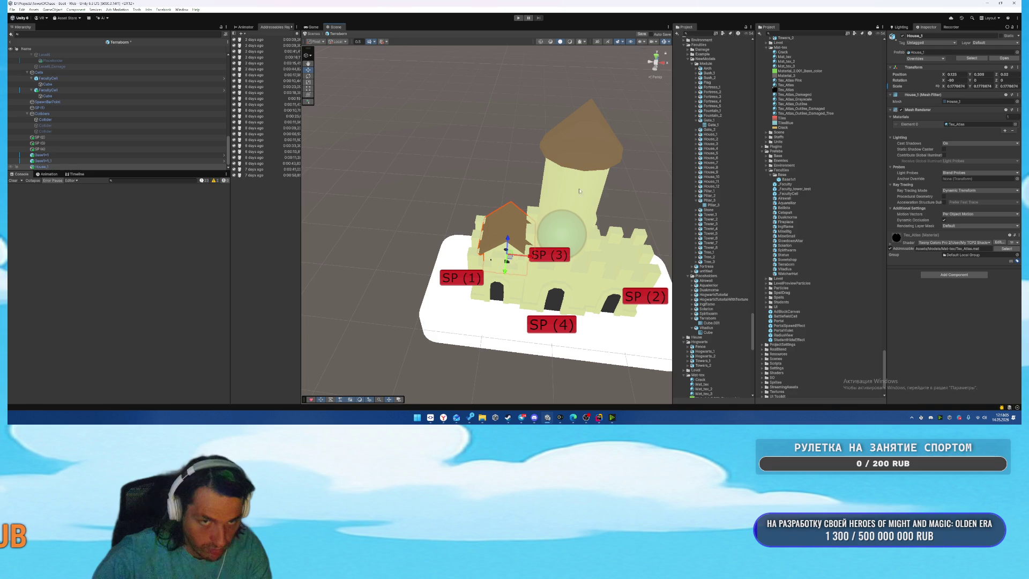
pyautogui.click(656, 56)
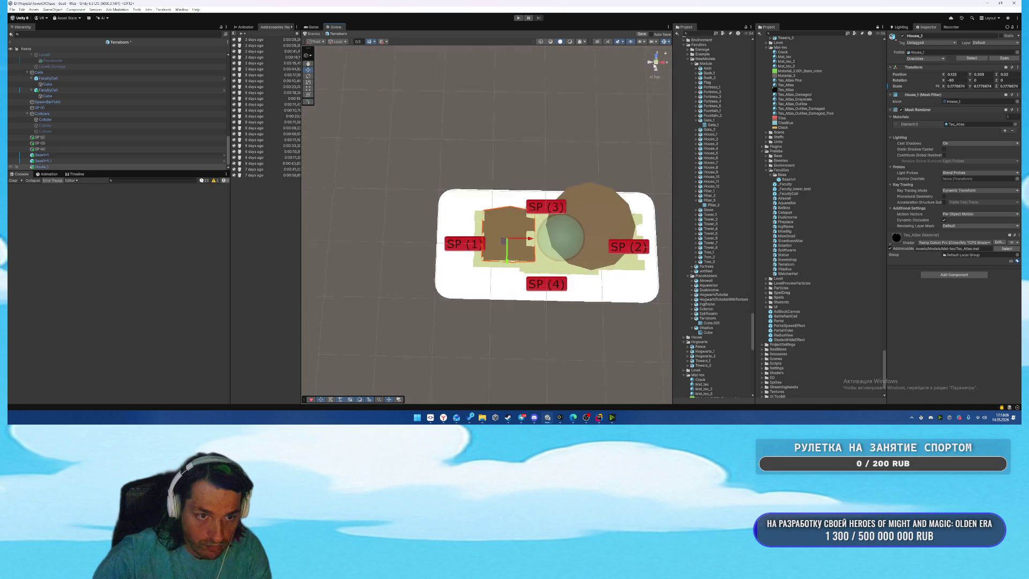
pyautogui.click(653, 77)
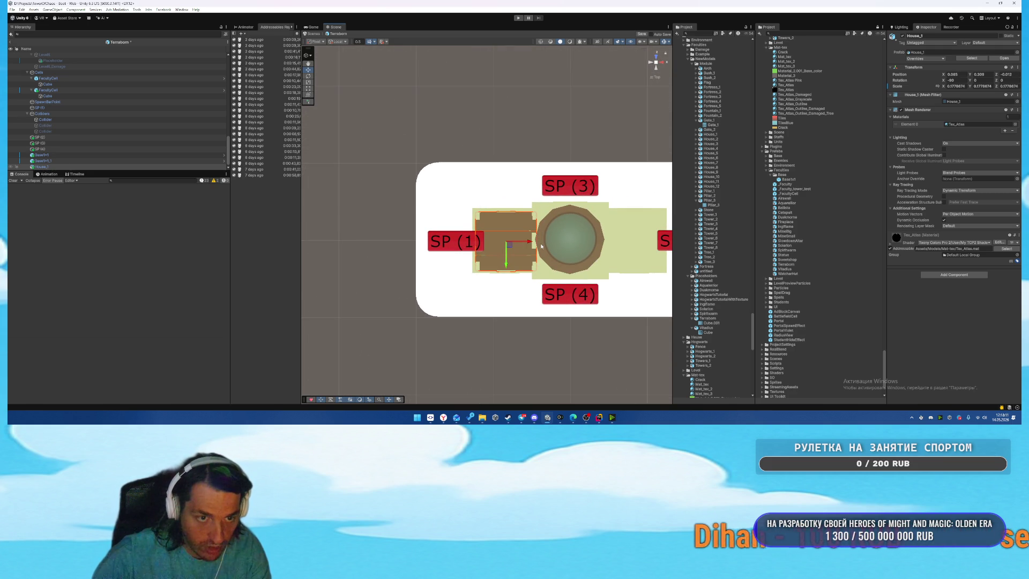
pyautogui.hotkey('ctrl', 'd')
pyautogui.moveTo(539, 244); pyautogui.dragTo(641, 247)
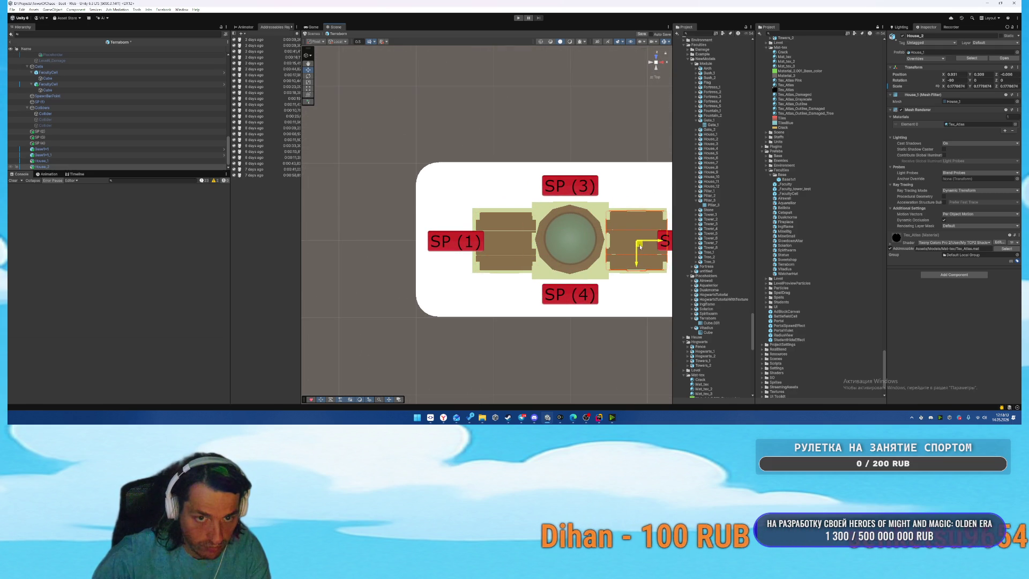
# Raise both houses on Y so they sit on the walls.
pyautogui.click(655, 64)
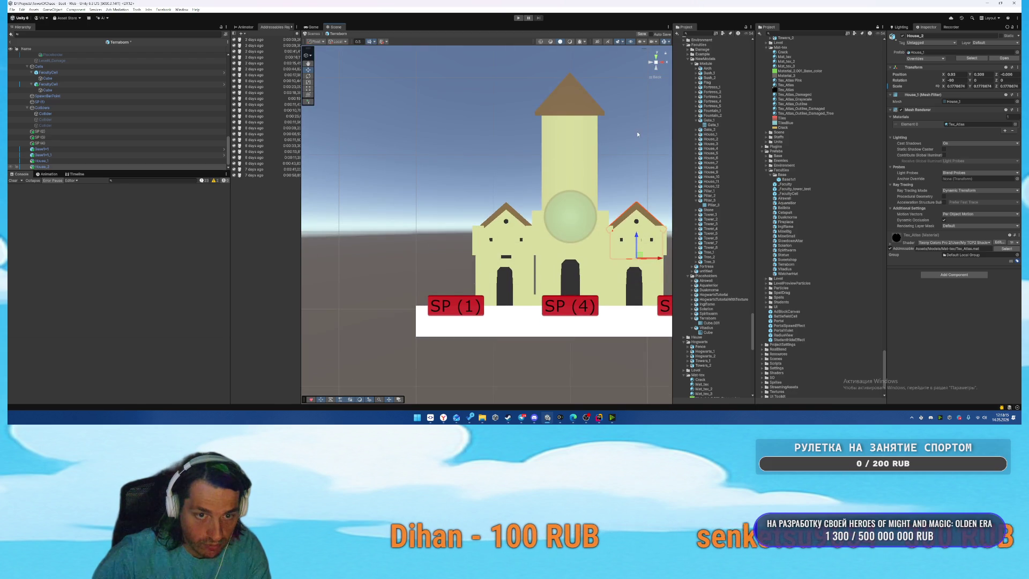
pyautogui.click(506, 235)
pyautogui.keyDown('shift'); pyautogui.click(634, 214); pyautogui.keyUp('shift')
pyautogui.moveTo(636, 234)
pyautogui.mouseDown()
pyautogui.moveTo(630, 222)
pyautogui.moveTo(658, 246)
pyautogui.mouseUp()
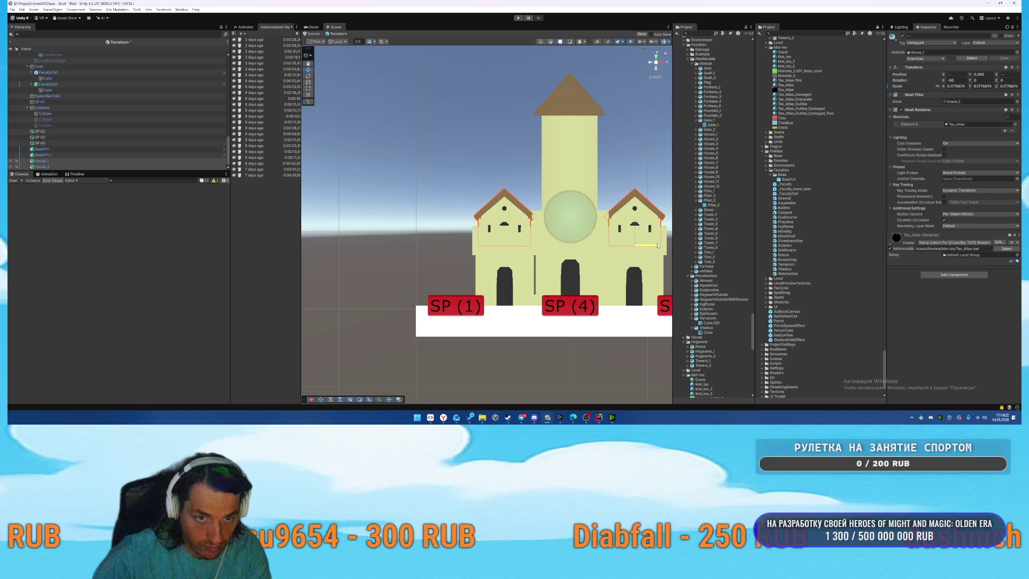
pyautogui.click(662, 64)
pyautogui.moveTo(579, 178)
pyautogui.mouseDown()
pyautogui.moveTo(452, 149)
pyautogui.moveTo(443, 260)
pyautogui.mouseUp()
pyautogui.click(443, 264)
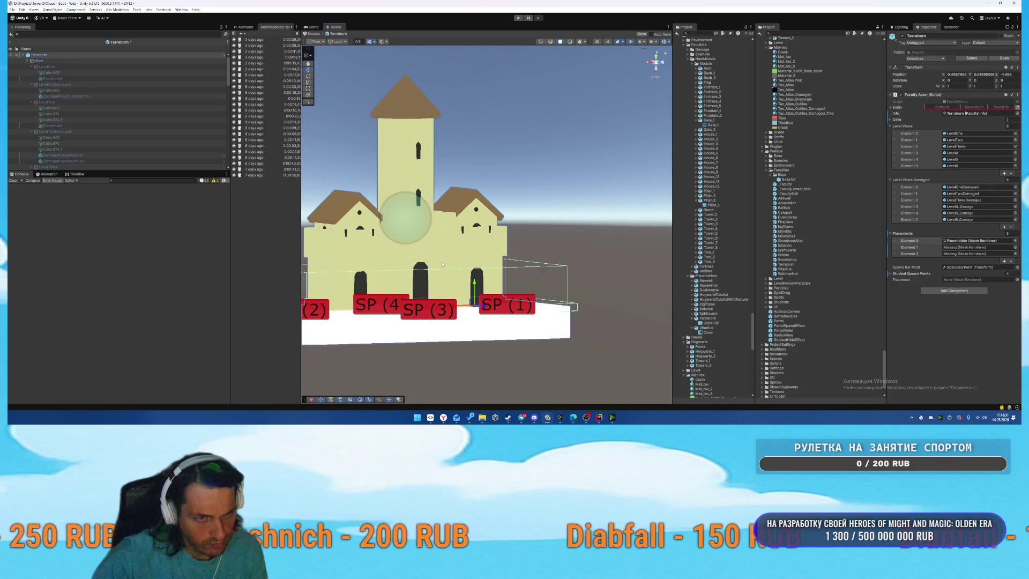
# Toggle Receive Shadows on the front wall's material, then open Fortress_1's import settings.
pyautogui.click(443, 264)
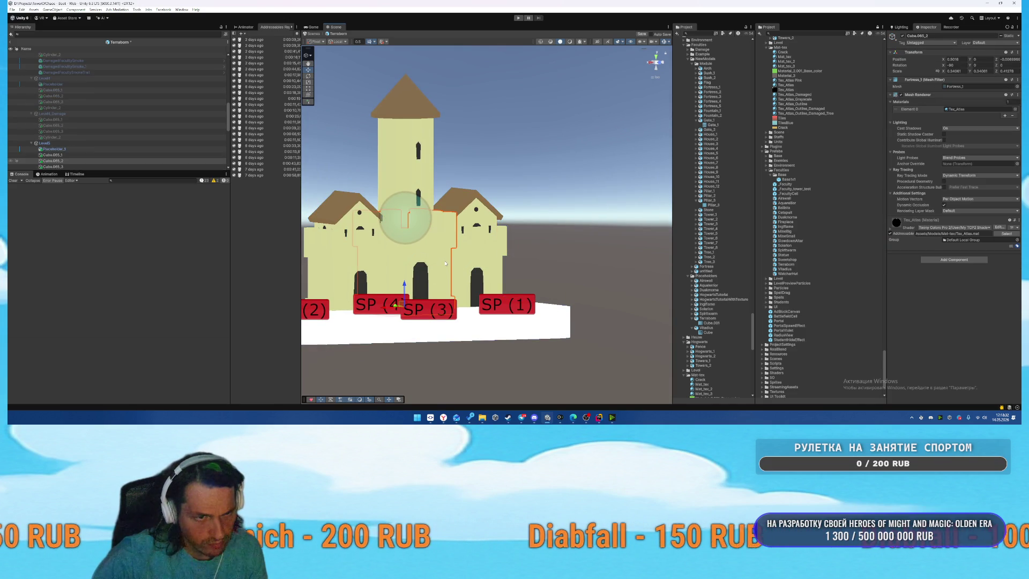
pyautogui.click(908, 230)
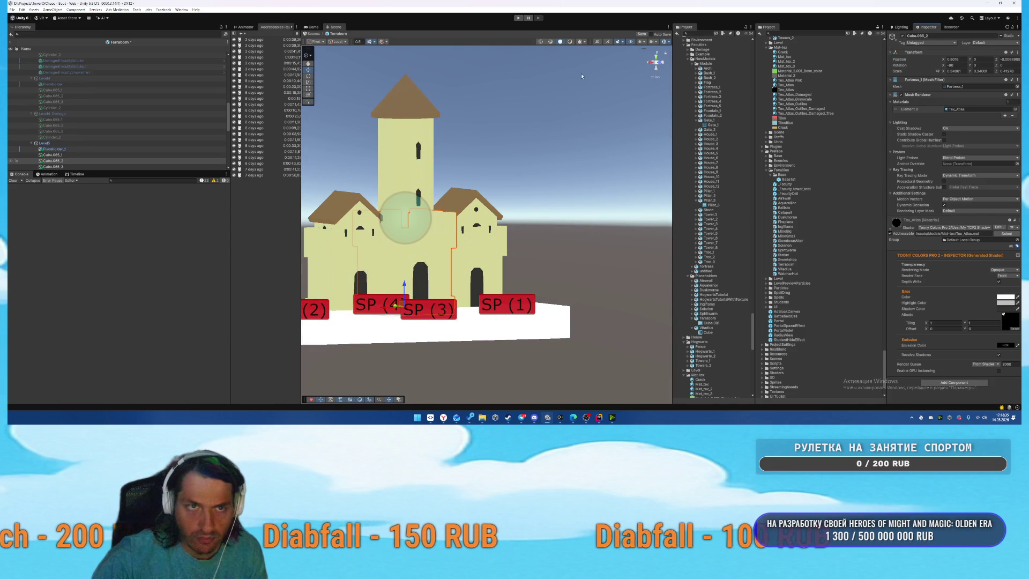
pyautogui.moveTo(549, 146); pyautogui.dragTo(510, 193)
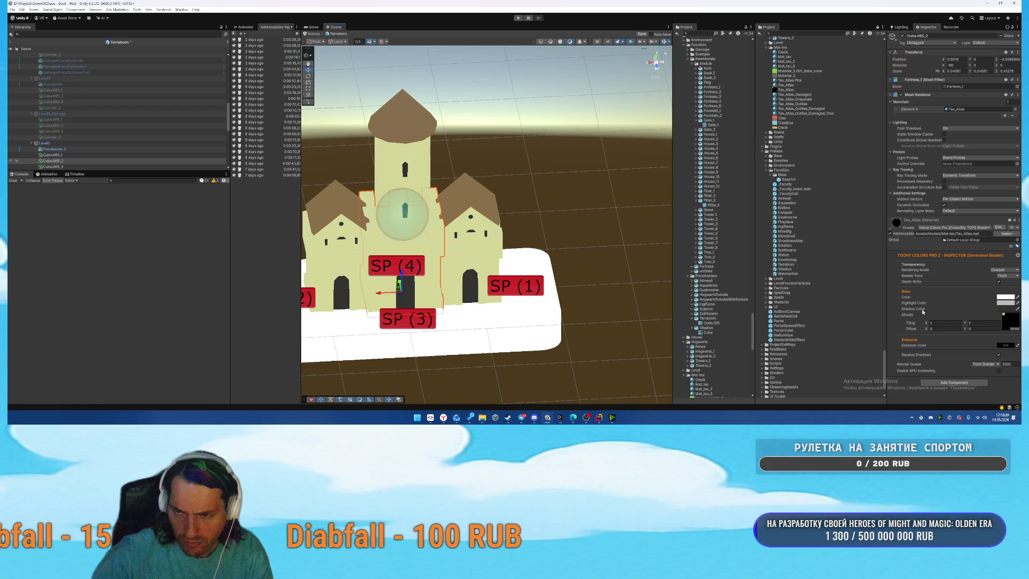
pyautogui.click(999, 355)
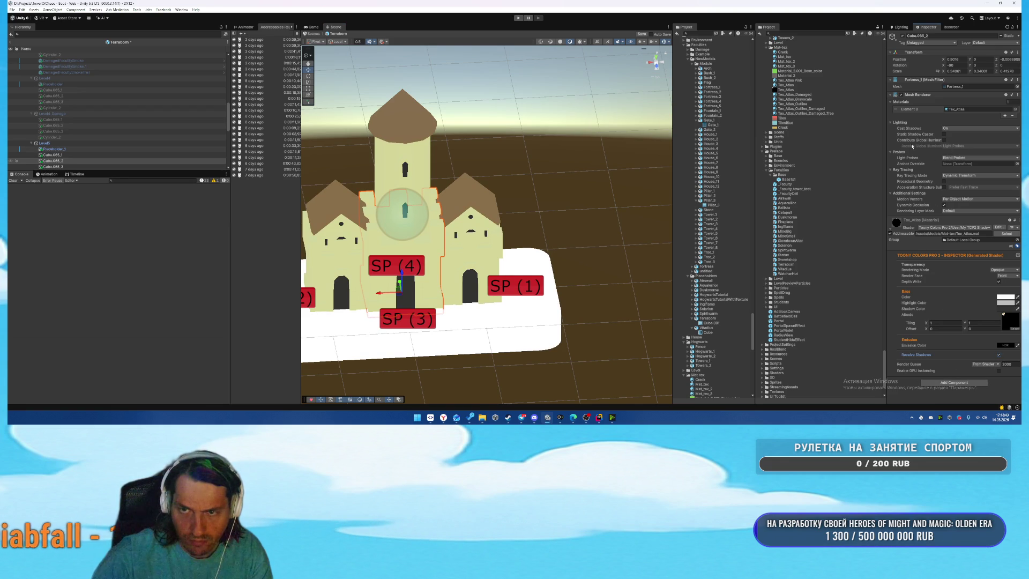
pyautogui.moveTo(562, 172)
pyautogui.mouseDown()
pyautogui.moveTo(631, 138)
pyautogui.moveTo(560, 145)
pyautogui.moveTo(551, 123)
pyautogui.moveTo(555, 150)
pyautogui.mouseUp()
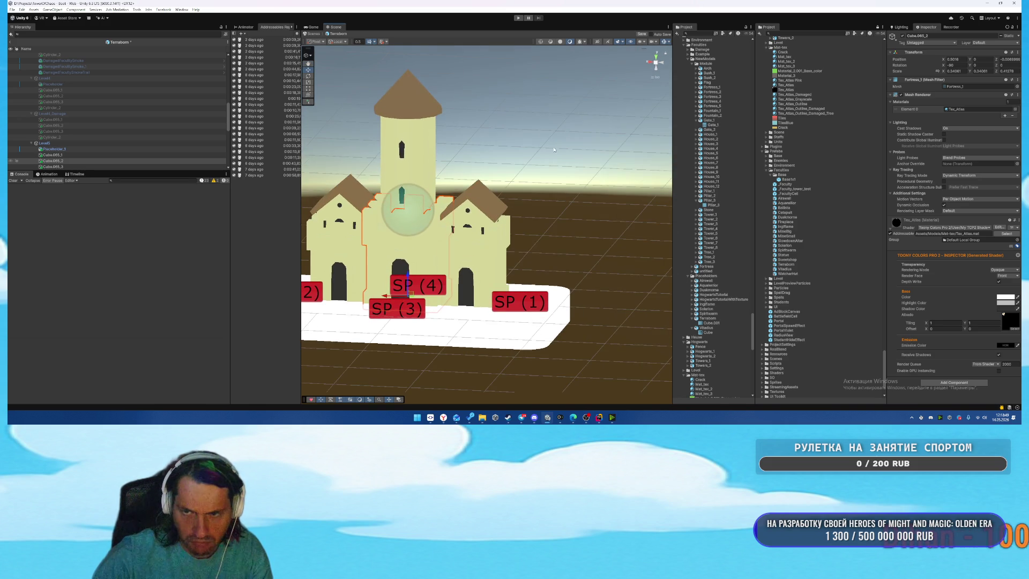
pyautogui.click(959, 94)
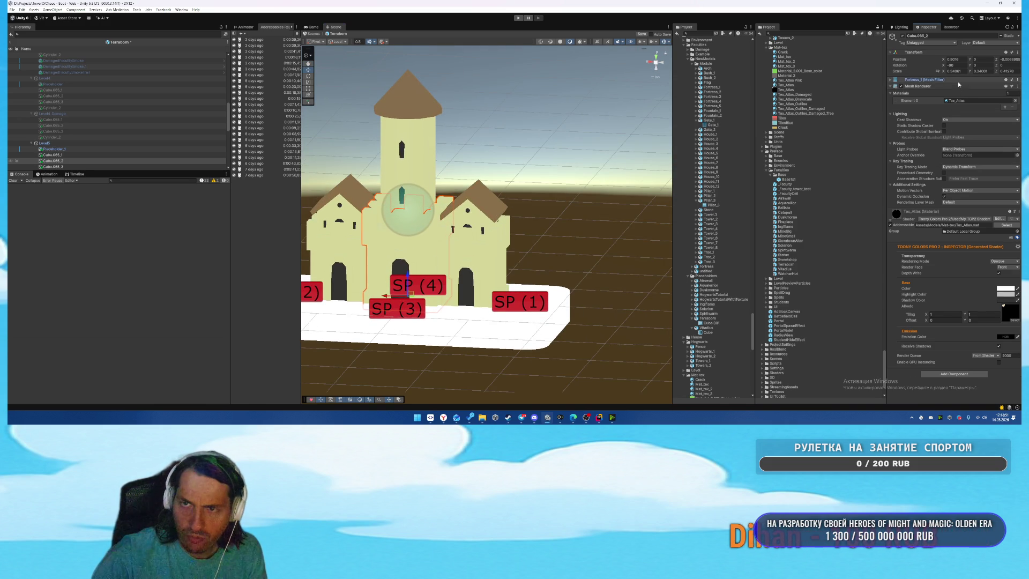
pyautogui.doubleClick(965, 86)
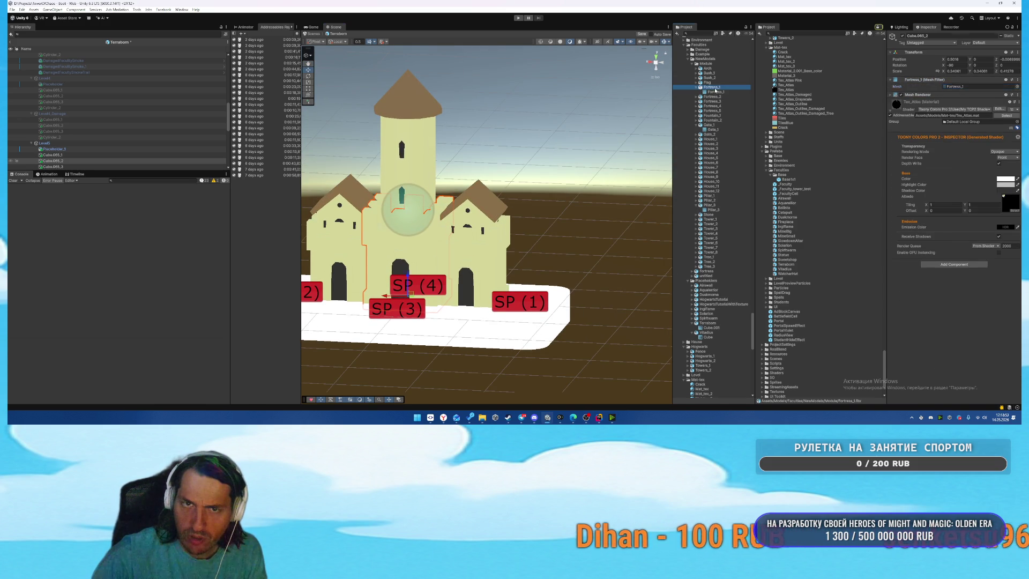
# Reimport Fortress_1 with Normals set to Calculate and Tangents to Calculate Mikktspace.
pyautogui.click(959, 205)
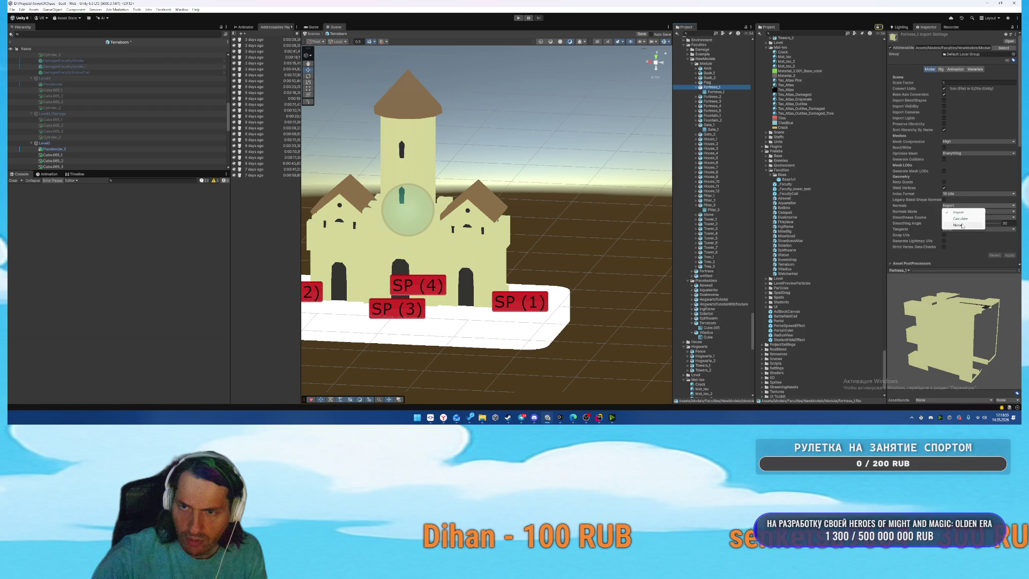
pyautogui.click(960, 214)
pyautogui.click(1010, 255)
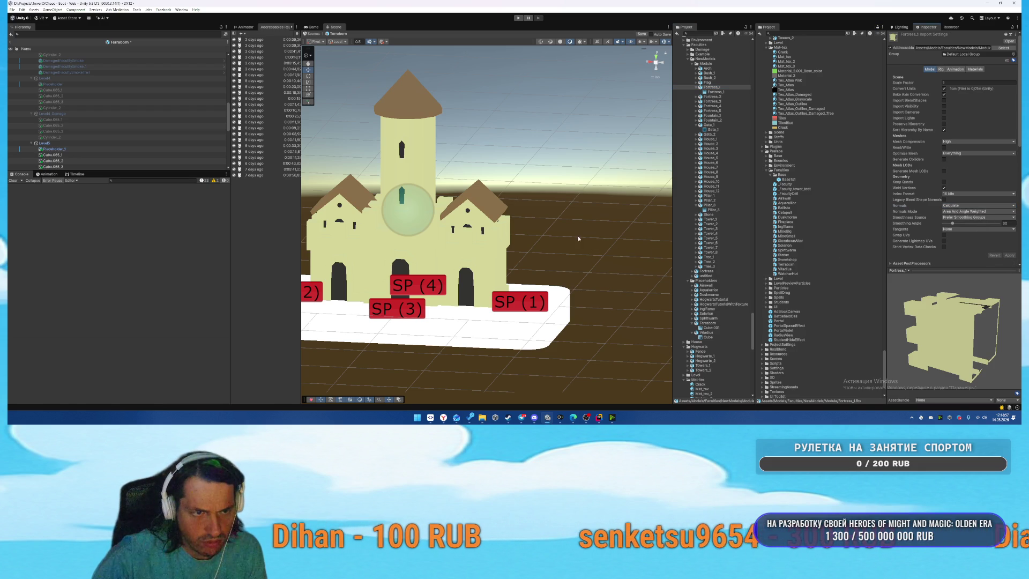
pyautogui.click(957, 229)
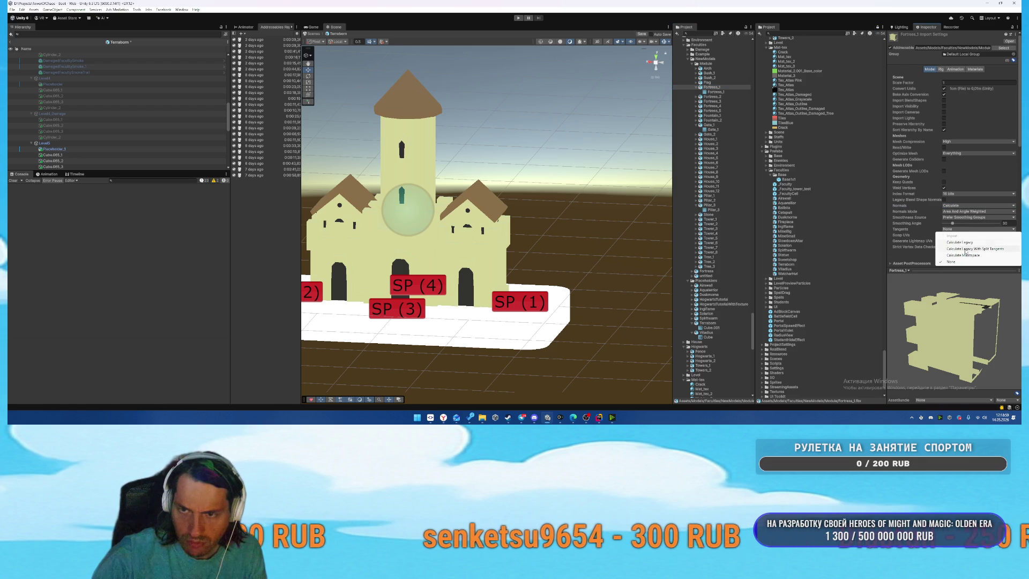
pyautogui.click(965, 256)
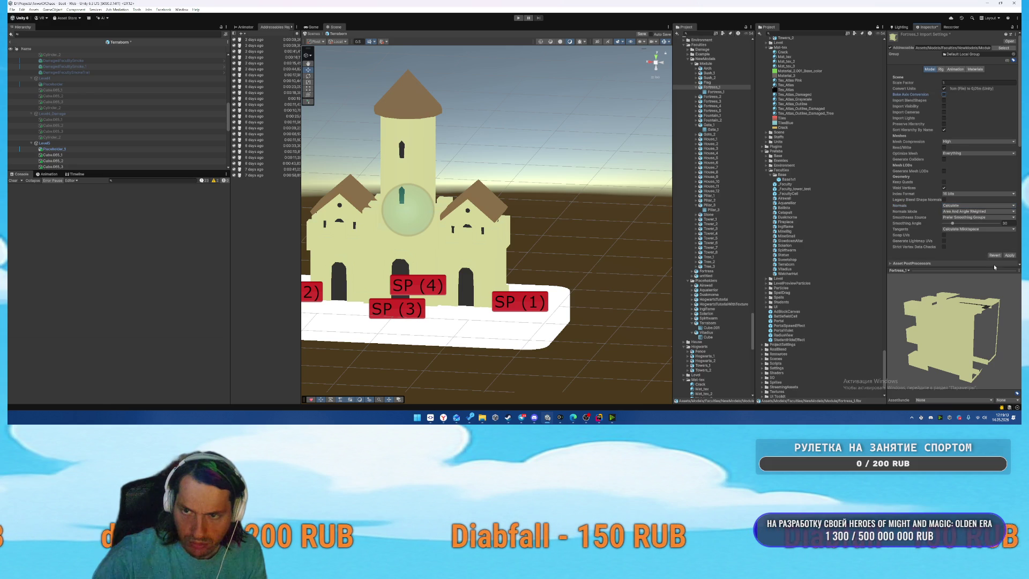
pyautogui.click(1009, 256)
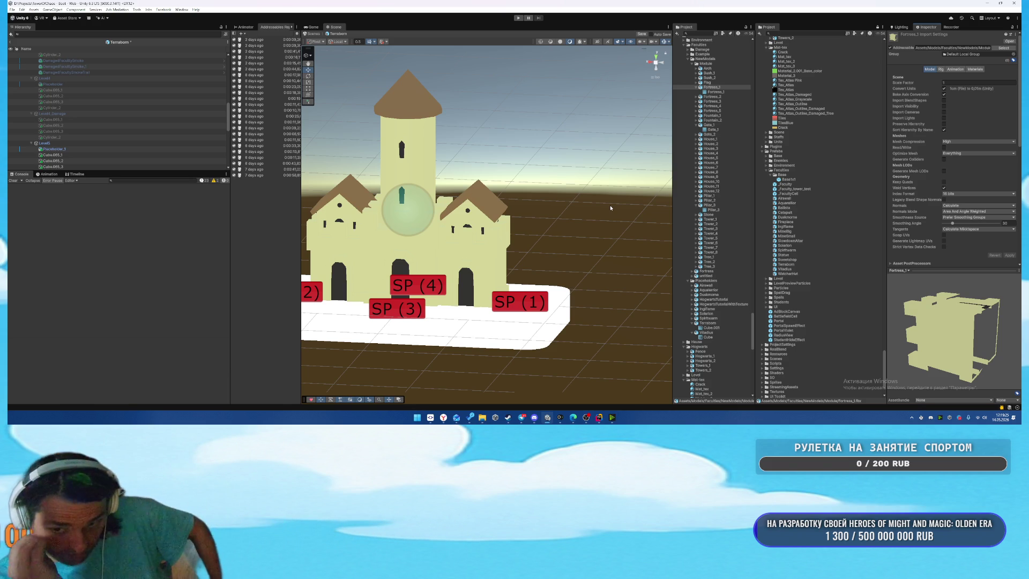
# Set Fortress_1's Rig Animation Type to None and apply the rig and animation settings.
pyautogui.click(942, 70)
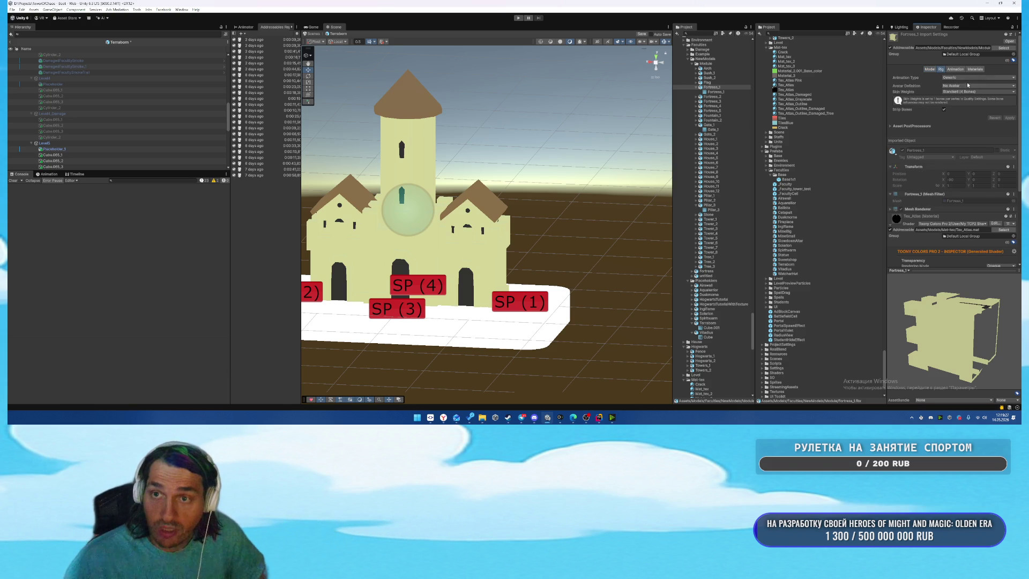
pyautogui.click(960, 85)
pyautogui.click(1008, 88)
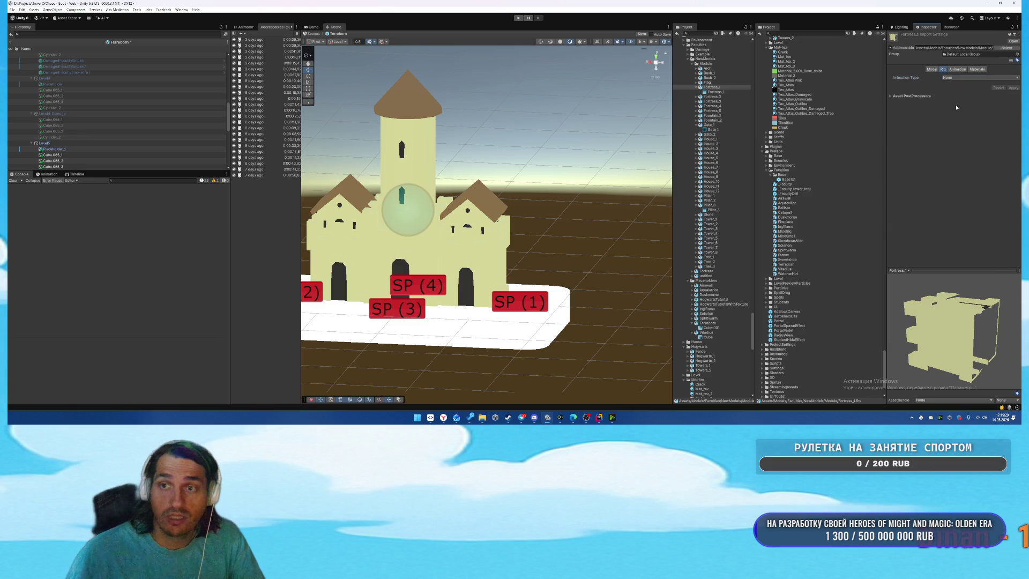
pyautogui.click(957, 69)
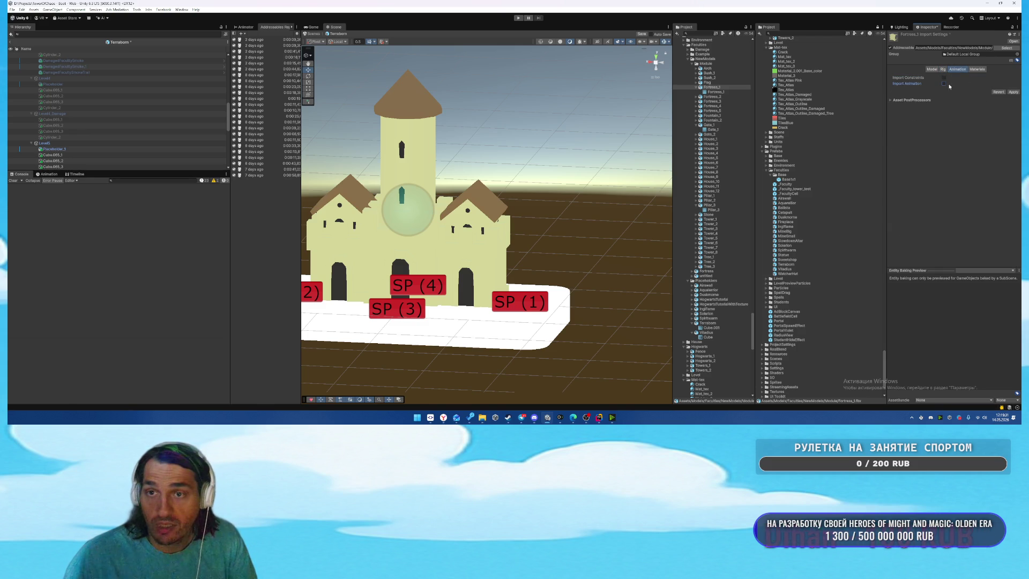
pyautogui.click(1010, 92)
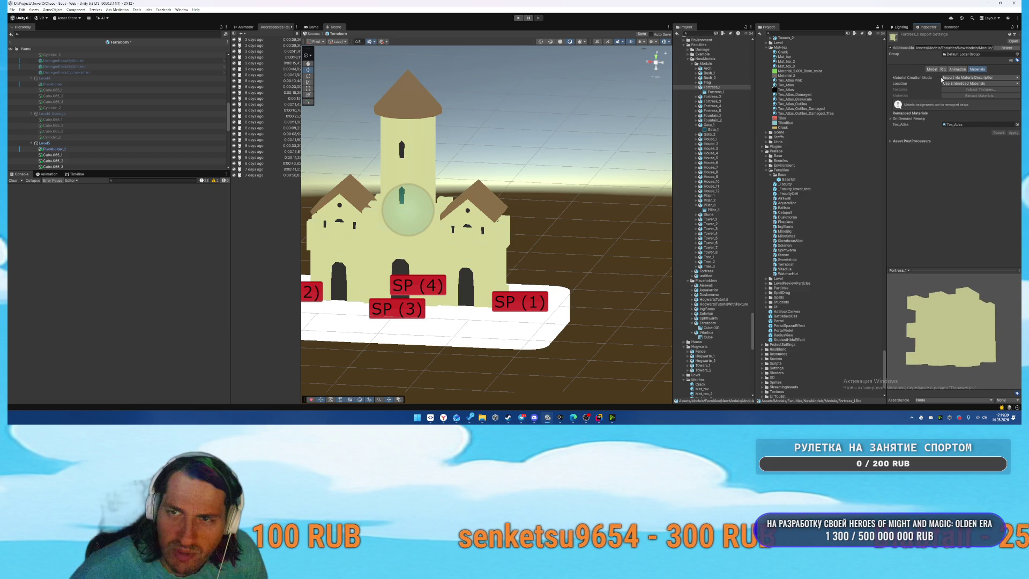
# Change the Lighting window's environment Ambient Color from black to light blue.
pyautogui.click(901, 28)
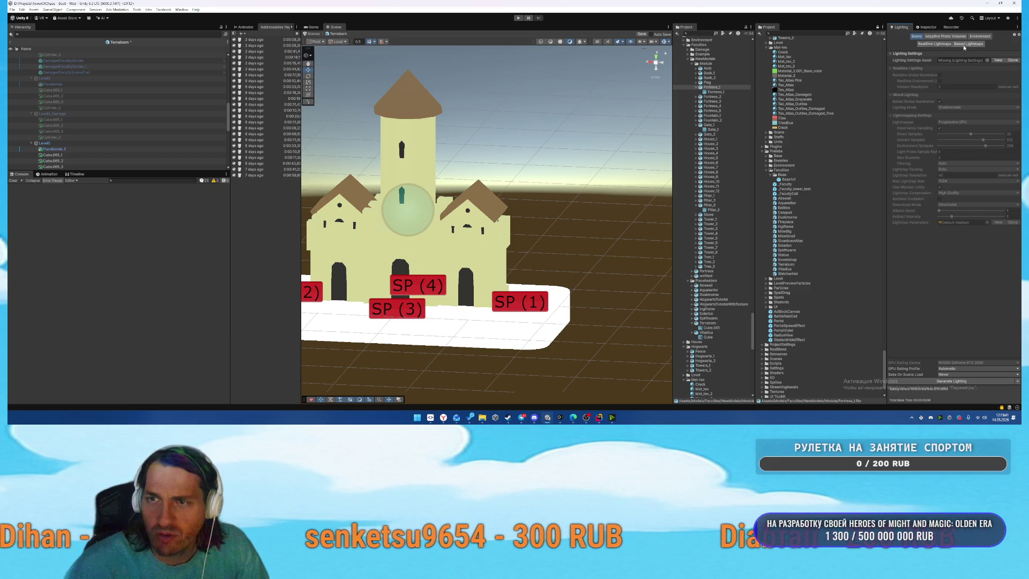
pyautogui.click(980, 36)
pyautogui.click(950, 95)
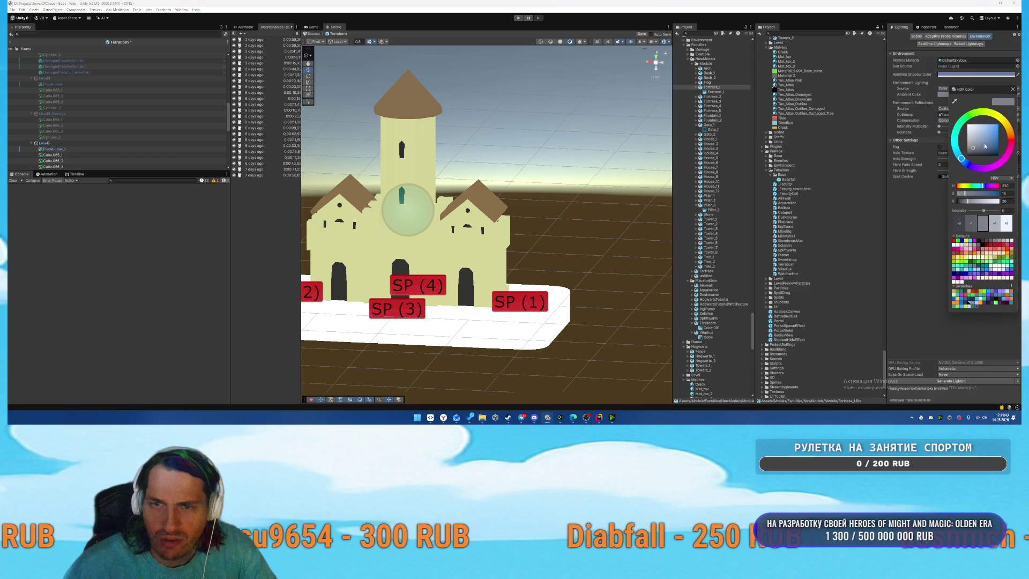
pyautogui.click(982, 131)
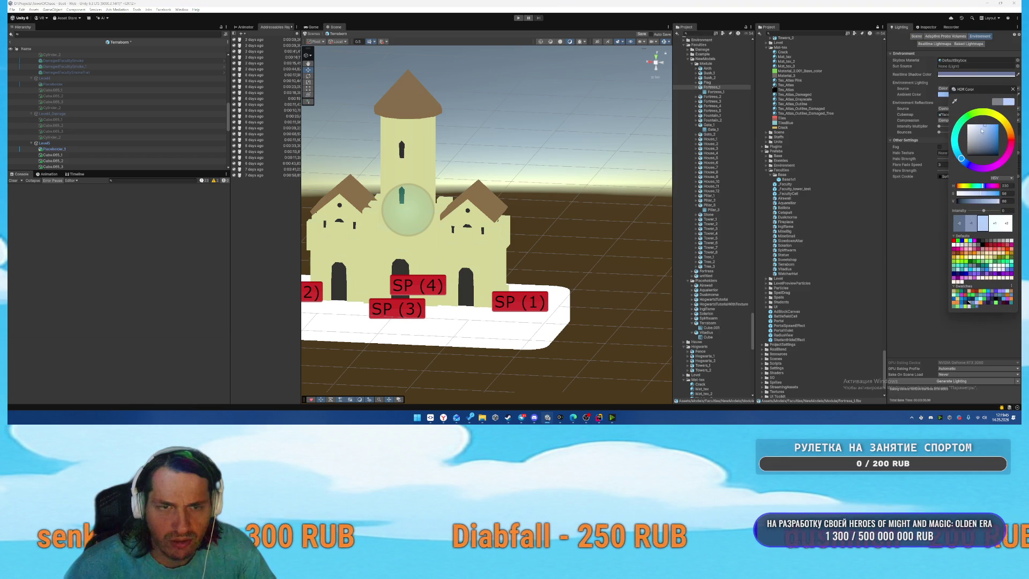
pyautogui.click(1012, 89)
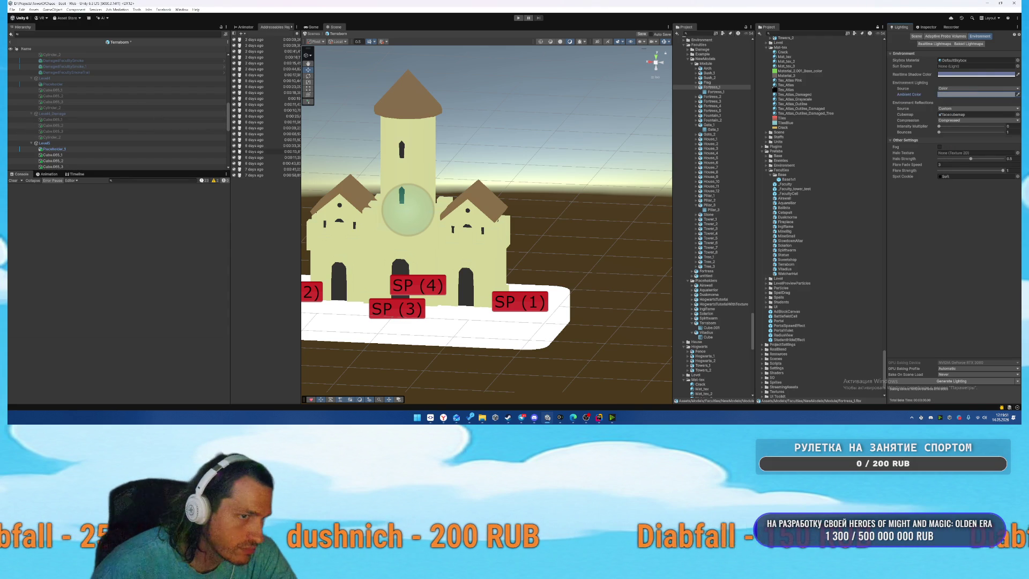
pyautogui.scroll(-3, 176, 137)
pyautogui.click(144, 112)
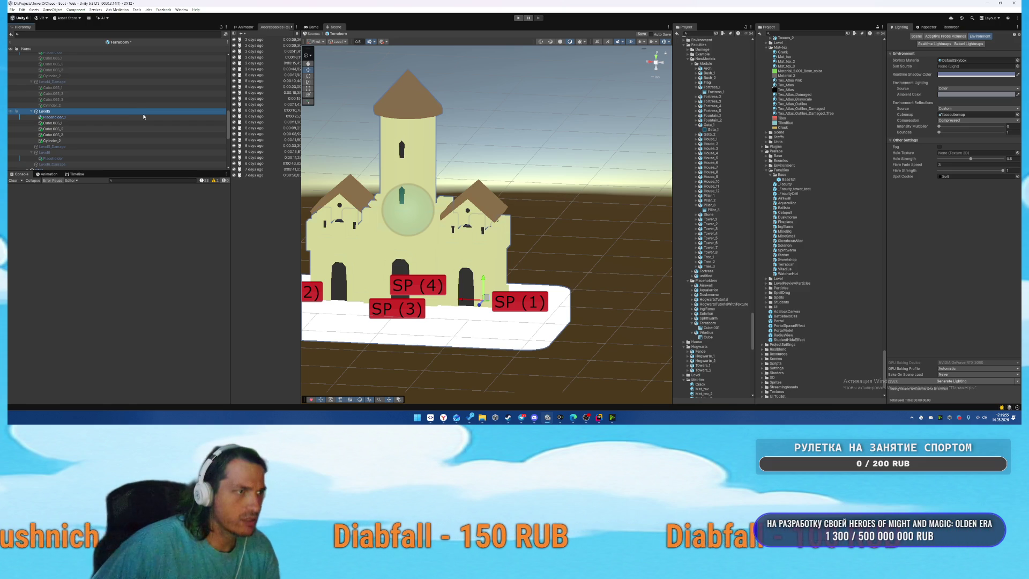
# Copy Level5's pieces Cube.065_1 through Cylinder_2 into Level5_Damage.
pyautogui.click(117, 123)
pyautogui.scroll(-1, 125, 130)
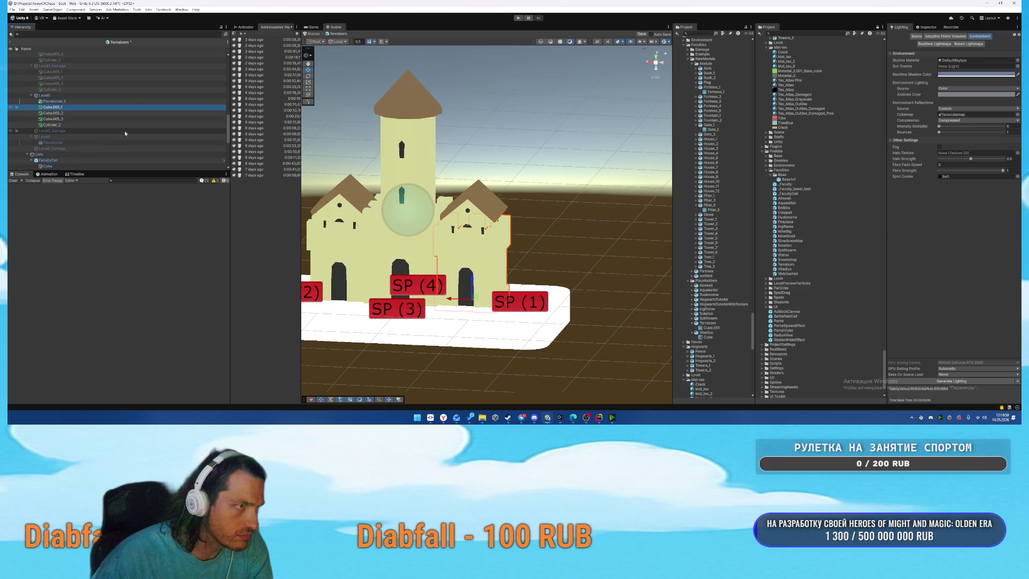
pyautogui.scroll(-1, 124, 131)
pyautogui.keyDown('shift'); pyautogui.click(70, 107); pyautogui.keyUp('shift')
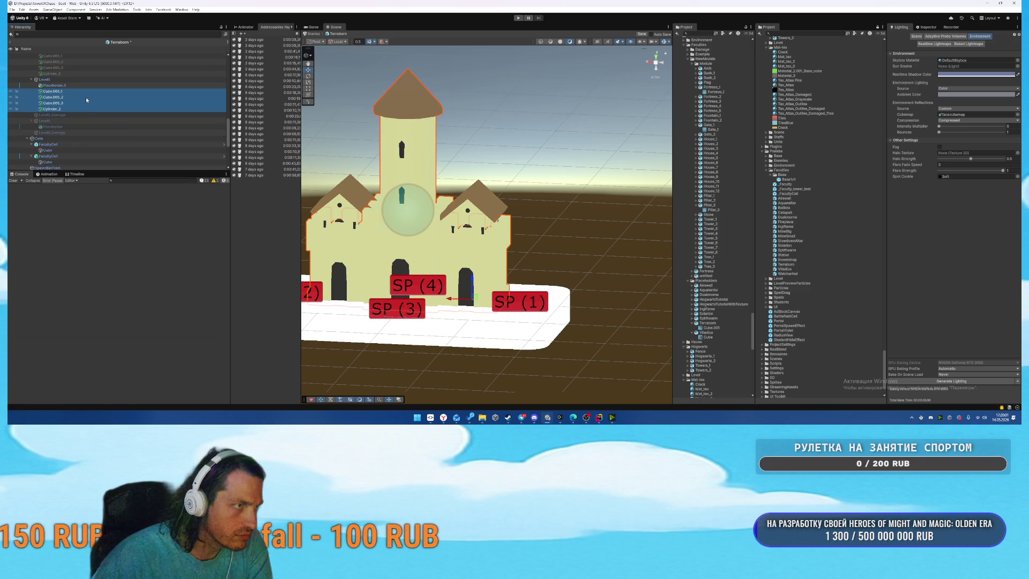
pyautogui.moveTo(86, 100); pyautogui.dragTo(56, 125)
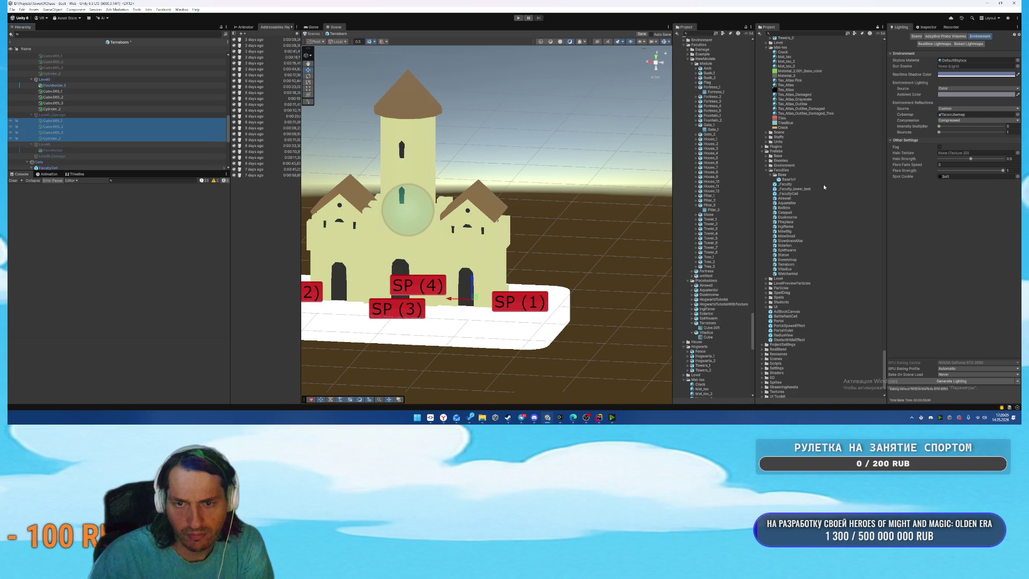
# Assign Tex_Atlas_Damaged to the copied pieces' Mesh Renderer Element 0.
pyautogui.moveTo(837, 95); pyautogui.dragTo(869, 95)
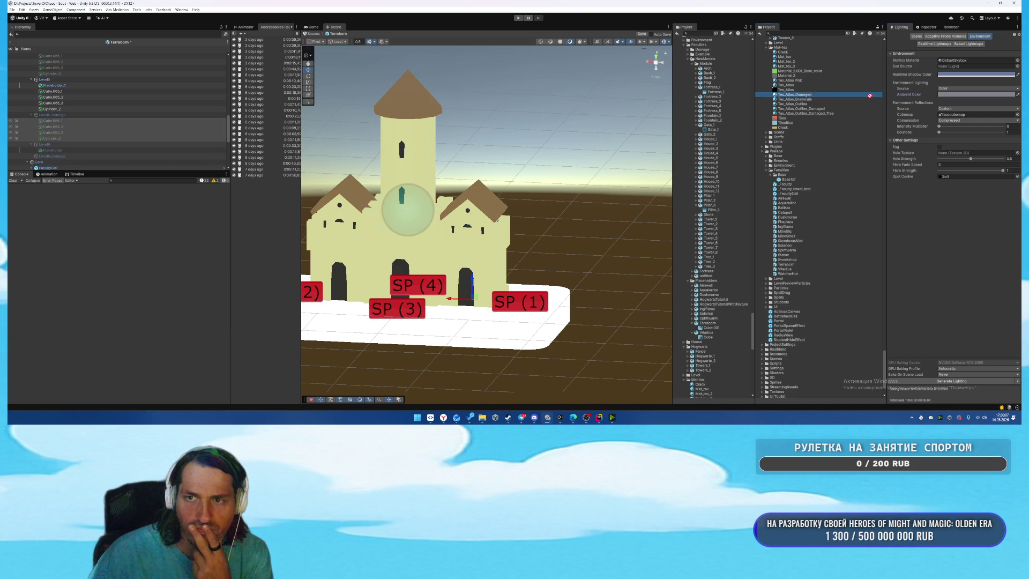
pyautogui.click(927, 27)
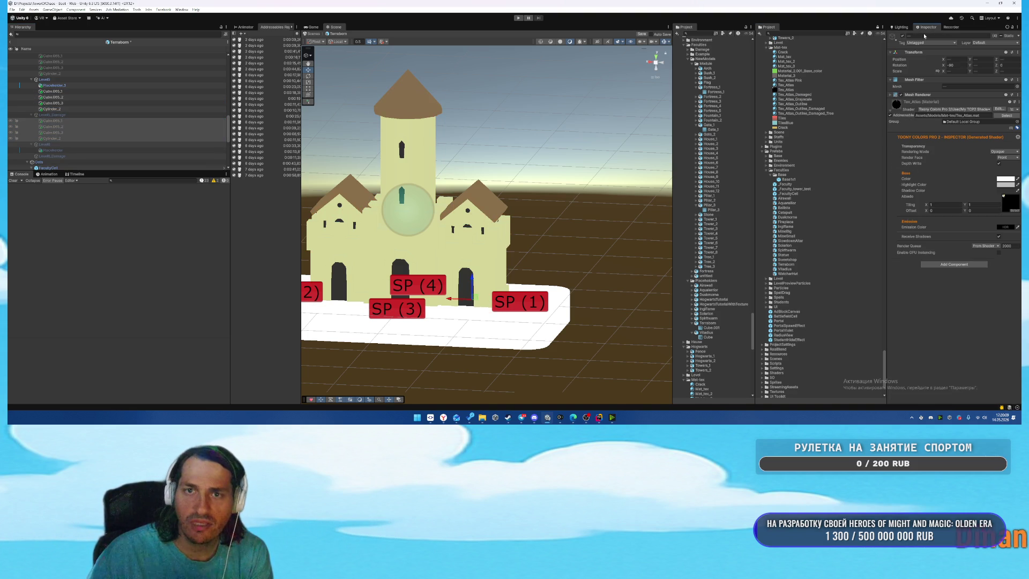
pyautogui.moveTo(820, 101); pyautogui.dragTo(963, 125)
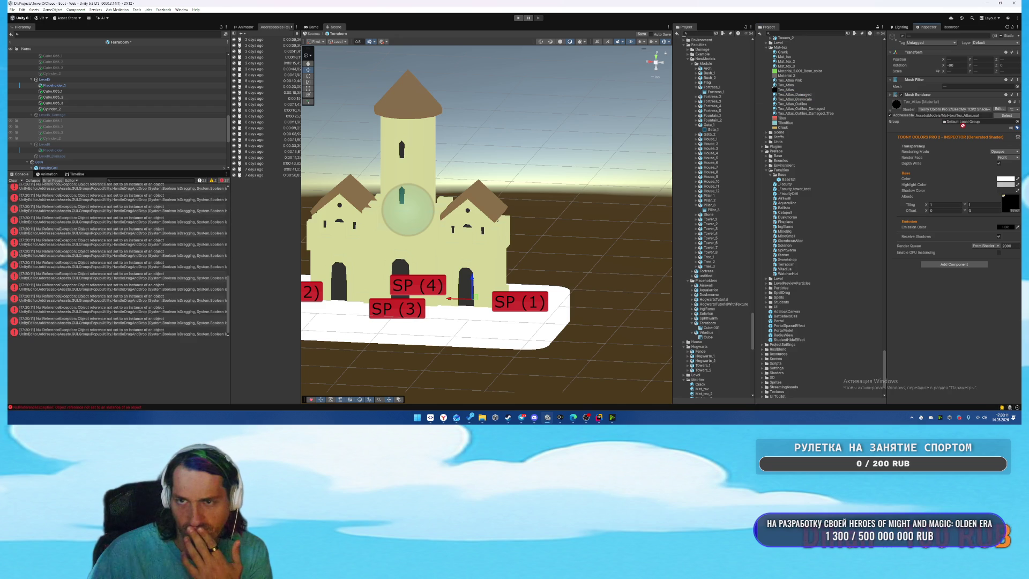
pyautogui.click(899, 95)
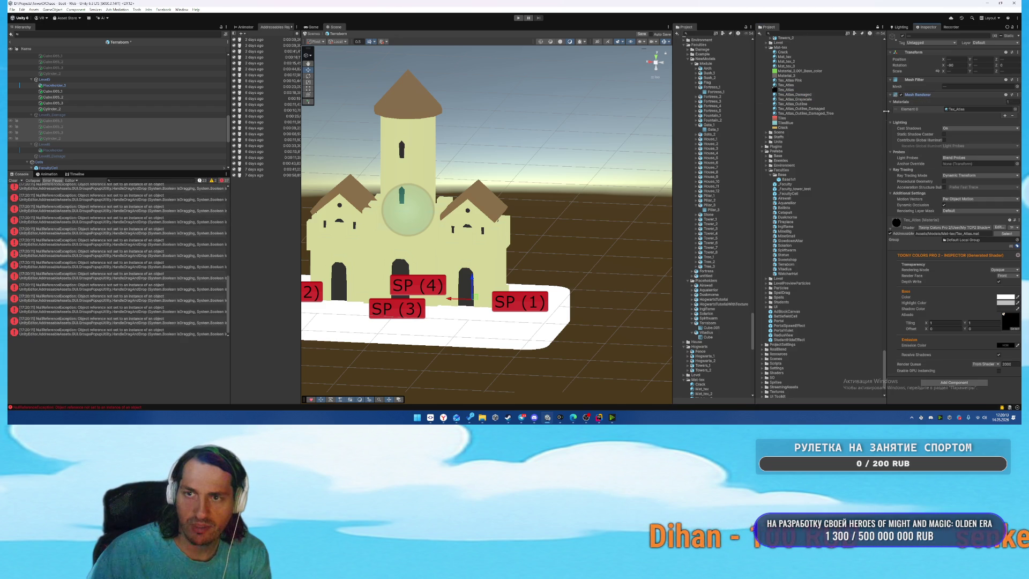
pyautogui.moveTo(805, 98); pyautogui.dragTo(980, 109)
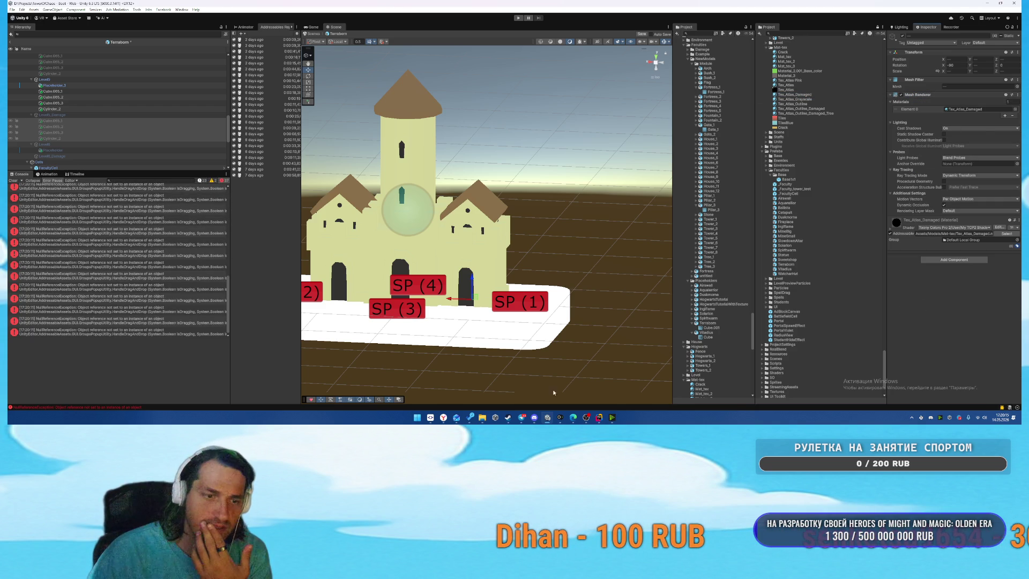
pyautogui.moveTo(443, 418)
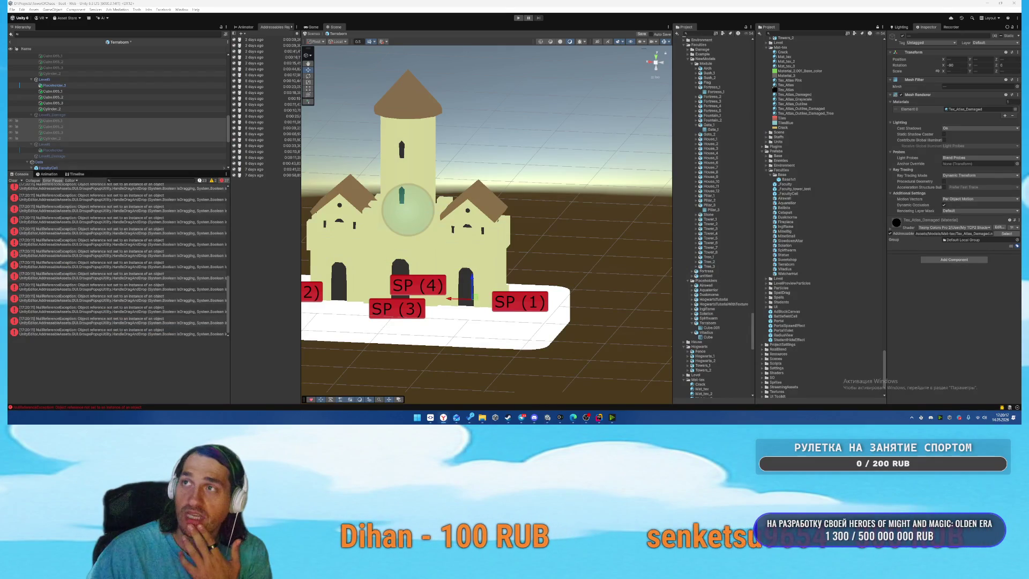
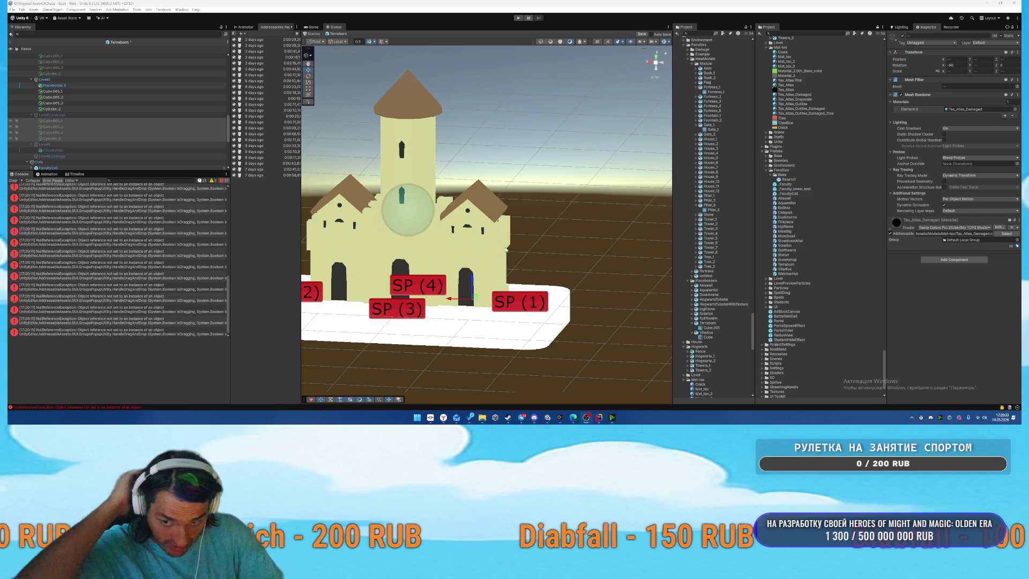
# Select House_1 and House_2 and move them under Level6.
pyautogui.click(14, 180)
pyautogui.click(99, 139)
pyautogui.click(106, 120)
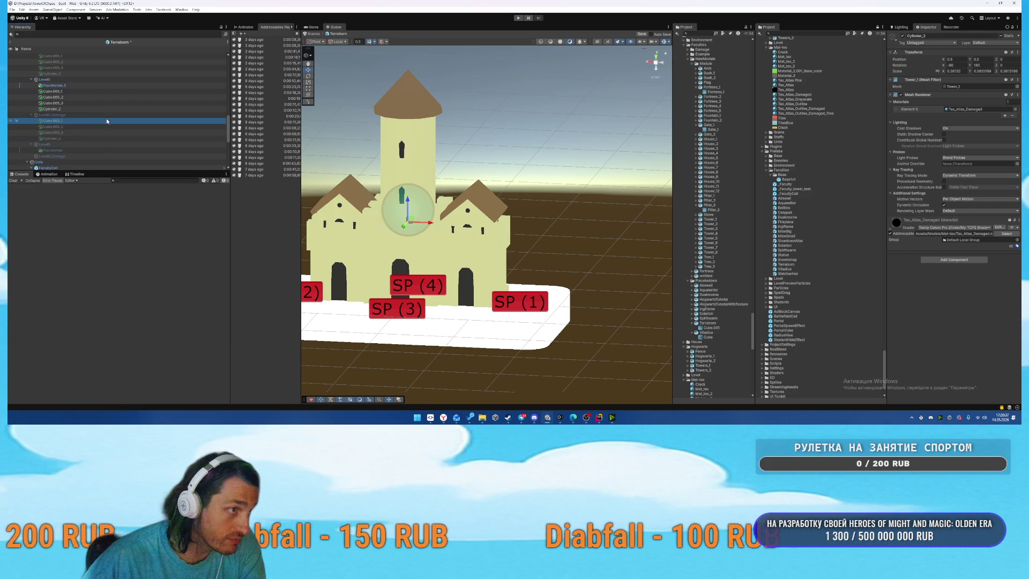
pyautogui.click(86, 81)
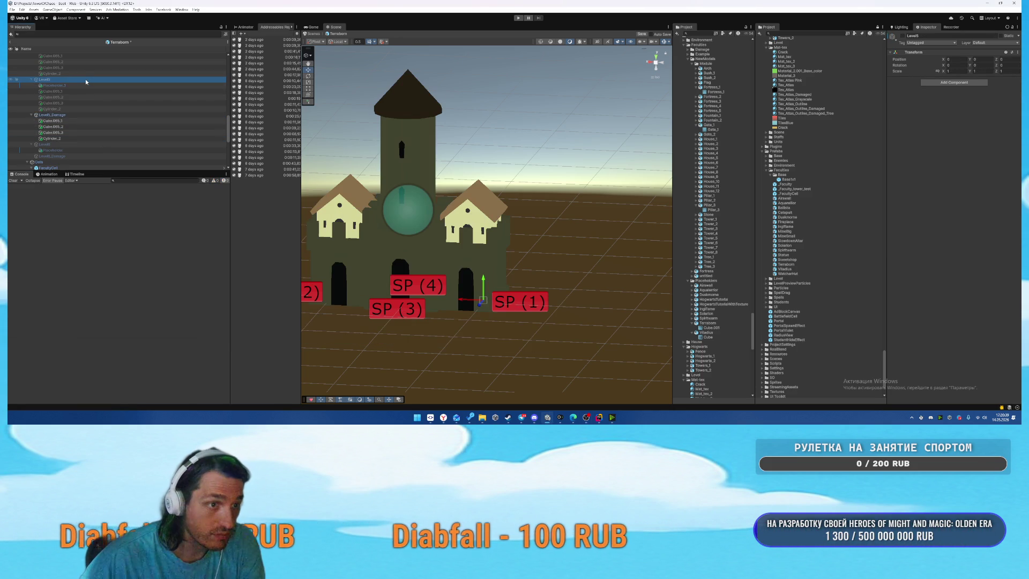
pyautogui.click(94, 121)
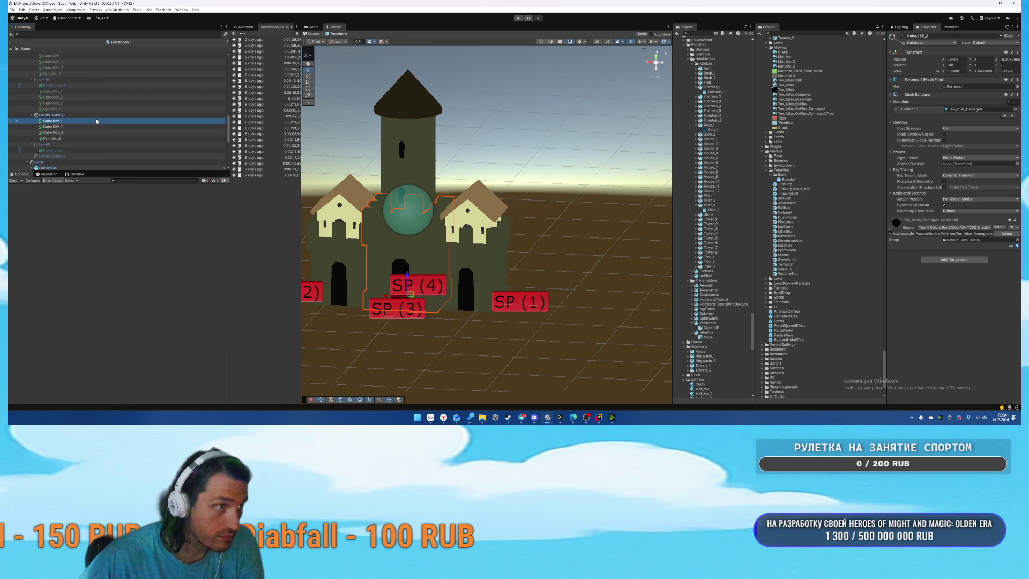
pyautogui.click(343, 220)
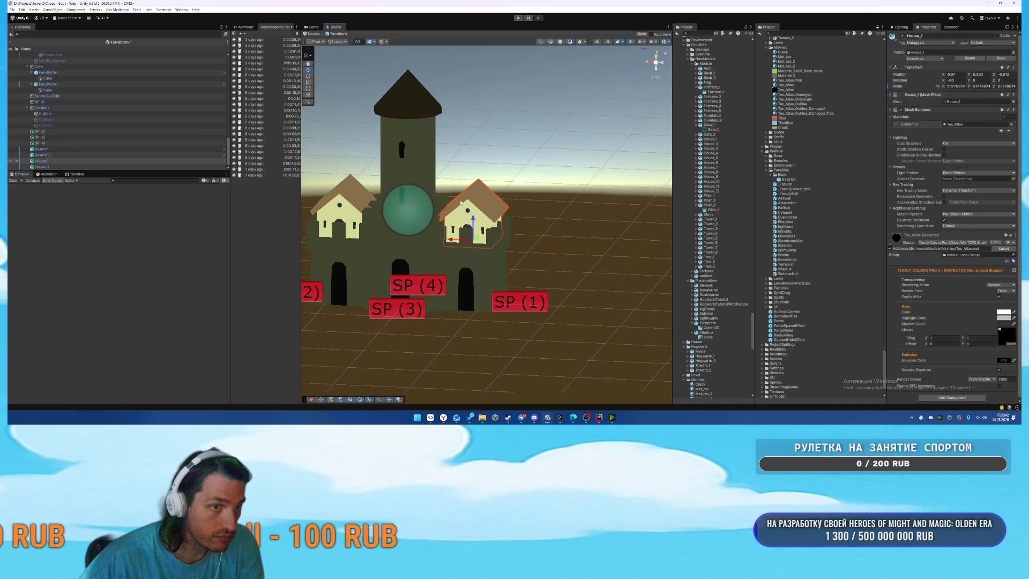
pyautogui.click(62, 167)
pyautogui.keyDown('ctrl'); pyautogui.click(62, 161); pyautogui.keyUp('ctrl')
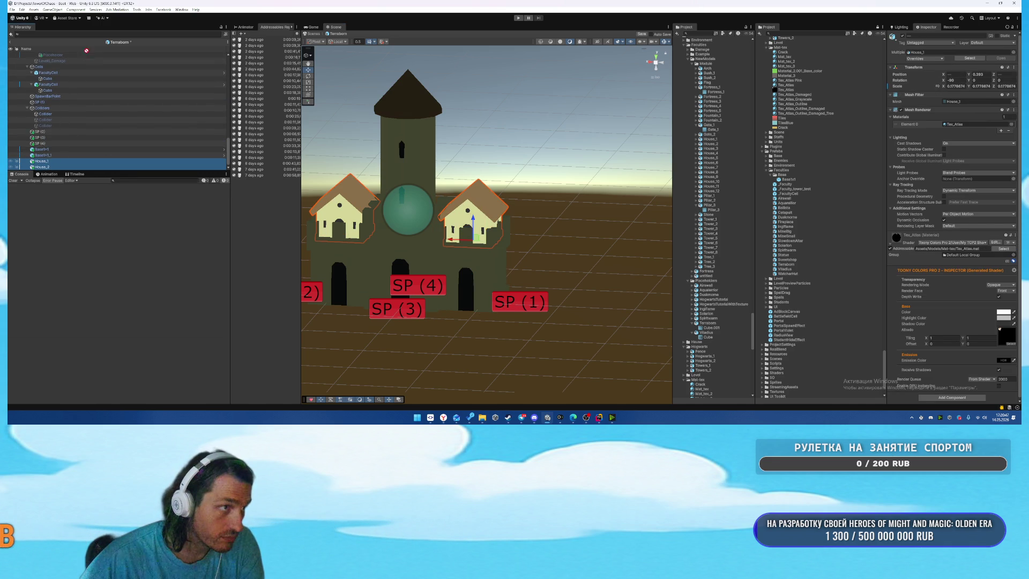
pyautogui.moveTo(90, 61); pyautogui.dragTo(89, 64)
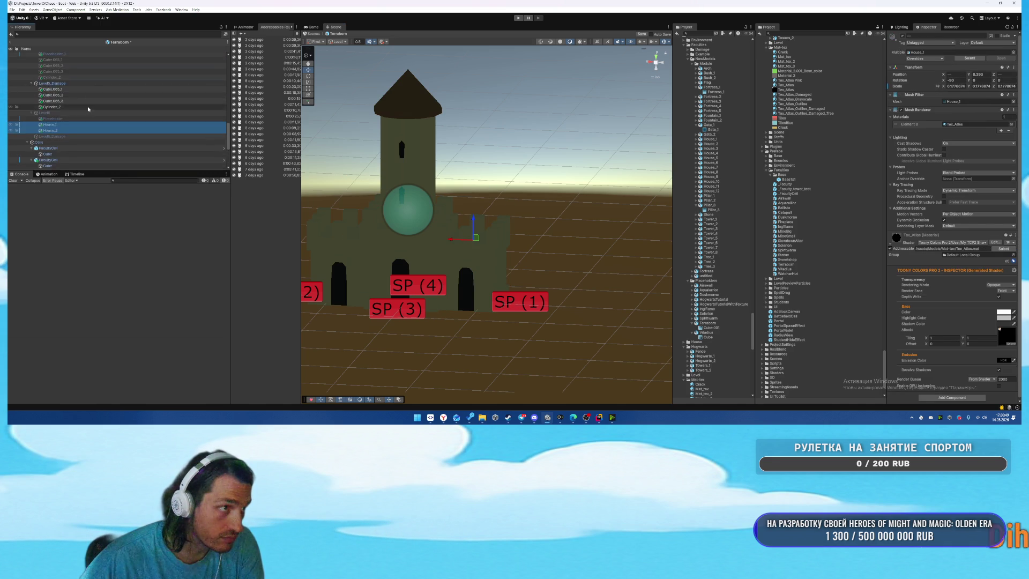
pyautogui.moveTo(91, 148); pyautogui.dragTo(69, 97)
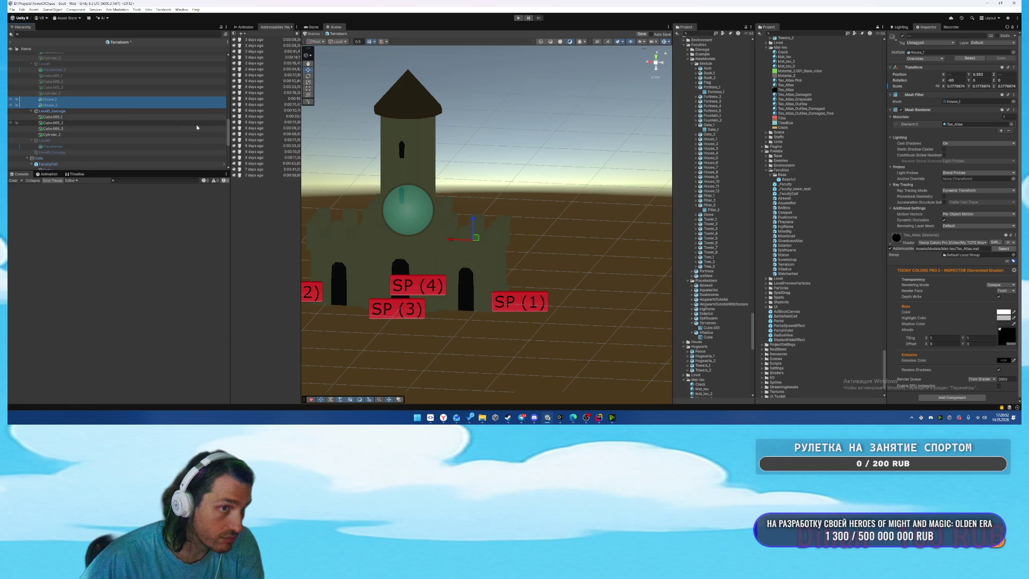
# Paste the house copies into Level5_Damage after Cylinder_2 and give them the Tex_Atlas_Damaged material.
pyautogui.click(99, 105)
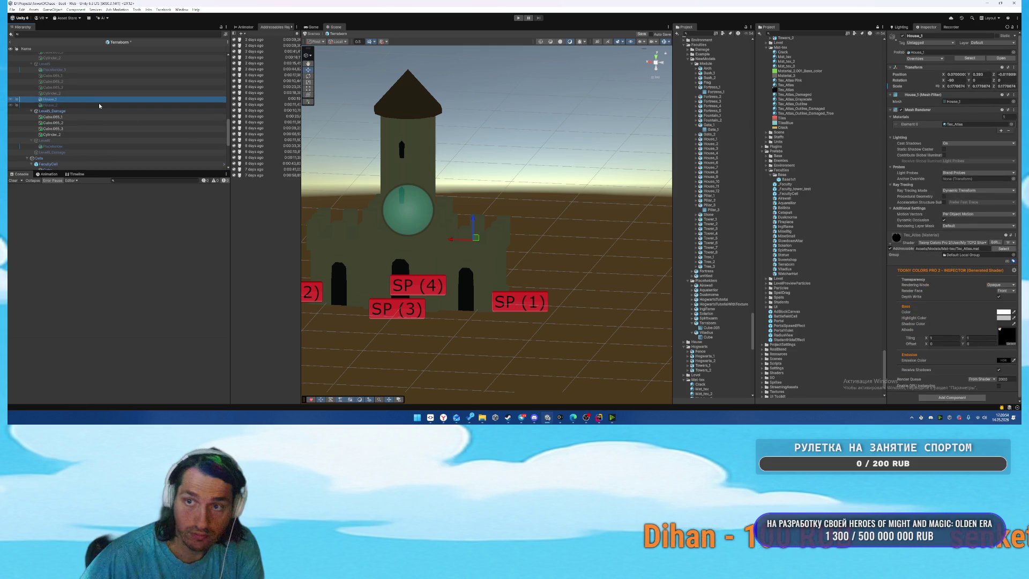
pyautogui.click(68, 129)
pyautogui.hotkey('ctrl', 'v')
pyautogui.moveTo(54, 139); pyautogui.dragTo(59, 149)
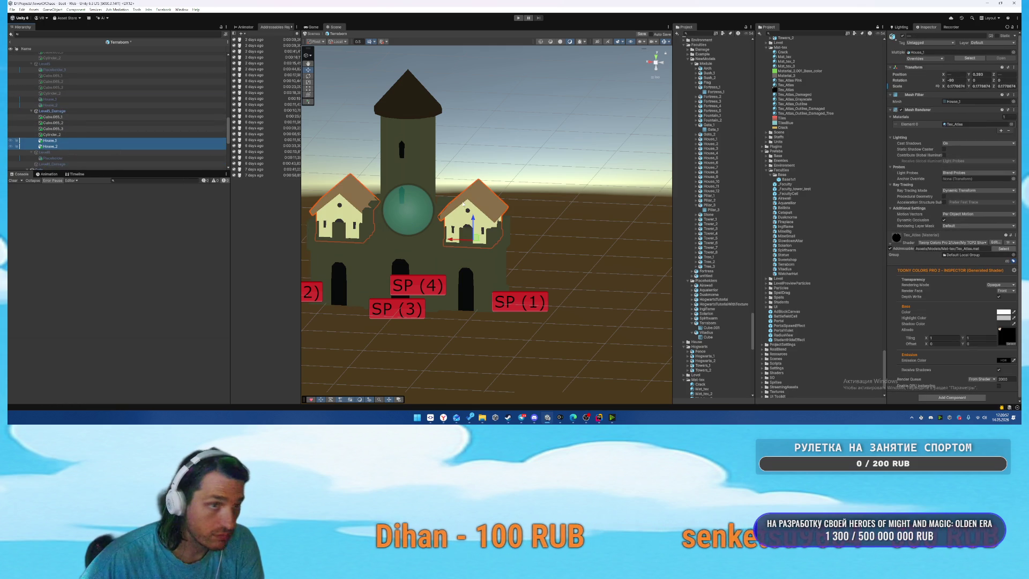
pyautogui.moveTo(813, 94)
pyautogui.mouseDown()
pyautogui.moveTo(655, 64)
pyautogui.moveTo(351, 161)
pyautogui.mouseUp()
# Deactivate Level5_Damage to hide the damaged castle.
pyautogui.click(122, 110)
pyautogui.hotkey('alt', 'shift', 'a')
pyautogui.scroll(-3, 110, 124)
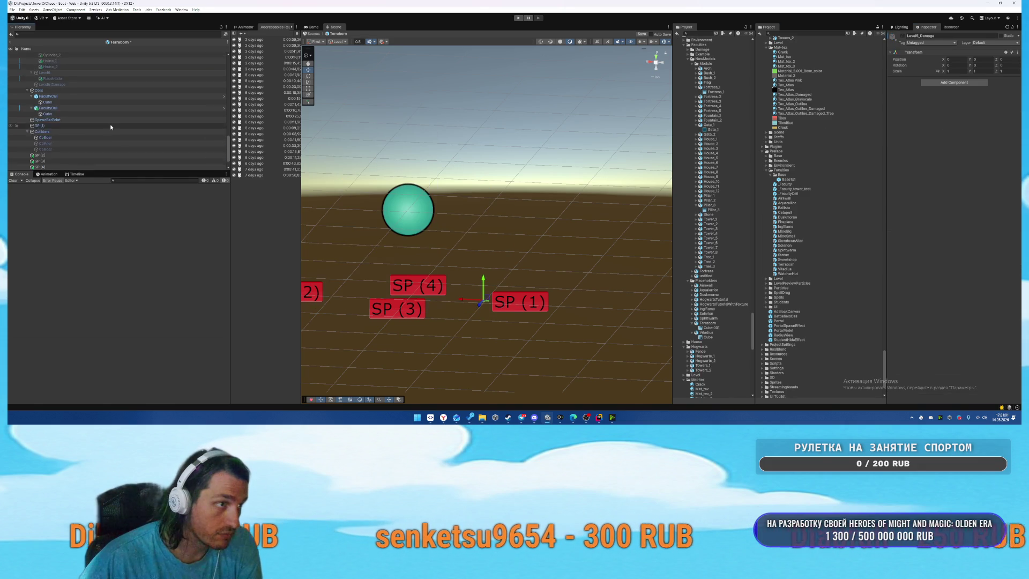
# Copy the six Level5 pieces, Cube.005_1 through House_2, and paste them into Level6.
pyautogui.click(72, 143)
pyautogui.click(74, 149)
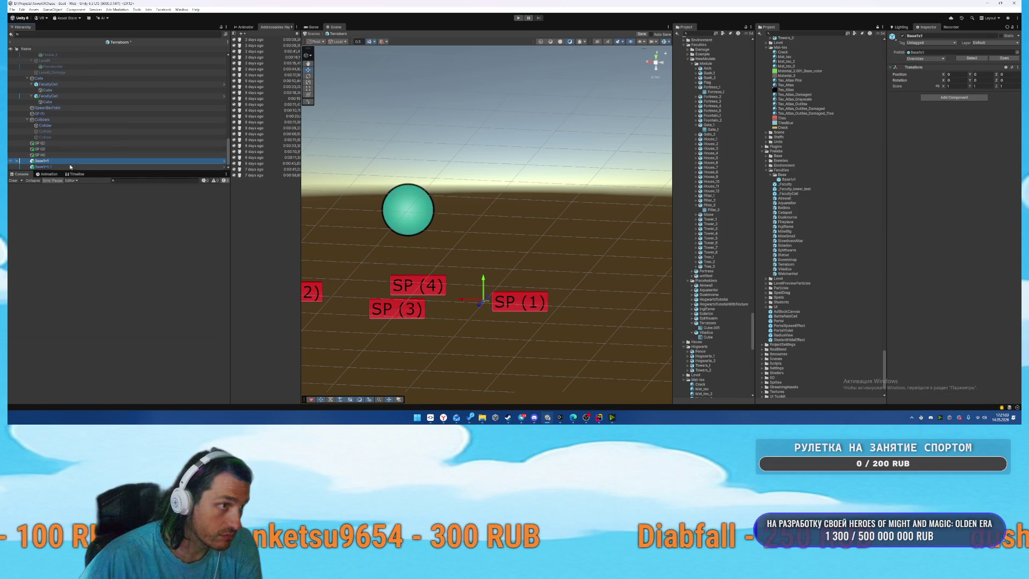
pyautogui.click(124, 153)
pyautogui.scroll(3, 118, 138)
pyautogui.scroll(4, 120, 137)
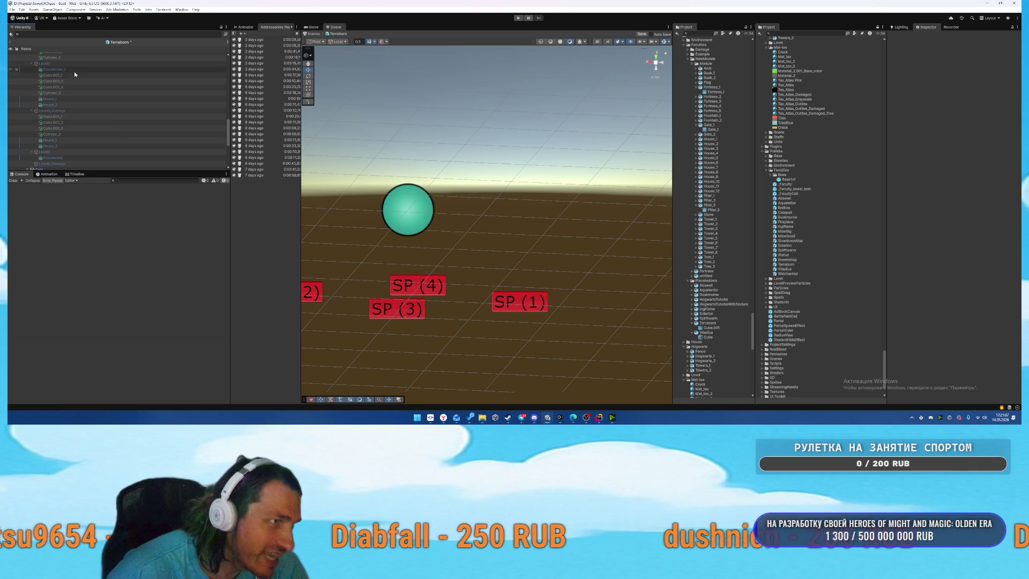
pyautogui.click(67, 76)
pyautogui.keyDown('shift'); pyautogui.click(67, 105); pyautogui.keyUp('shift')
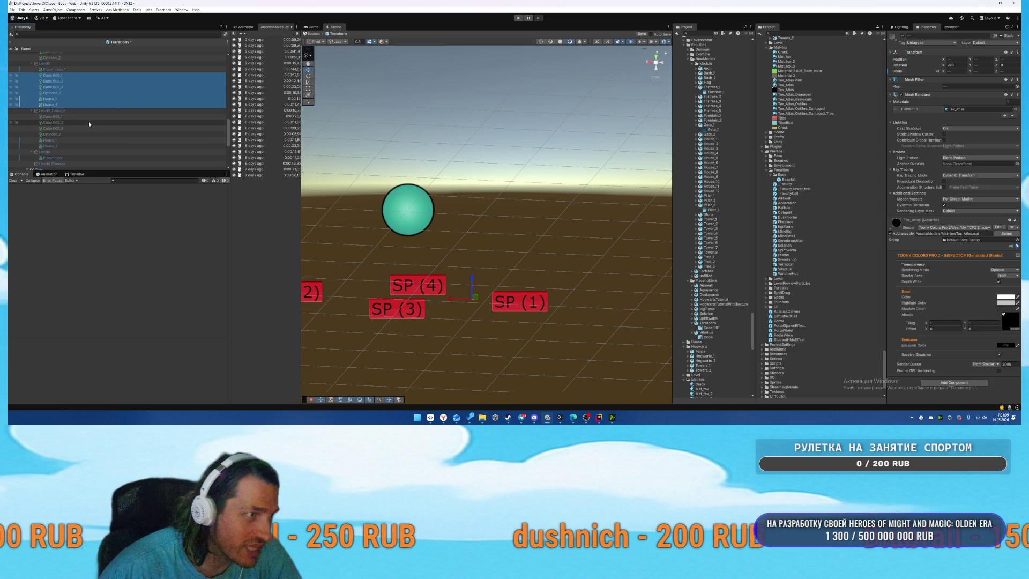
pyautogui.scroll(-3, 89, 124)
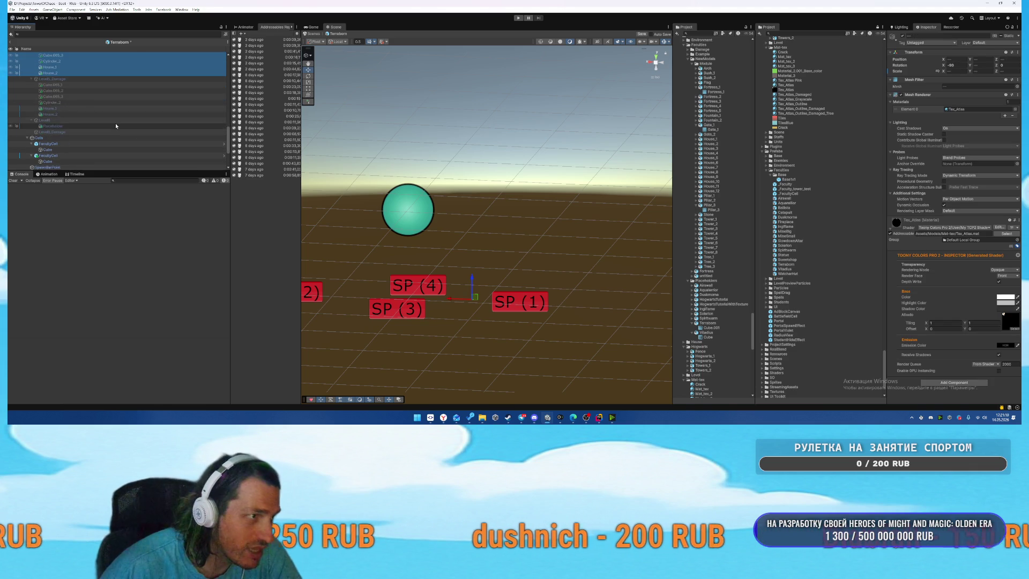
pyautogui.click(88, 124)
pyautogui.hotkey('ctrl', 'shift', 'v')
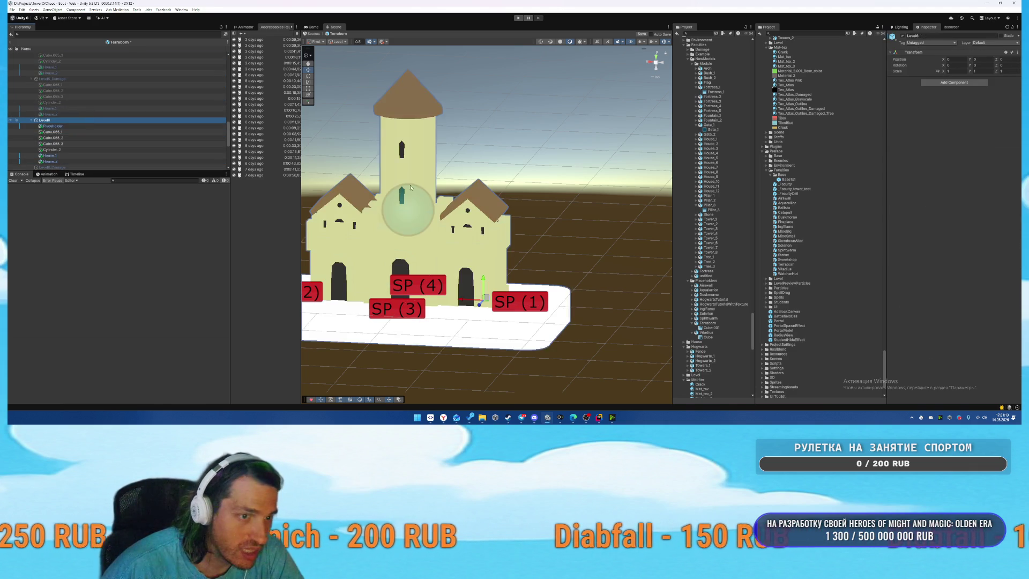
# Delete the two pasted houses from the Level6 castle.
pyautogui.click(479, 207)
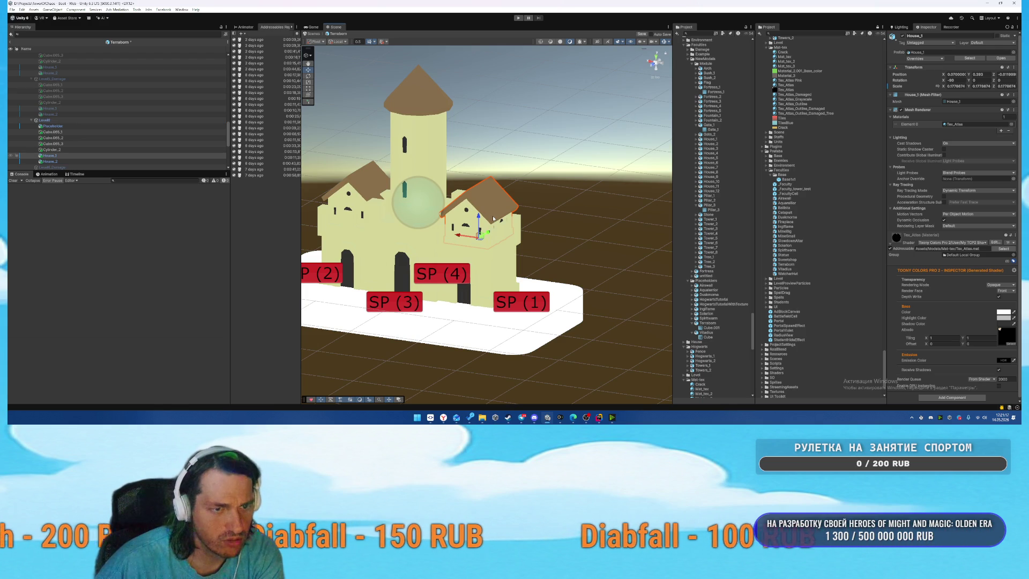
pyautogui.press('Delete')
pyautogui.click(358, 190)
pyautogui.press('Delete')
# Duplicate the tower and move the copy aside, undoing one change to restore a house.
pyautogui.click(428, 228)
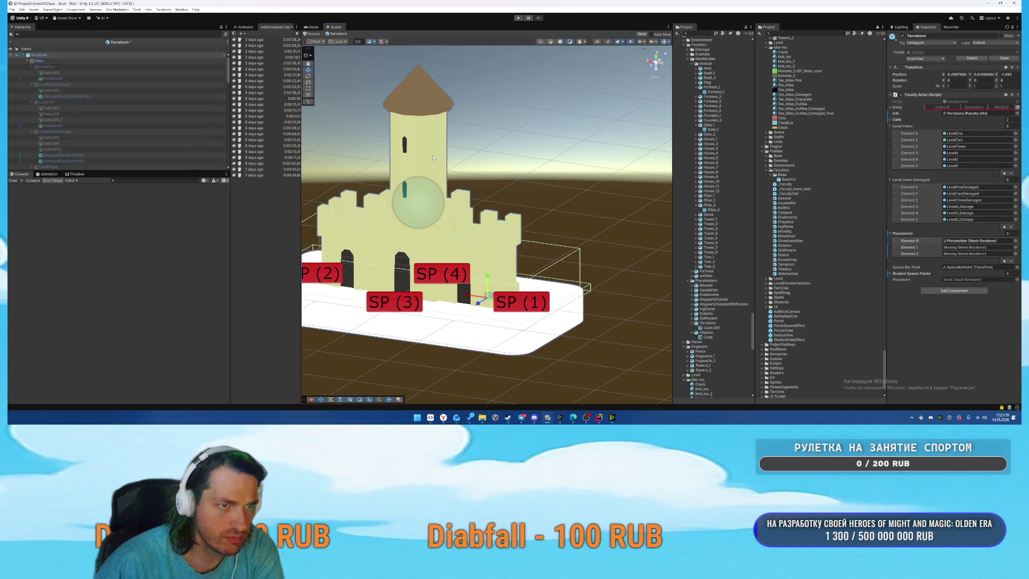
pyautogui.click(427, 228)
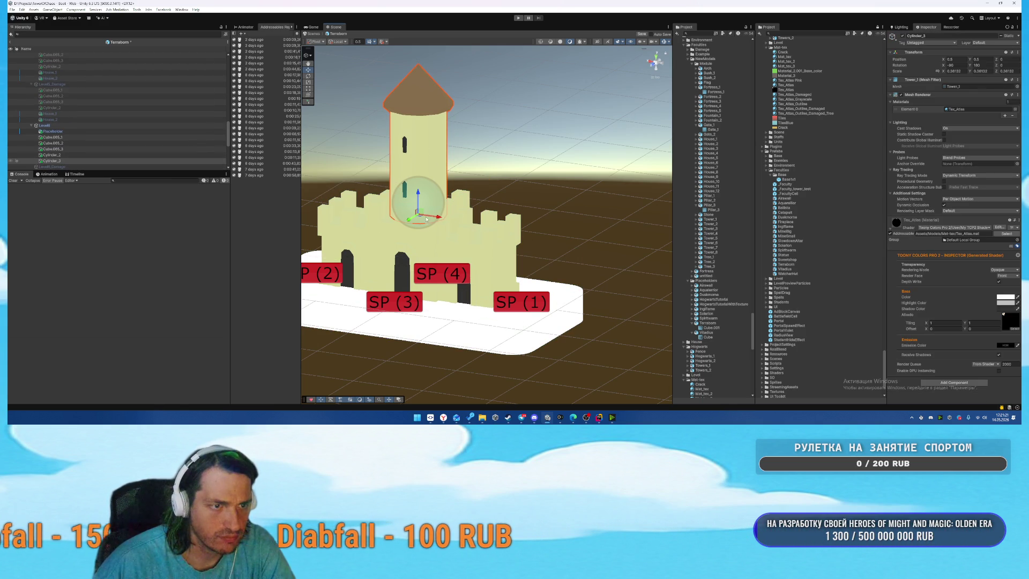
pyautogui.hotkey('ctrl', 'd')
pyautogui.moveTo(427, 228)
pyautogui.mouseDown()
pyautogui.moveTo(548, 248)
pyautogui.moveTo(528, 251)
pyautogui.moveTo(521, 293)
pyautogui.moveTo(506, 232)
pyautogui.moveTo(527, 231)
pyautogui.moveTo(509, 195)
pyautogui.mouseUp()
pyautogui.click(527, 252)
pyautogui.click(528, 204)
pyautogui.hotkey('ctrl', 'z')
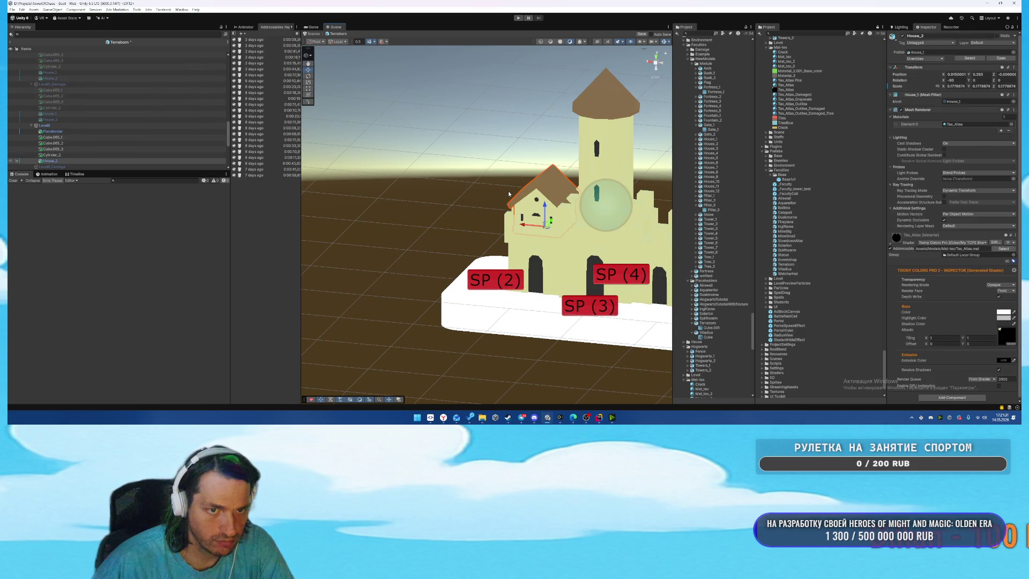
# Duplicate the central tower and slide the copy to the left.
pyautogui.click(616, 154)
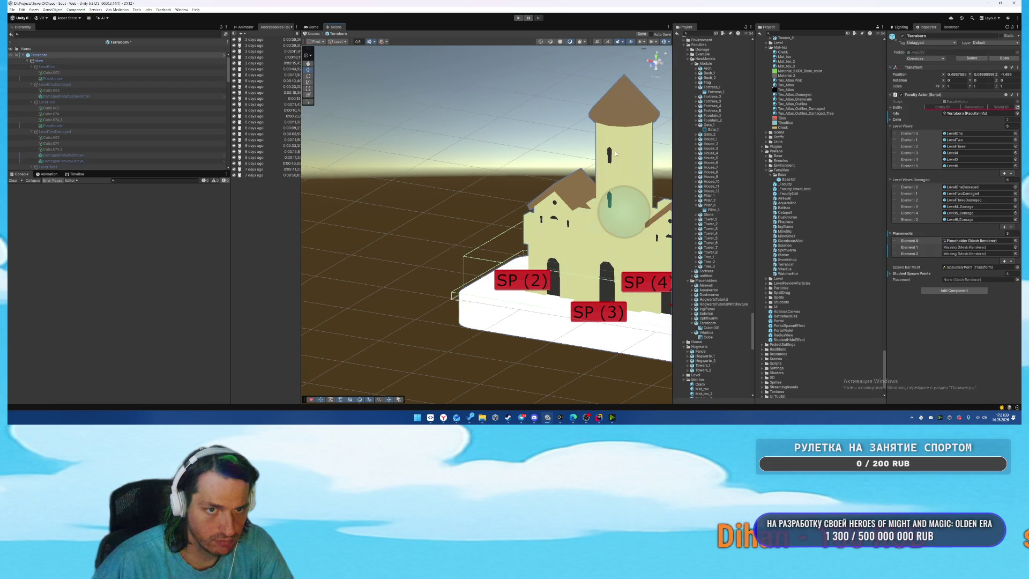
pyautogui.click(616, 153)
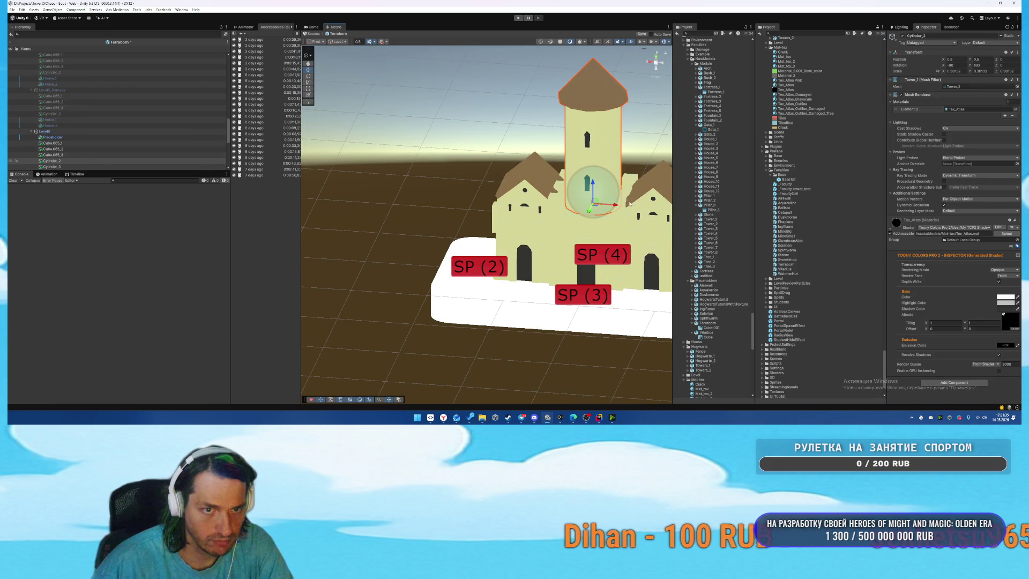
pyautogui.hotkey('ctrl', 'd')
pyautogui.moveTo(631, 204)
pyautogui.mouseDown()
pyautogui.moveTo(513, 196)
pyautogui.moveTo(489, 254)
pyautogui.moveTo(644, 107)
pyautogui.moveTo(529, 64)
pyautogui.moveTo(531, 107)
pyautogui.moveTo(556, 132)
pyautogui.mouseUp()
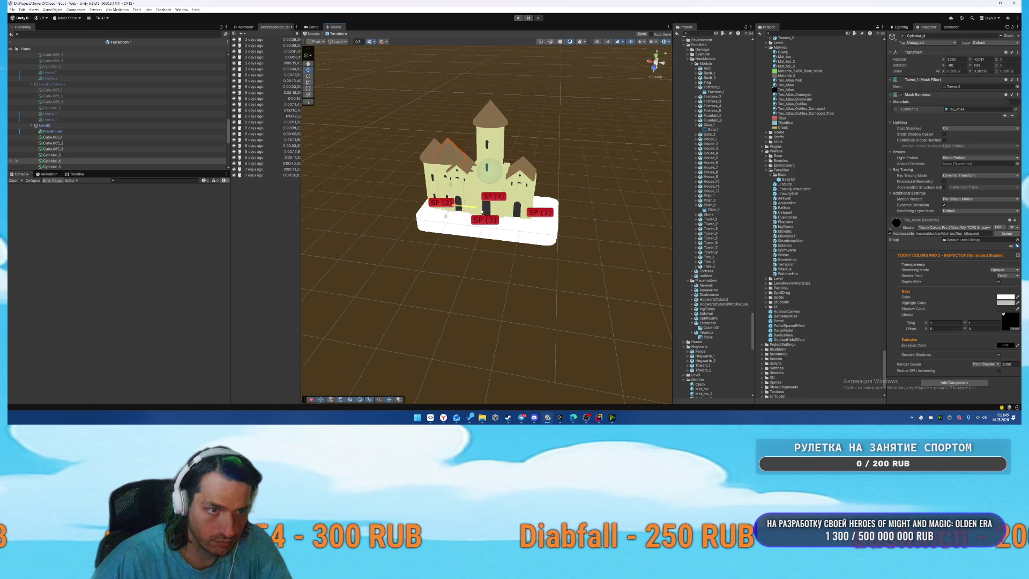
# Move the tower copy to the castle's right corner and frame it in the view.
pyautogui.moveTo(482, 212); pyautogui.dragTo(562, 220)
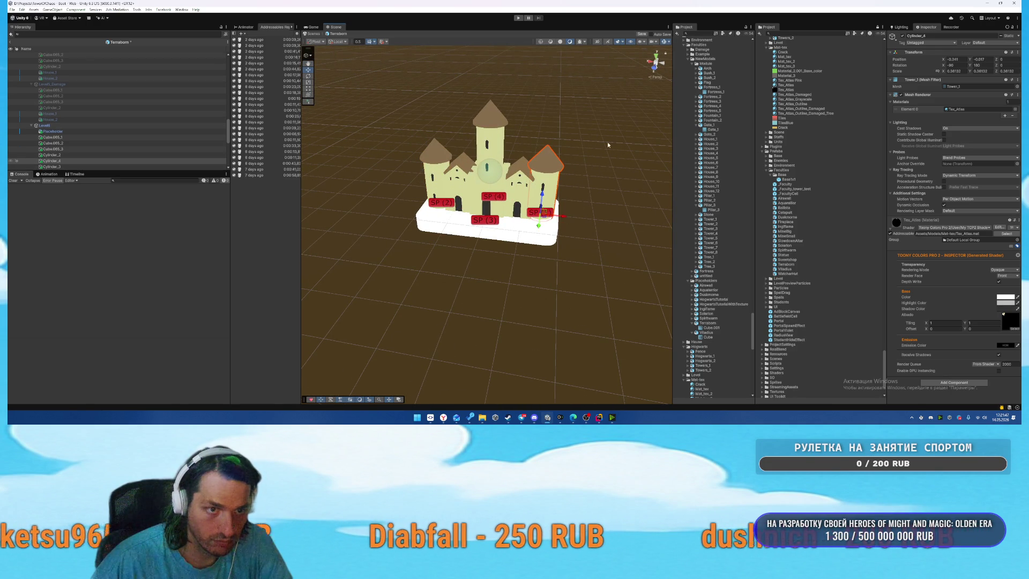
pyautogui.click(580, 126)
pyautogui.click(549, 167)
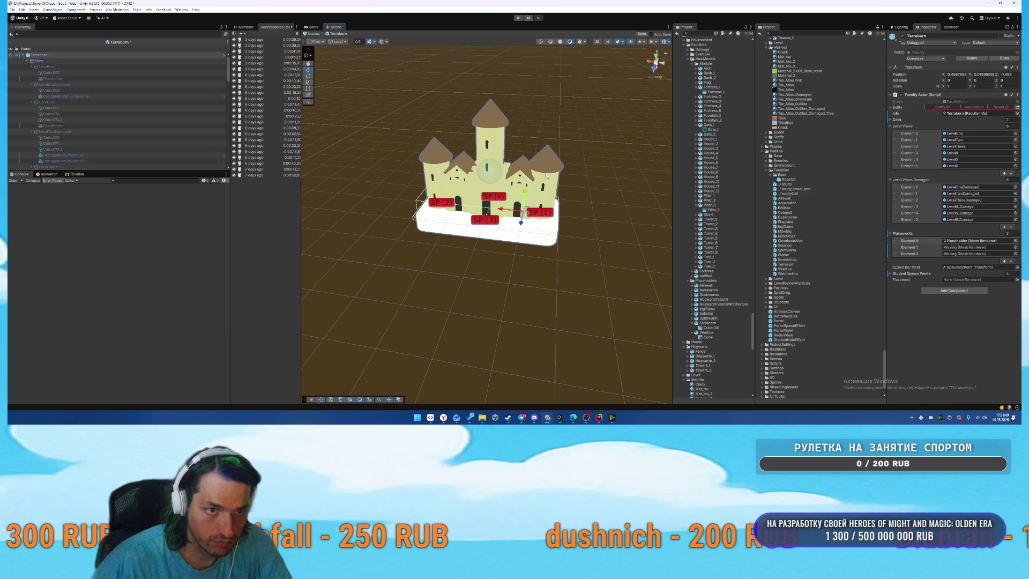
pyautogui.press('f')
pyautogui.scroll(-5, 490, 180)
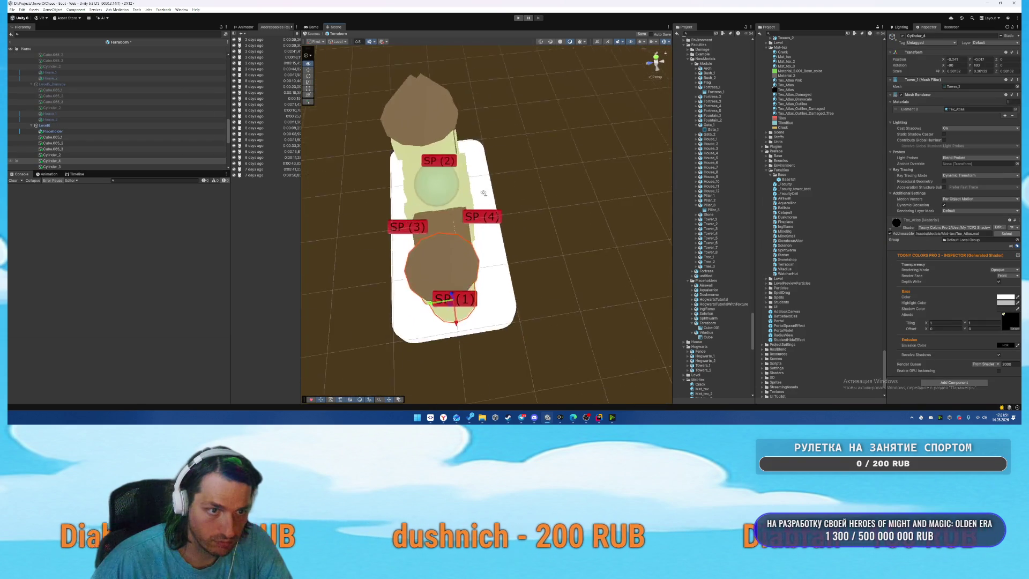
pyautogui.click(528, 173)
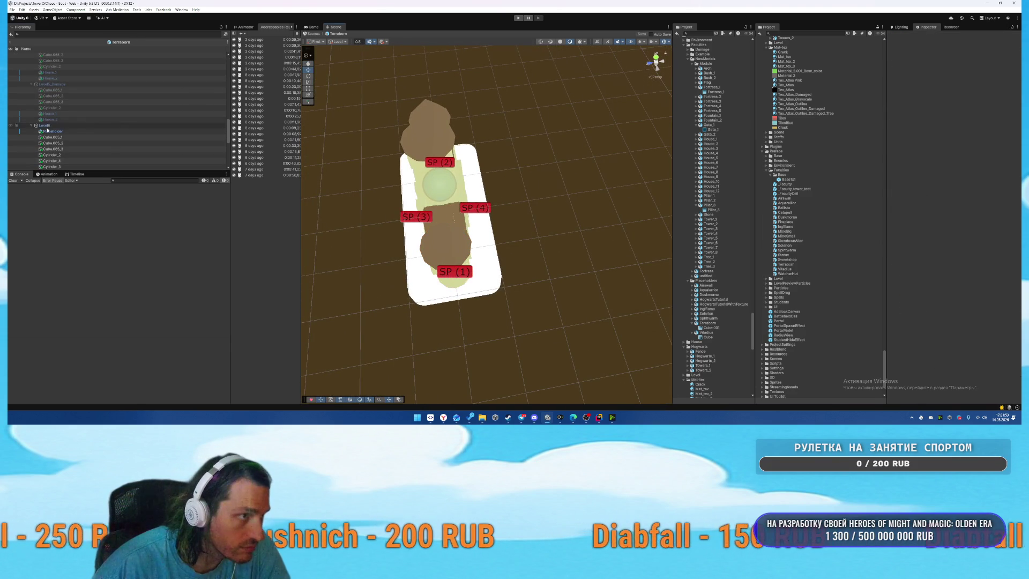
# Copy the Level6 castle pieces into Level8_Damage and apply the Tex_Atlas_Damaged material.
pyautogui.click(119, 125)
pyautogui.scroll(-3, 119, 124)
pyautogui.click(72, 109)
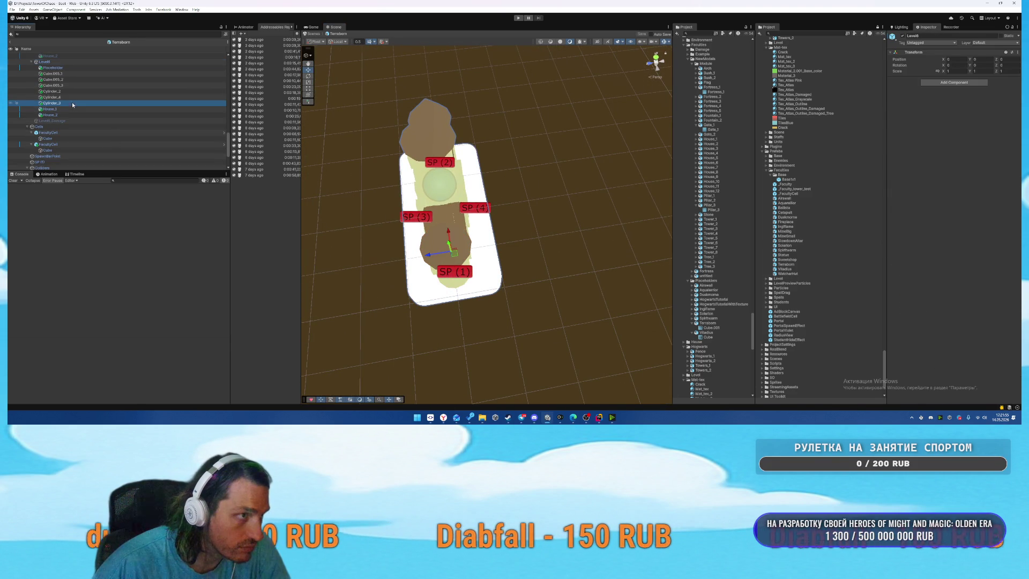
pyautogui.press('Down')
pyautogui.keyDown('shift'); pyautogui.click(54, 74); pyautogui.keyUp('shift')
pyautogui.hotkey('ctrl', 'c')
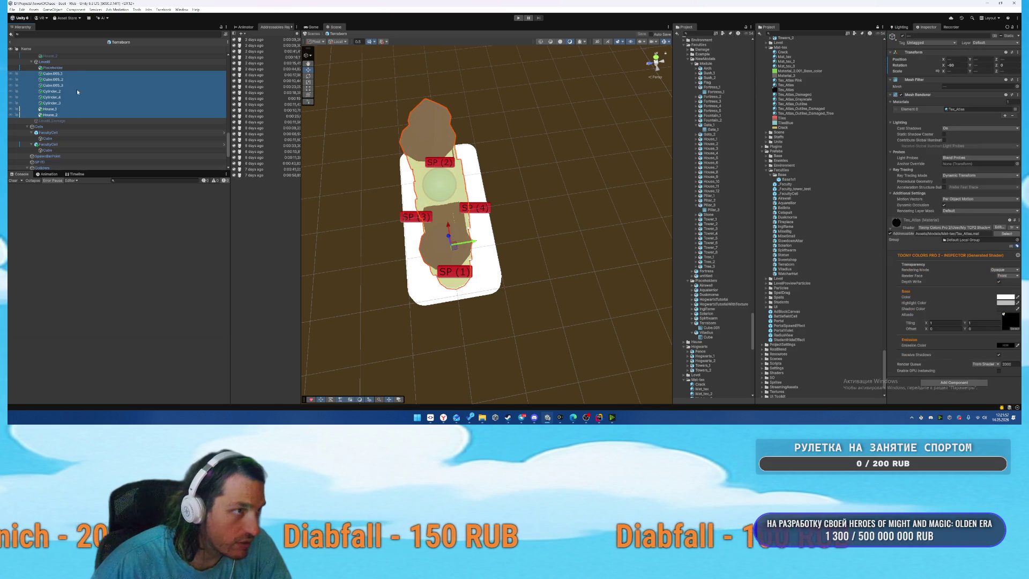
pyautogui.click(69, 121)
pyautogui.hotkey('ctrl', 'shift', 'v')
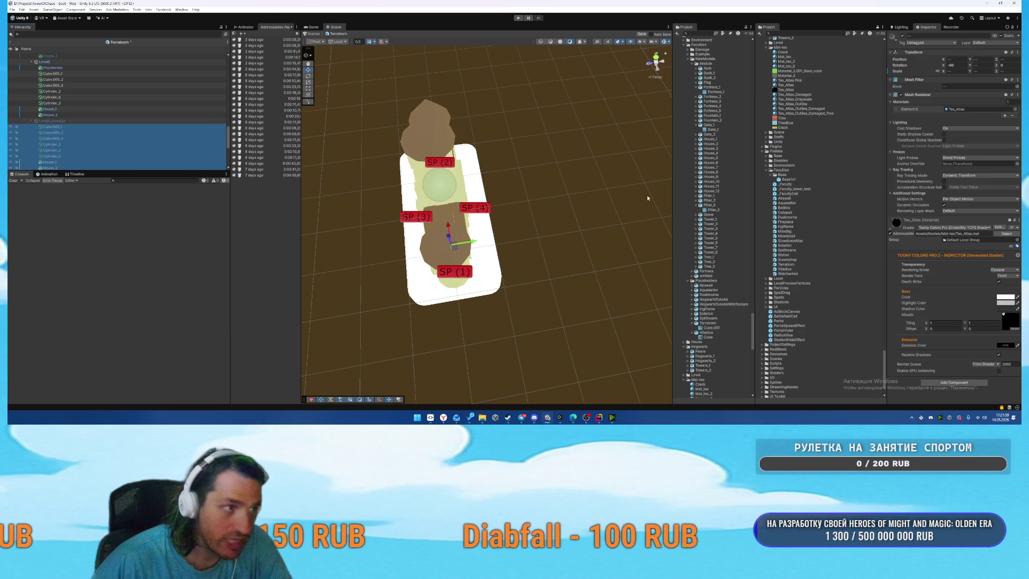
pyautogui.moveTo(804, 96); pyautogui.dragTo(133, 132)
# Select the Terraborn root to show its Placements list size.
pyautogui.scroll(5, 133, 117)
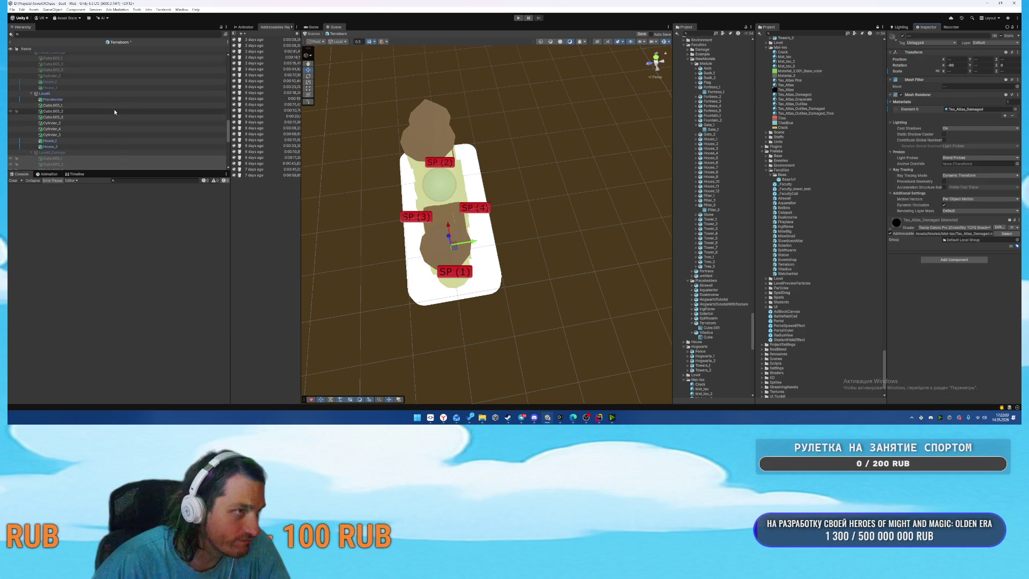
pyautogui.click(62, 92)
pyautogui.scroll(5, 141, 100)
pyautogui.click(64, 54)
pyautogui.doubleClick(1007, 234)
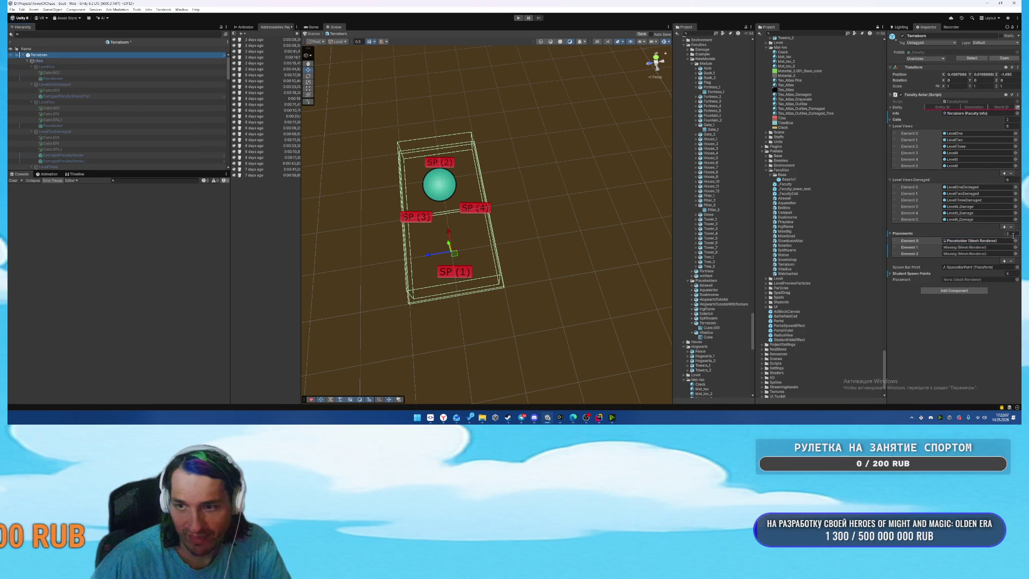
# Reset Placements to 0, fill it with the six 'pl'-filtered Placeholders, then exit to the Boot scene.
pyautogui.write('0')
pyautogui.press('Return')
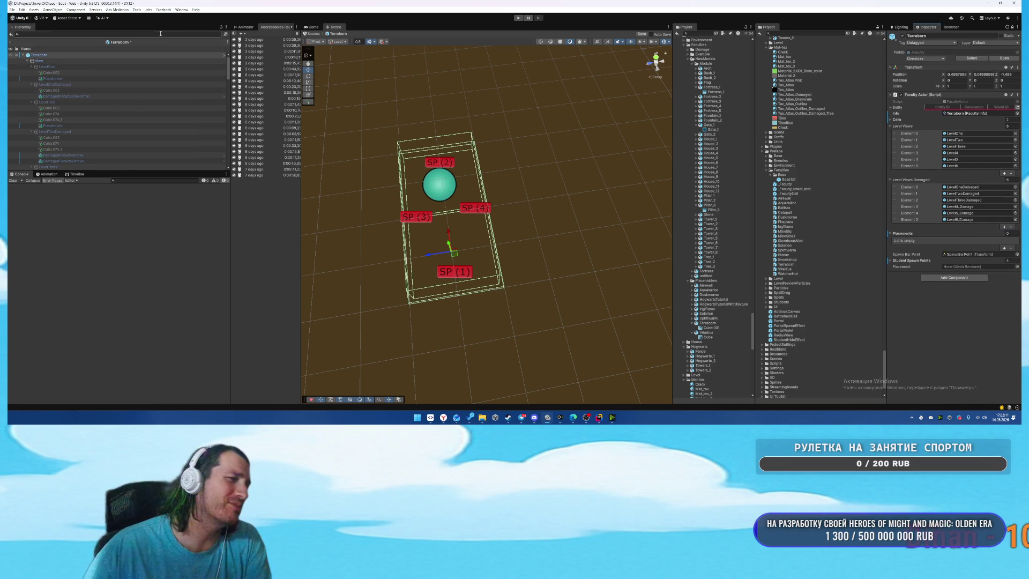
pyautogui.write('pl')
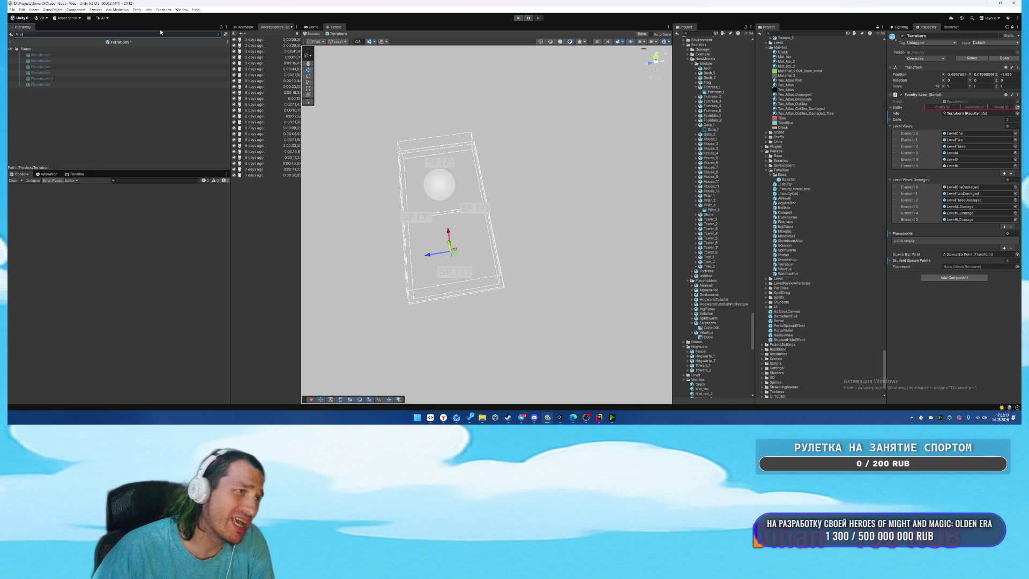
pyautogui.click(150, 54)
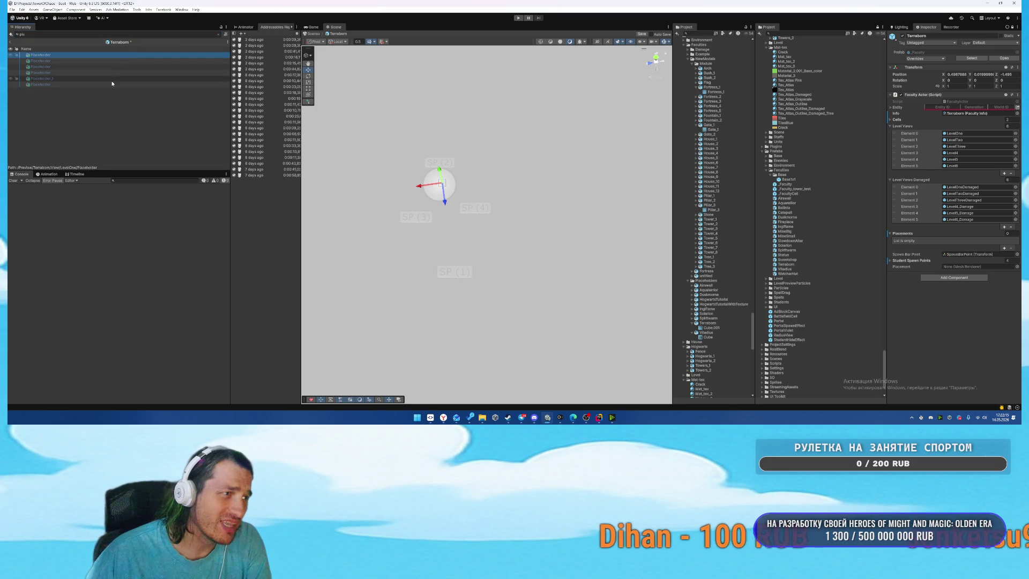
pyautogui.keyDown('shift'); pyautogui.click(111, 85); pyautogui.keyUp('shift')
pyautogui.click(217, 34)
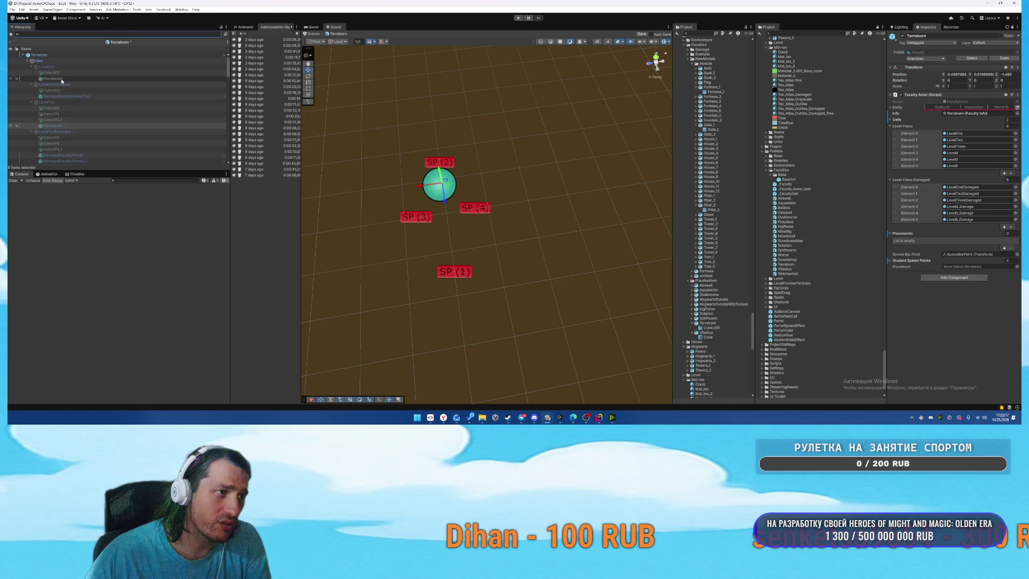
pyautogui.moveTo(916, 208); pyautogui.dragTo(911, 236)
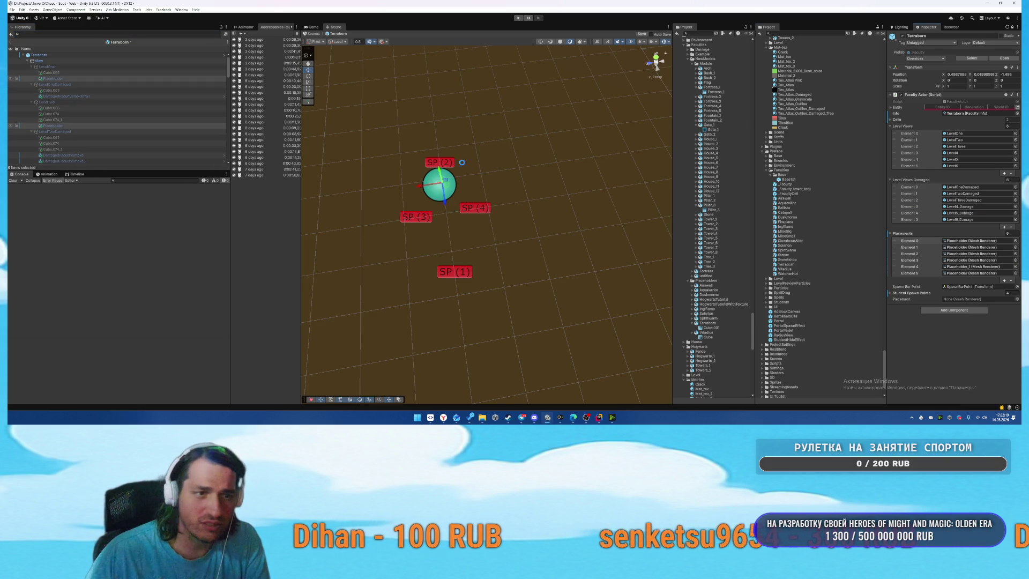
pyautogui.click(90, 67)
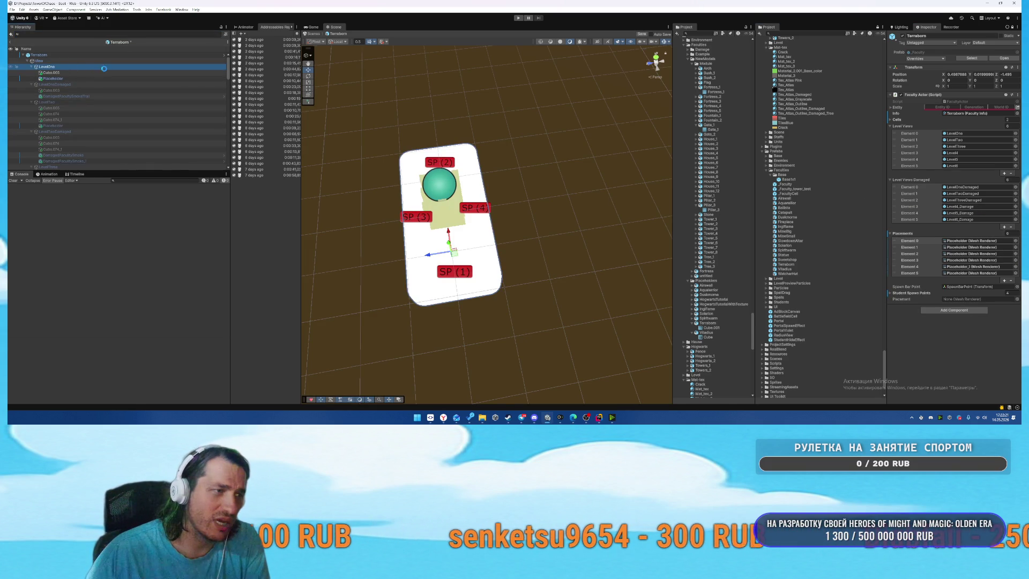
pyautogui.click(11, 43)
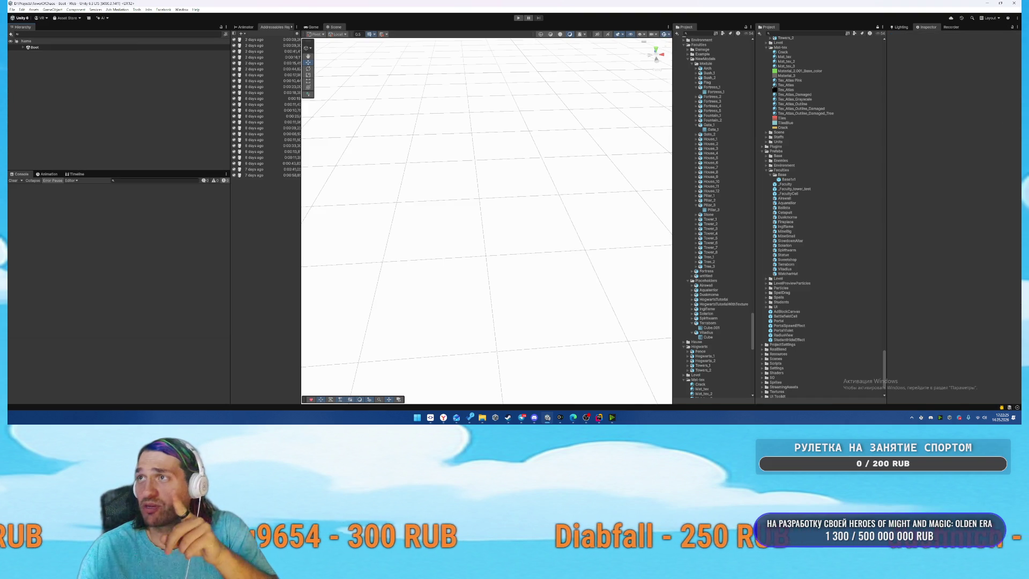
# Open the Vitadius prefab and frame the LevelOne tower from a top-down angle.
pyautogui.doubleClick(791, 270)
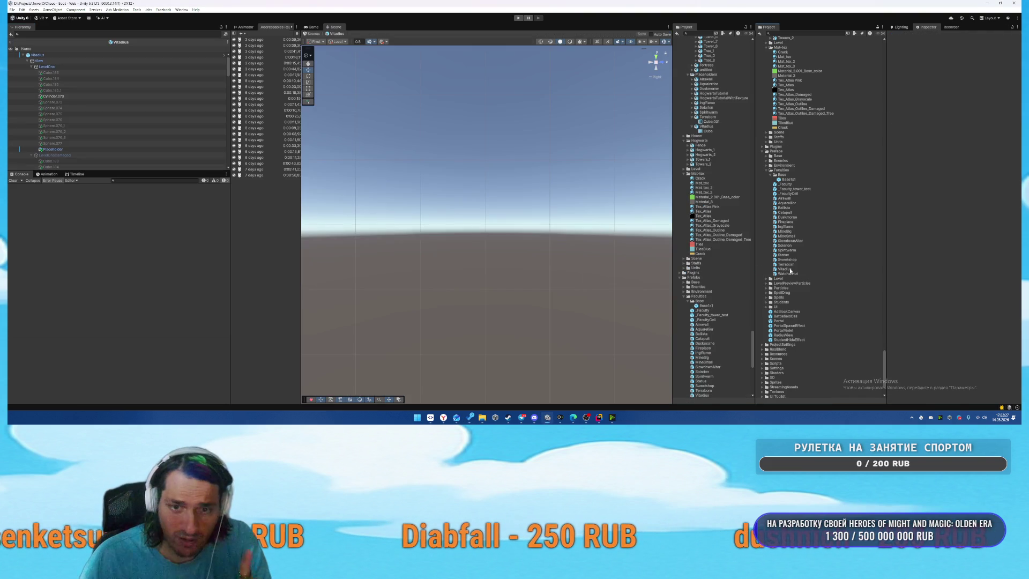
pyautogui.click(92, 68)
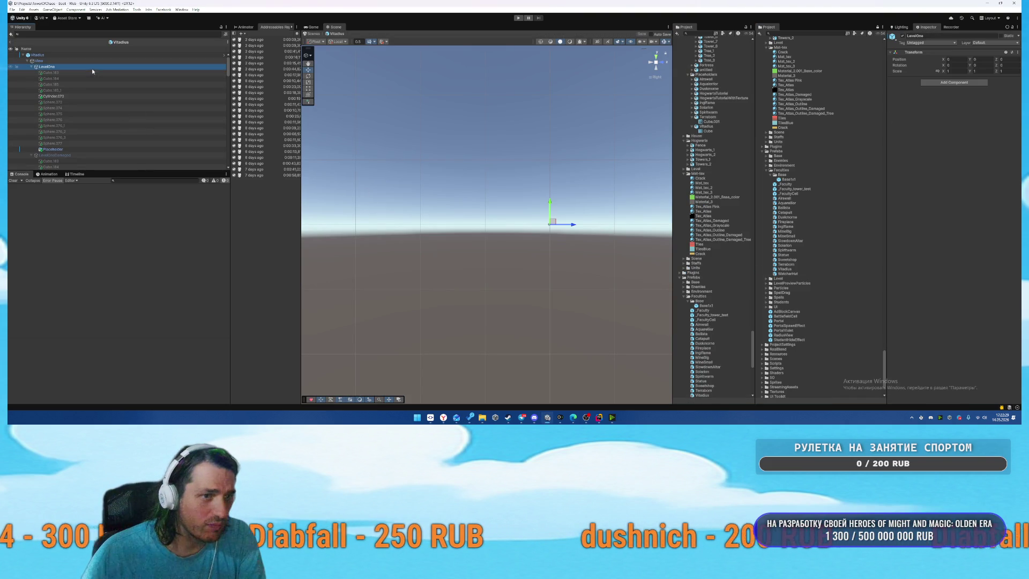
pyautogui.click(467, 168)
pyautogui.click(77, 66)
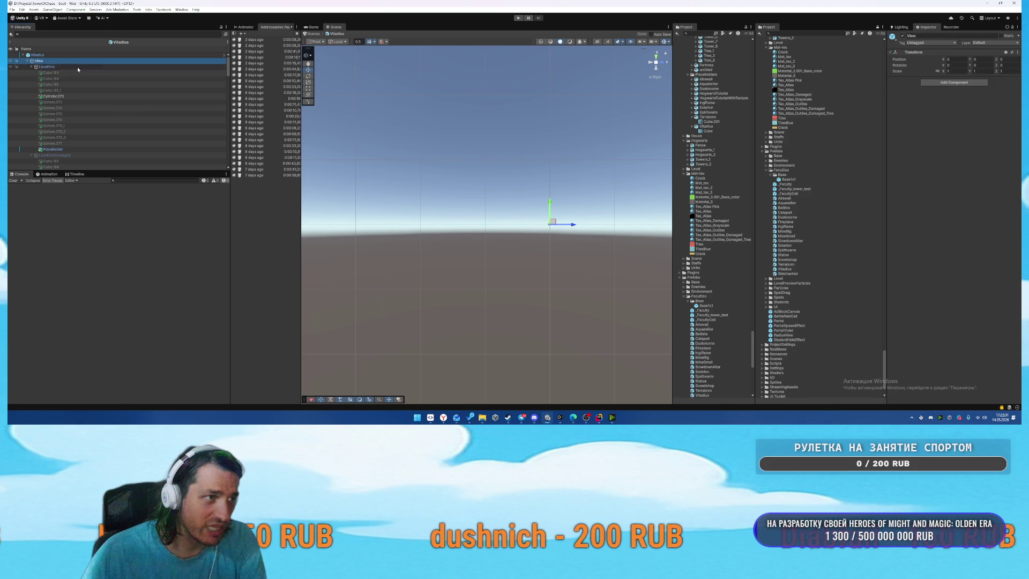
pyautogui.doubleClick(77, 66)
pyautogui.moveTo(462, 161); pyautogui.dragTo(626, 169)
pyautogui.moveTo(662, 83); pyautogui.dragTo(638, 112)
# Delete Cube.183 through Cube.185_1 from LevelOne and move its spheres into LevelOneDamaged.
pyautogui.click(84, 73)
pyautogui.keyDown('shift'); pyautogui.click(78, 90); pyautogui.keyUp('shift')
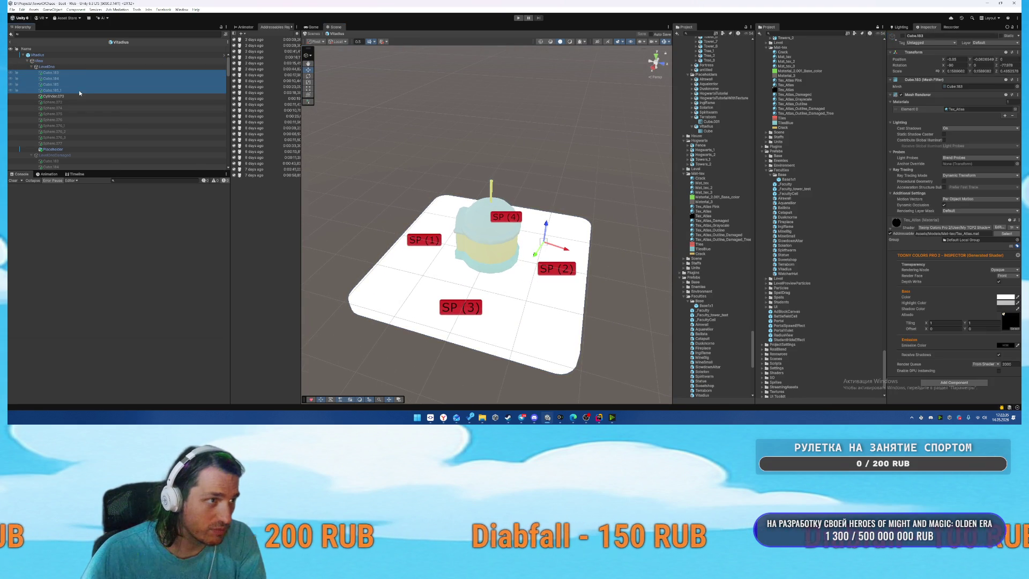
pyautogui.press('Delete')
pyautogui.click(69, 79)
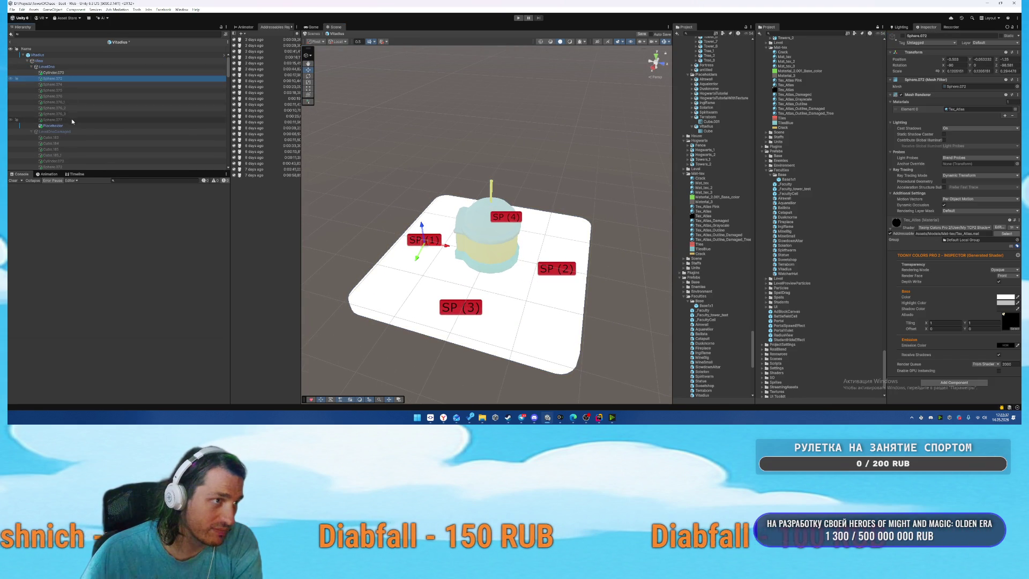
pyautogui.keyDown('shift'); pyautogui.click(73, 122); pyautogui.keyUp('shift')
pyautogui.click(82, 117)
pyautogui.keyDown('shift'); pyautogui.click(80, 81); pyautogui.keyUp('shift')
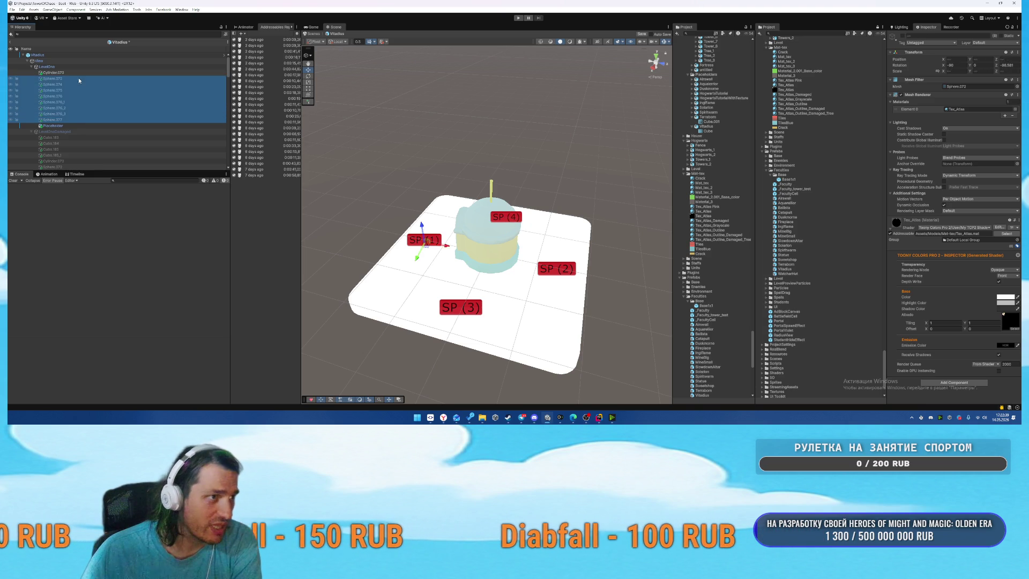
pyautogui.moveTo(79, 80); pyautogui.dragTo(56, 131)
# Activate LevelOneDamaged and delete its extra spheres, Sphere.073 through Sphere.077.
pyautogui.click(72, 67)
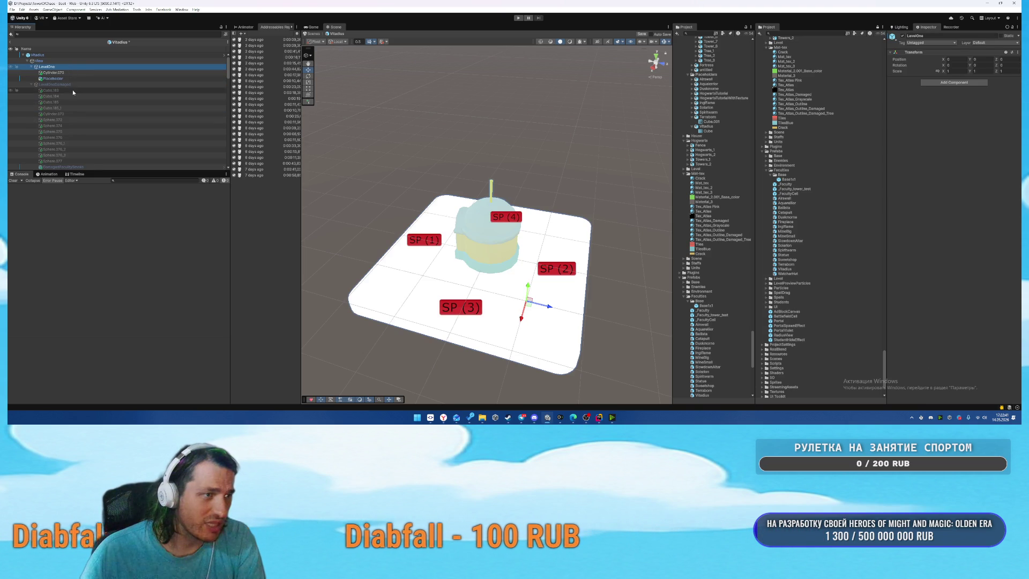
pyautogui.click(69, 85)
pyautogui.hotkey('alt', 'shift', 'a')
pyautogui.press('Down')
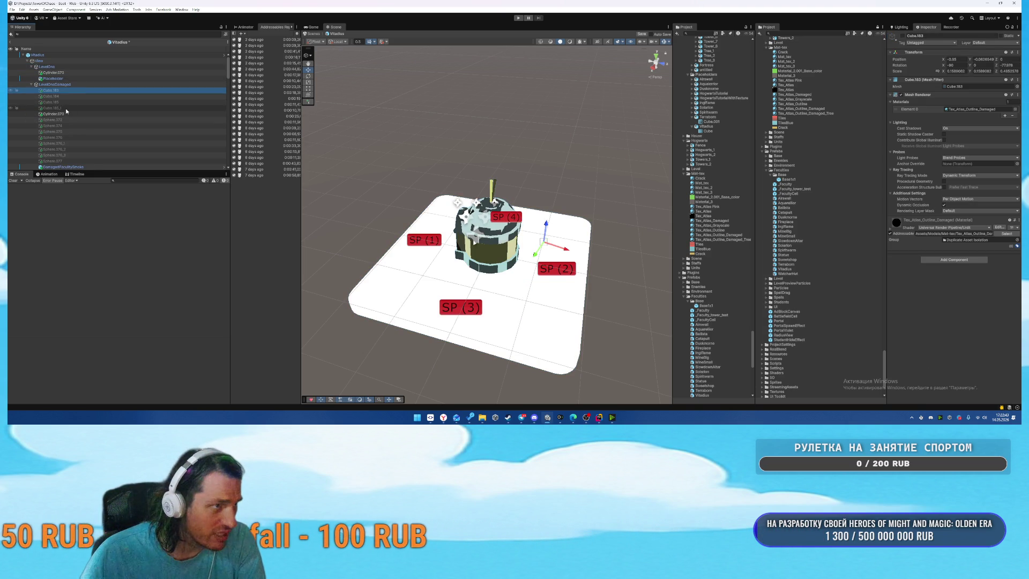
pyautogui.keyDown('shift'); pyautogui.click(66, 109); pyautogui.keyUp('shift')
pyautogui.moveTo(66, 108)
pyautogui.mouseDown()
pyautogui.moveTo(71, 90)
pyautogui.moveTo(69, 119)
pyautogui.mouseUp()
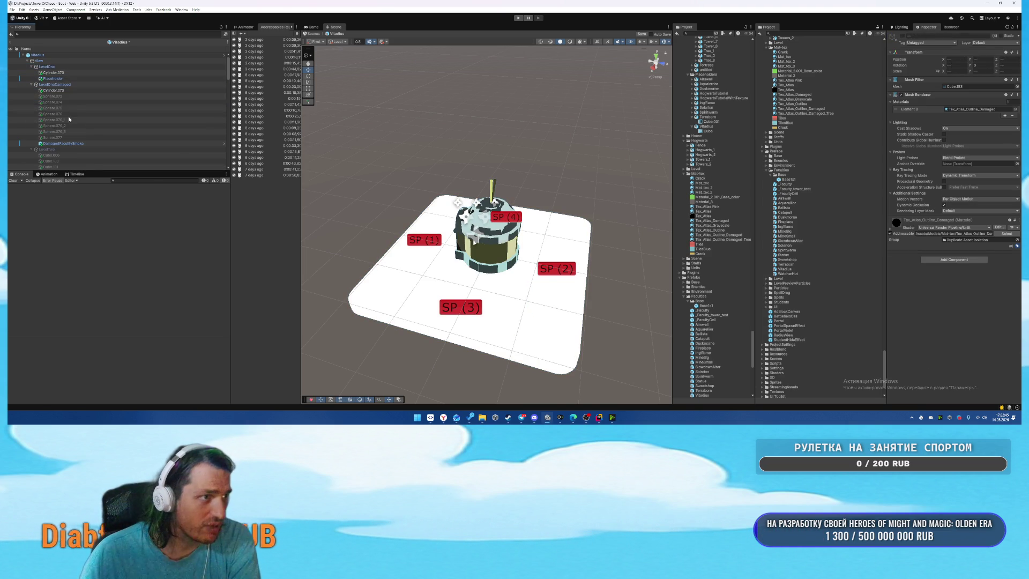
pyautogui.click(70, 98)
pyautogui.keyDown('shift'); pyautogui.click(56, 137); pyautogui.keyUp('shift')
pyautogui.press('Delete')
# Preview LevelOneDamaged's smoke effect, then hide LevelOne and LevelOneDamaged.
pyautogui.click(70, 85)
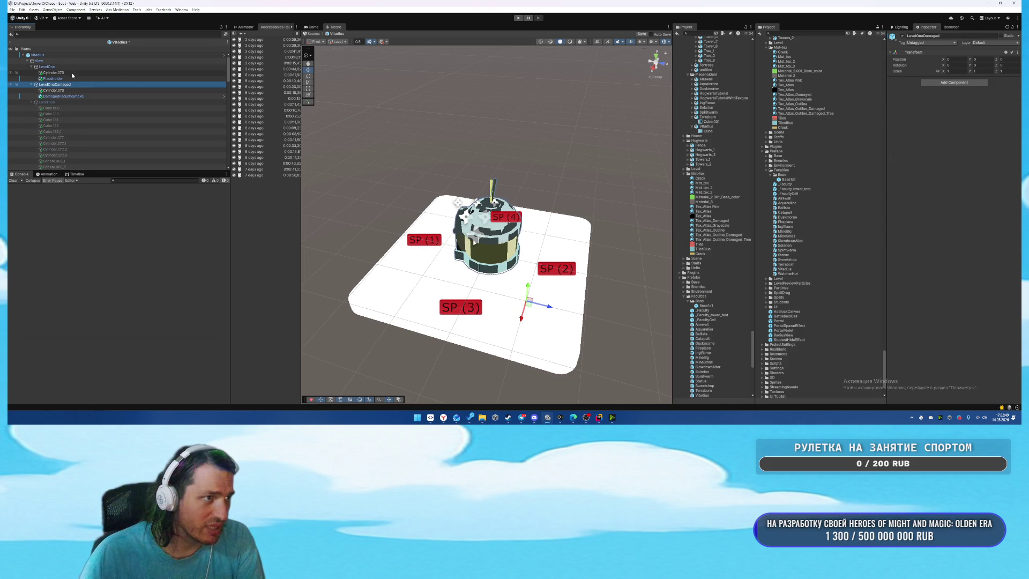
pyautogui.click(64, 96)
pyautogui.click(107, 85)
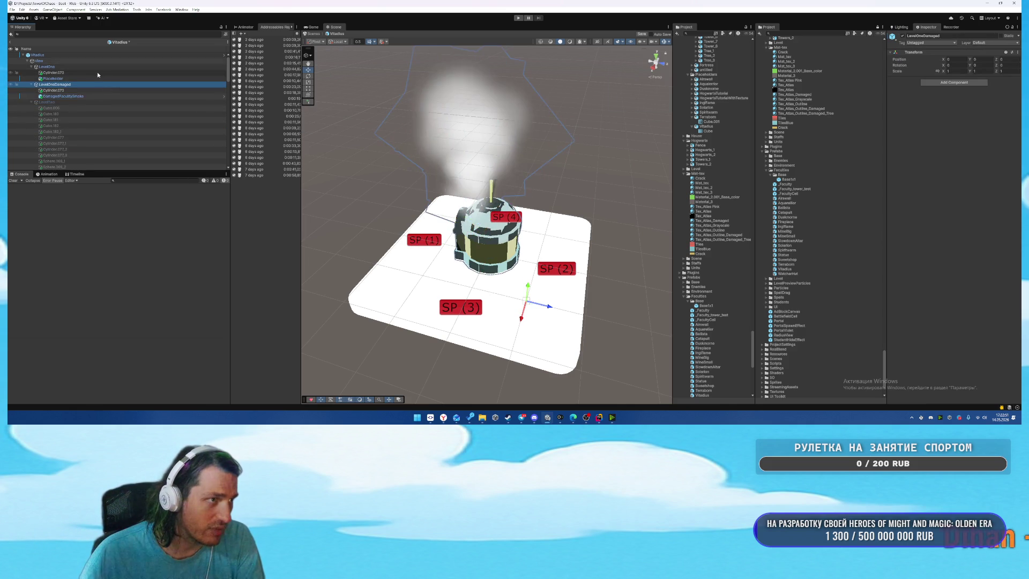
pyautogui.click(95, 67)
pyautogui.hotkey('alt', 'shift', 'a')
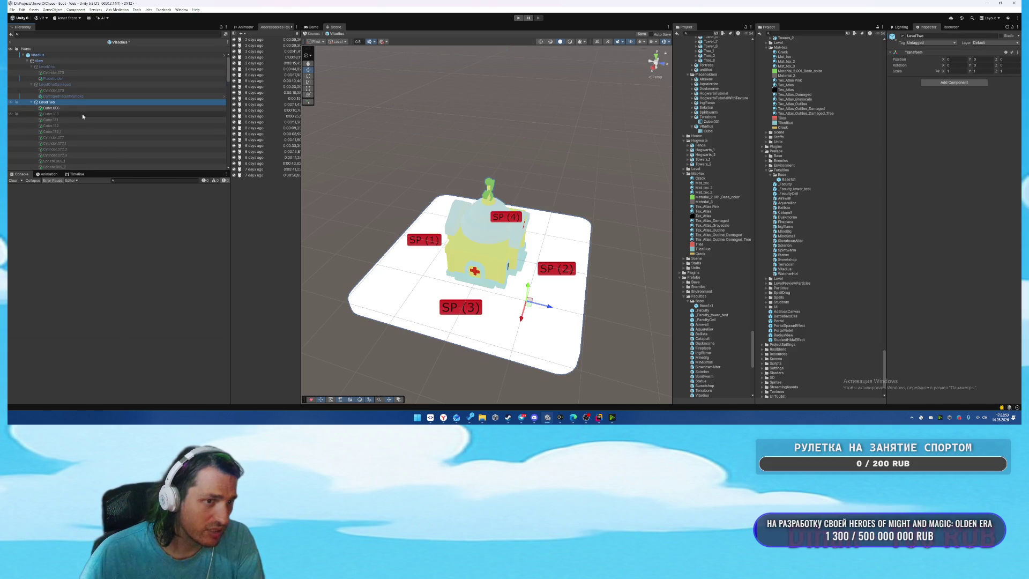
# Delete Cube.180 through Sphere.071_2 from both LevelTwo and LevelTwoDamaged.
pyautogui.scroll(-3, 76, 113)
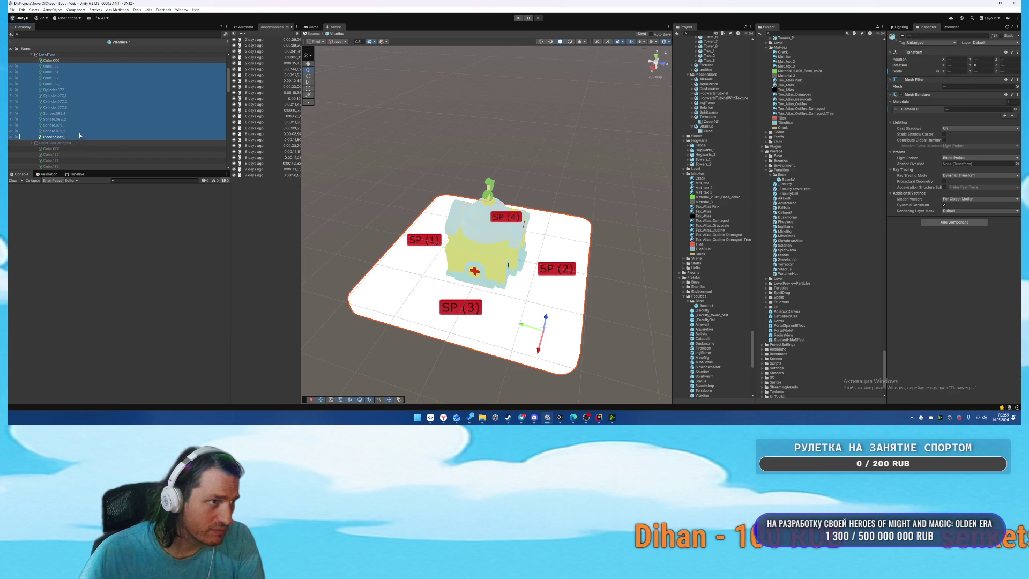
pyautogui.click(80, 131)
pyautogui.keyDown('shift'); pyautogui.click(66, 66); pyautogui.keyUp('shift')
pyautogui.press('Delete')
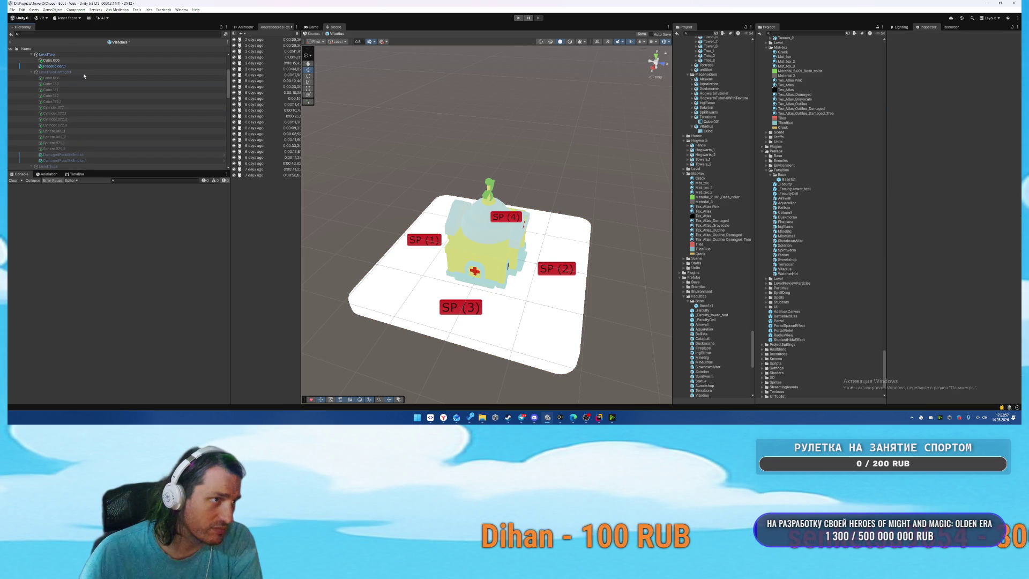
pyautogui.click(67, 73)
pyautogui.click(63, 83)
pyautogui.keyDown('shift'); pyautogui.click(72, 149); pyautogui.keyUp('shift')
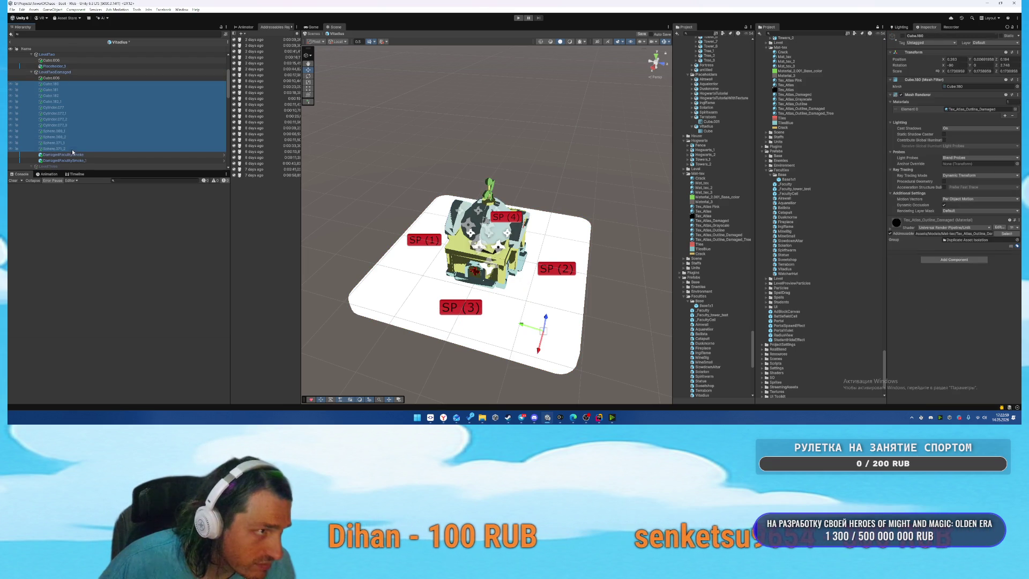
pyautogui.press('Delete')
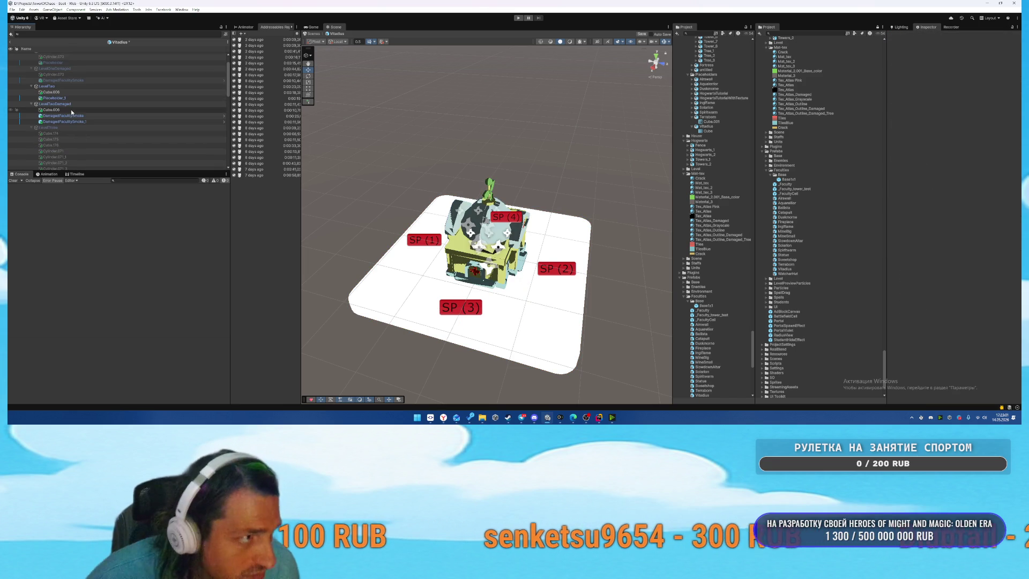
# Deactivate LevelTwo and LevelTwoDamaged.
pyautogui.hotkey('alt', 'shift', 'a')
pyautogui.click(62, 104)
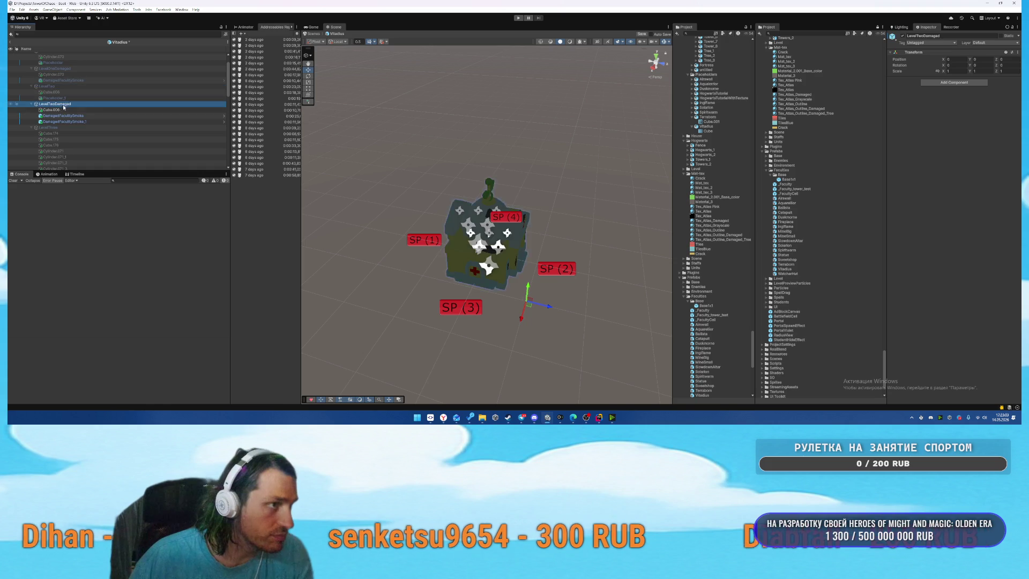
pyautogui.hotkey('alt', 'shift', 'a')
# Show LevelThree and delete its tree cylinders, Cylinder.071 through Cylinder.074_1.
pyautogui.click(61, 127)
pyautogui.hotkey('alt', 'shift', 'a')
pyautogui.scroll(-3, 62, 127)
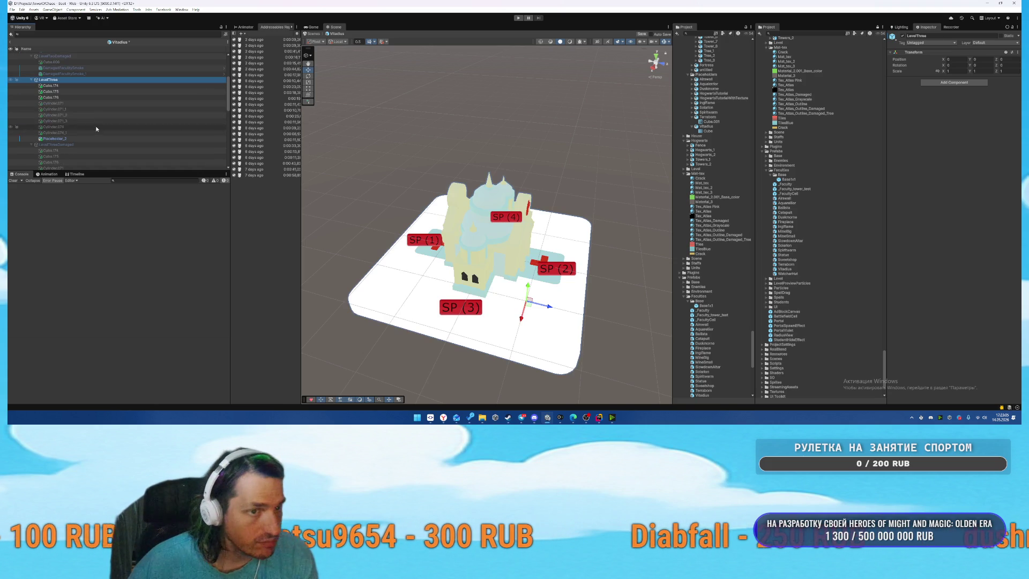
pyautogui.click(67, 103)
pyautogui.keyDown('shift'); pyautogui.click(64, 131); pyautogui.keyUp('shift')
pyautogui.hotkey('alt', 'shift', 'a')
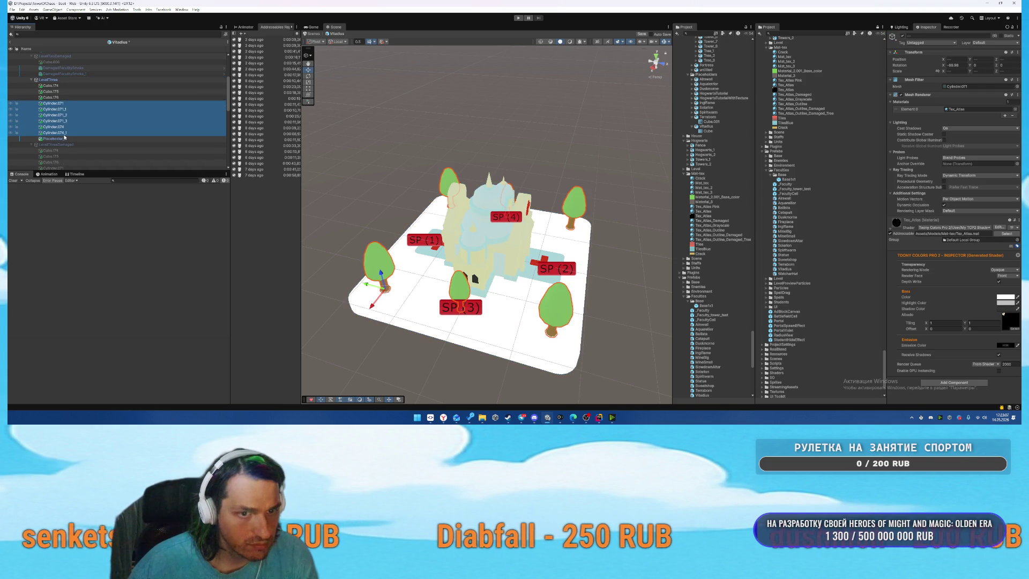
pyautogui.hotkey('alt', 'shift', 'a')
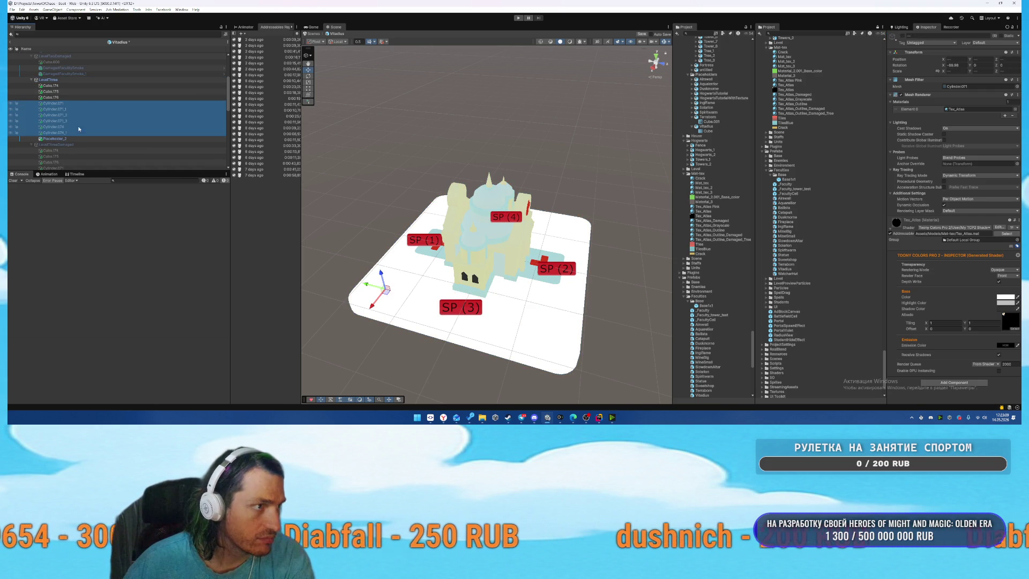
pyautogui.press('Delete')
# Show LevelThreeDamaged and delete its Cylinder.071 through Cylinder.074_1 cylinders.
pyautogui.click(65, 108)
pyautogui.hotkey('alt', 'shift', 'a')
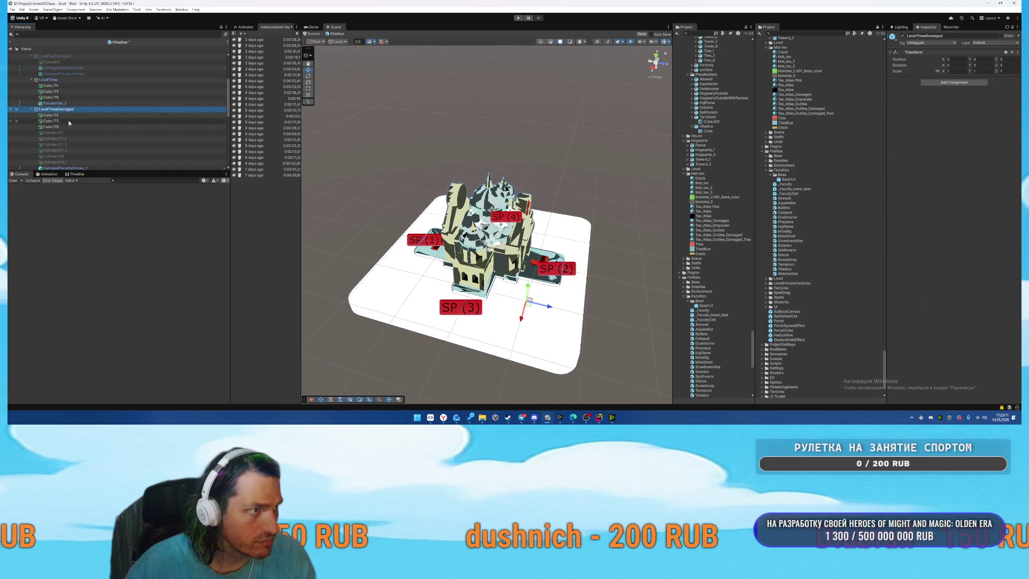
pyautogui.click(59, 132)
pyautogui.keyDown('shift'); pyautogui.click(72, 162); pyautogui.keyUp('shift')
pyautogui.press('Delete')
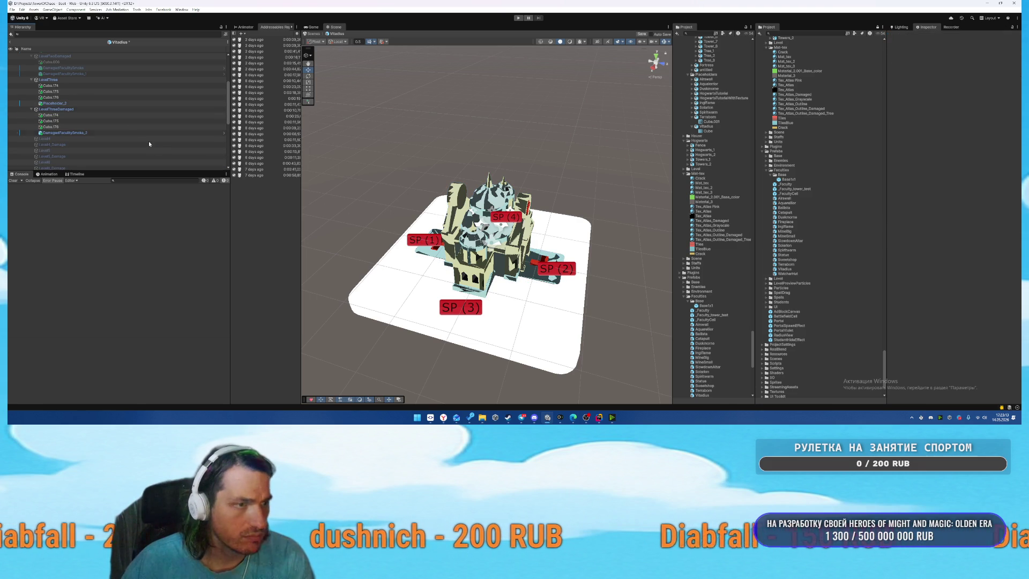
# Deactivate LevelThree and LevelThreeDamaged to hide them.
pyautogui.click(65, 80)
pyautogui.hotkey('alt', 'shift', 'a')
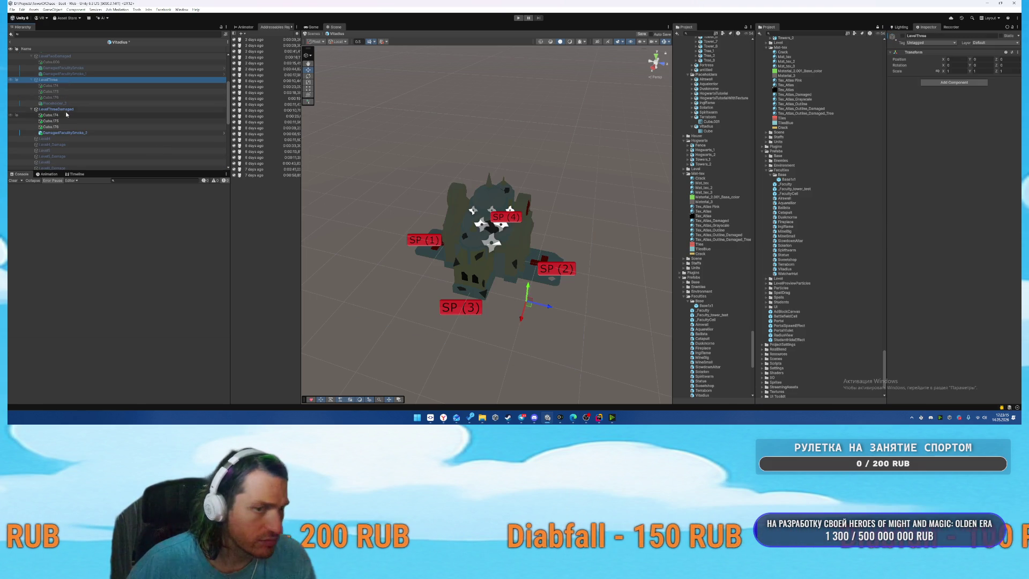
pyautogui.click(80, 109)
pyautogui.hotkey('alt', 'shift', 'a')
# Activate Level4 and expand it to select its Placeholder child.
pyautogui.click(79, 102)
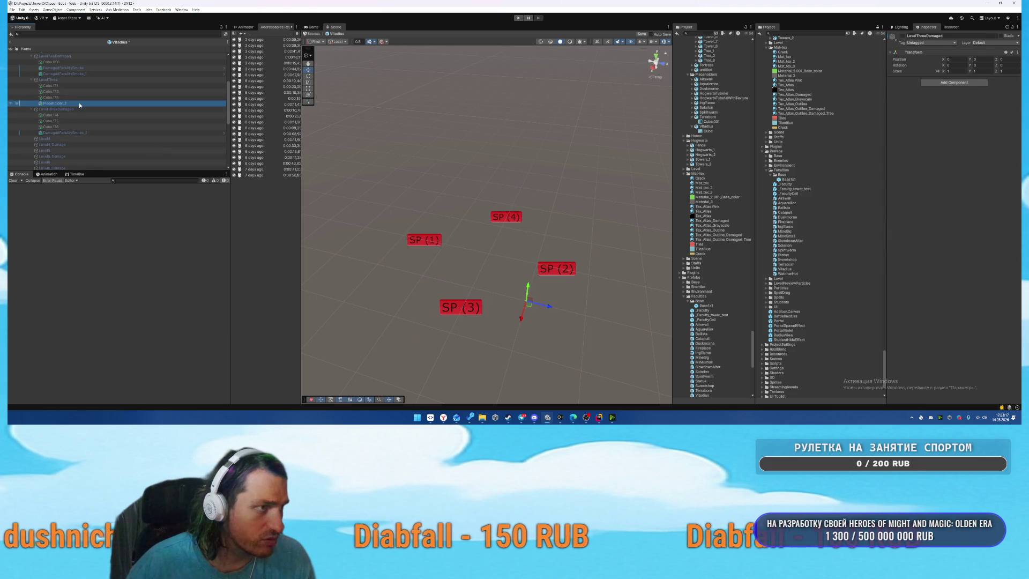
pyautogui.scroll(-1, 108, 127)
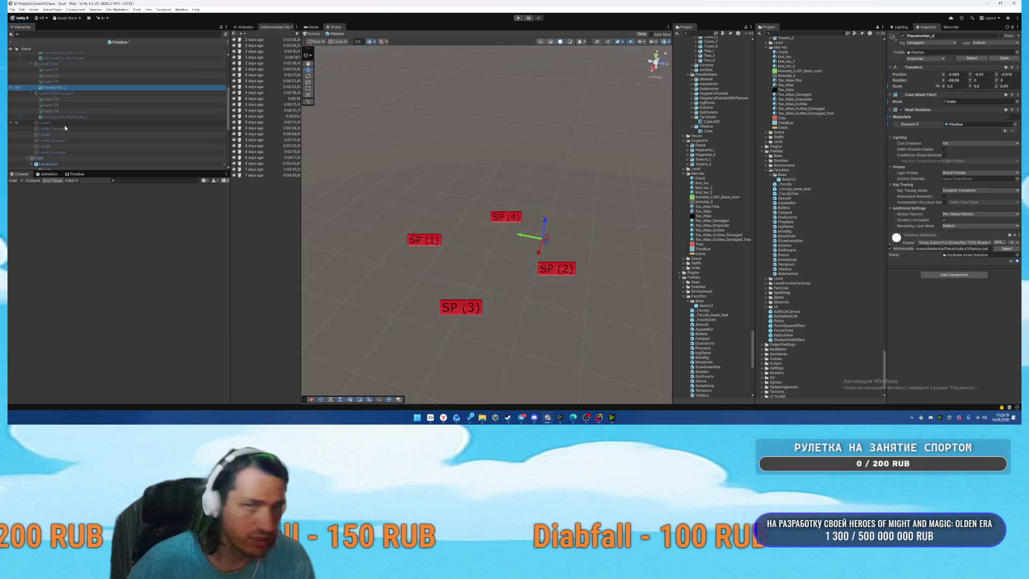
pyautogui.click(64, 123)
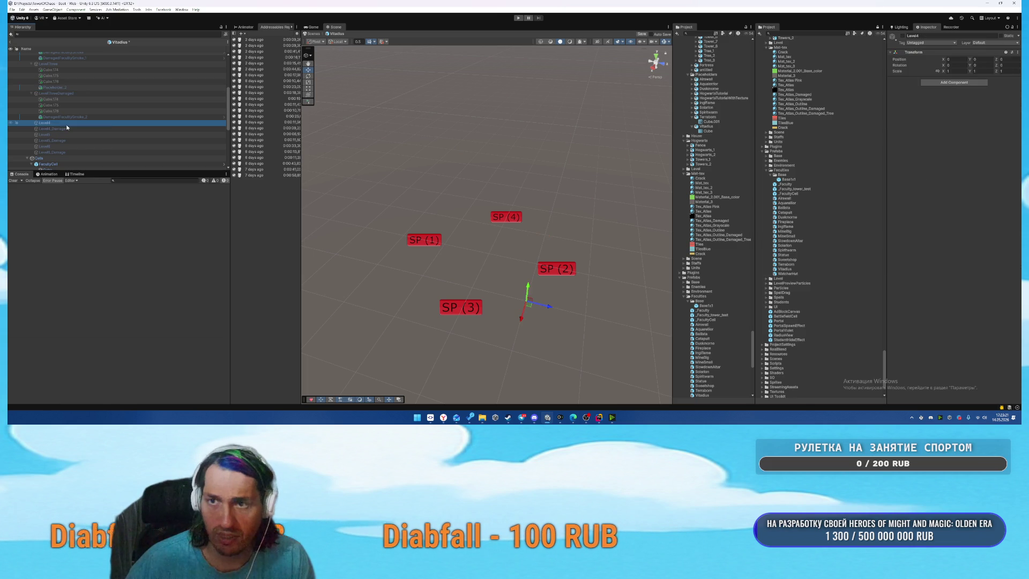
pyautogui.hotkey('alt', 'shift', 'a')
pyautogui.press('Right')
pyautogui.click(64, 129)
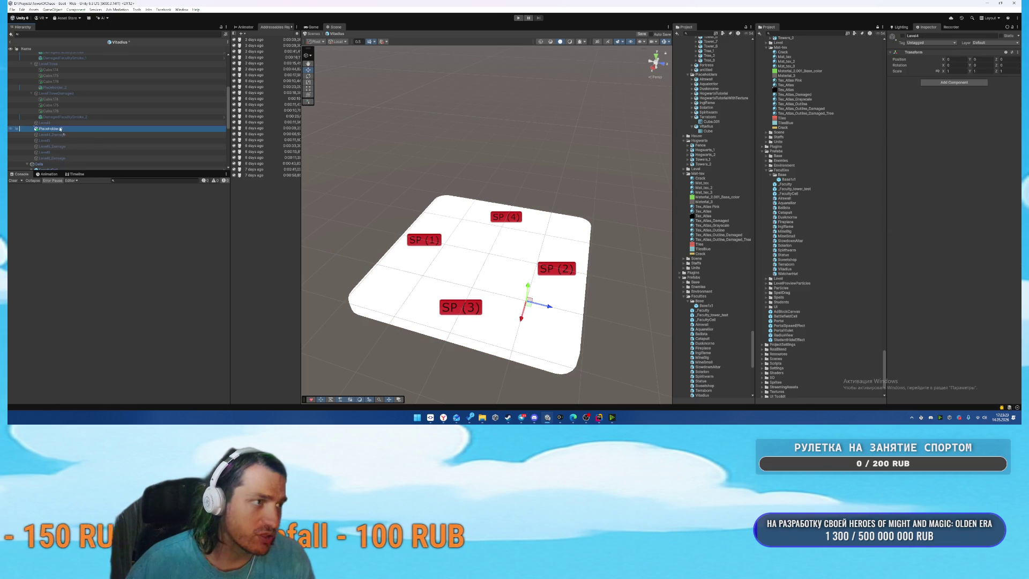
# Place the Placeholder_2 copy and house cubes Cube.174, Cube.175 and Cube.178 under Level4.
pyautogui.hotkey('alt', 'shift', 'a')
pyautogui.moveTo(65, 131)
pyautogui.mouseDown()
pyautogui.moveTo(69, 143)
pyautogui.moveTo(54, 147)
pyautogui.moveTo(67, 161)
pyautogui.mouseUp()
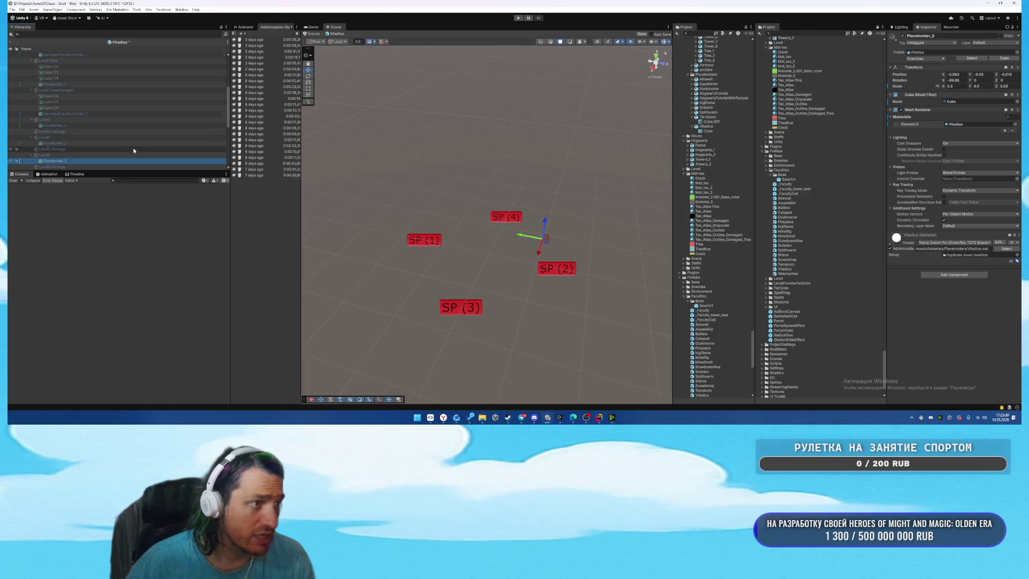
pyautogui.scroll(3, 80, 90)
pyautogui.click(75, 98)
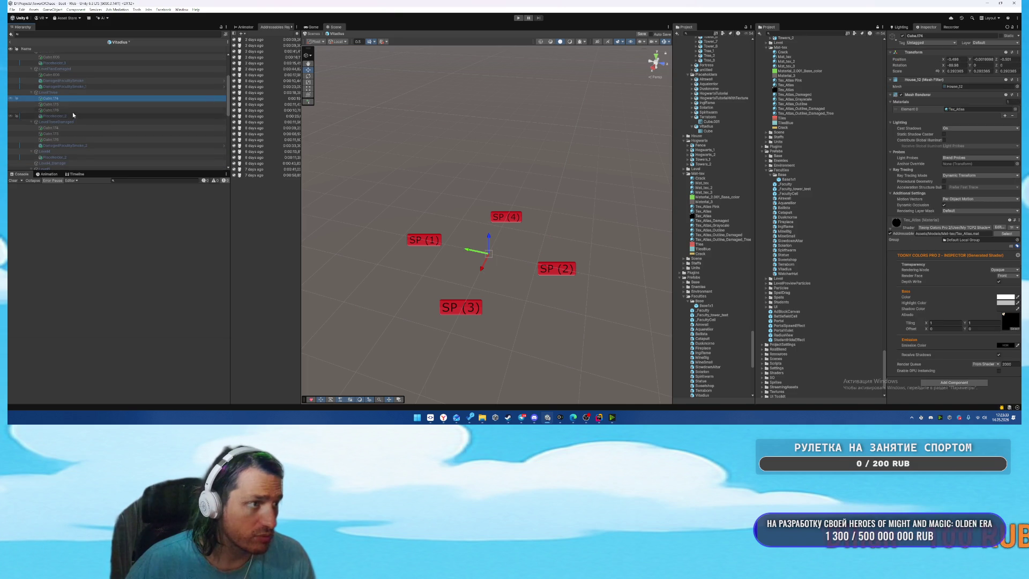
pyautogui.scroll(-3, 78, 115)
pyautogui.click(68, 126)
pyautogui.hotkey('ctrl', 'v')
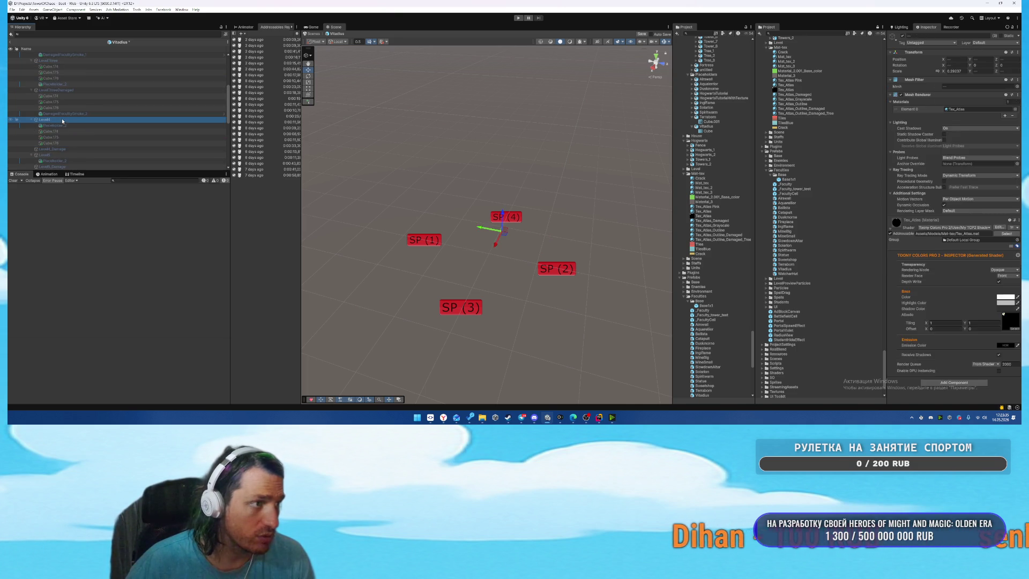
# Preview the Project models from House_12 to Tower_8, then drag Tower_8 into Level4.
pyautogui.moveTo(441, 154); pyautogui.dragTo(482, 156)
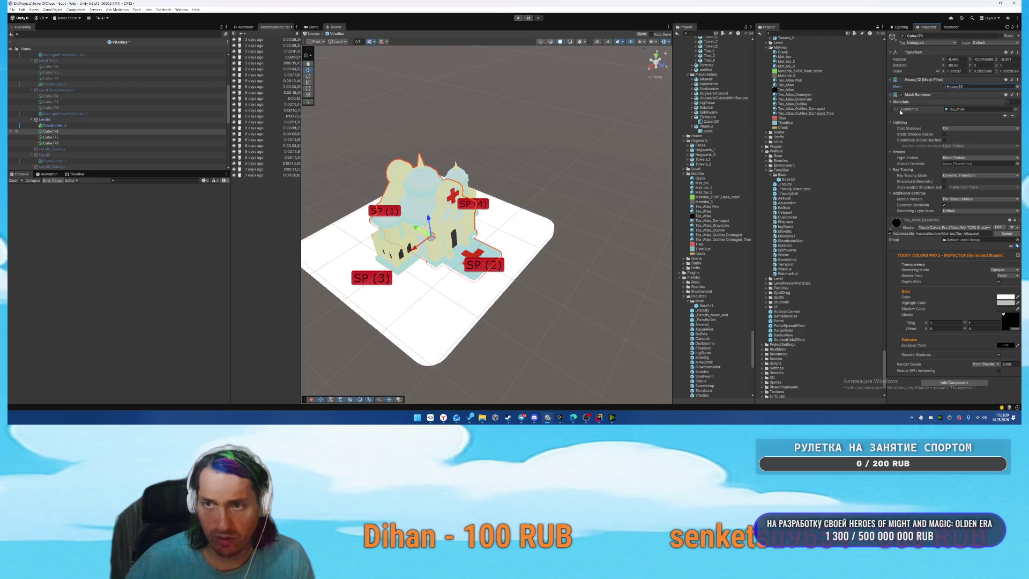
pyautogui.click(957, 87)
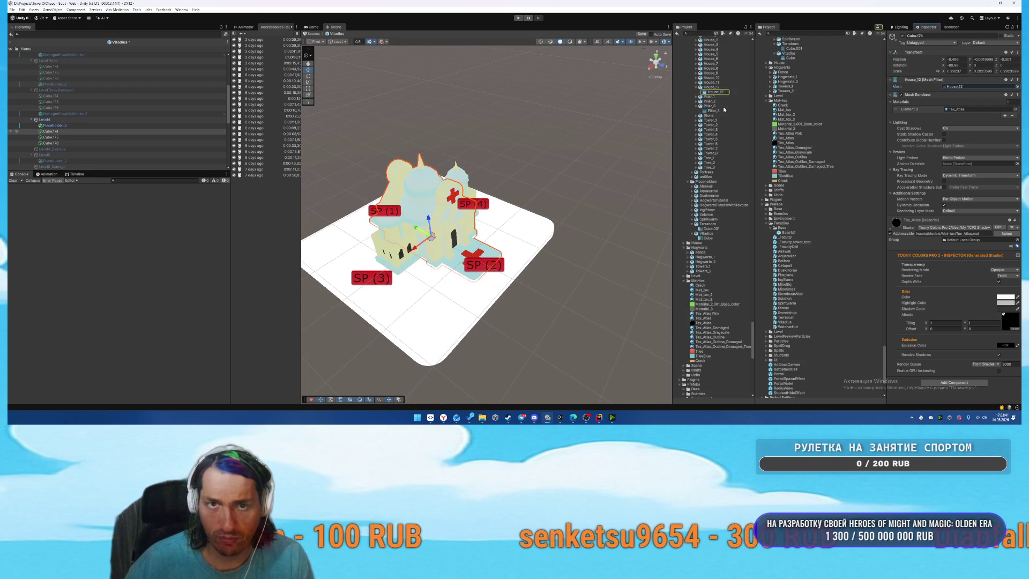
pyautogui.click(740, 122)
pyautogui.press('Up')
pyautogui.press('Up')
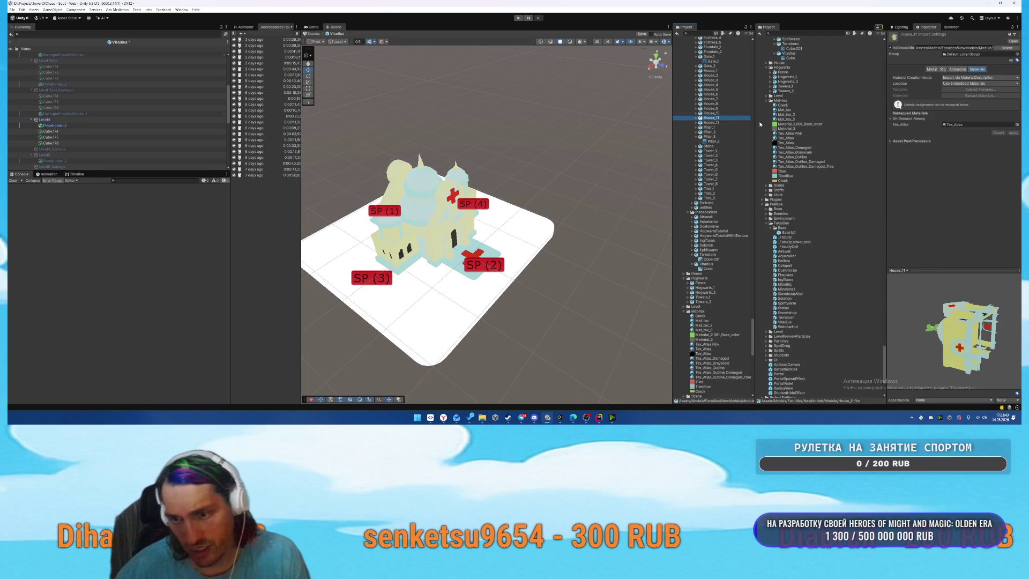
pyautogui.press('Down')
pyautogui.press('Down')
pyautogui.press('Down')
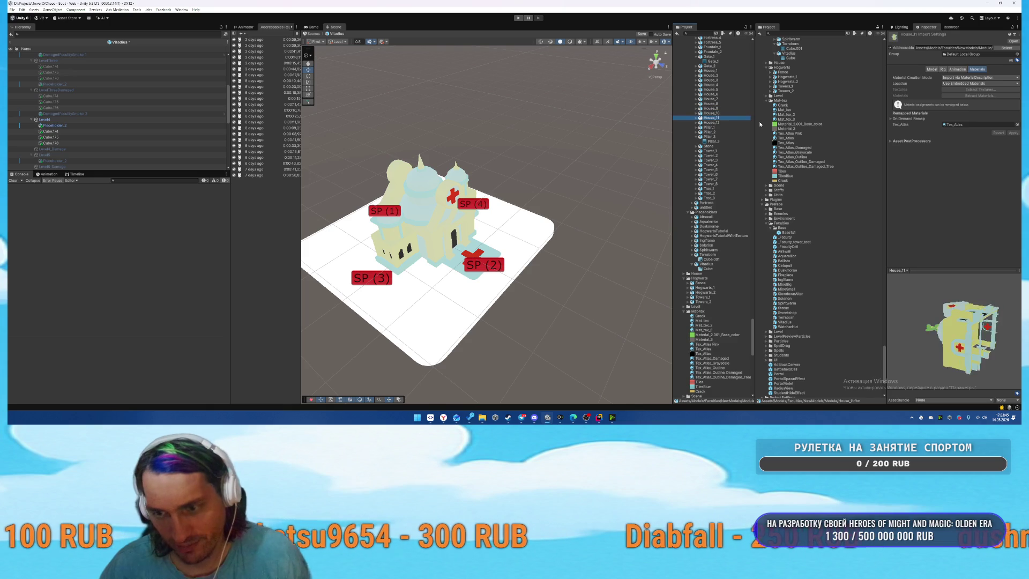
pyautogui.press('Down')
pyautogui.press('Down')
pyautogui.press('Down')
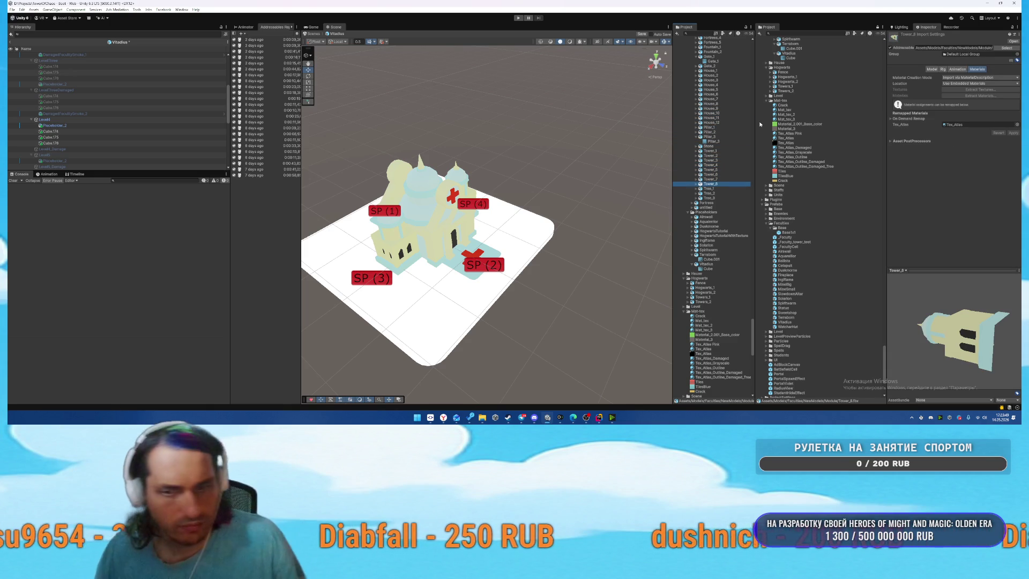
pyautogui.moveTo(923, 307); pyautogui.dragTo(10, 288)
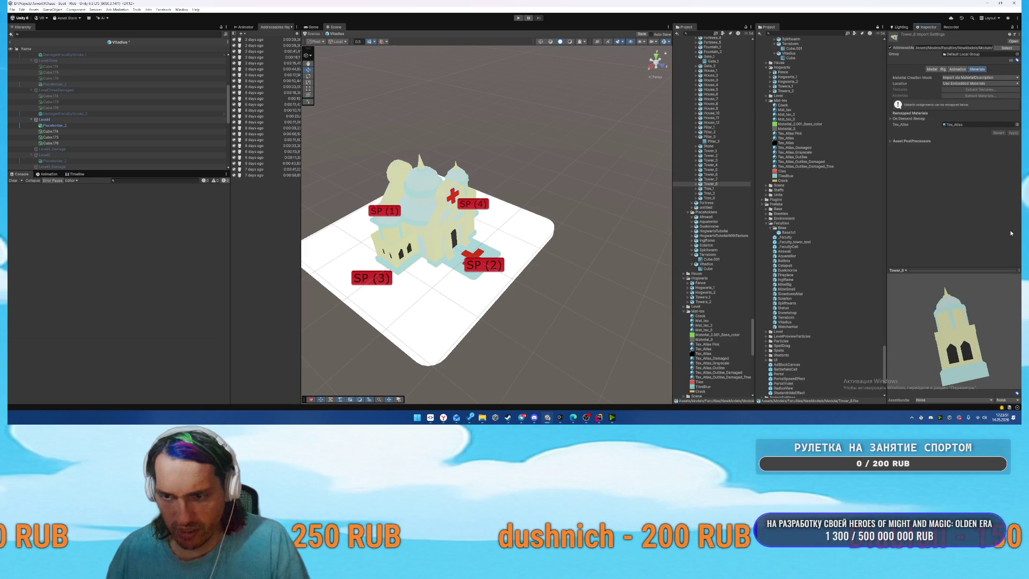
pyautogui.moveTo(717, 183)
pyautogui.mouseDown()
pyautogui.moveTo(375, 158)
pyautogui.moveTo(92, 156)
pyautogui.moveTo(94, 146)
pyautogui.mouseUp()
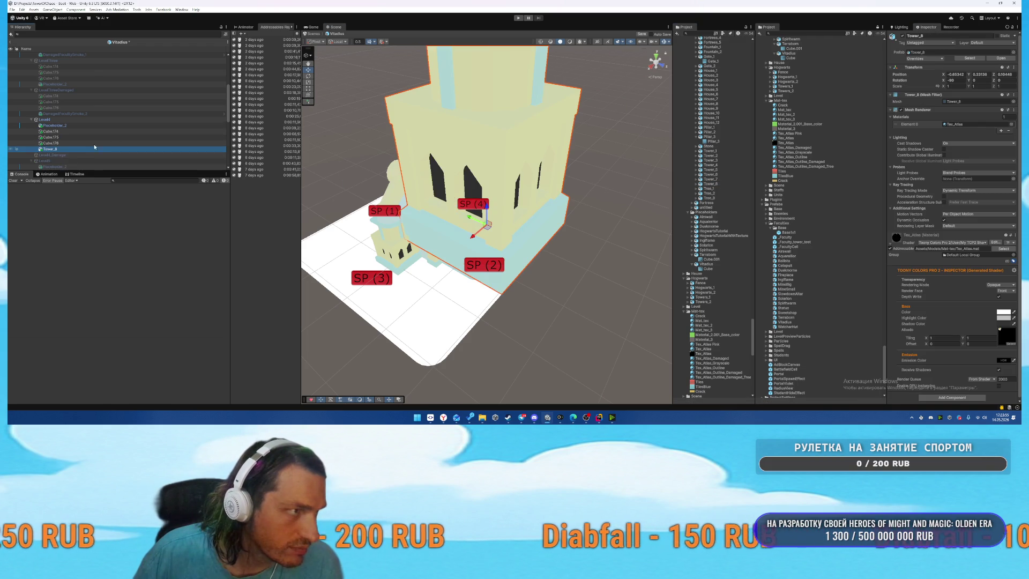
# Set Tower_8's position to 0, 0, 0 and its scale to 0.3.
pyautogui.click(957, 75)
pyautogui.write('0')
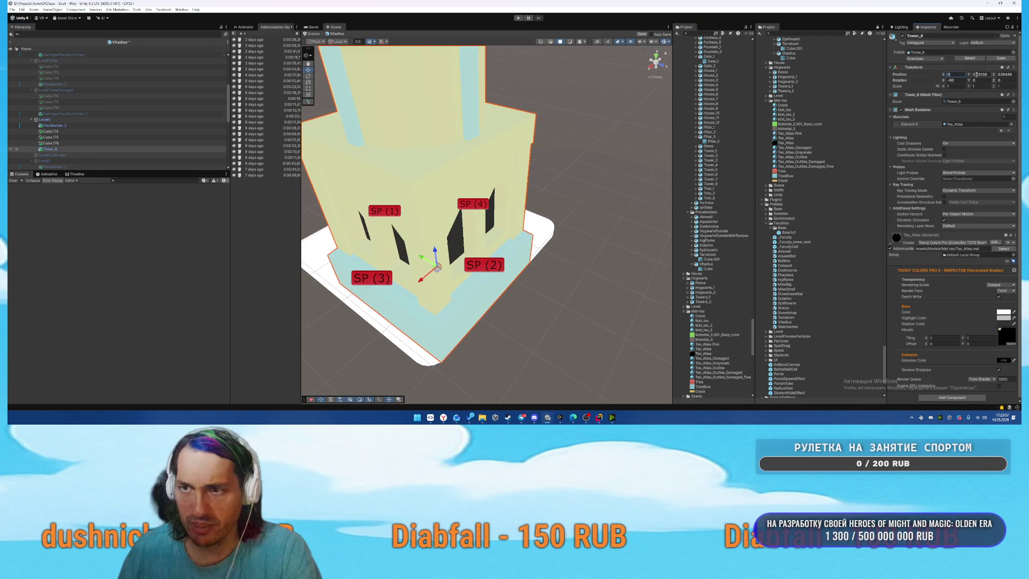
pyautogui.press('Tab')
pyautogui.write('0')
pyautogui.press('Tab')
pyautogui.write('0')
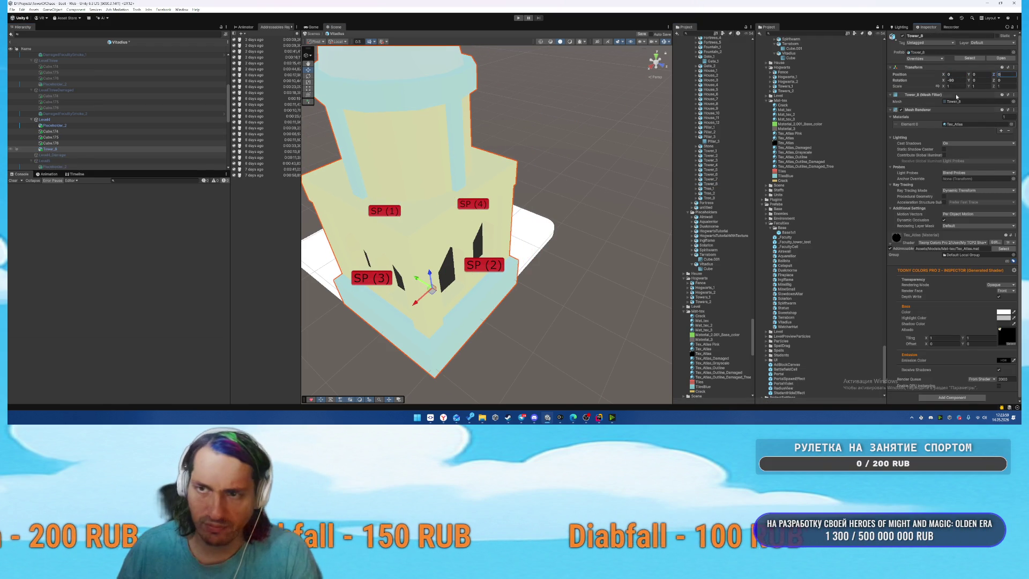
pyautogui.click(54, 143)
pyautogui.click(53, 150)
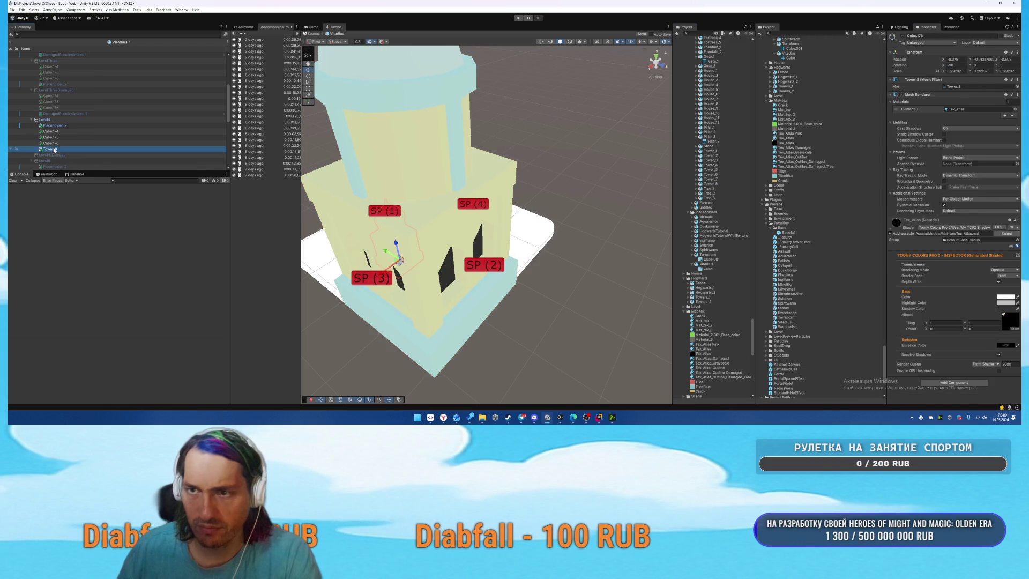
pyautogui.click(952, 86)
pyautogui.write('0.3')
pyautogui.press('Return')
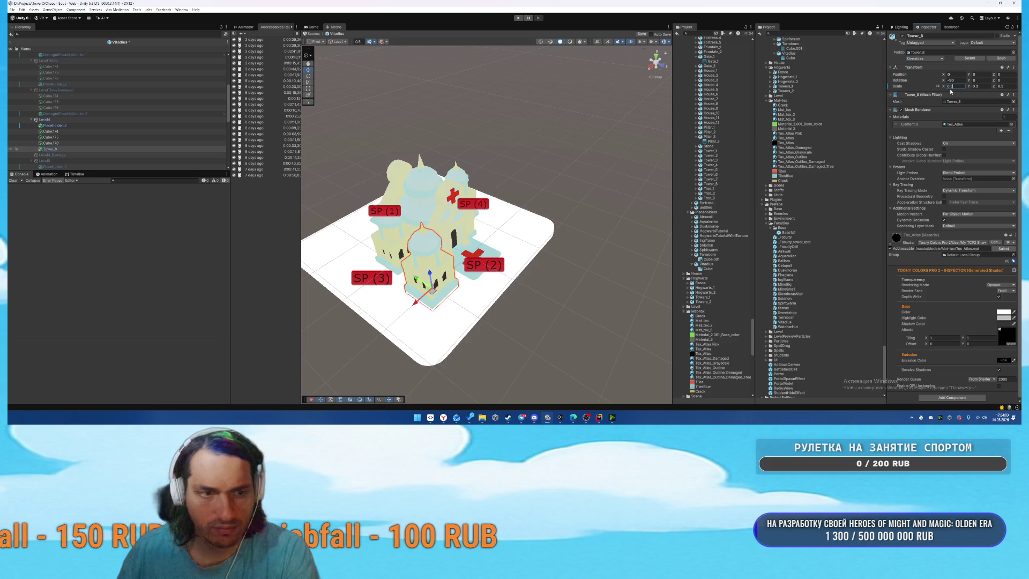
# Turn Tower_8 about 37 degrees with the Rotate tool.
pyautogui.scroll(3, 408, 260)
pyautogui.moveTo(407, 261); pyautogui.dragTo(407, 257)
pyautogui.press('e')
pyautogui.moveTo(515, 292)
pyautogui.mouseDown()
pyautogui.moveTo(519, 263)
pyautogui.moveTo(557, 257)
pyautogui.moveTo(537, 239)
pyautogui.mouseUp()
pyautogui.press('w')
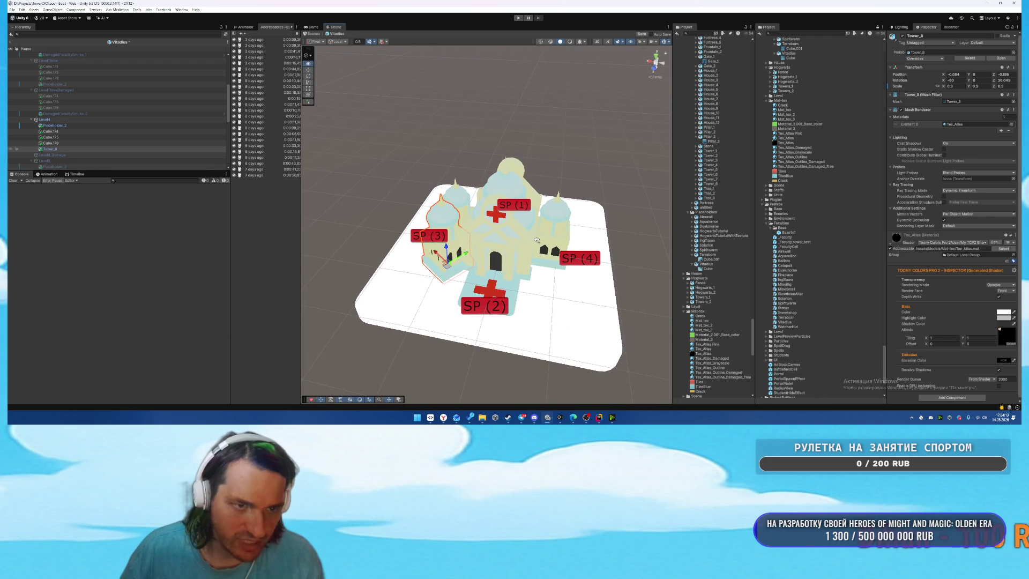
pyautogui.moveTo(494, 252)
pyautogui.mouseDown()
pyautogui.moveTo(478, 230)
pyautogui.moveTo(509, 248)
pyautogui.moveTo(424, 223)
pyautogui.moveTo(396, 243)
pyautogui.moveTo(400, 161)
pyautogui.moveTo(367, 186)
pyautogui.mouseUp()
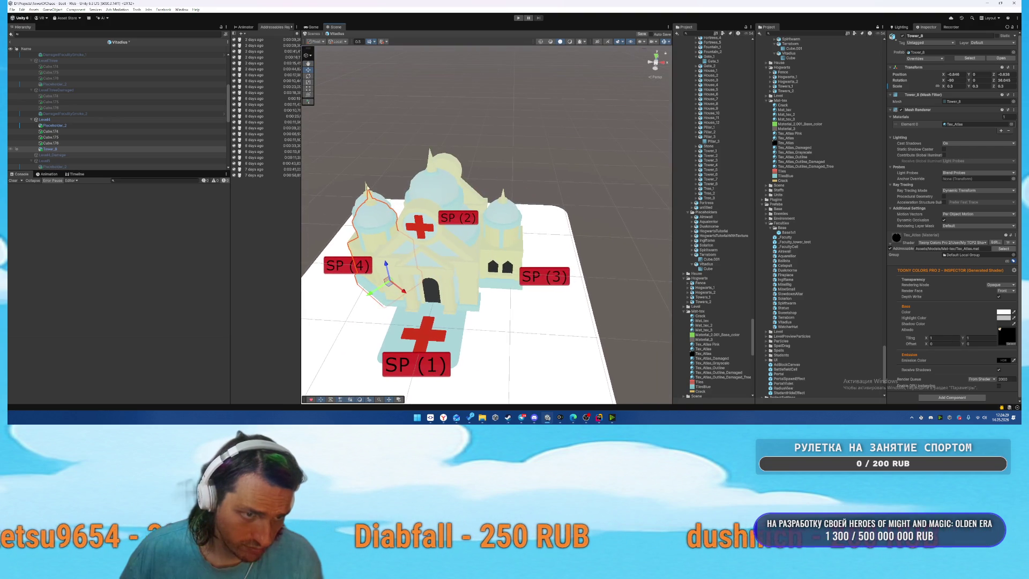
# Duplicate the tower as Tower_9 and move it to the building's right side.
pyautogui.hotkey('ctrl', 'd')
pyautogui.press('e')
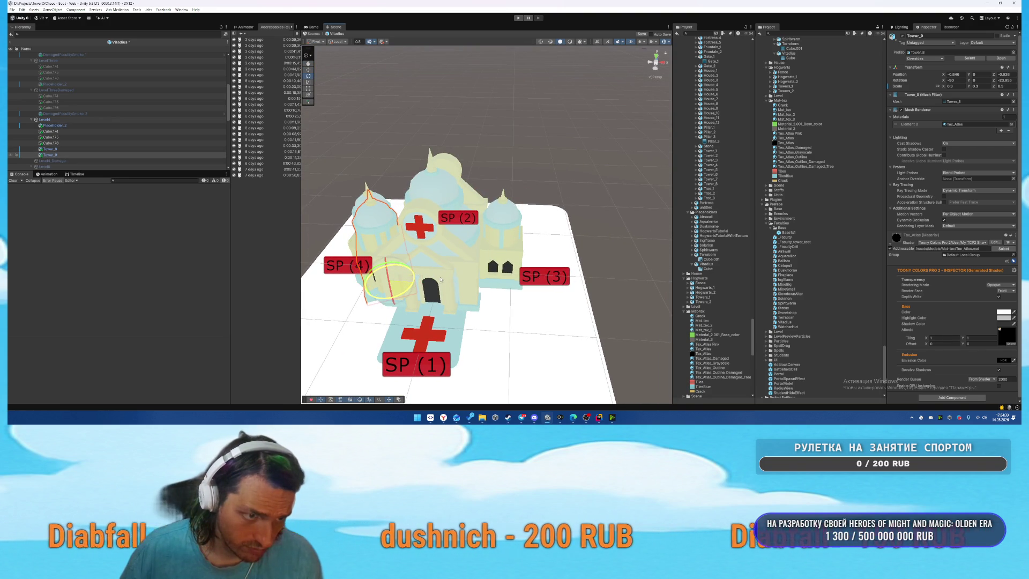
pyautogui.moveTo(422, 290); pyautogui.dragTo(484, 296)
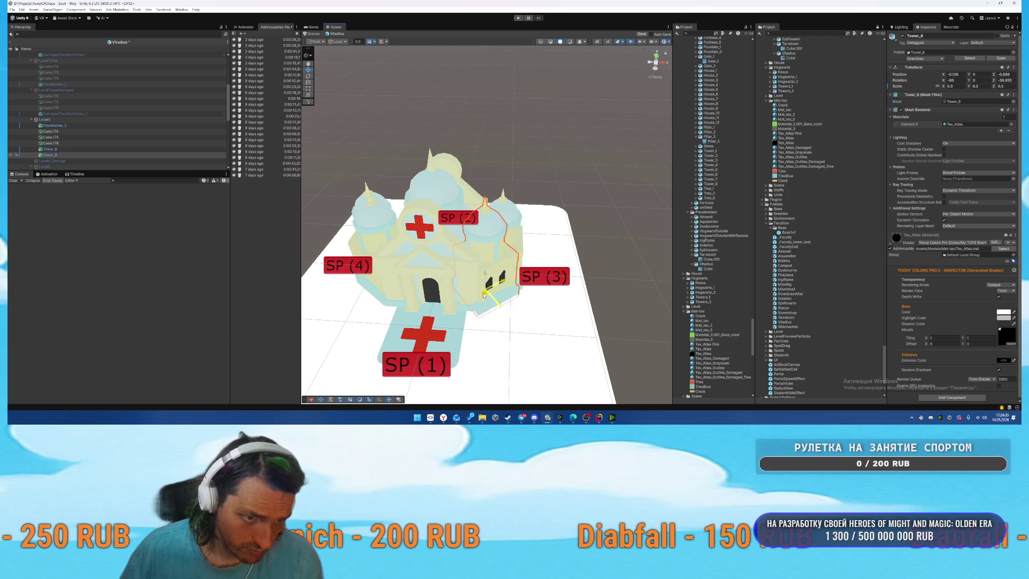
pyautogui.moveTo(545, 248); pyautogui.dragTo(644, 48)
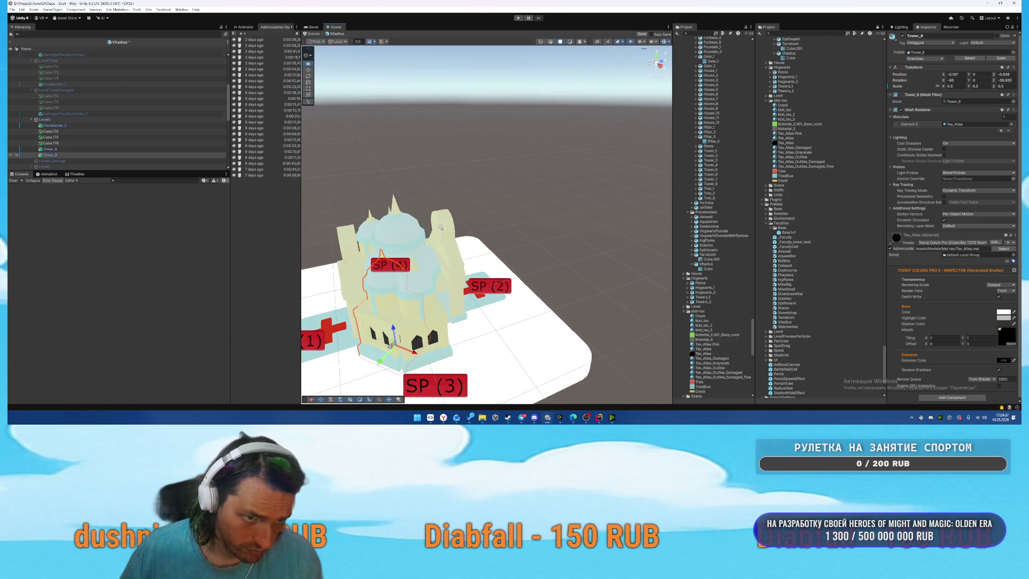
# Duplicate Tower_10, turn it 90 degrees and slide it toward SP (2).
pyautogui.hotkey('ctrl', 'd')
pyautogui.press('e')
pyautogui.moveTo(418, 335); pyautogui.dragTo(451, 329)
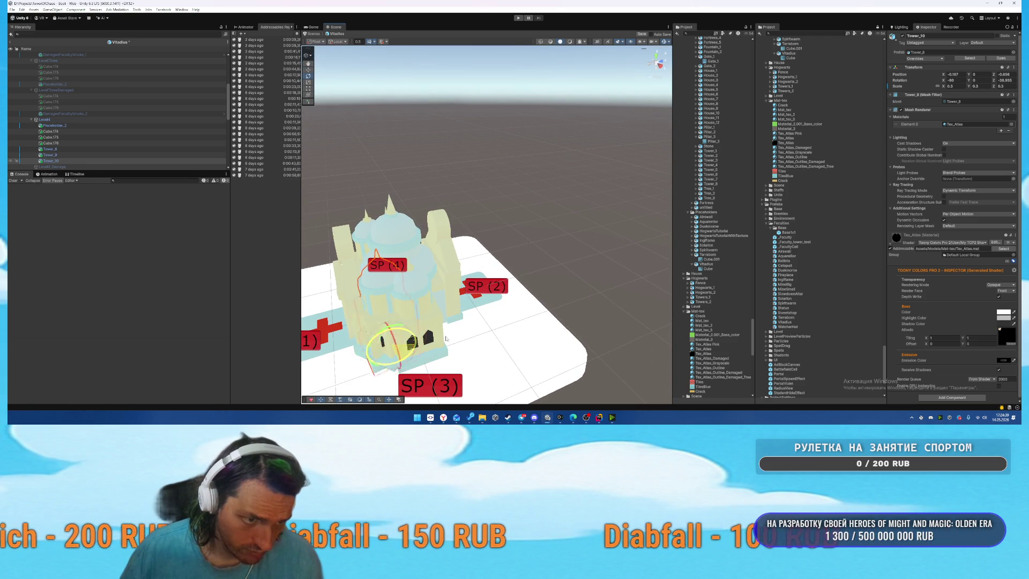
pyautogui.press('w')
pyautogui.moveTo(394, 343)
pyautogui.mouseDown()
pyautogui.moveTo(443, 335)
pyautogui.moveTo(360, 321)
pyautogui.moveTo(383, 269)
pyautogui.mouseUp()
pyautogui.scroll(3, 431, 325)
# Duplicate the tower once more as Tower_11 and view the whole building.
pyautogui.press('e')
pyautogui.hotkey('ctrl', 'd')
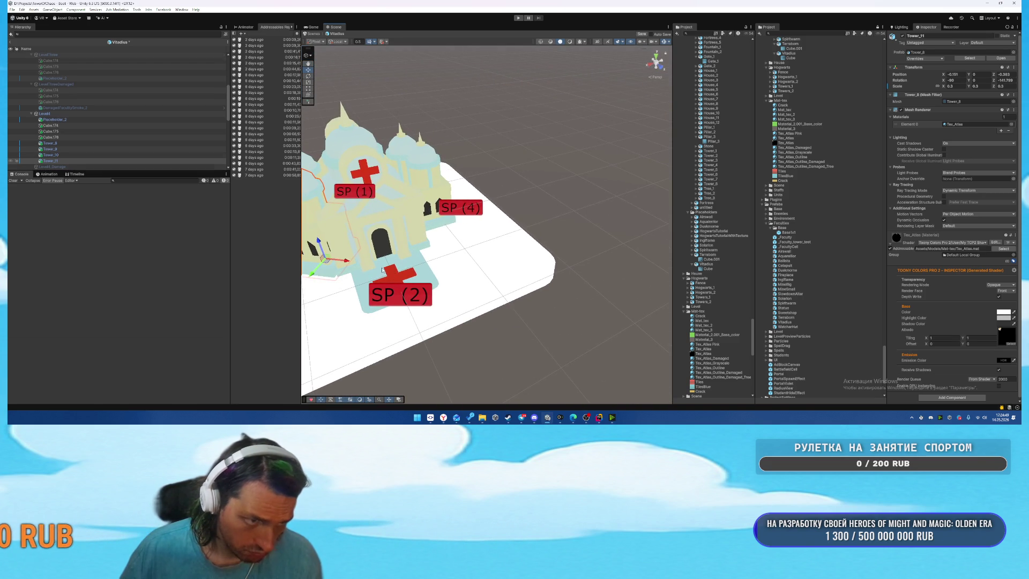
pyautogui.moveTo(476, 236); pyautogui.dragTo(453, 273)
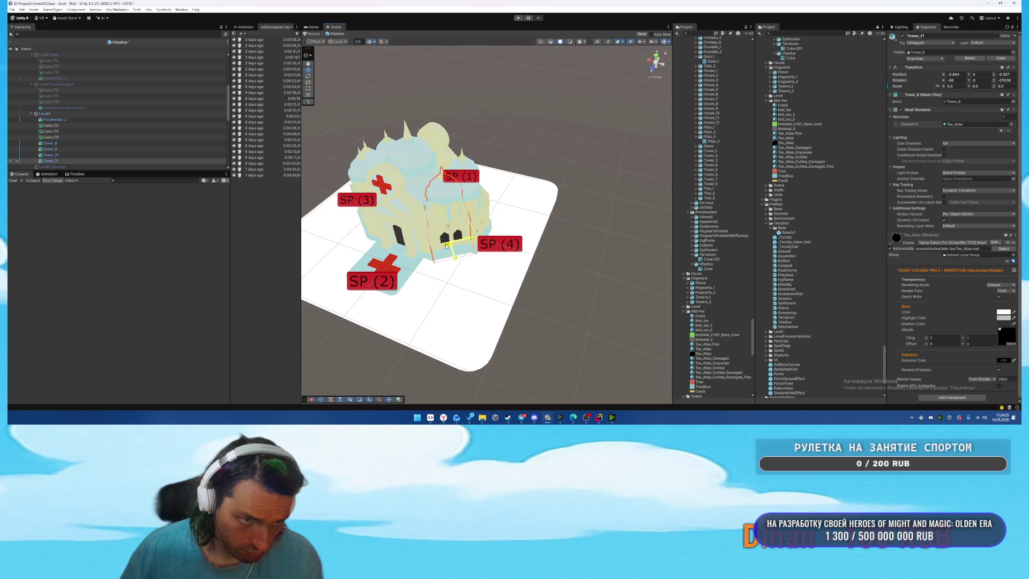
pyautogui.moveTo(449, 248); pyautogui.dragTo(474, 189)
pyautogui.scroll(-5, 475, 190)
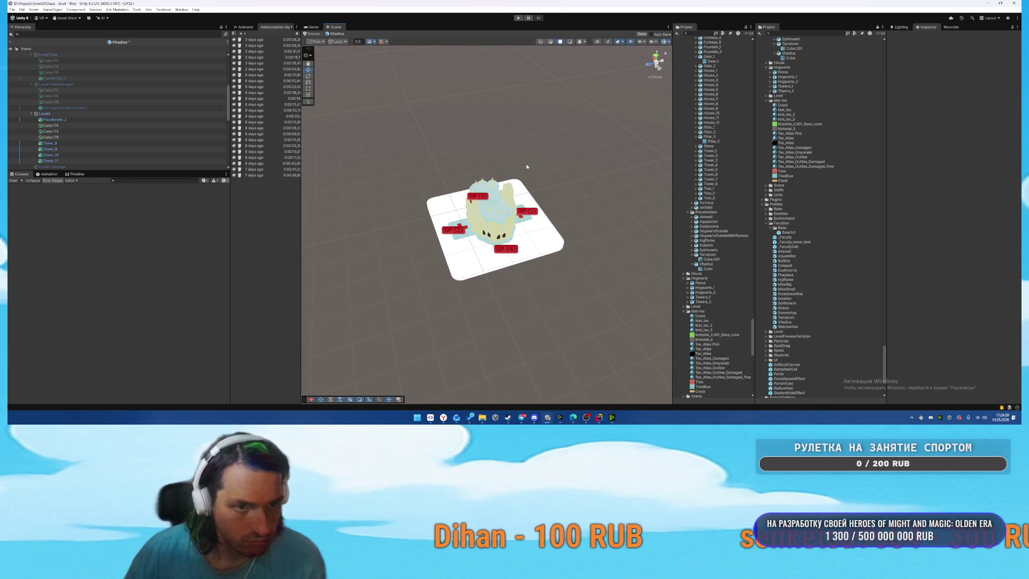
# Delete the extra Tower_11 and commit Tower_9's rotation Z value of 0.
pyautogui.moveTo(497, 150)
pyautogui.mouseDown()
pyautogui.moveTo(424, 145)
pyautogui.moveTo(456, 147)
pyautogui.moveTo(443, 151)
pyautogui.moveTo(479, 161)
pyautogui.moveTo(492, 177)
pyautogui.mouseUp()
pyautogui.scroll(2, 548, 268)
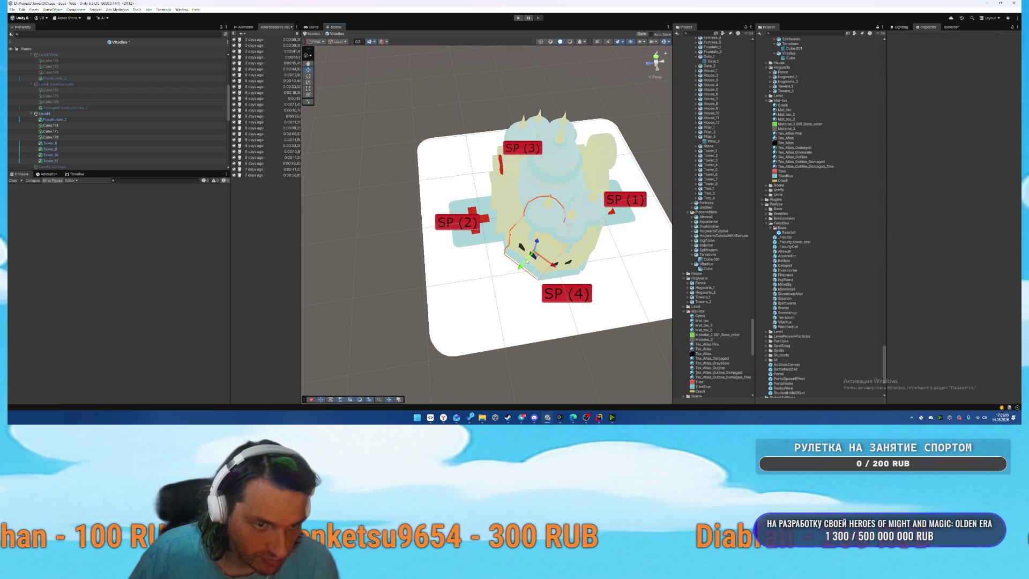
pyautogui.press('Delete')
pyautogui.moveTo(597, 229)
pyautogui.mouseDown()
pyautogui.moveTo(588, 170)
pyautogui.moveTo(540, 191)
pyautogui.mouseUp()
pyautogui.click(602, 170)
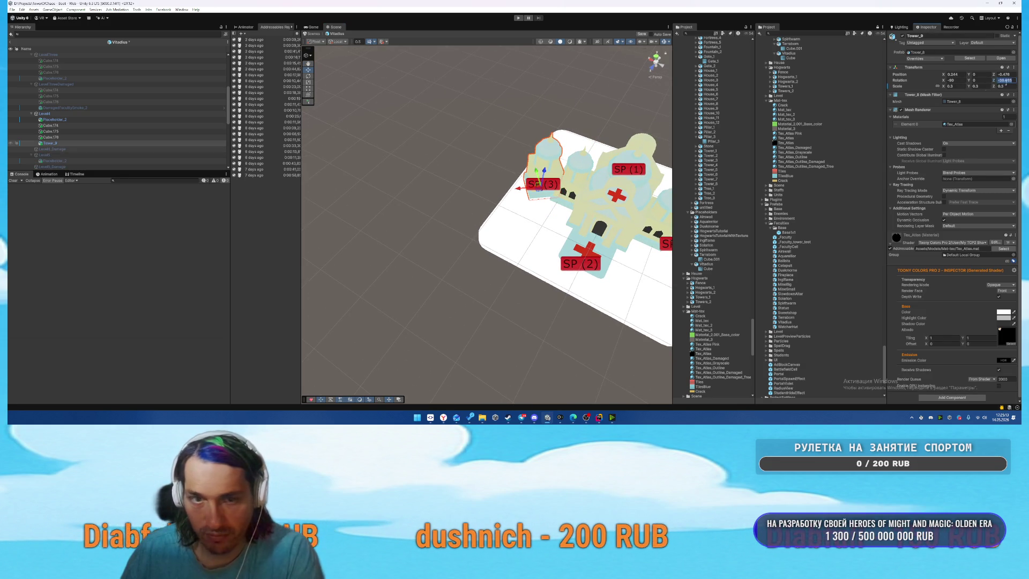
pyautogui.press('Return')
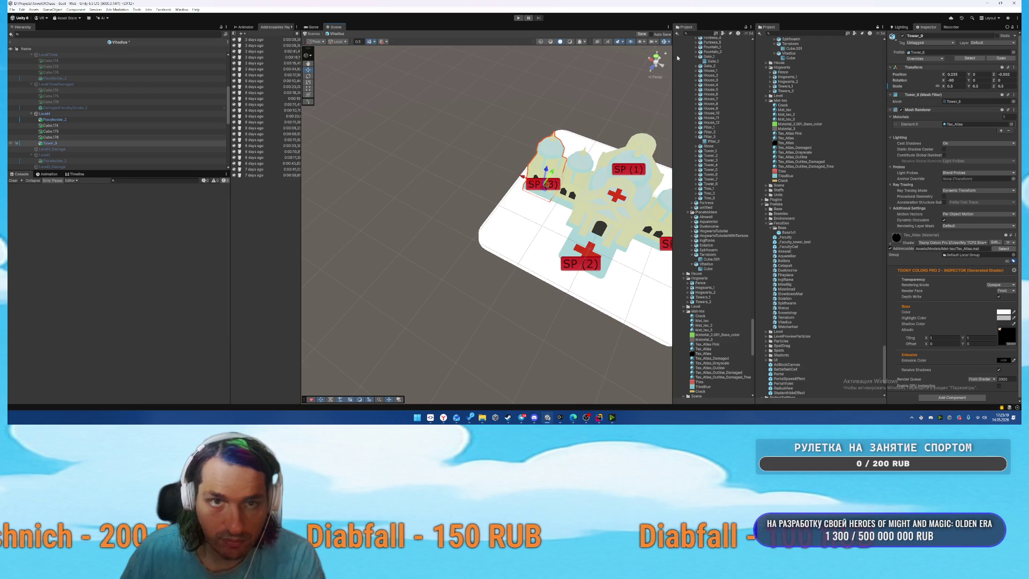
# Turn off scene gizmos and nudge the selected tower slightly right and down.
pyautogui.click(663, 43)
pyautogui.moveTo(595, 156)
pyautogui.mouseDown()
pyautogui.moveTo(579, 165)
pyautogui.moveTo(565, 213)
pyautogui.moveTo(572, 220)
pyautogui.moveTo(559, 233)
pyautogui.mouseUp()
pyautogui.moveTo(482, 245); pyautogui.dragTo(488, 250)
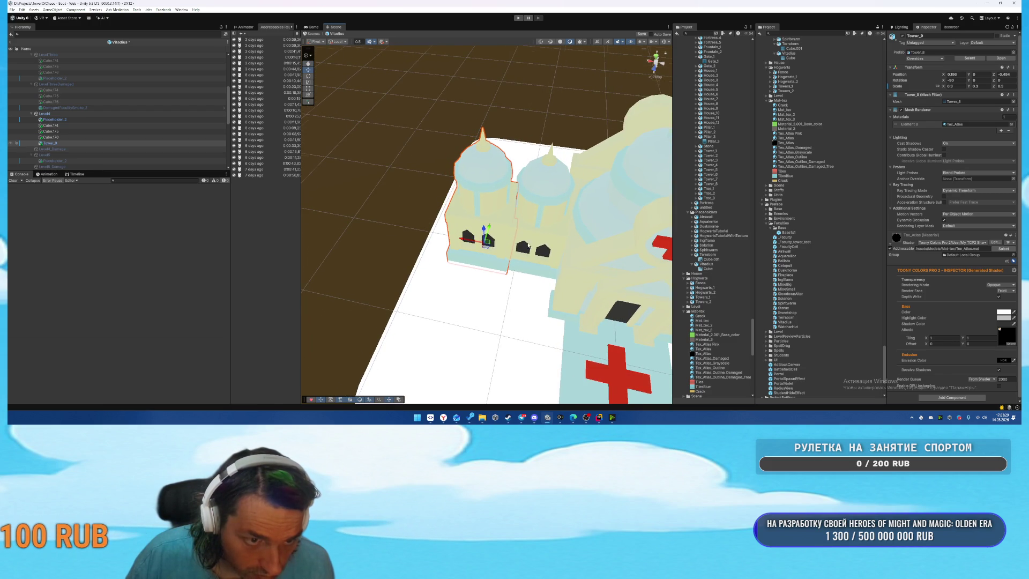
# Duplicate the tower as Tower_10 and move it to the cathedral's right end.
pyautogui.scroll(-5, 528, 245)
pyautogui.hotkey('ctrl', 'd')
pyautogui.moveTo(370, 234)
pyautogui.mouseDown()
pyautogui.moveTo(558, 273)
pyautogui.moveTo(536, 285)
pyautogui.mouseUp()
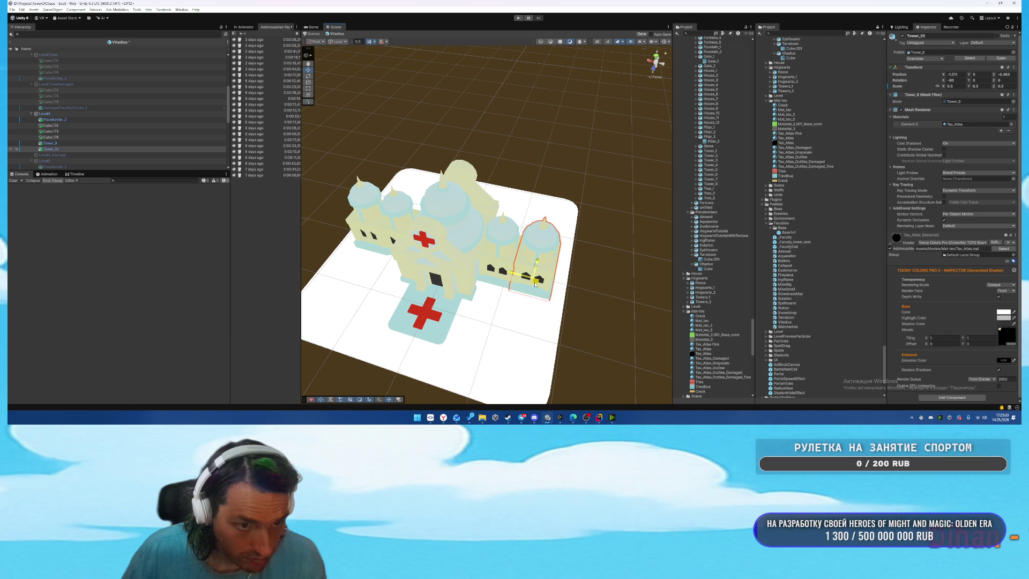
# Select Level4's Cube.174 through Tower_10 and the matching Level4_Damage pieces.
pyautogui.scroll(-1, 74, 109)
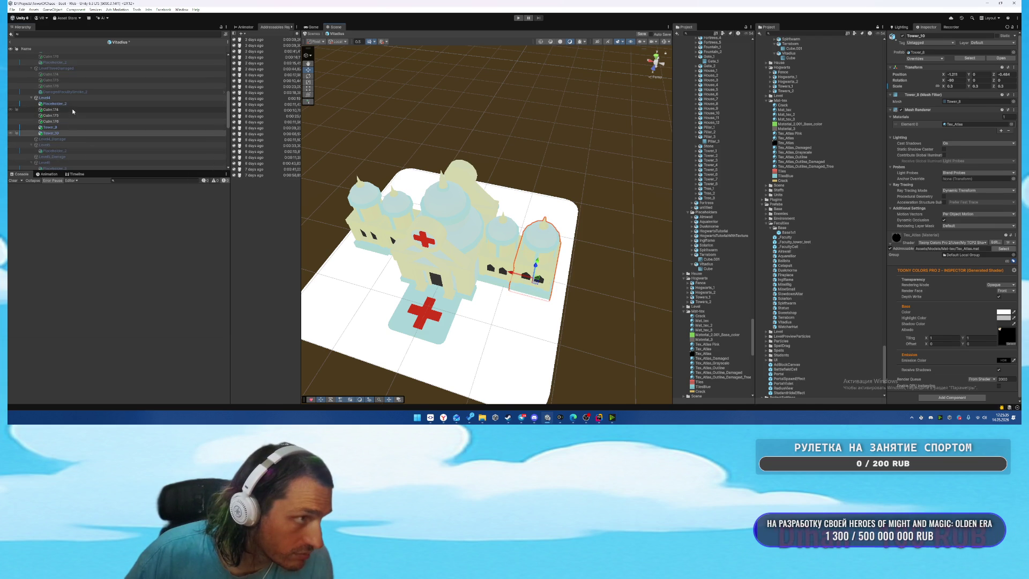
pyautogui.click(74, 110)
pyautogui.keyDown('shift'); pyautogui.click(79, 133); pyautogui.keyUp('shift')
pyautogui.click(51, 145)
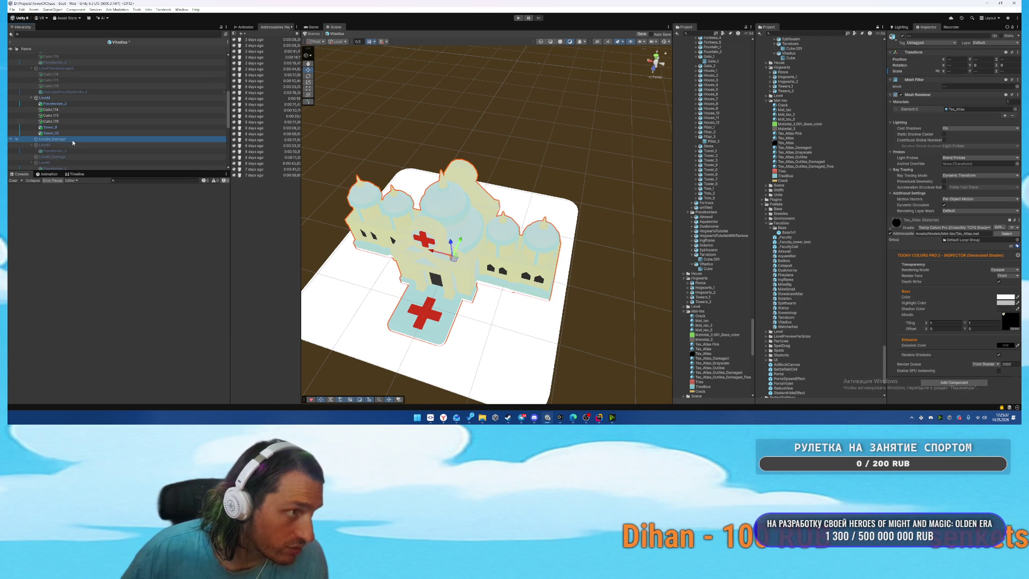
pyautogui.keyDown('shift'); pyautogui.click(51, 167); pyautogui.keyUp('shift')
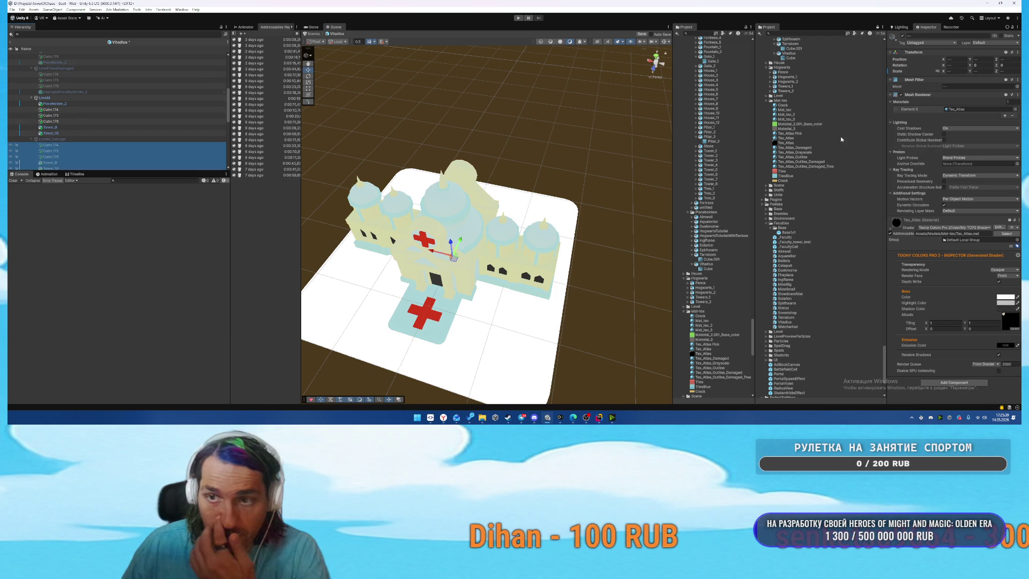
pyautogui.moveTo(793, 148)
pyautogui.mouseDown()
pyautogui.moveTo(1000, 97)
pyautogui.moveTo(982, 108)
pyautogui.mouseUp()
# Reselect Level4's pieces, expand Level5, and select the middle tower Cube.175.
pyautogui.click(79, 109)
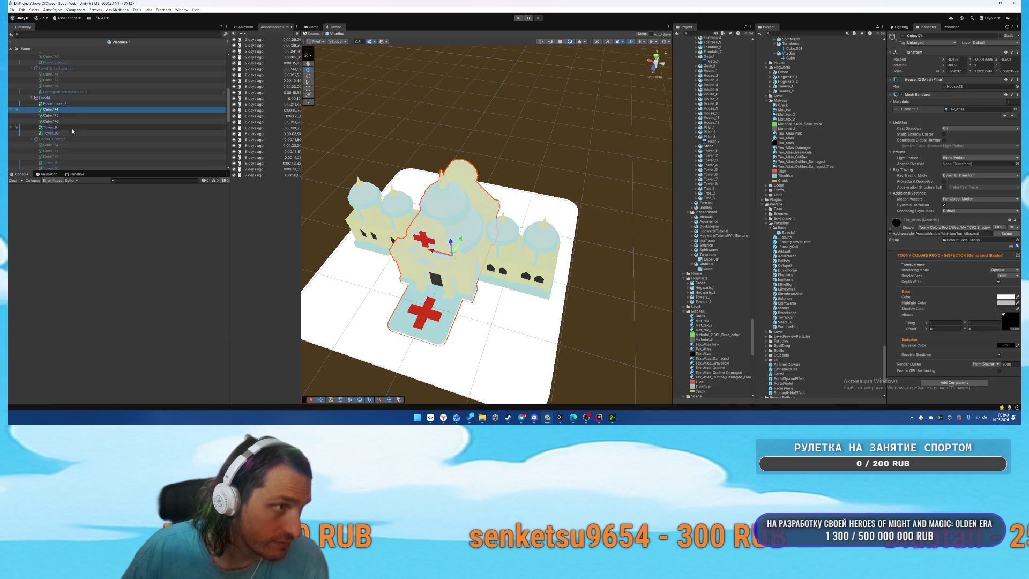
pyautogui.keyDown('shift'); pyautogui.click(86, 133); pyautogui.keyUp('shift')
pyautogui.scroll(-2, 98, 121)
pyautogui.click(67, 144)
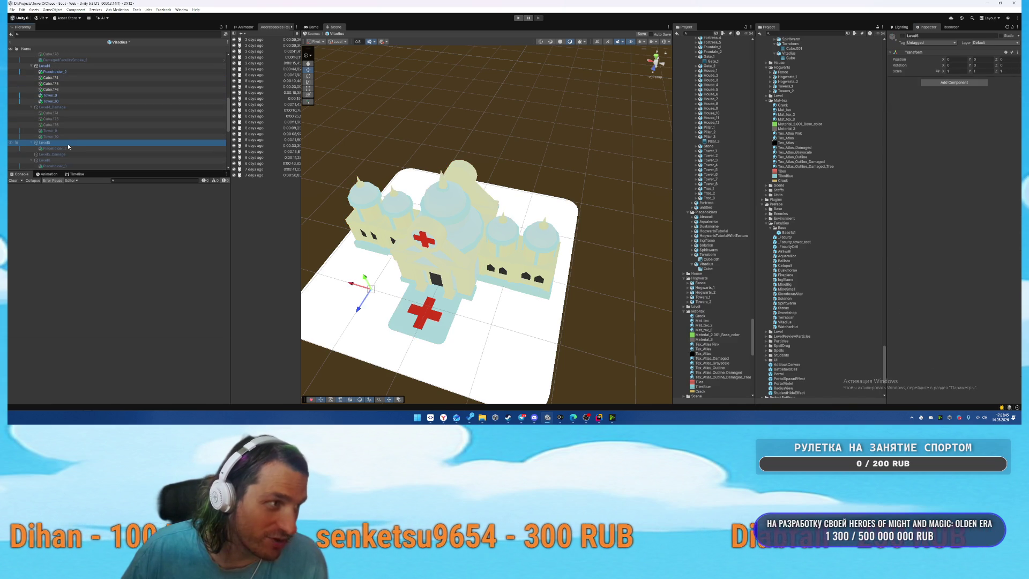
pyautogui.press('Right')
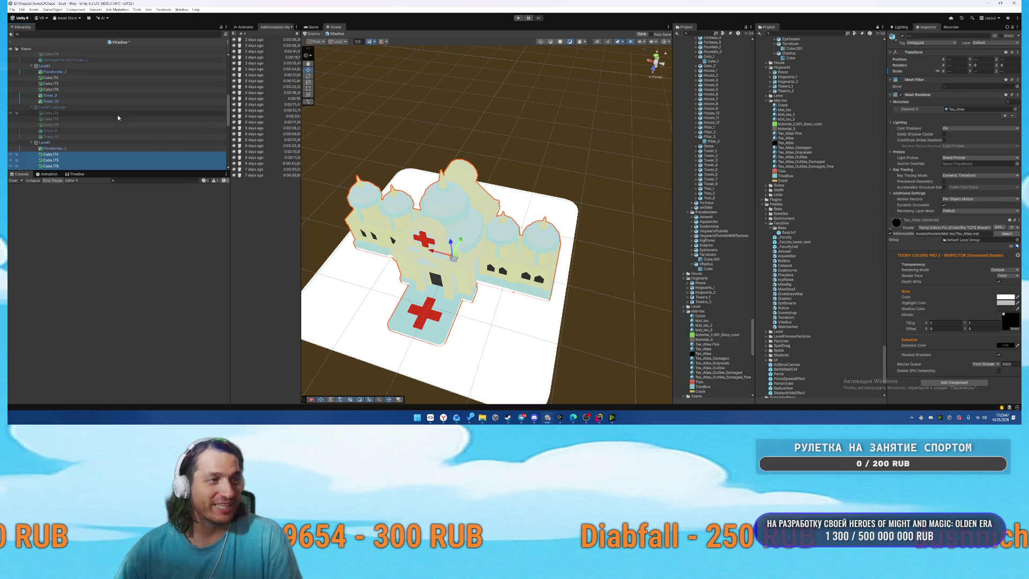
pyautogui.click(73, 71)
pyautogui.click(80, 66)
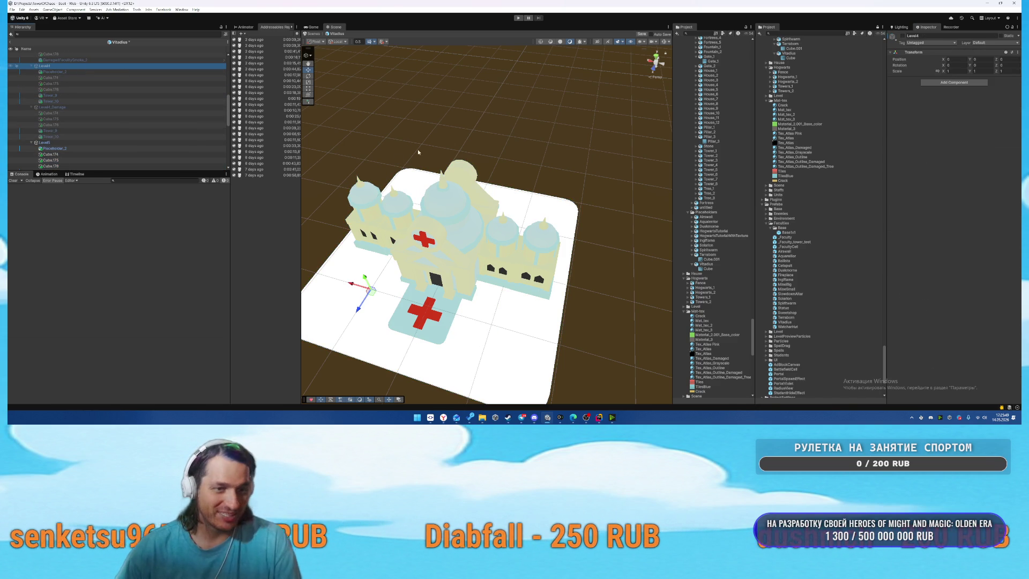
pyautogui.click(538, 270)
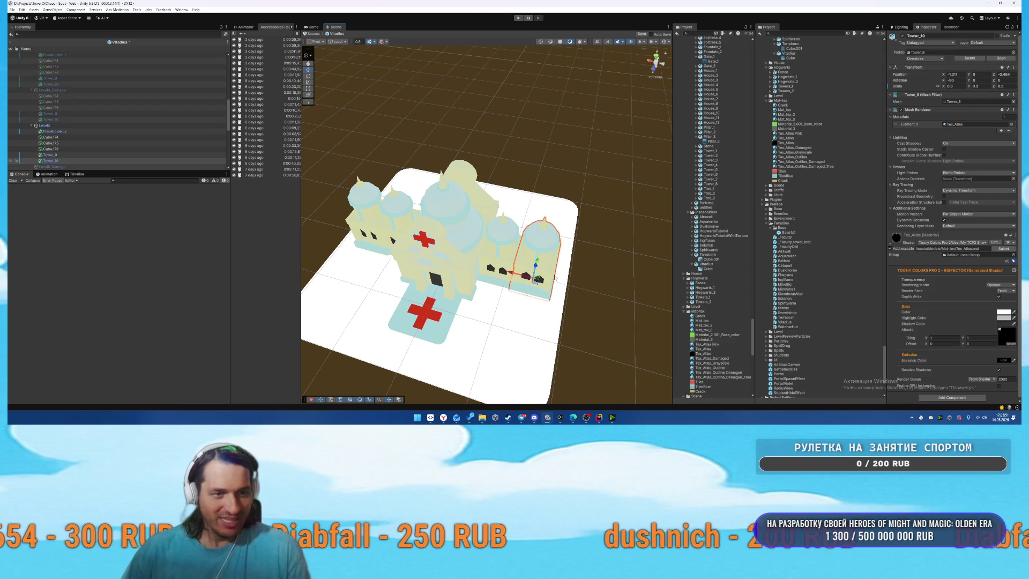
pyautogui.click(497, 247)
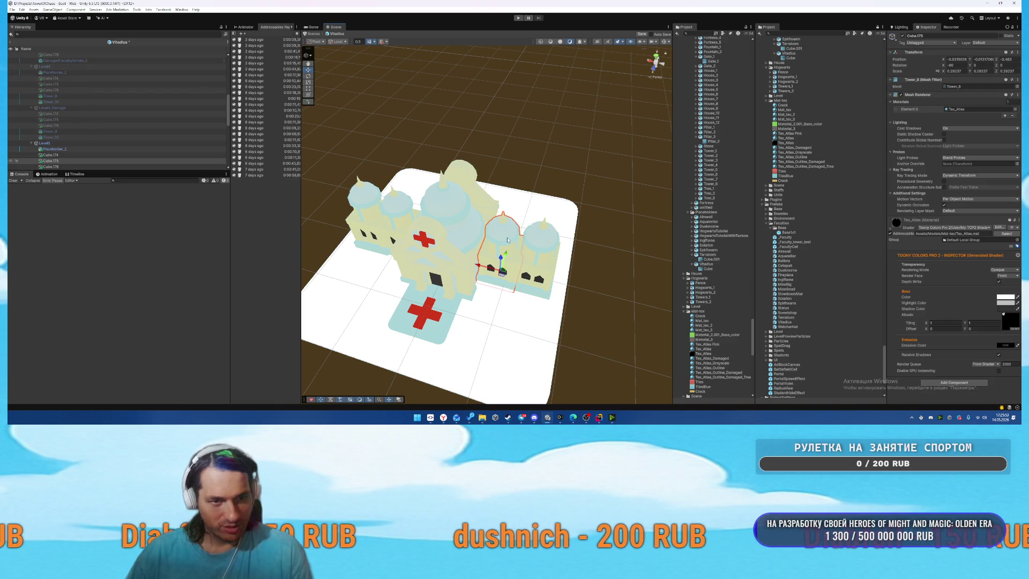
# Lift the tower copy Cube.175_1 above the cathedral roof with the move gizmo.
pyautogui.moveTo(506, 279)
pyautogui.mouseDown()
pyautogui.moveTo(466, 266)
pyautogui.moveTo(504, 283)
pyautogui.mouseUp()
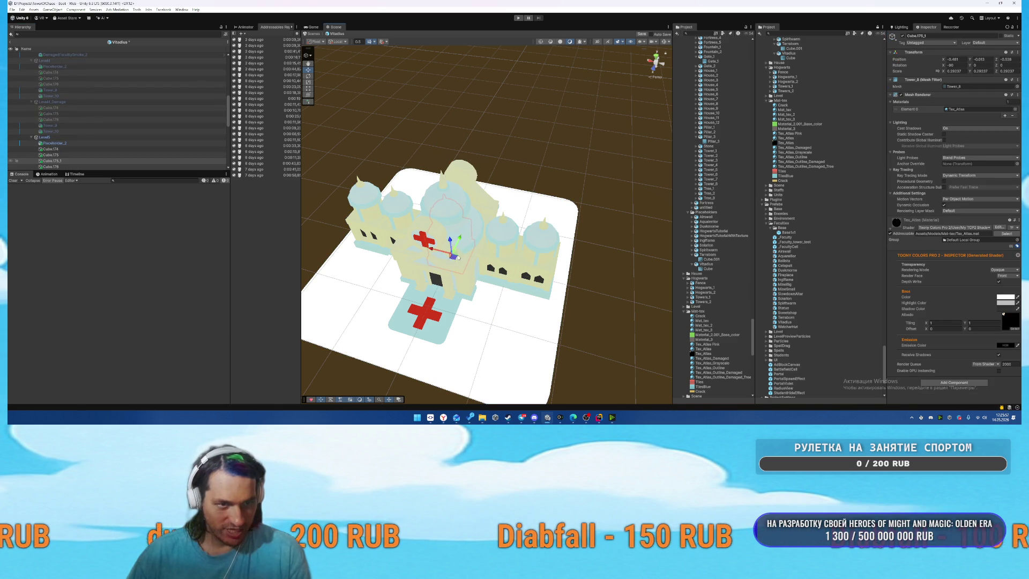
pyautogui.moveTo(449, 242)
pyautogui.mouseDown()
pyautogui.moveTo(450, 177)
pyautogui.moveTo(453, 258)
pyautogui.moveTo(451, 207)
pyautogui.moveTo(451, 217)
pyautogui.mouseUp()
pyautogui.moveTo(453, 258)
pyautogui.mouseDown()
pyautogui.moveTo(456, 228)
pyautogui.moveTo(438, 230)
pyautogui.mouseUp()
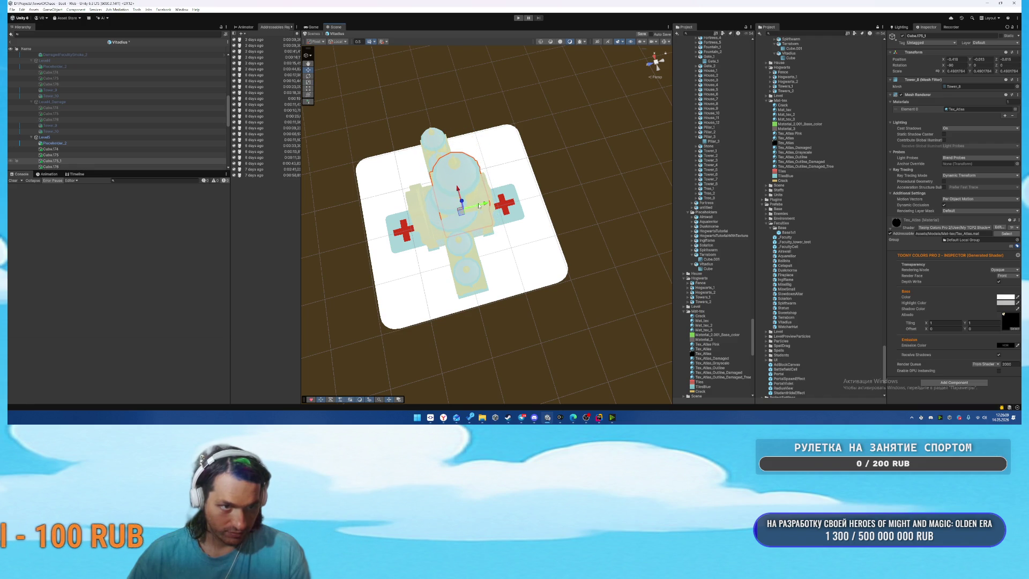
pyautogui.moveTo(455, 207); pyautogui.dragTo(533, 234)
pyautogui.moveTo(535, 220); pyautogui.dragTo(538, 202)
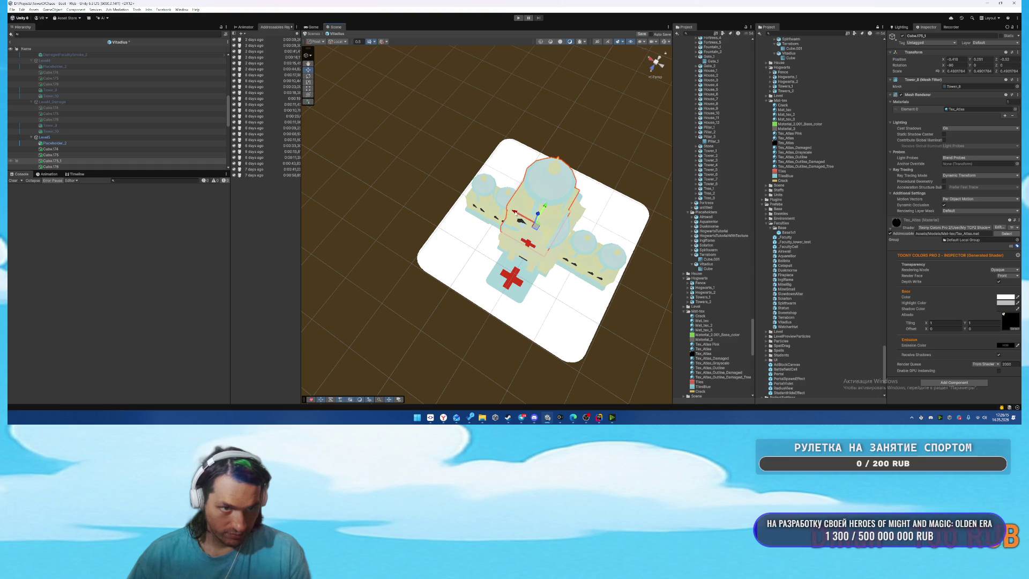
pyautogui.moveTo(520, 215)
pyautogui.mouseDown()
pyautogui.moveTo(559, 209)
pyautogui.moveTo(430, 177)
pyautogui.moveTo(392, 185)
pyautogui.moveTo(424, 182)
pyautogui.mouseUp()
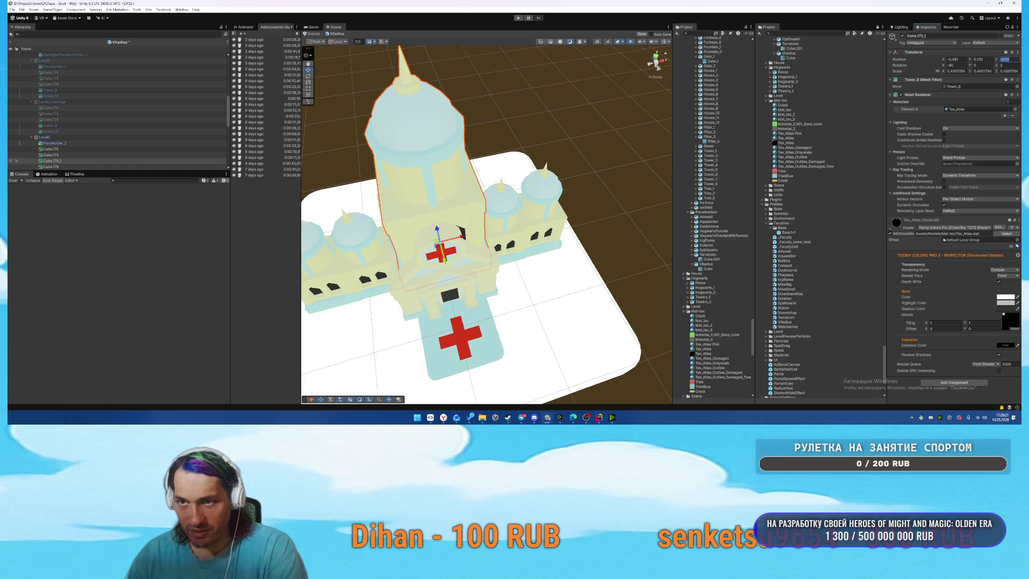
# Set Cube.175_1's Position Z to -0.5 and its scale to 0.6.
pyautogui.write('-0.5')
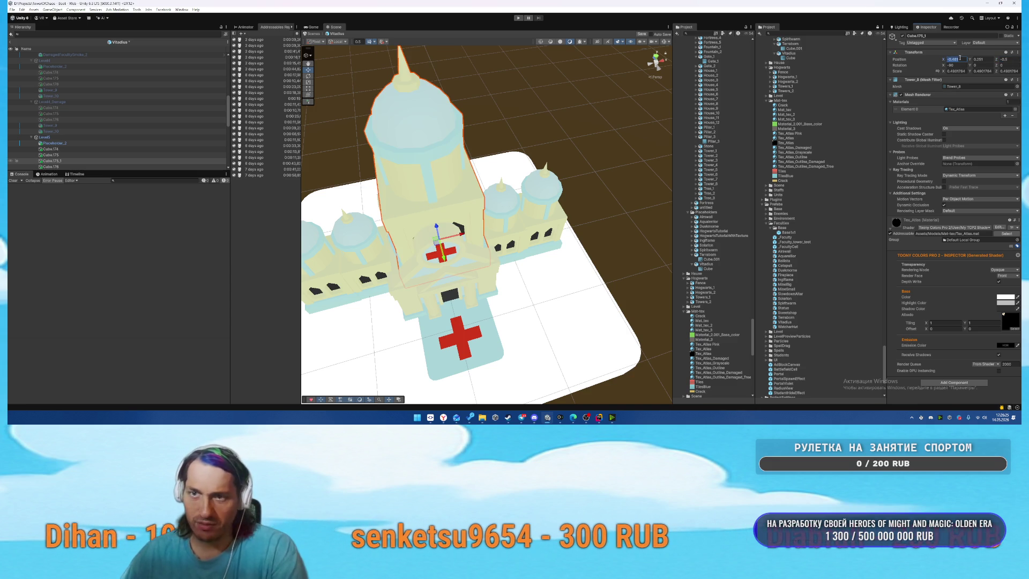
pyautogui.write('-0.5')
pyautogui.click(617, 144)
pyautogui.moveTo(617, 144)
pyautogui.mouseDown()
pyautogui.moveTo(470, 85)
pyautogui.moveTo(389, 76)
pyautogui.mouseUp()
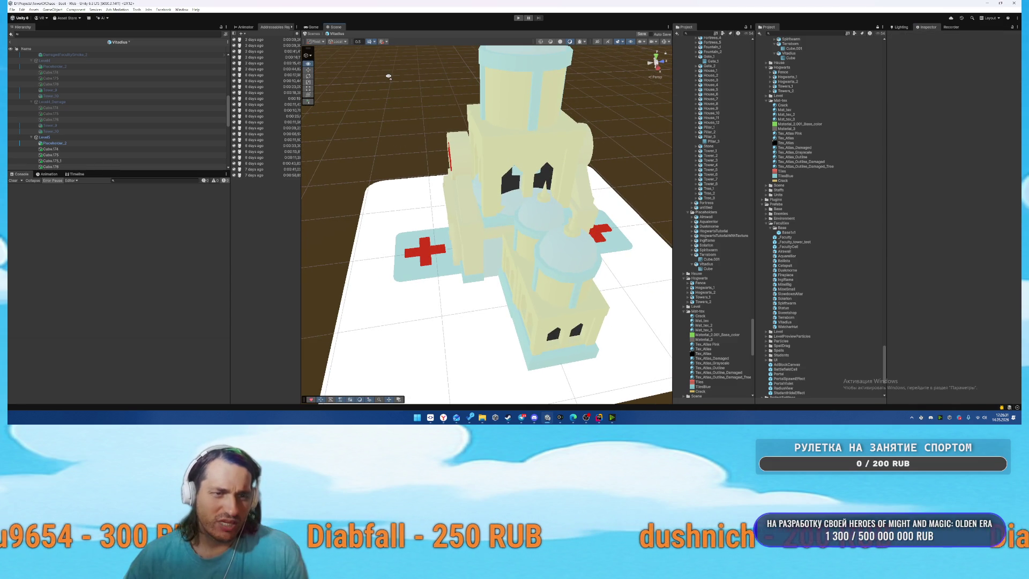
pyautogui.click(507, 107)
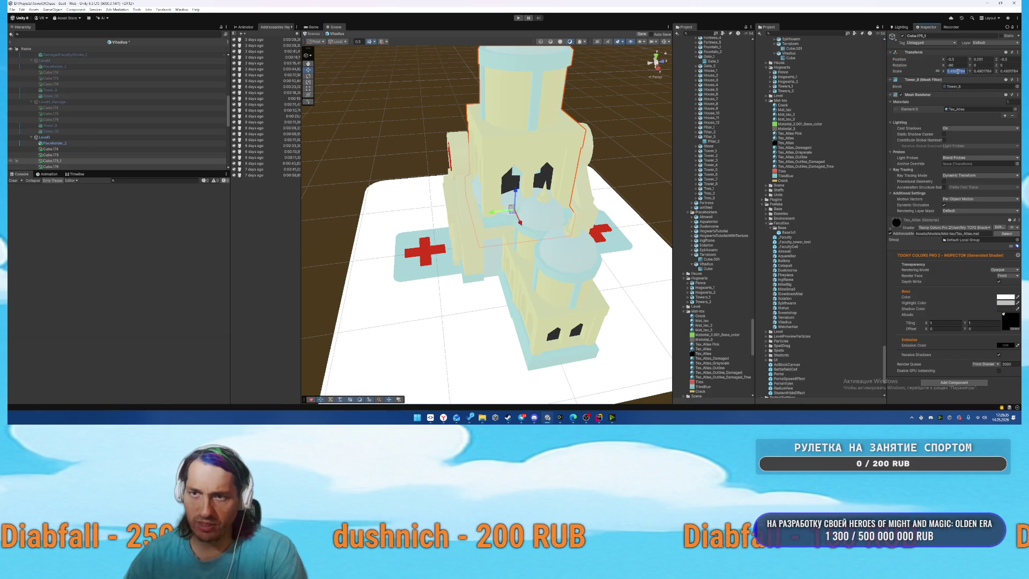
pyautogui.moveTo(583, 159); pyautogui.dragTo(512, 179)
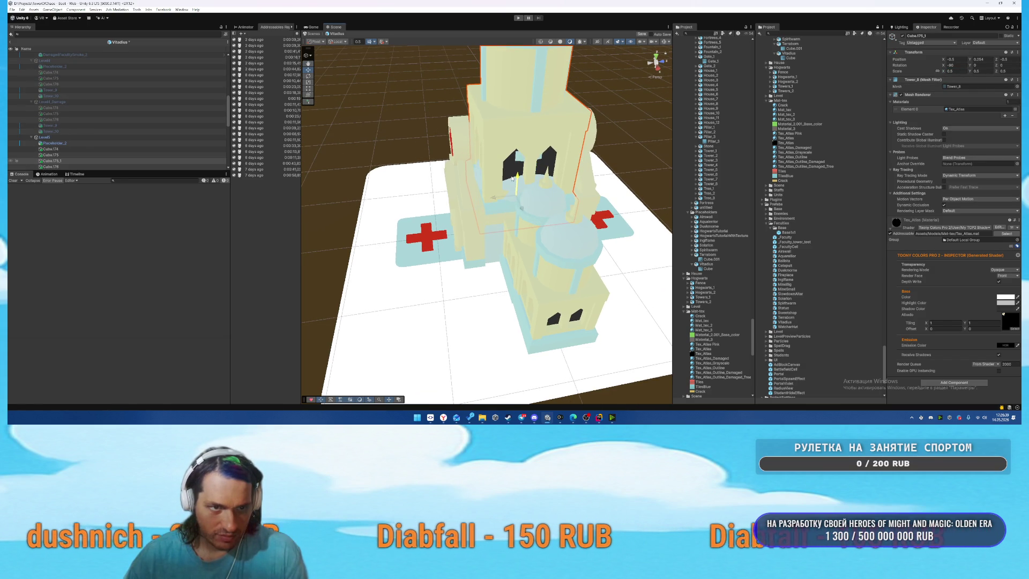
pyautogui.write('0.6')
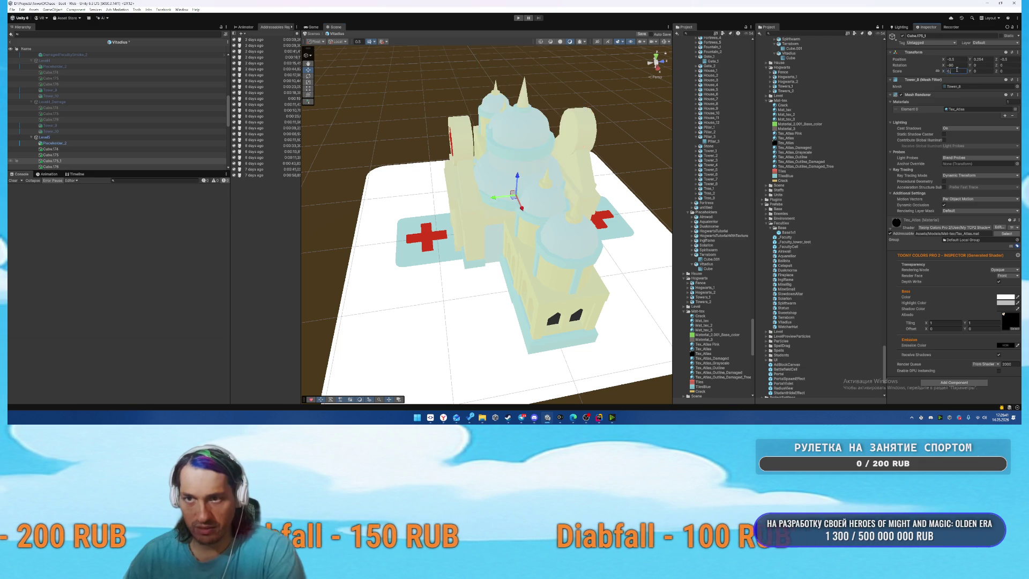
pyautogui.press('Return')
pyautogui.moveTo(569, 155)
pyautogui.mouseDown()
pyautogui.moveTo(536, 147)
pyautogui.moveTo(582, 148)
pyautogui.moveTo(496, 147)
pyautogui.moveTo(616, 135)
pyautogui.moveTo(520, 116)
pyautogui.moveTo(420, 126)
pyautogui.mouseUp()
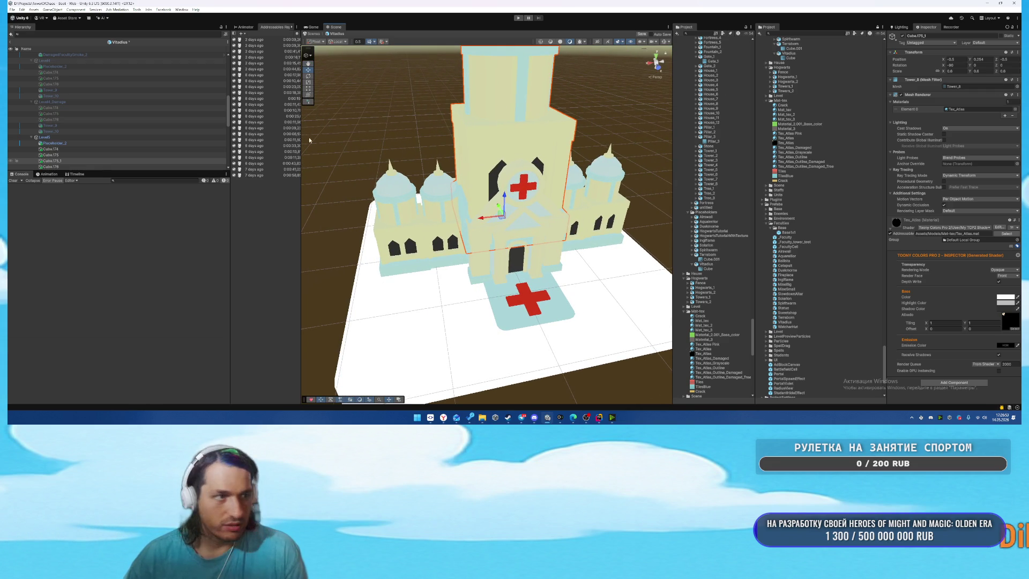
pyautogui.click(70, 143)
# Inspect the Level5, Level5_Damage and Level4_Damage groups, toggling Level5 active and back off.
pyautogui.click(70, 137)
pyautogui.scroll(-1, 76, 131)
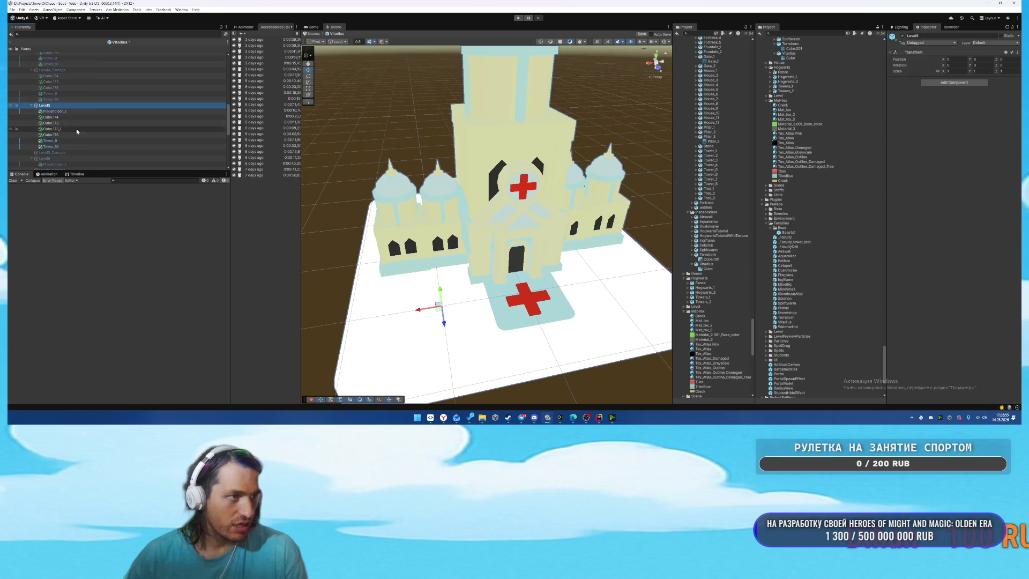
pyautogui.click(70, 123)
pyautogui.keyDown('shift'); pyautogui.click(69, 147); pyautogui.keyUp('shift')
pyautogui.click(70, 151)
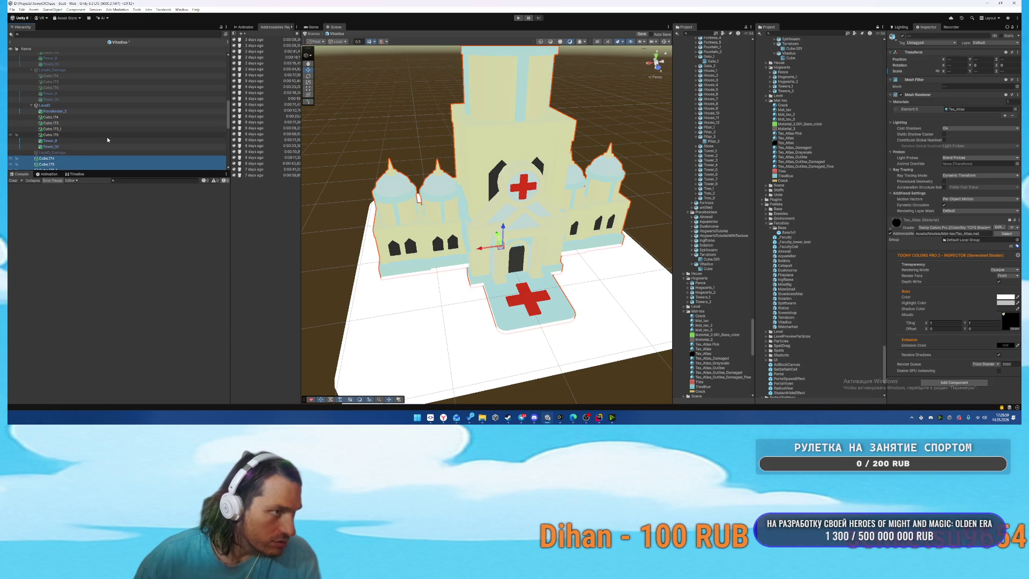
pyautogui.click(107, 153)
pyautogui.scroll(-3, 119, 139)
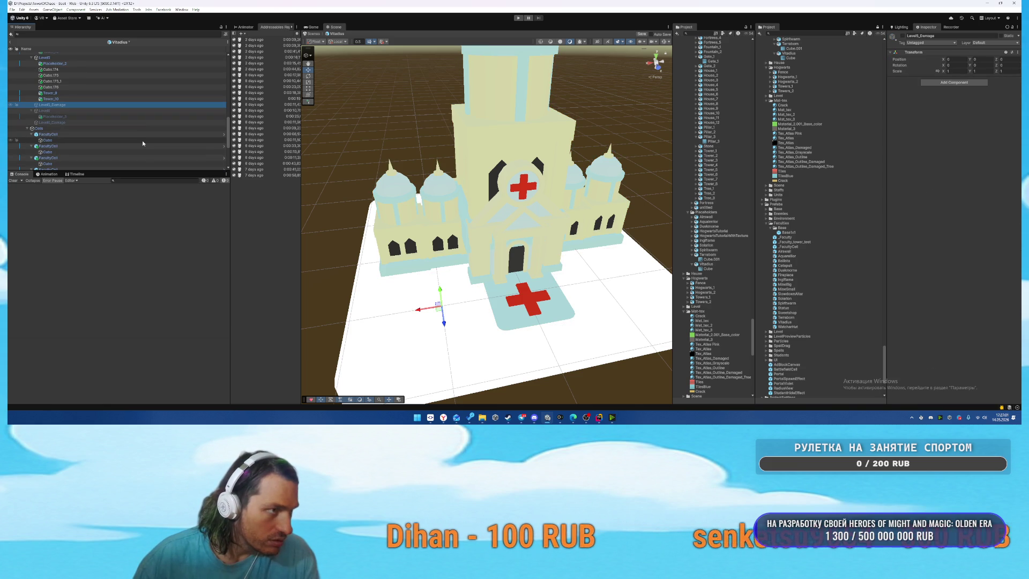
pyautogui.scroll(5, 142, 143)
pyautogui.click(90, 102)
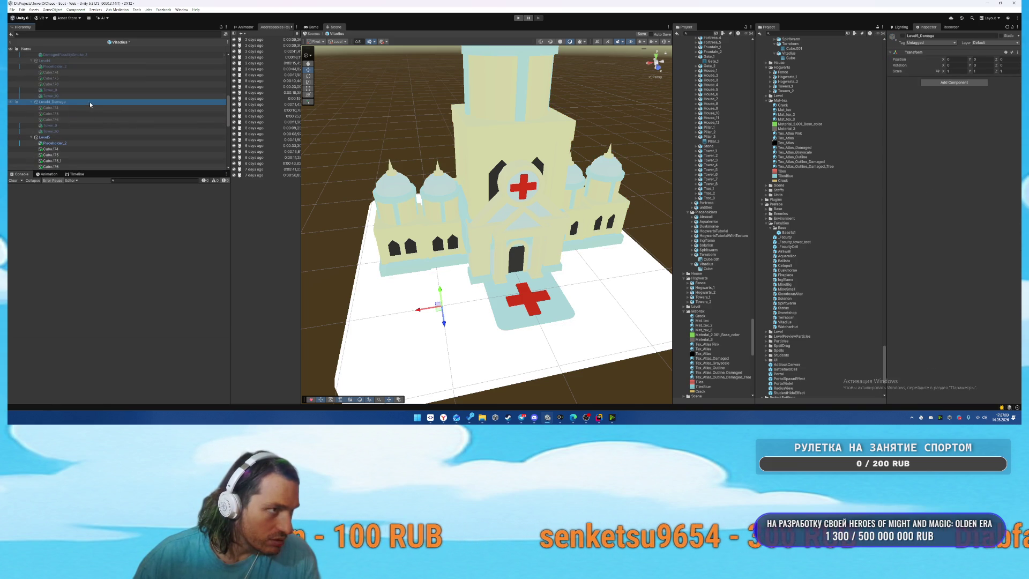
pyautogui.scroll(1, 107, 107)
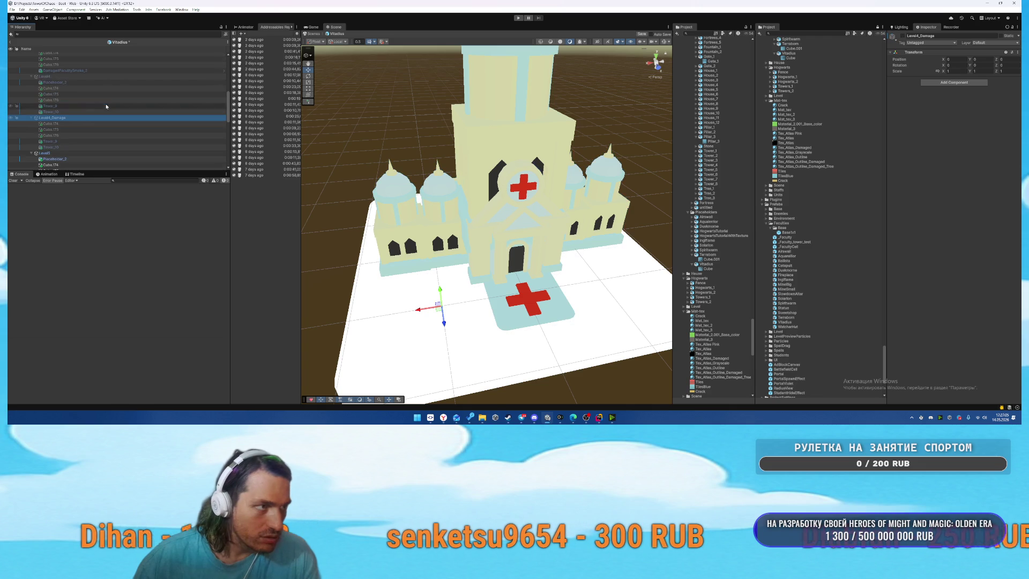
pyautogui.click(70, 82)
pyautogui.scroll(-1, 67, 107)
pyautogui.click(62, 138)
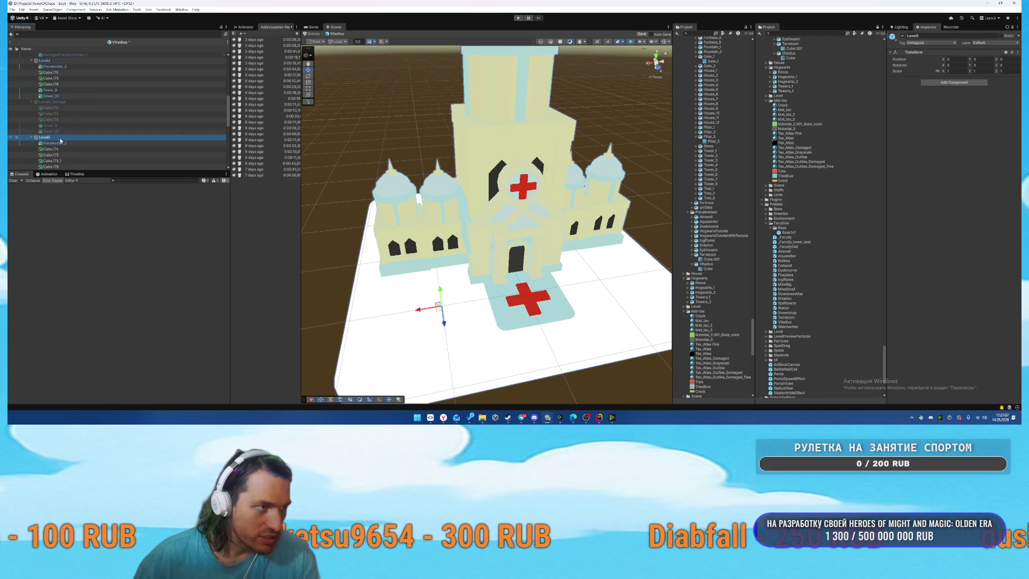
pyautogui.hotkey('alt', 'shift', 'a')
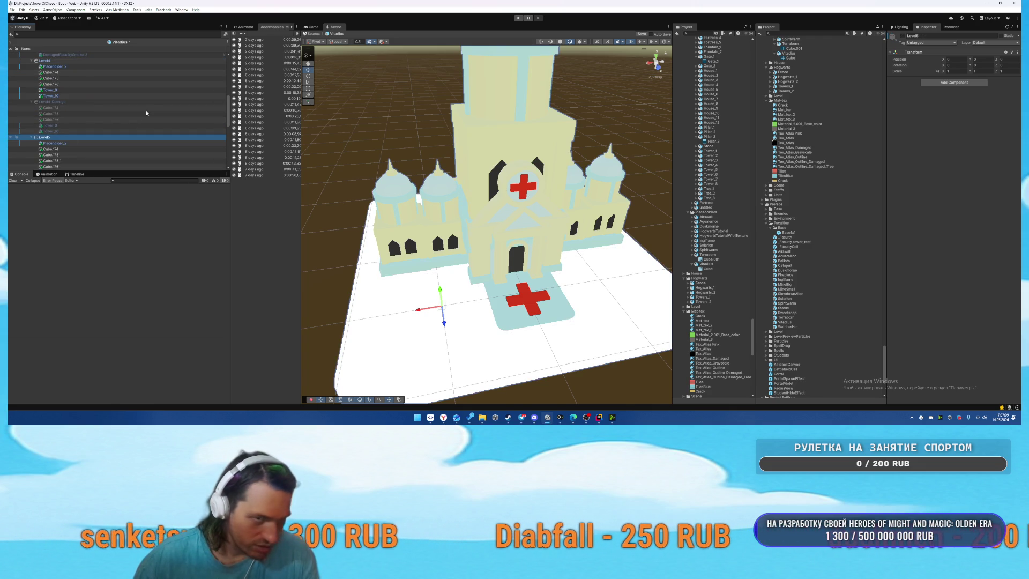
pyautogui.hotkey('alt', 'shift', 'a')
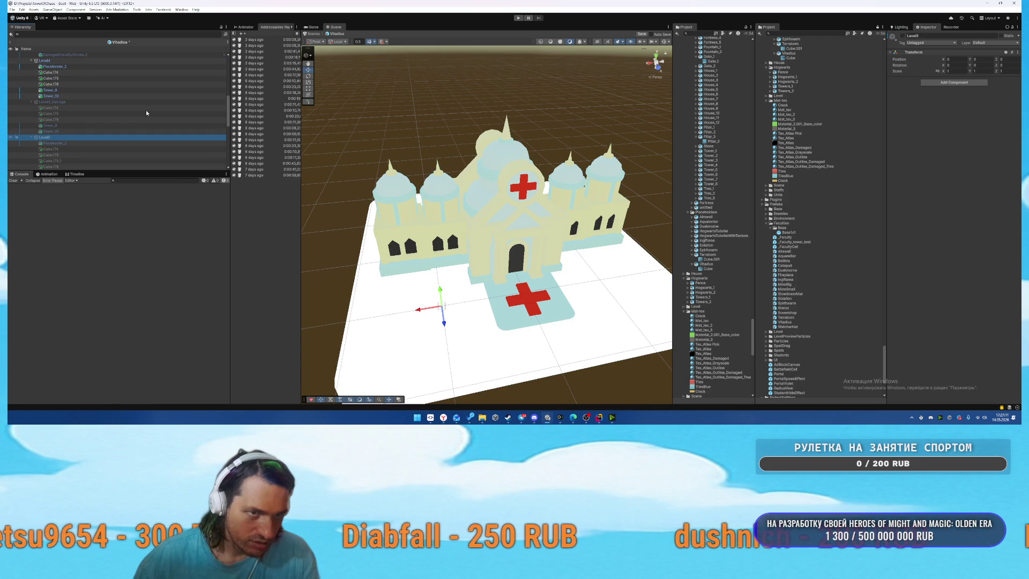
# Toggle LevelThree, Level4 and Level5 active states, ending with Level4 hidden and Level5 shown.
pyautogui.scroll(3, 146, 111)
pyautogui.click(69, 124)
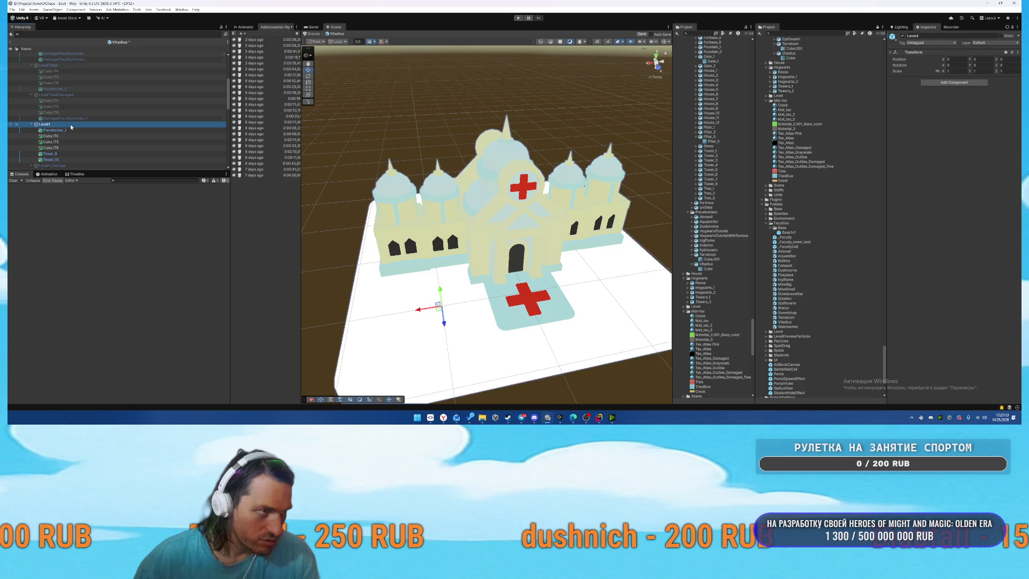
pyautogui.hotkey('alt', 'shift', 'a')
pyautogui.click(75, 67)
pyautogui.hotkey('alt', 'shift', 'a')
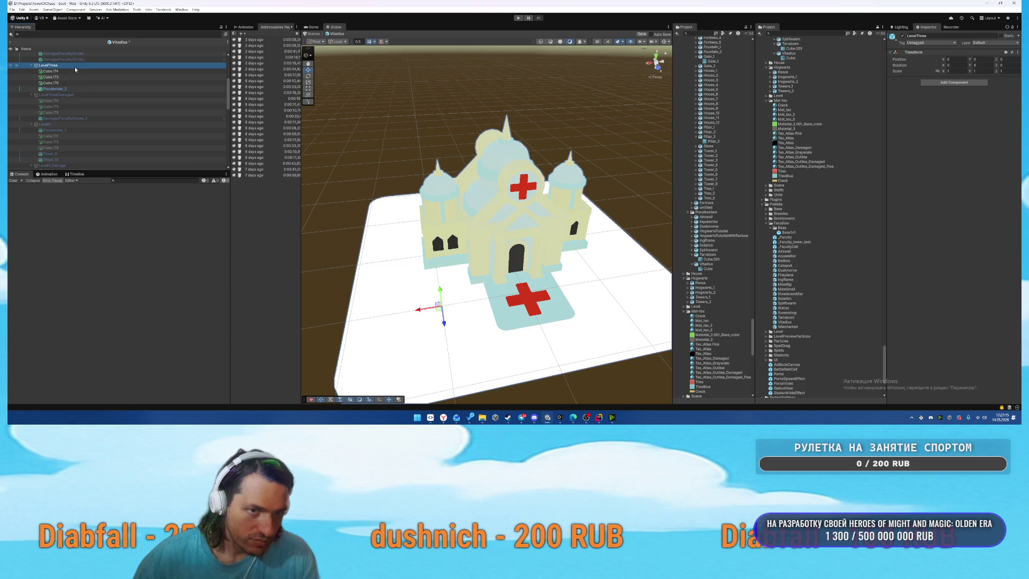
pyautogui.click(67, 124)
pyautogui.hotkey('alt', 'shift', 'a')
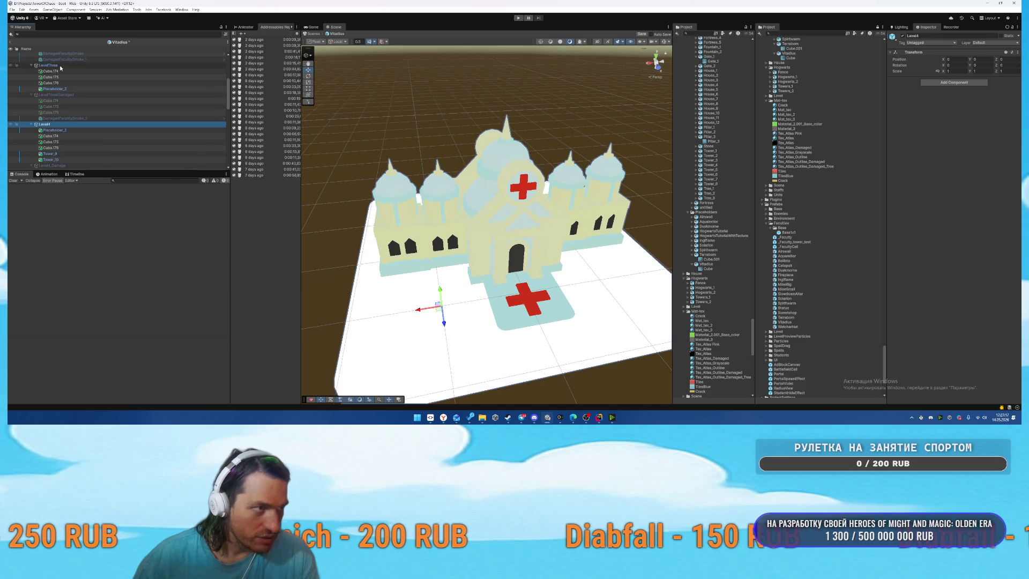
pyautogui.scroll(-4, 108, 123)
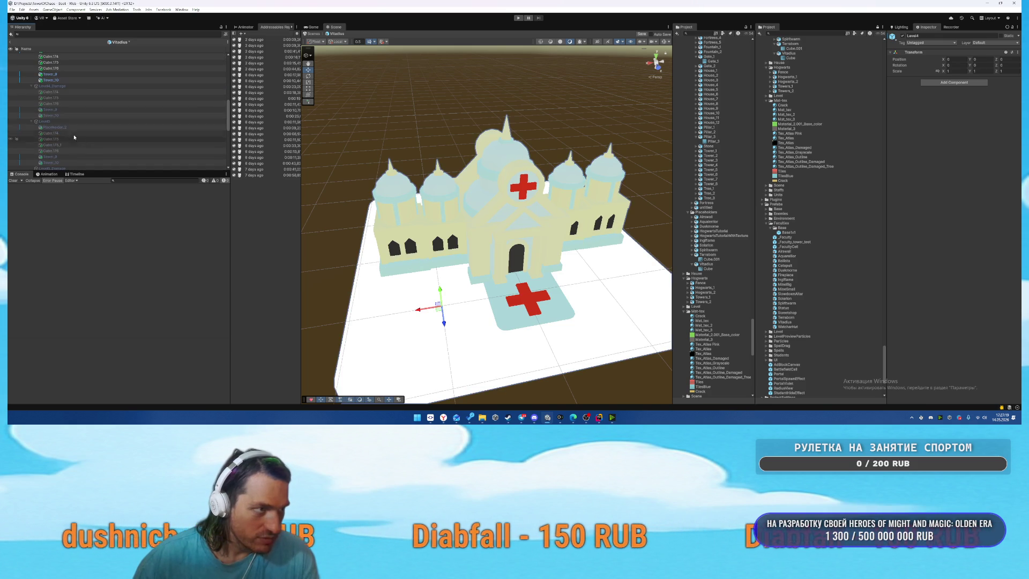
pyautogui.click(69, 122)
pyautogui.hotkey('alt', 'shift', 'a')
pyautogui.hotkey('alt', 'shift', 'a')
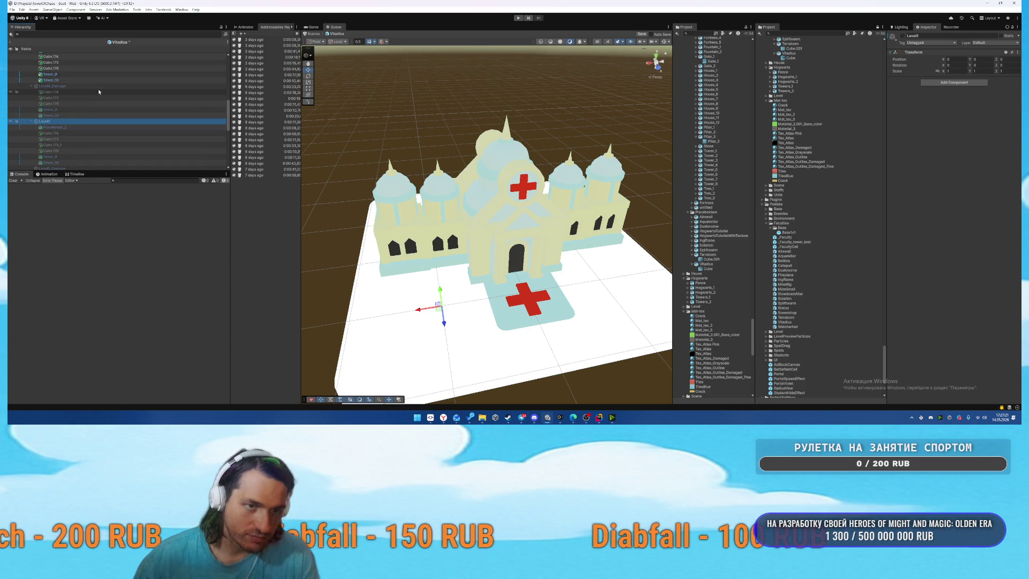
pyautogui.scroll(1, 131, 141)
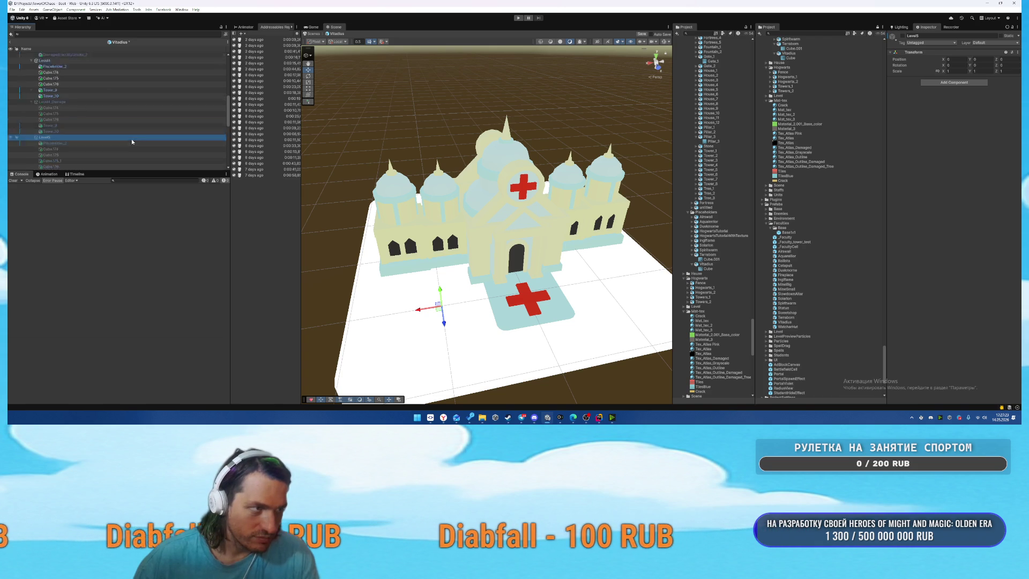
pyautogui.scroll(1, 131, 140)
pyautogui.click(70, 76)
pyautogui.hotkey('alt', 'shift', 'a')
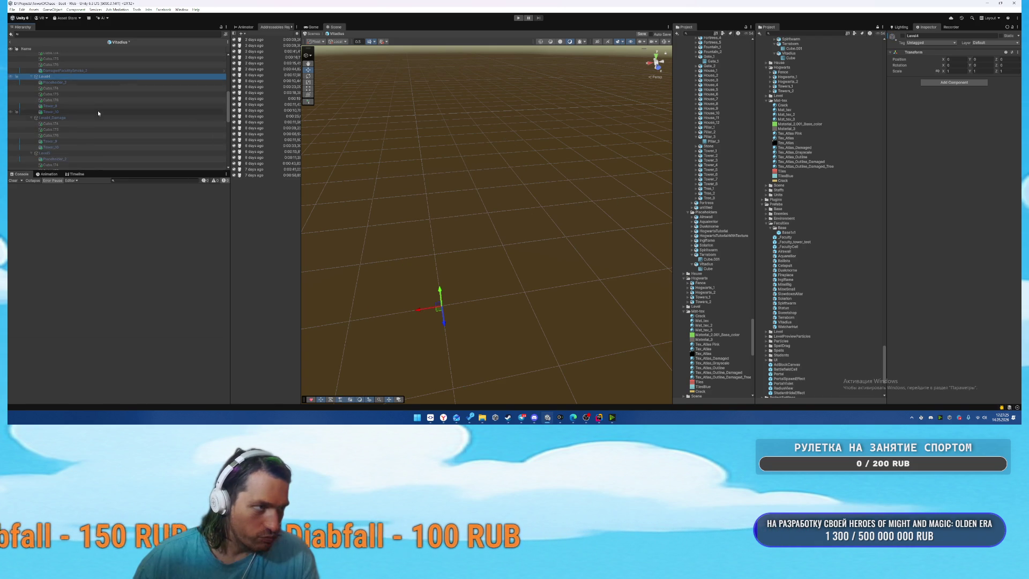
pyautogui.click(60, 153)
pyautogui.hotkey('alt', 'shift', 'a')
# Duplicate Level5's building pieces into Level5_Damage and give them the damaged material.
pyautogui.scroll(-3, 151, 129)
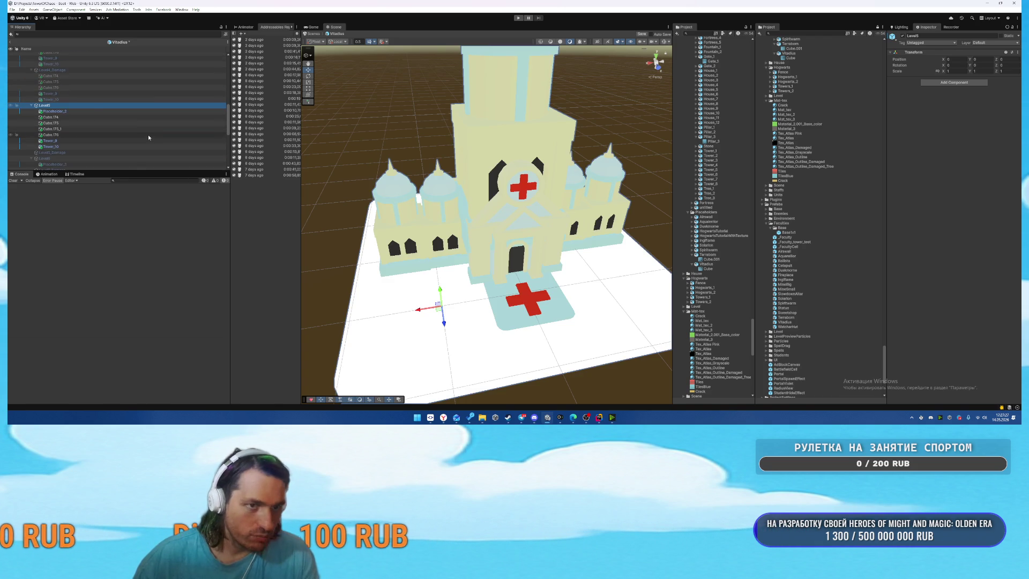
pyautogui.click(79, 118)
pyautogui.keyDown('shift'); pyautogui.click(67, 144); pyautogui.keyUp('shift')
pyautogui.hotkey('ctrl', 'd')
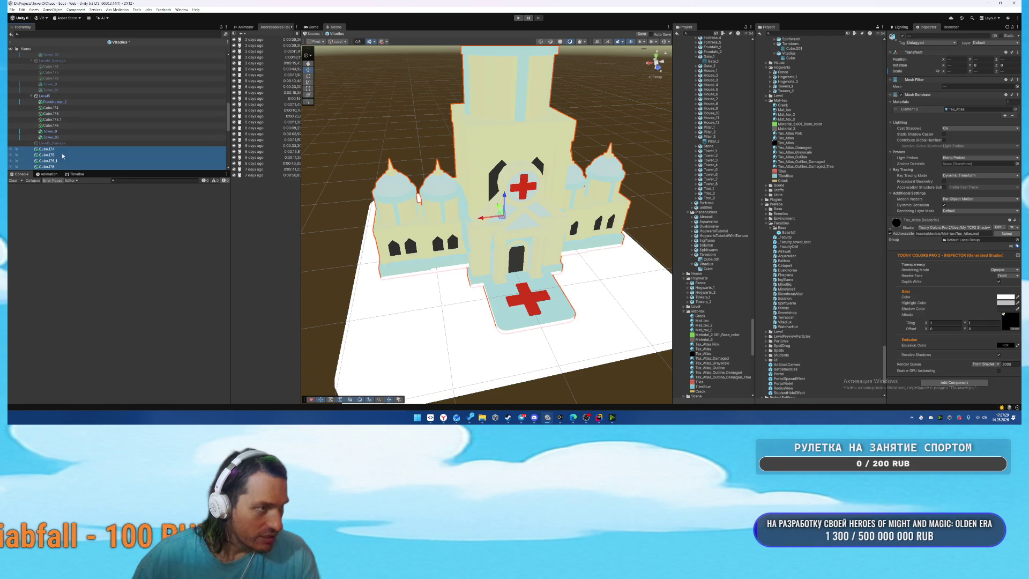
pyautogui.moveTo(62, 156); pyautogui.dragTo(97, 145)
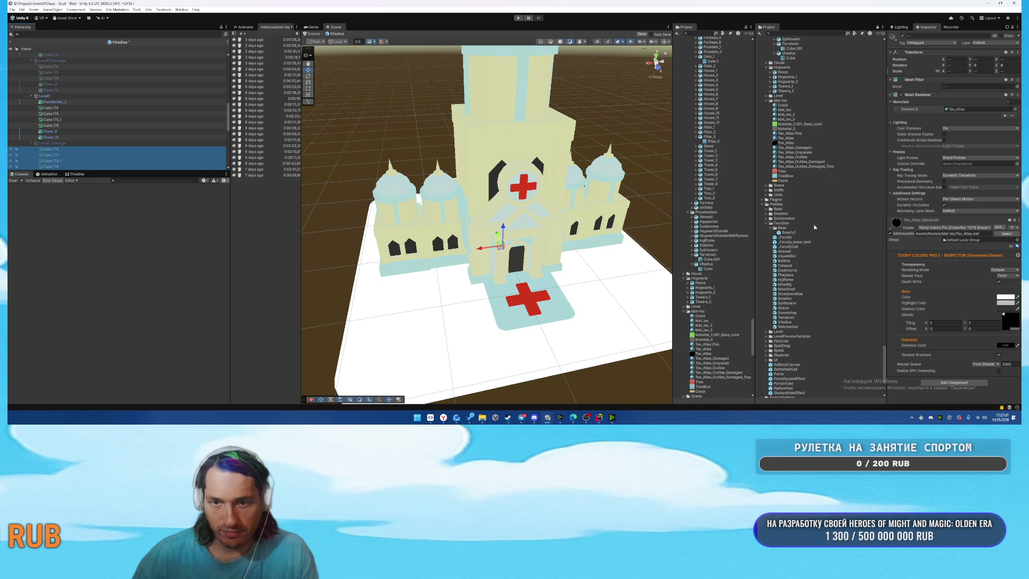
pyautogui.moveTo(798, 152); pyautogui.dragTo(960, 110)
# Hide Level5, show Level5_Damage, and select its Tower_10 and Cube.175_1 pieces.
pyautogui.click(53, 97)
pyautogui.hotkey('alt', 'shift', 'a')
pyautogui.click(52, 141)
pyautogui.hotkey('alt', 'shift', 'a')
pyautogui.hotkey('alt', 'shift', 'a')
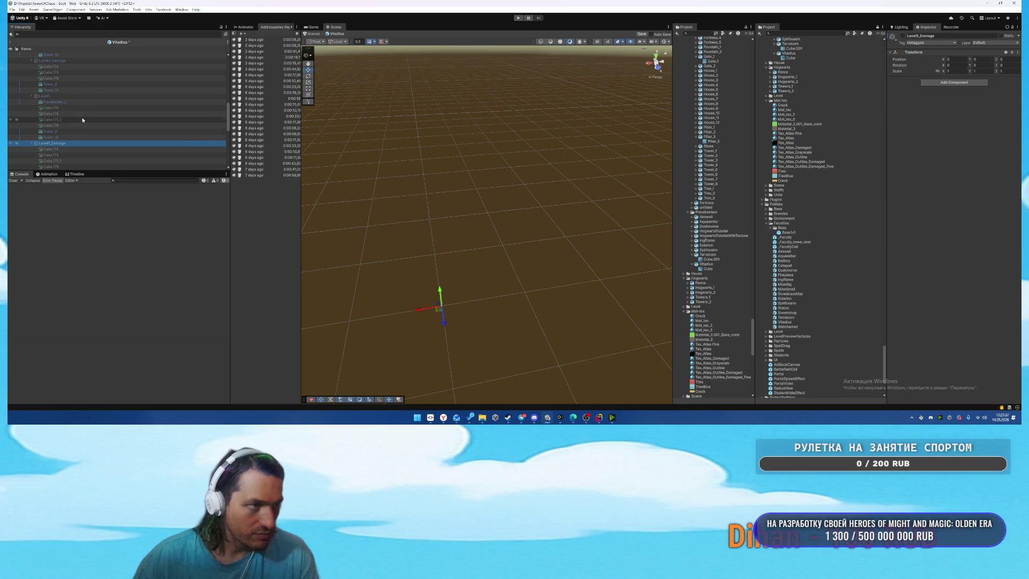
pyautogui.scroll(-2, 85, 129)
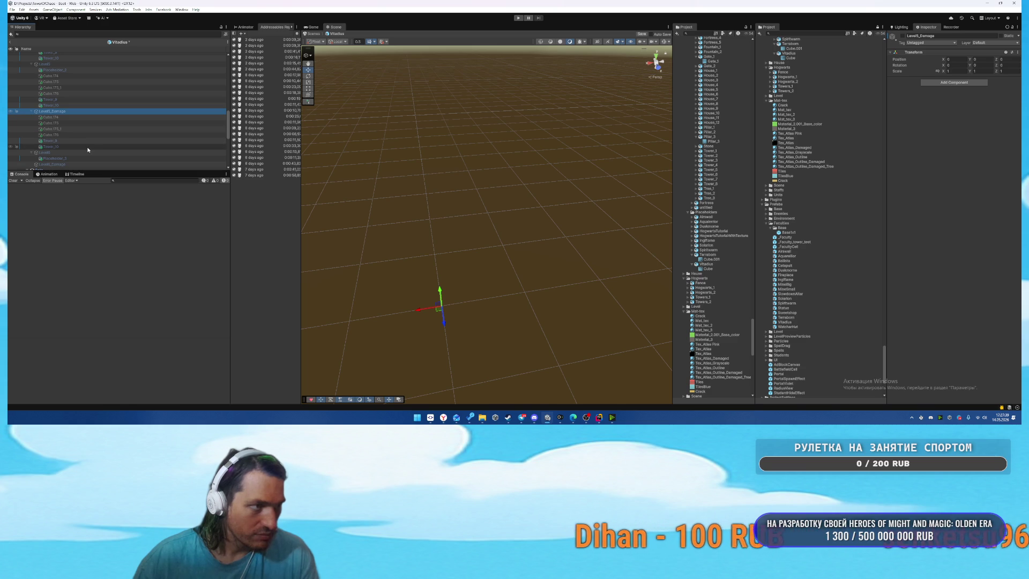
pyautogui.hotkey('alt', 'shift', 'a')
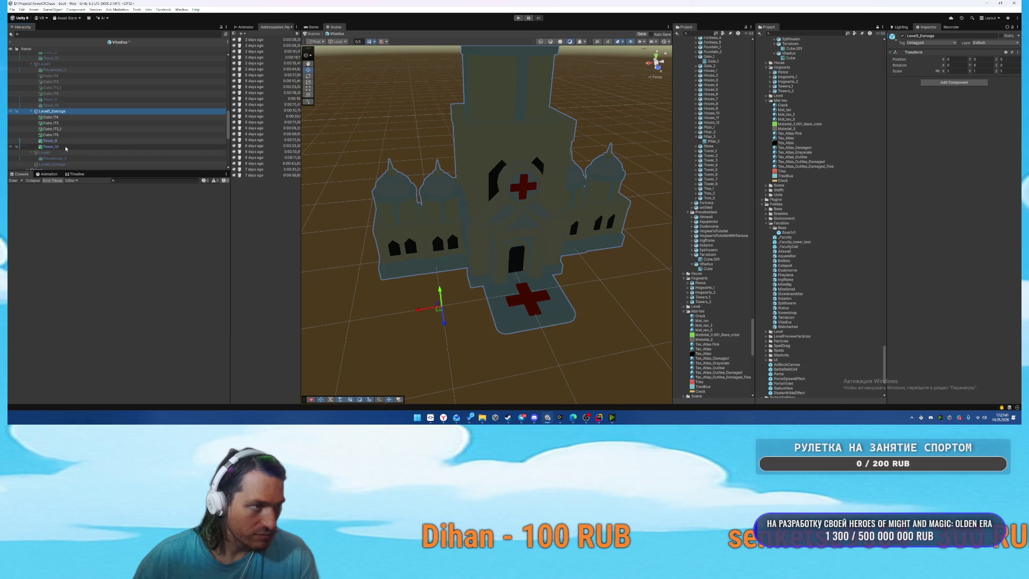
pyautogui.click(51, 146)
pyautogui.click(490, 75)
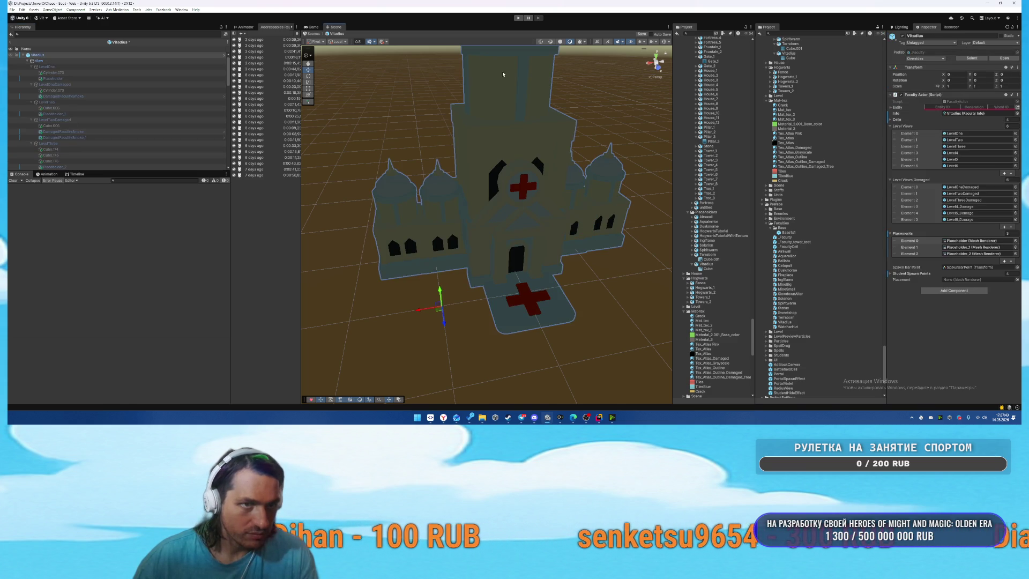
# Swap the tower Cube.175_1's Mesh Filter mesh to Tower_8_Damage.
pyautogui.click(1017, 86)
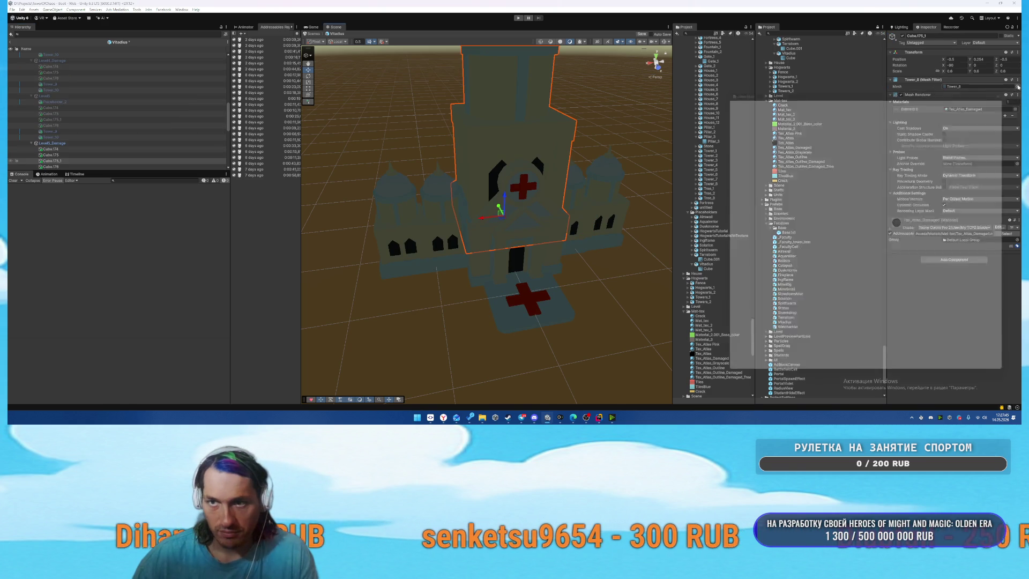
pyautogui.write('сгиу')
pyautogui.press('BackSpace')
pyautogui.press('BackSpace')
pyautogui.press('BackSpace')
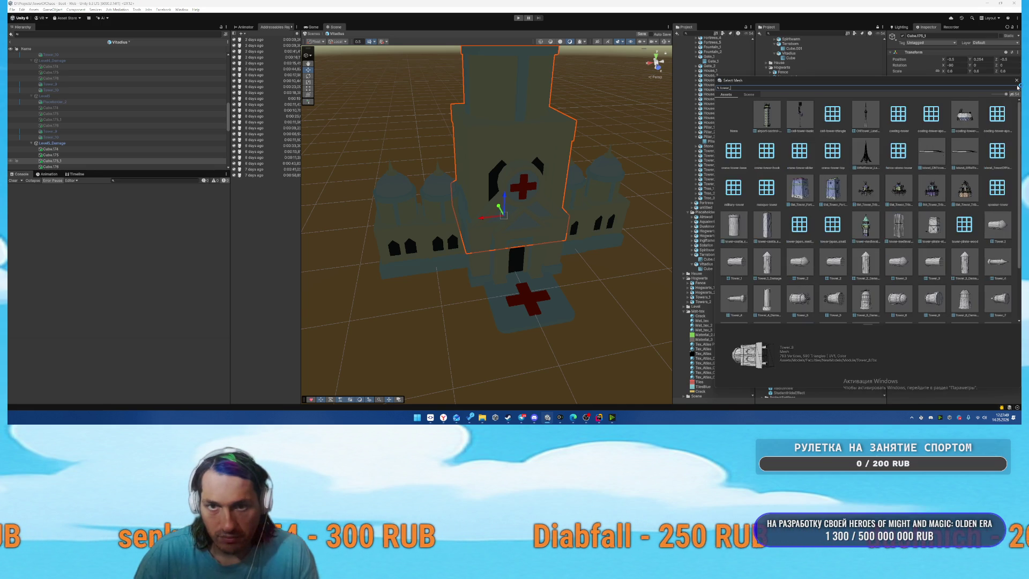
pyautogui.write('_8')
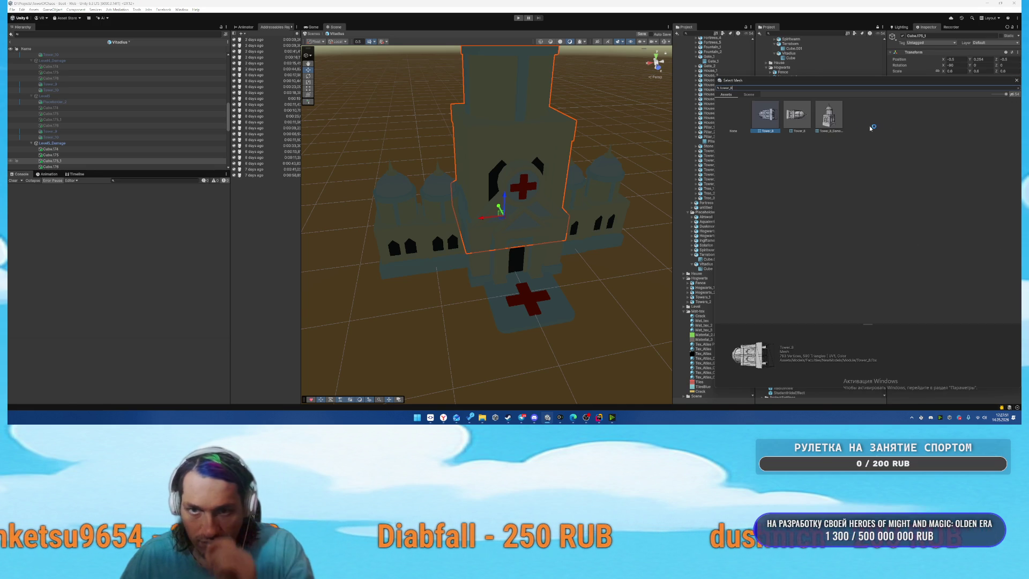
pyautogui.click(797, 115)
pyautogui.click(831, 115)
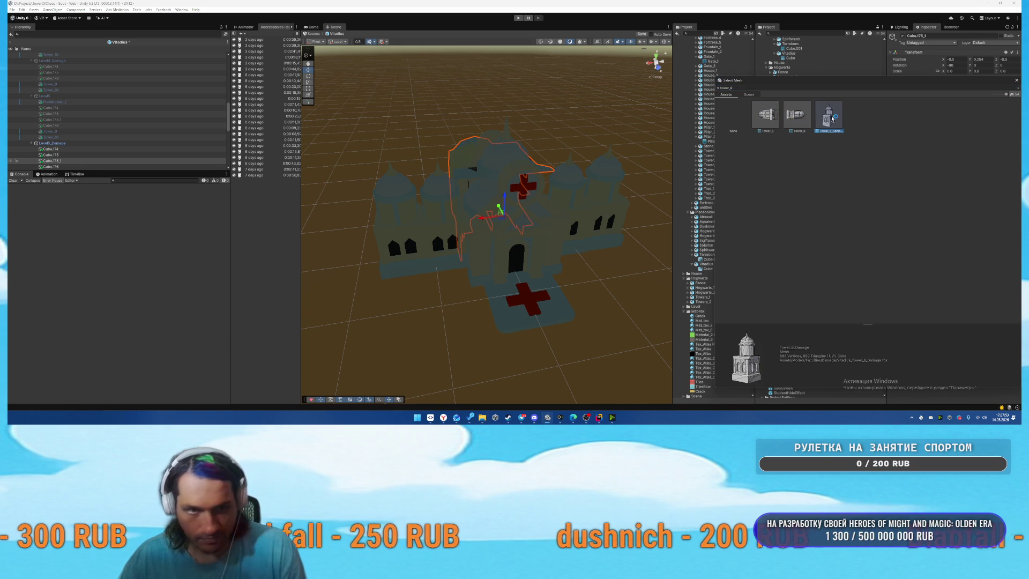
pyautogui.doubleClick(831, 115)
pyautogui.moveTo(536, 161)
pyautogui.mouseDown()
pyautogui.moveTo(496, 121)
pyautogui.moveTo(485, 204)
pyautogui.moveTo(450, 201)
pyautogui.moveTo(519, 133)
pyautogui.moveTo(490, 193)
pyautogui.mouseUp()
# Give Cube.174 the House_12_Damage mesh and set its Rotation X to 0.
pyautogui.click(490, 193)
pyautogui.click(499, 196)
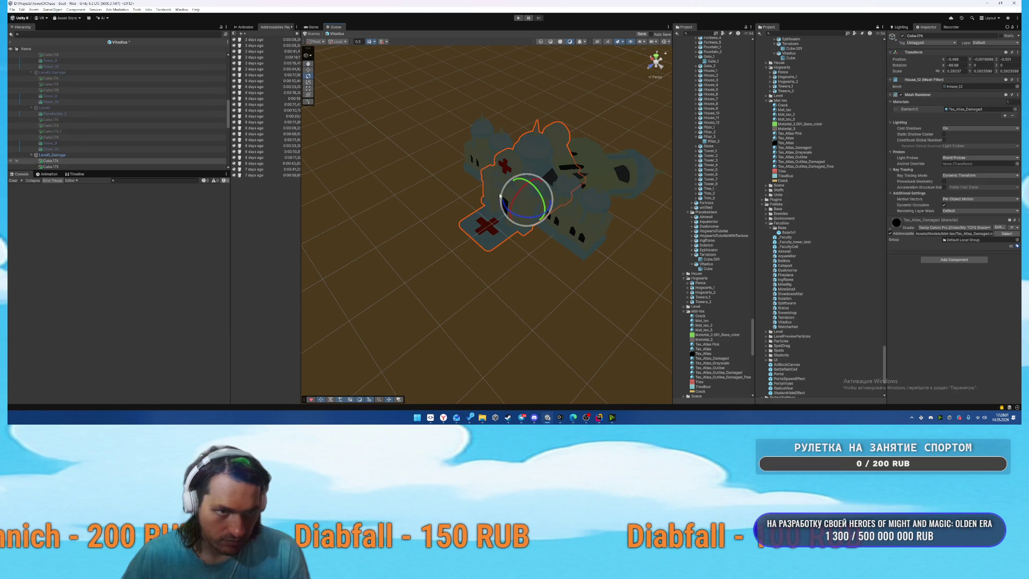
pyautogui.click(1017, 87)
pyautogui.write('12')
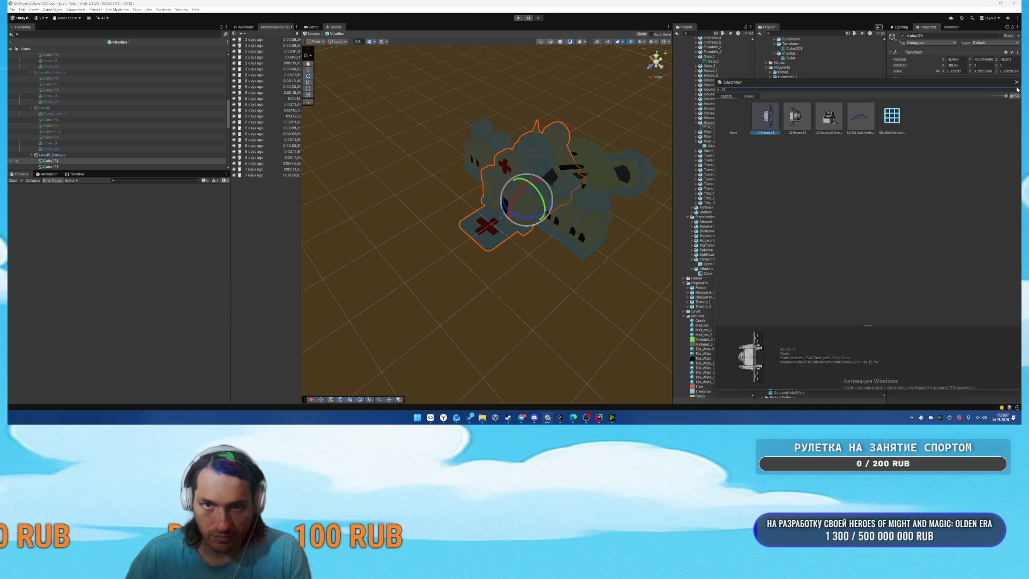
pyautogui.click(829, 117)
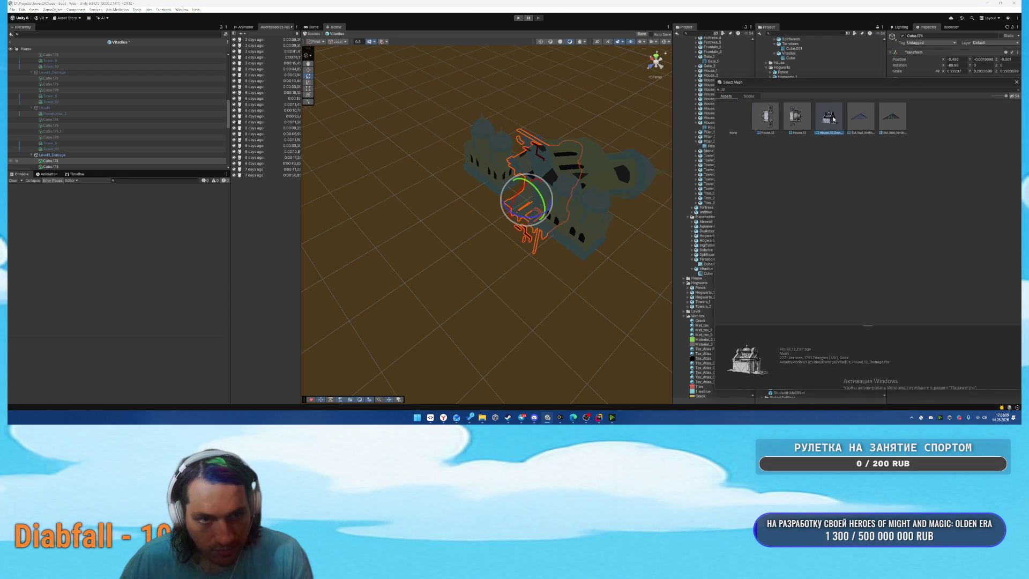
pyautogui.doubleClick(832, 118)
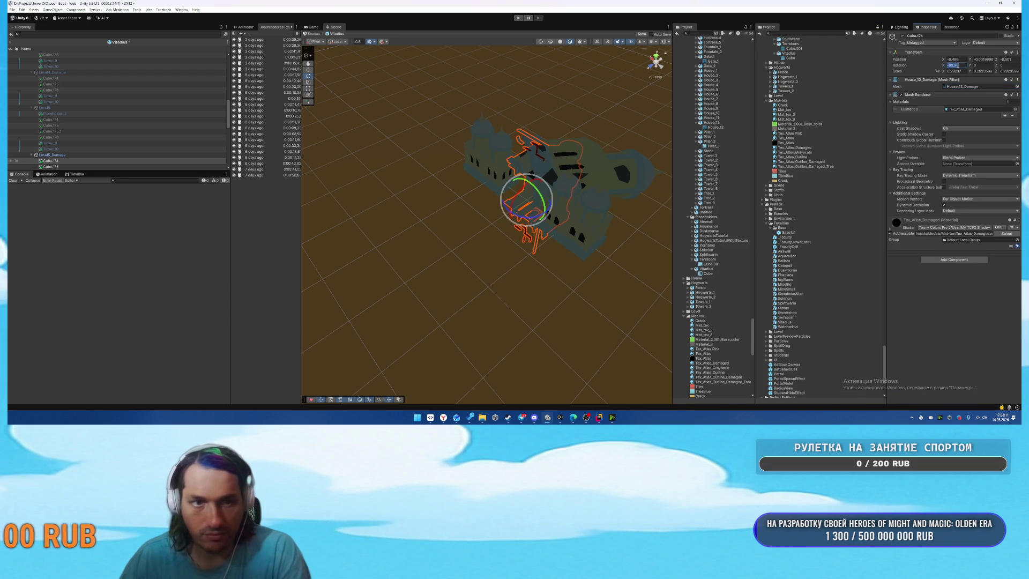
pyautogui.write('0')
pyautogui.click(593, 245)
pyautogui.moveTo(545, 271)
pyautogui.mouseDown()
pyautogui.moveTo(487, 247)
pyautogui.moveTo(449, 273)
pyautogui.moveTo(577, 267)
pyautogui.mouseUp()
pyautogui.doubleClick(54, 155)
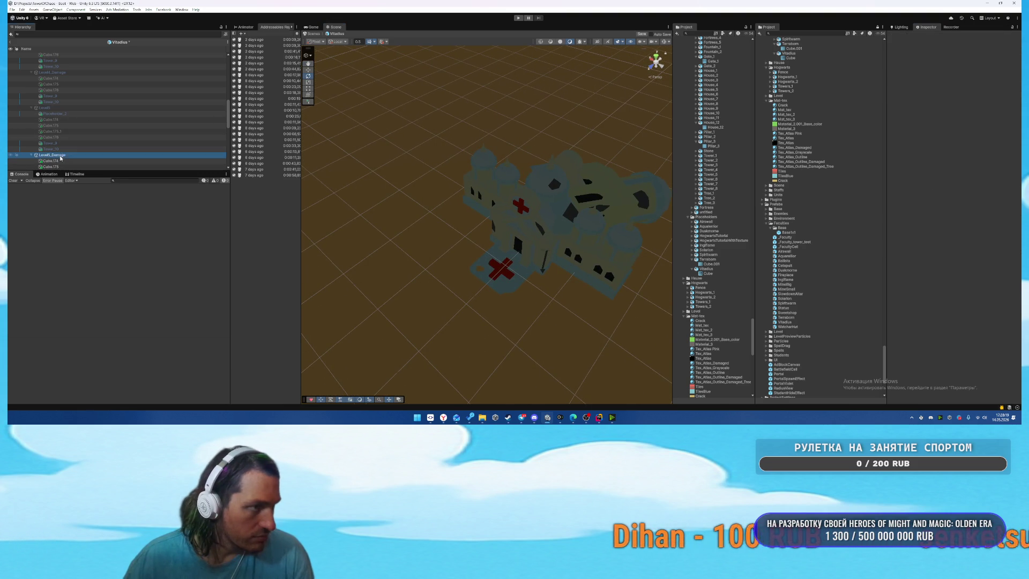
# Unhide the Level5 and Level6 buildings and frame Level6 in the scene.
pyautogui.scroll(-2, 107, 134)
pyautogui.click(65, 77)
pyautogui.hotkey('alt', 'shift', 'a')
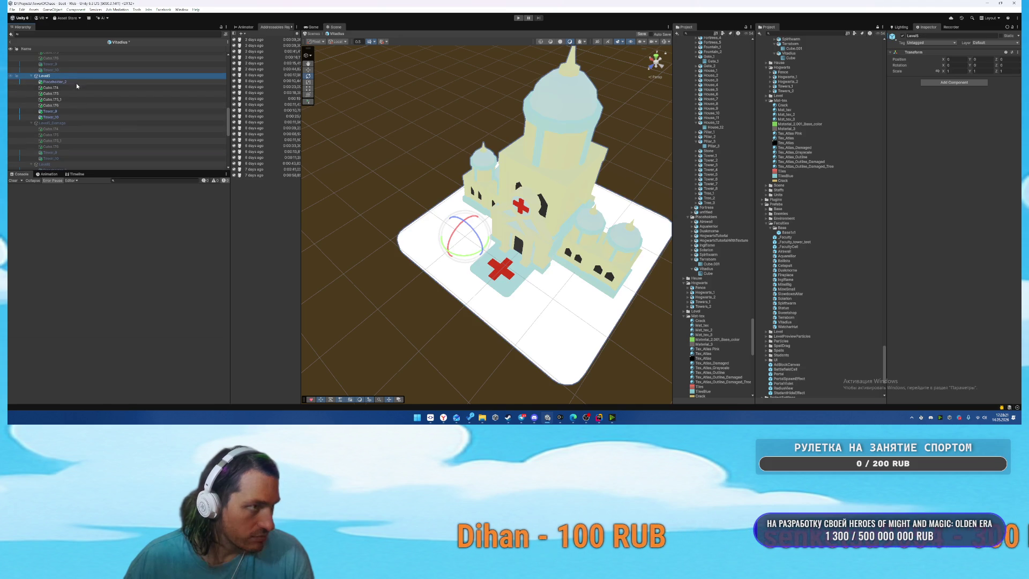
pyautogui.click(82, 88)
pyautogui.keyDown('shift'); pyautogui.click(110, 117); pyautogui.keyUp('shift')
pyautogui.scroll(-3, 109, 121)
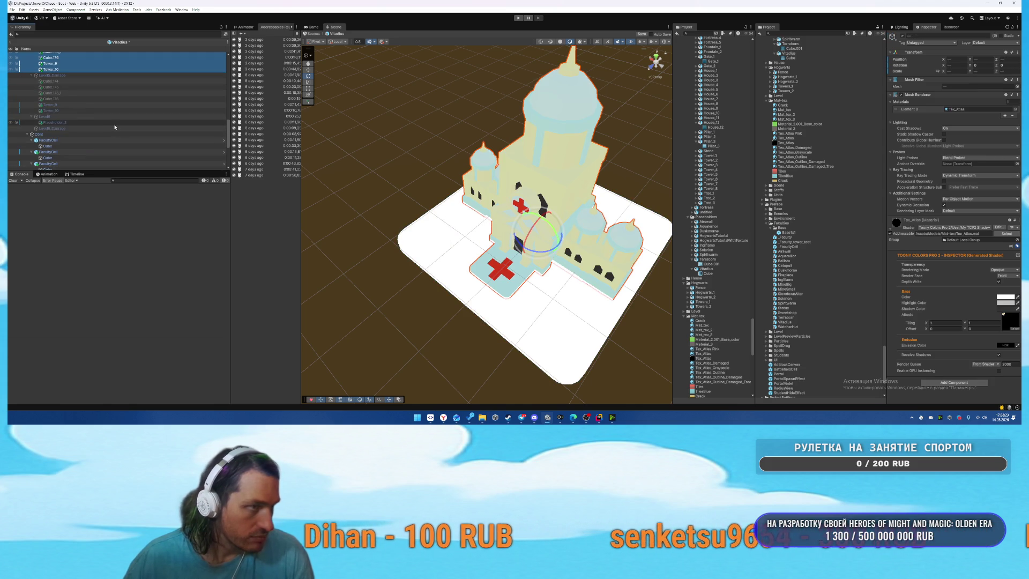
pyautogui.click(130, 127)
pyautogui.scroll(2, 130, 127)
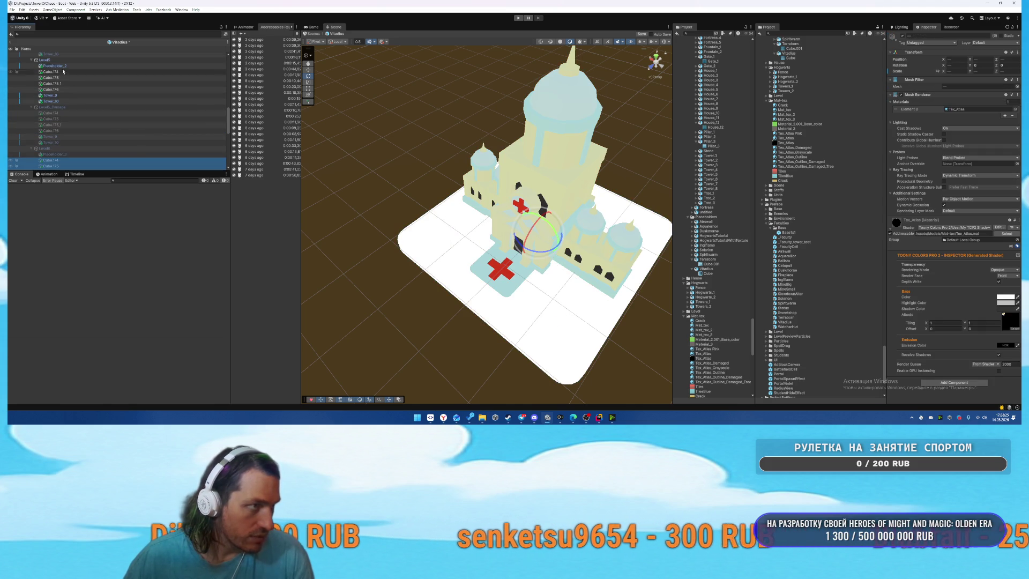
pyautogui.doubleClick(122, 148)
pyautogui.hotkey('alt', 'shift', 'a')
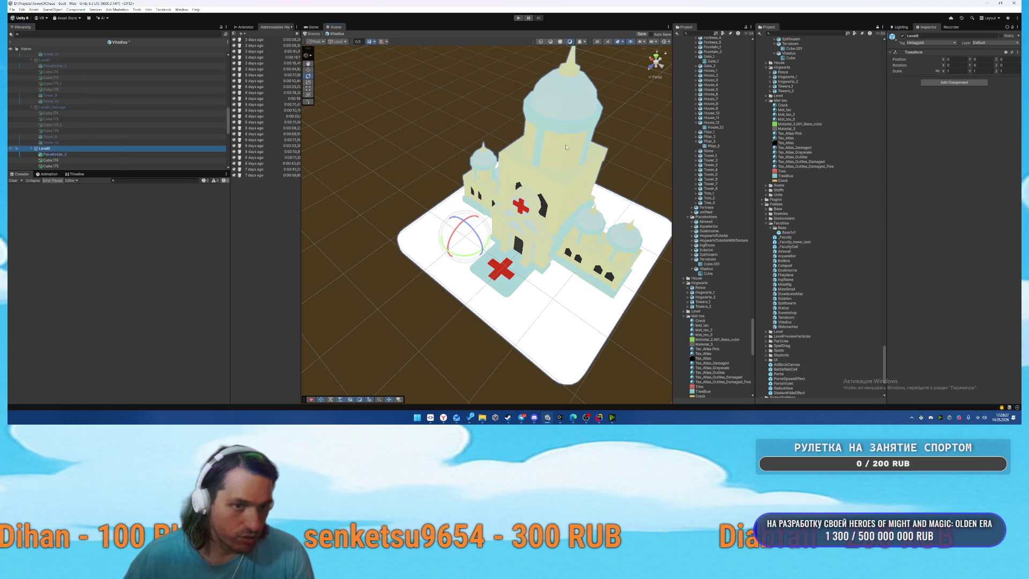
pyautogui.scroll(5, 444, 223)
# Move Tower_10 toward the front of the building.
pyautogui.click(444, 222)
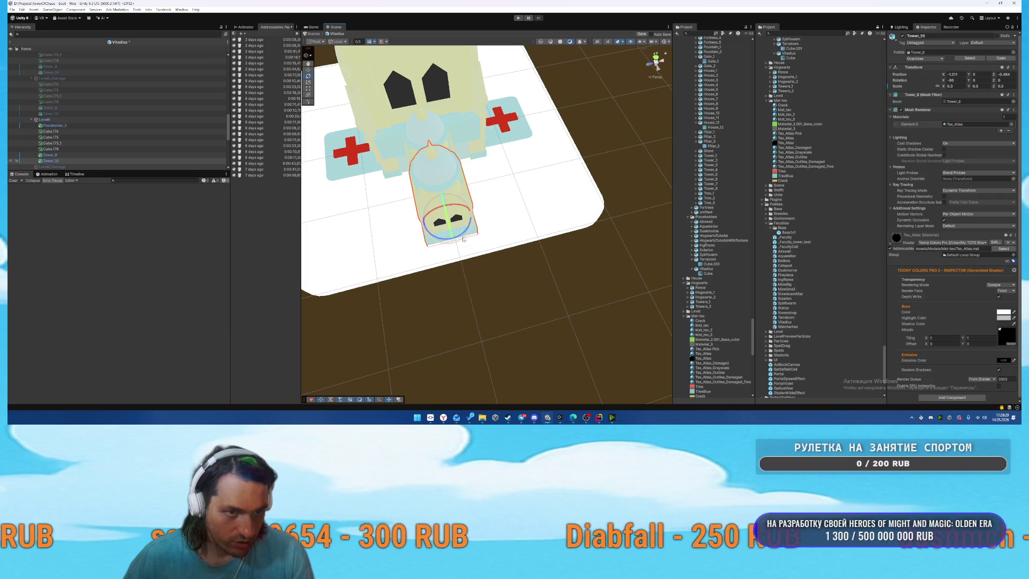
pyautogui.moveTo(455, 224)
pyautogui.mouseDown()
pyautogui.moveTo(395, 216)
pyautogui.moveTo(410, 216)
pyautogui.mouseUp()
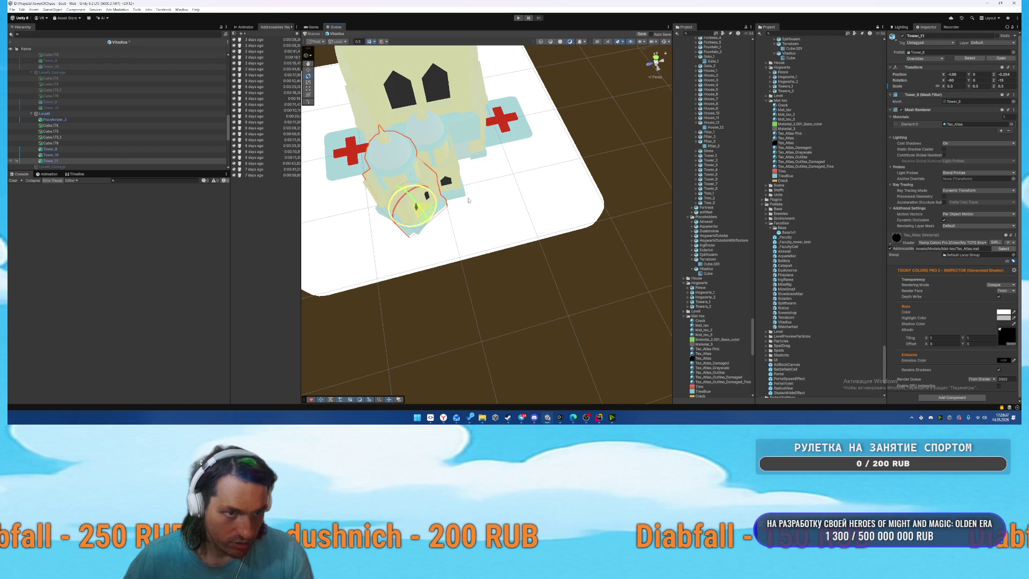
pyautogui.moveTo(414, 210)
pyautogui.mouseDown()
pyautogui.moveTo(542, 177)
pyautogui.moveTo(649, 172)
pyautogui.moveTo(642, 200)
pyautogui.mouseUp()
# Duplicate the small tower Tower_9 and tilt the copy to -15° on Z.
pyautogui.click(529, 239)
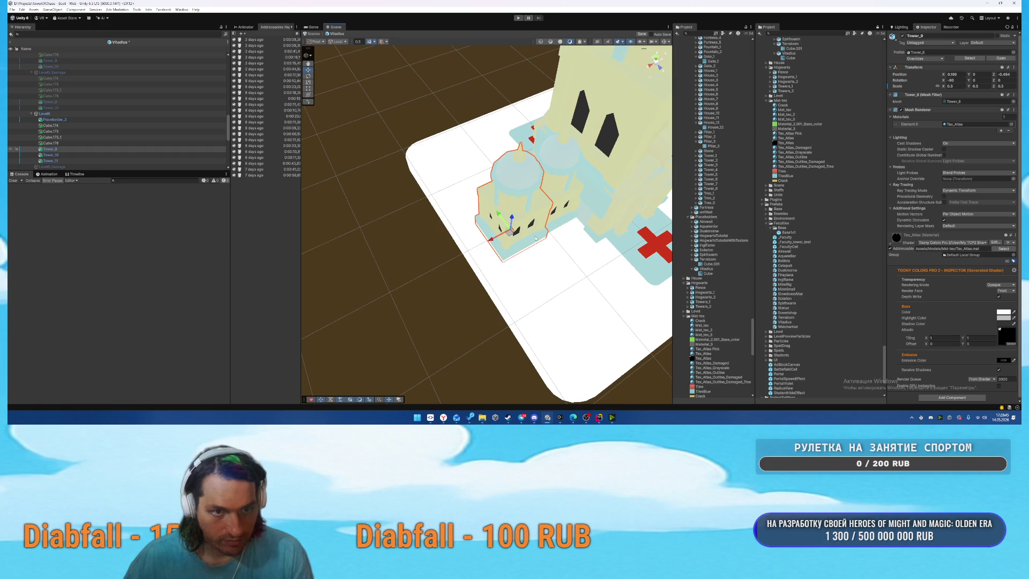
pyautogui.hotkey('ctrl', 'd')
pyautogui.press('e')
pyautogui.moveTo(528, 239)
pyautogui.mouseDown()
pyautogui.moveTo(553, 246)
pyautogui.moveTo(498, 230)
pyautogui.moveTo(494, 241)
pyautogui.moveTo(474, 214)
pyautogui.mouseUp()
pyautogui.press('w')
pyautogui.click(494, 227)
pyautogui.press('w')
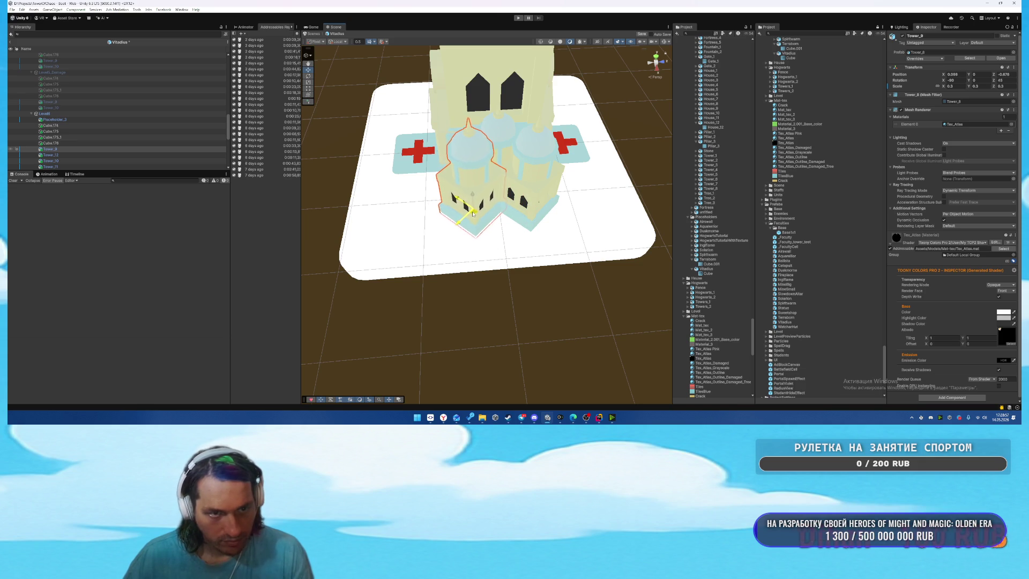
pyautogui.click(656, 57)
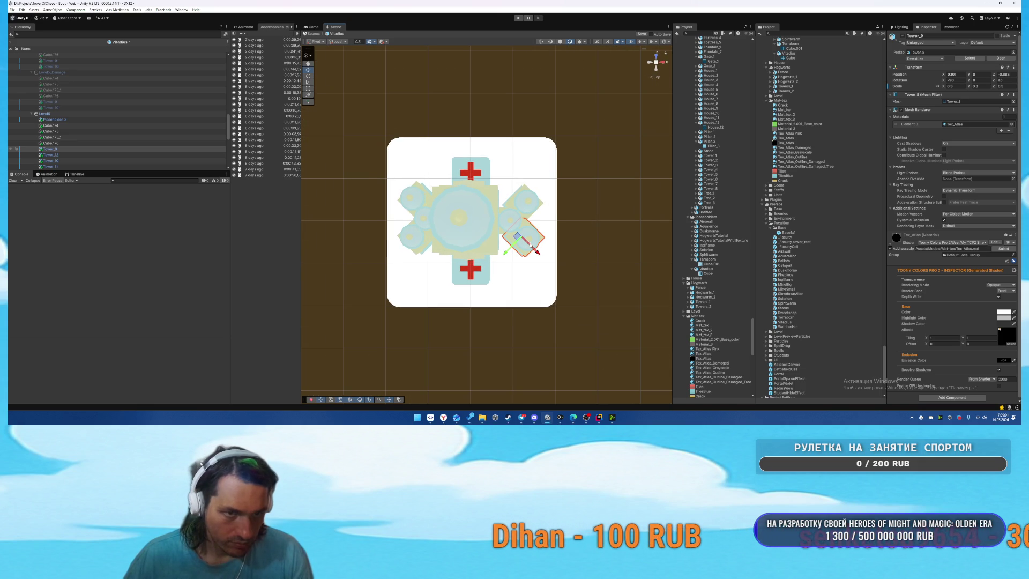
# Nudge Tower_9 into place and switch the top view to orthographic.
pyautogui.moveTo(517, 236); pyautogui.dragTo(516, 241)
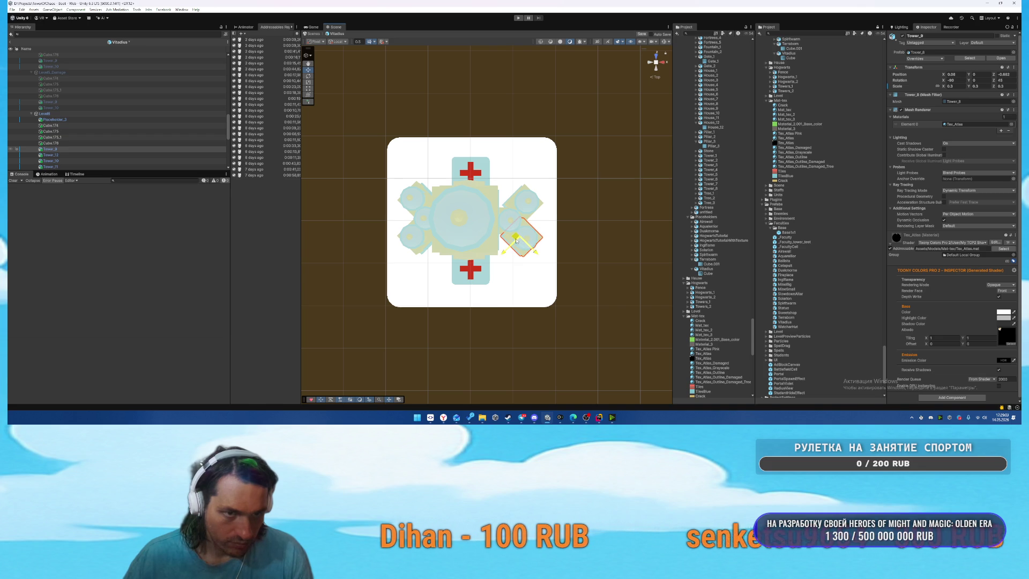
pyautogui.click(519, 211)
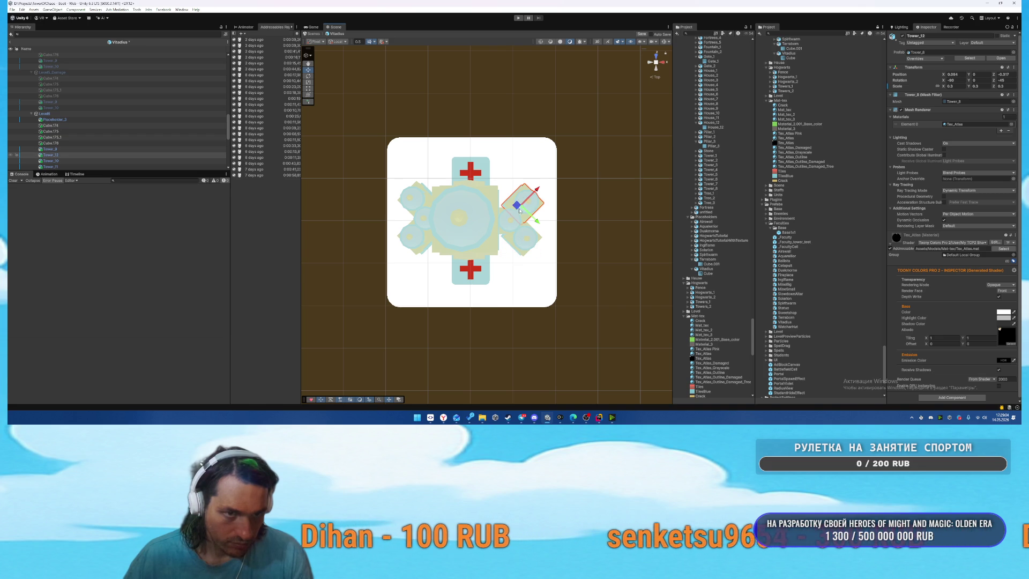
pyautogui.click(654, 77)
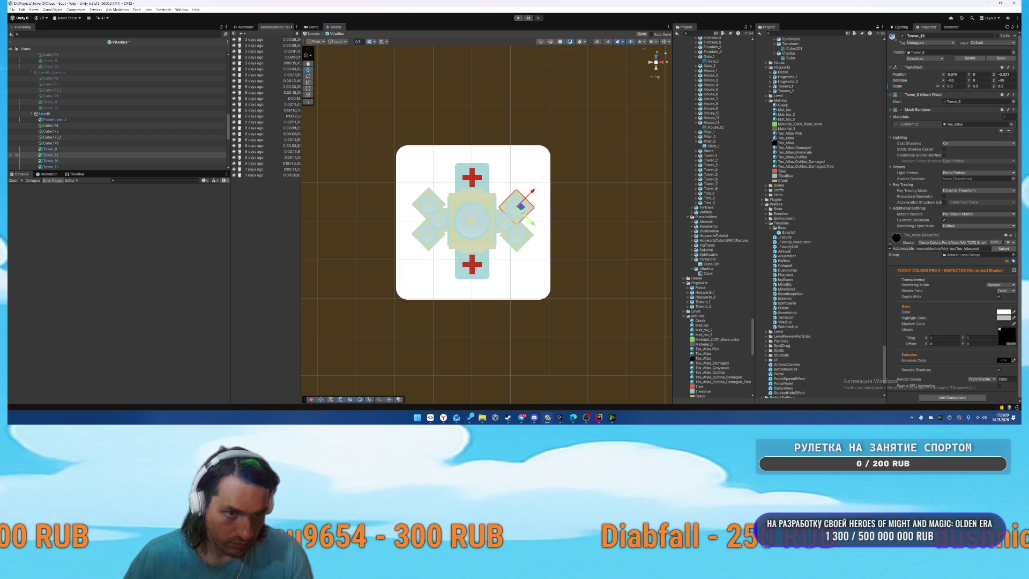
pyautogui.click(580, 193)
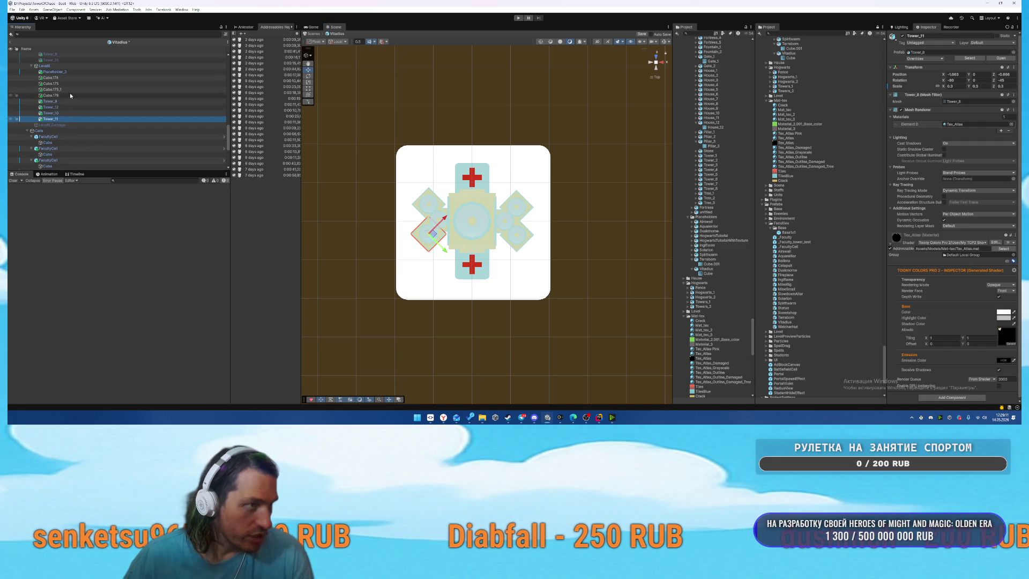
# Paste the copied Level6 parts under Level6_Damage and apply the Tex_Atlas_Damaged material.
pyautogui.click(75, 77)
pyautogui.keyDown('shift'); pyautogui.click(59, 119); pyautogui.keyUp('shift')
pyautogui.click(58, 125)
pyautogui.hotkey('ctrl', 'shift', 'v')
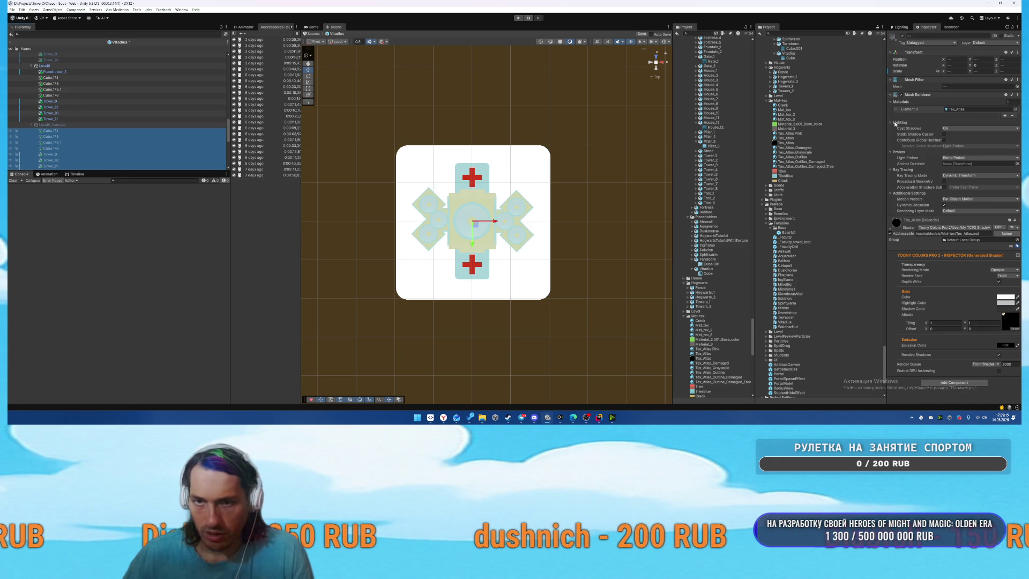
pyautogui.moveTo(798, 148); pyautogui.dragTo(973, 108)
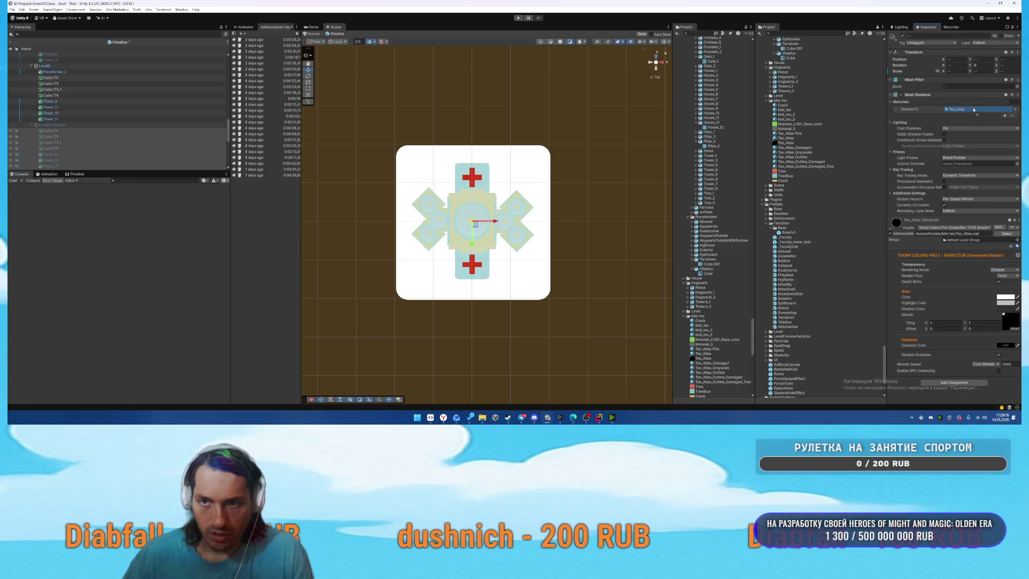
pyautogui.click(588, 192)
# Hide Level6, show Level6_Damage, then exit the Vitadius prefab.
pyautogui.hotkey('alt', 'shift', 'a')
pyautogui.click(63, 124)
pyautogui.hotkey('alt', 'shift', 'a')
pyautogui.moveTo(509, 160)
pyautogui.mouseDown()
pyautogui.moveTo(385, 69)
pyautogui.moveTo(423, 18)
pyautogui.moveTo(533, 88)
pyautogui.moveTo(499, 105)
pyautogui.mouseUp()
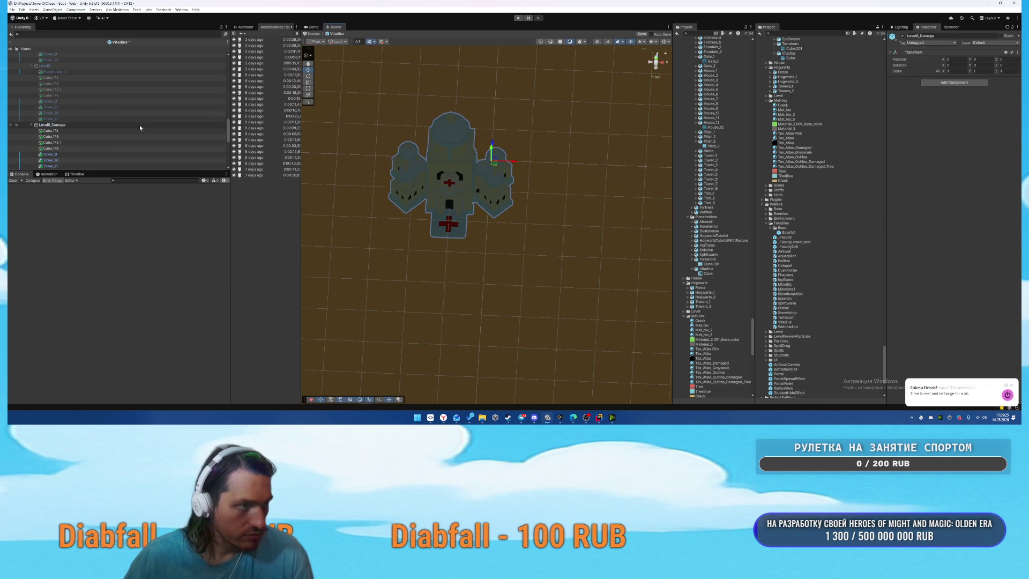
pyautogui.scroll(-3, 131, 139)
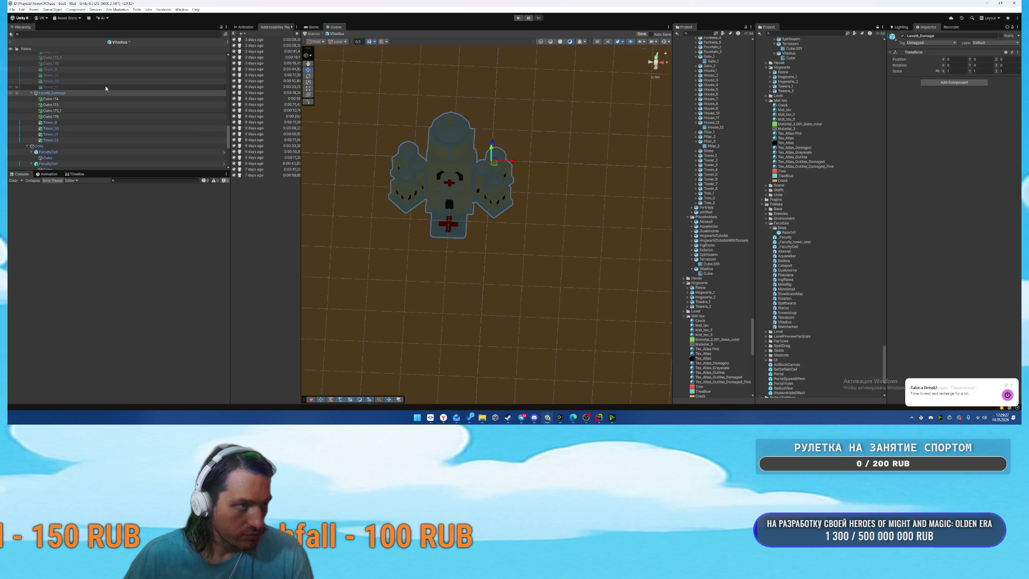
pyautogui.click(82, 93)
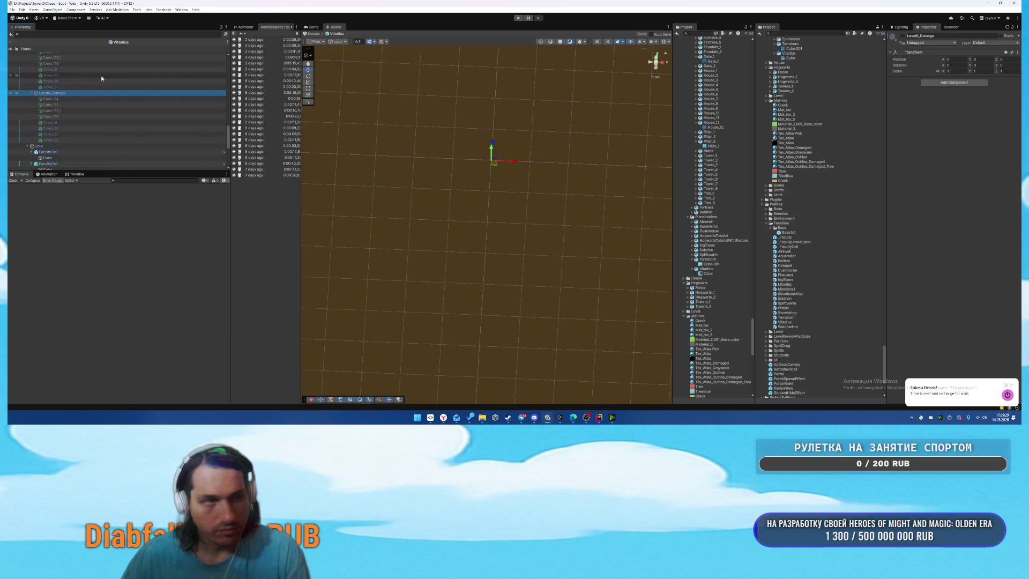
pyautogui.click(18, 42)
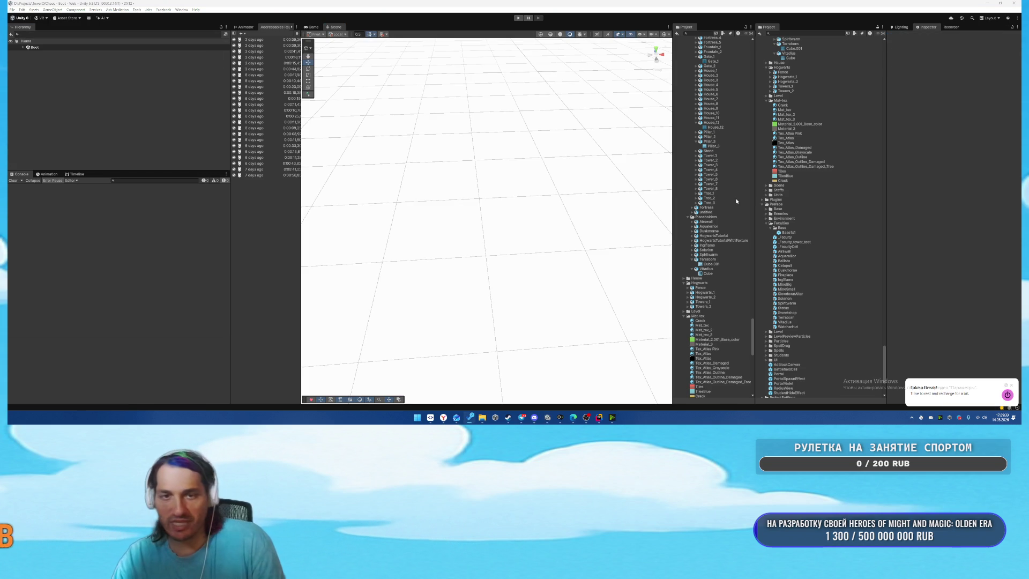
# Open the WatcherHut prefab and preview its LevelOneDamaged and LevelTwo stages.
pyautogui.doubleClick(788, 327)
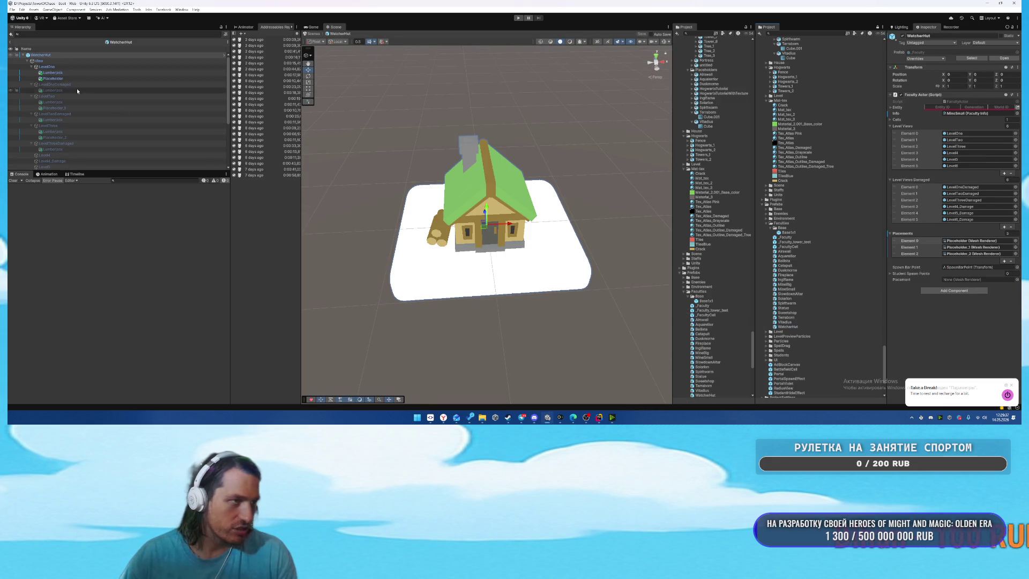
pyautogui.click(77, 85)
pyautogui.hotkey('alt', 'shift', 'a')
pyautogui.click(70, 95)
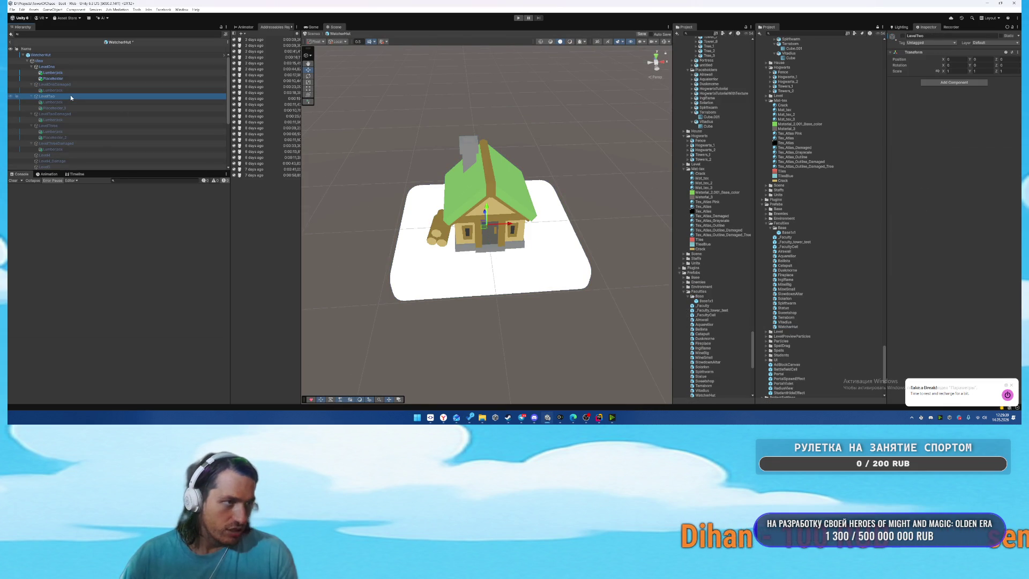
pyautogui.hotkey('alt', 'shift', 'a')
pyautogui.hotkey('alt', 'shift', 'a')
pyautogui.click(70, 67)
# Preview the LevelTwo, LevelTwoDamaged and LevelThreeDamaged stages in turn.
pyautogui.hotkey('alt', 'shift', 'a')
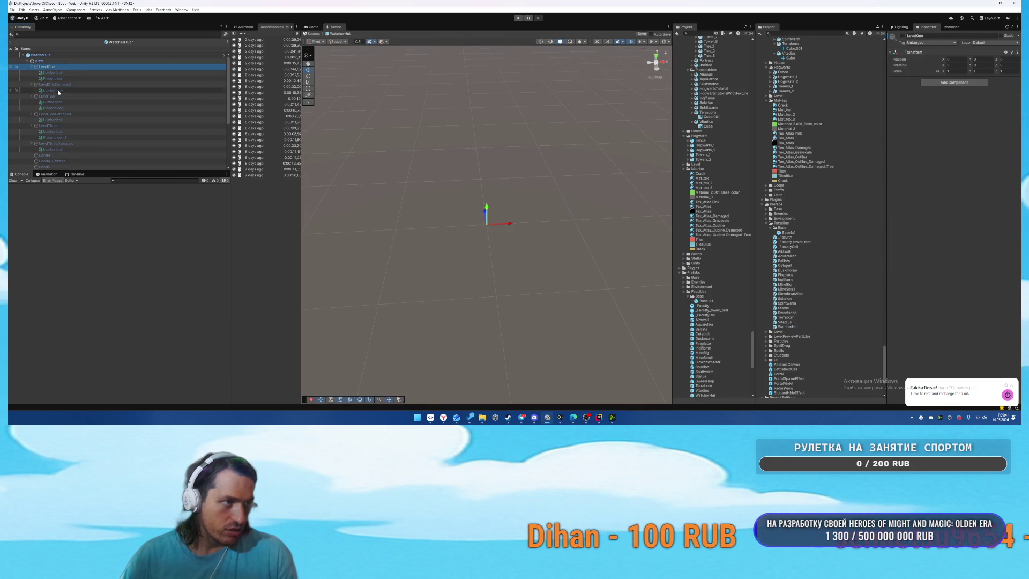
pyautogui.click(81, 96)
pyautogui.hotkey('alt', 'shift', 'a')
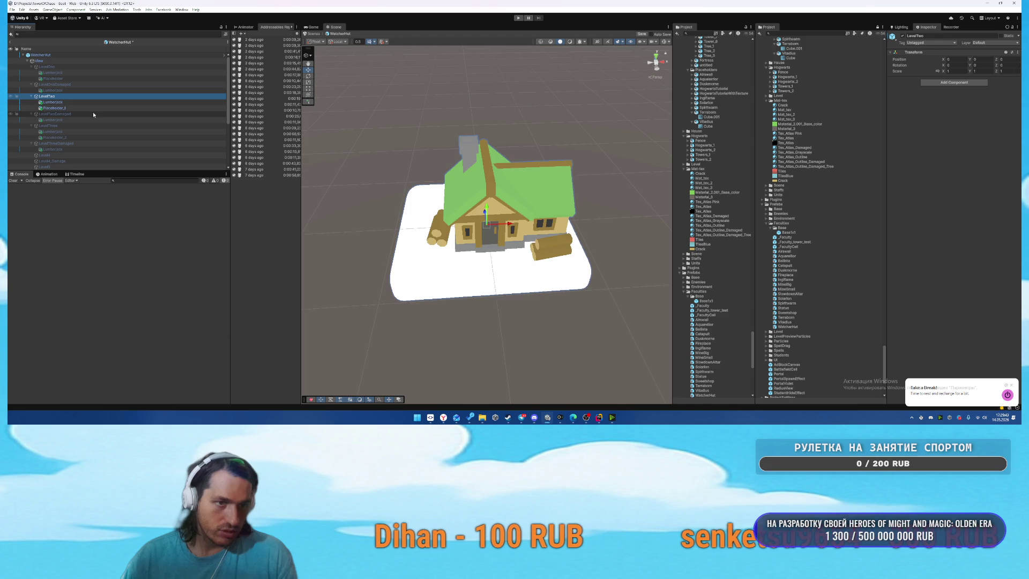
pyautogui.hotkey('alt', 'shift', 'a')
pyautogui.click(80, 113)
pyautogui.hotkey('alt', 'shift', 'a')
pyautogui.hotkey('alt', 'shift', 'a')
pyautogui.click(59, 126)
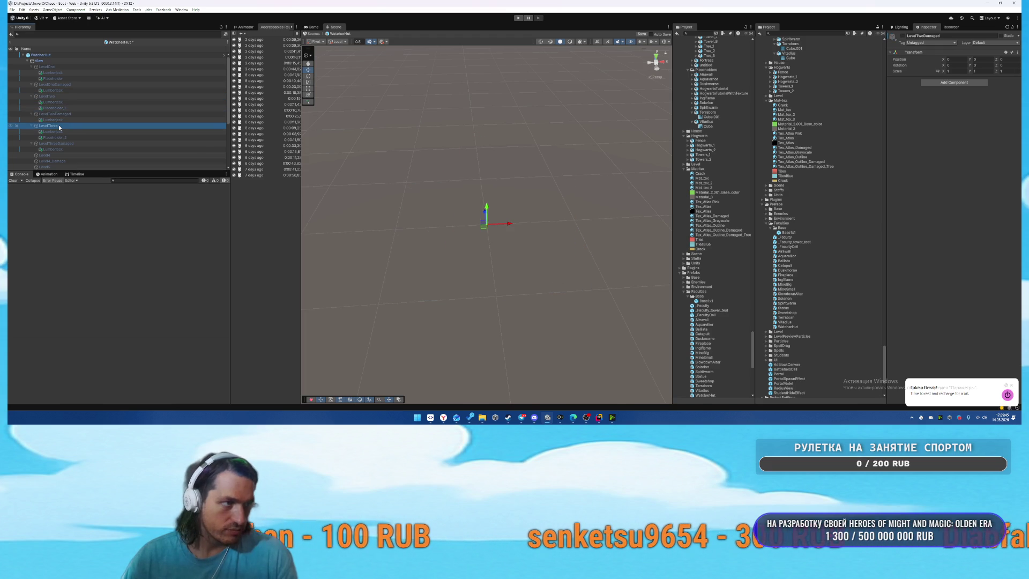
pyautogui.hotkey('alt', 'shift', 'a')
pyautogui.hotkey('alt', 'shift', 'a')
pyautogui.scroll(-2, 102, 78)
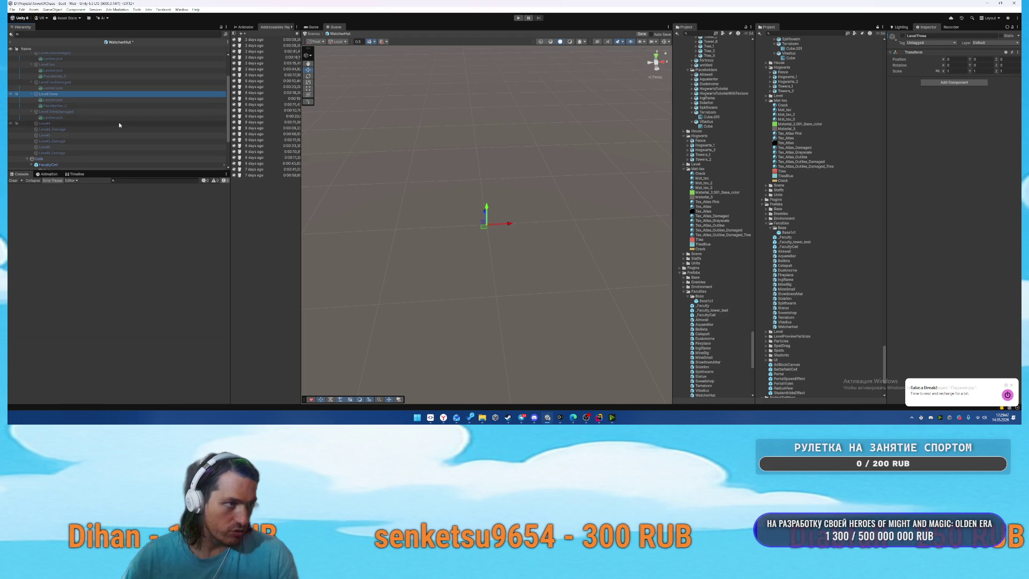
pyautogui.click(69, 112)
pyautogui.hotkey('alt', 'shift', 'a')
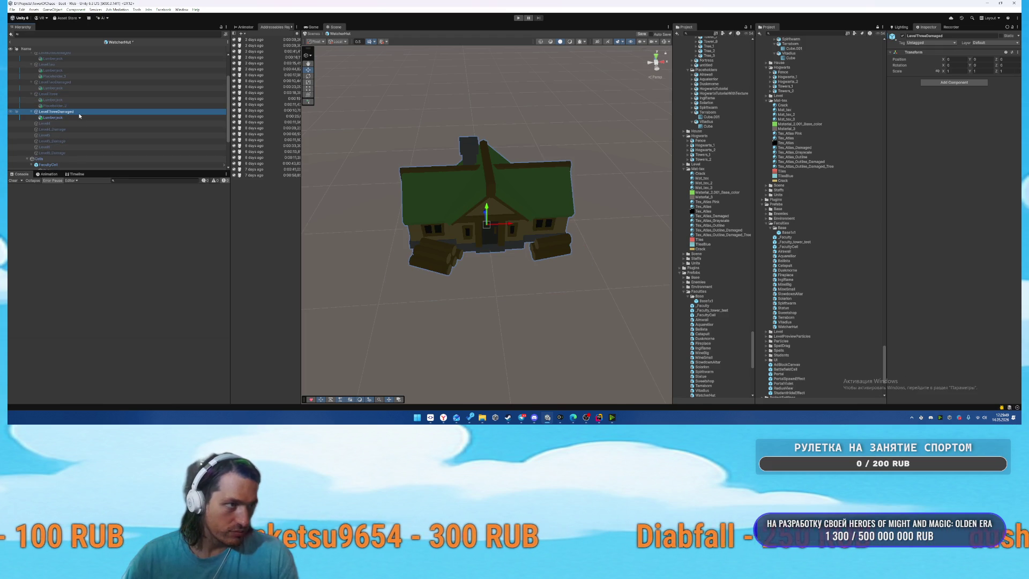
pyautogui.hotkey('alt', 'shift', 'a')
# Inspect the Lumberjack_3 mesh used by LevelThree's Lumberjack object.
pyautogui.click(89, 101)
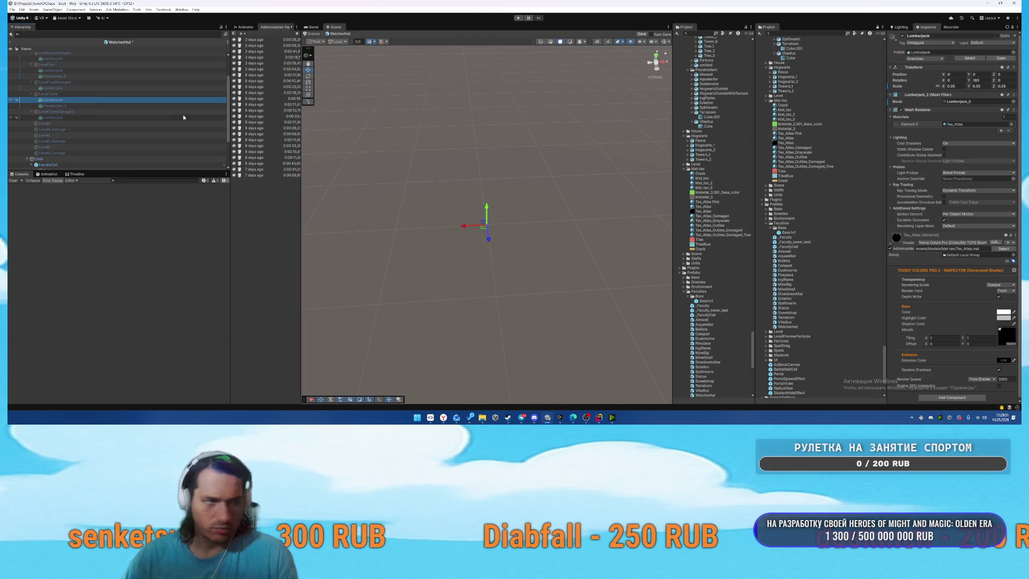
pyautogui.click(953, 102)
pyautogui.click(712, 211)
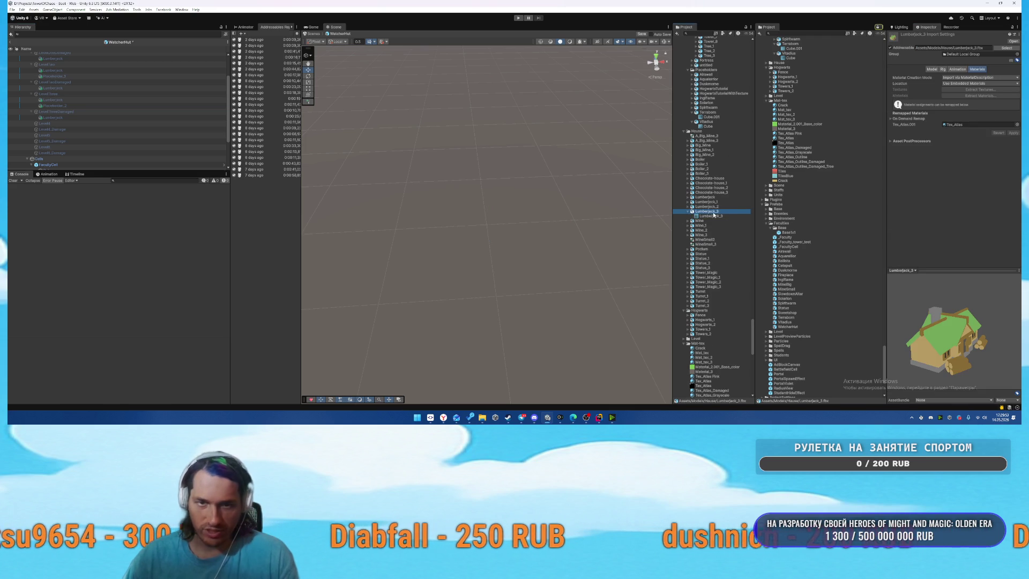
pyautogui.click(729, 215)
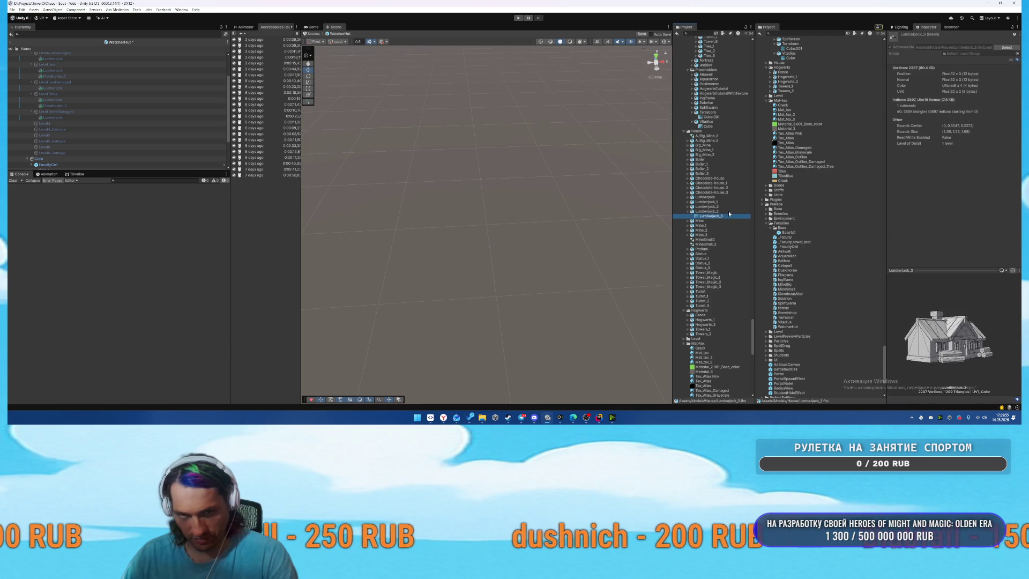
pyautogui.press('Left')
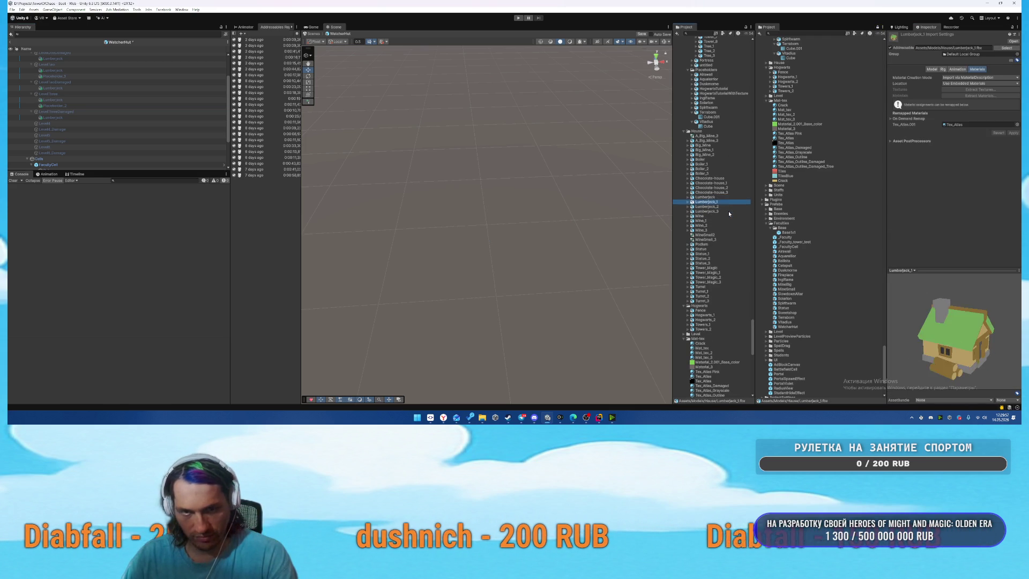
pyautogui.press('Left')
# Delete Placeholder, Placeholder_1 and Placeholder_2.
pyautogui.click(77, 104)
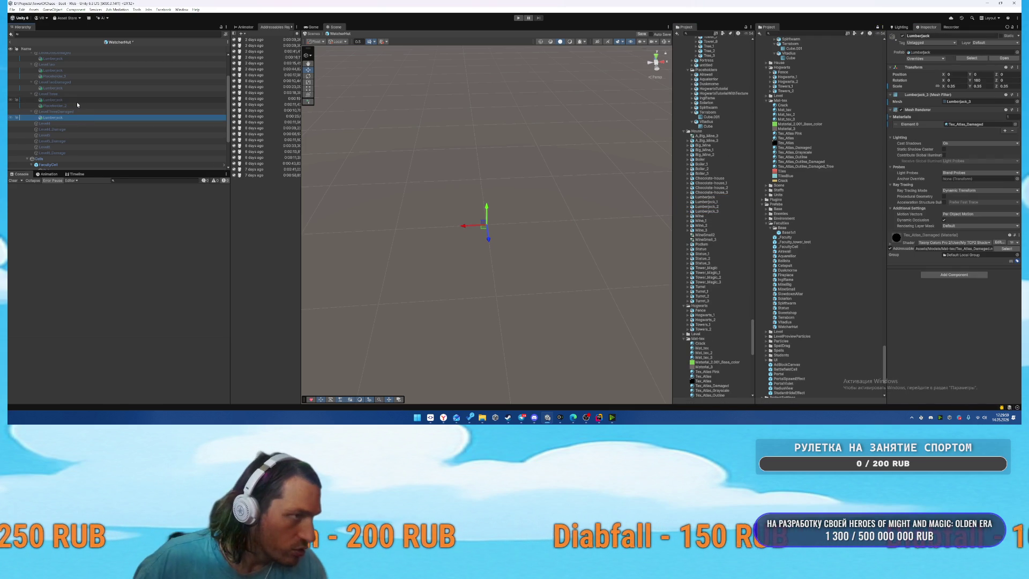
pyautogui.scroll(3, 97, 97)
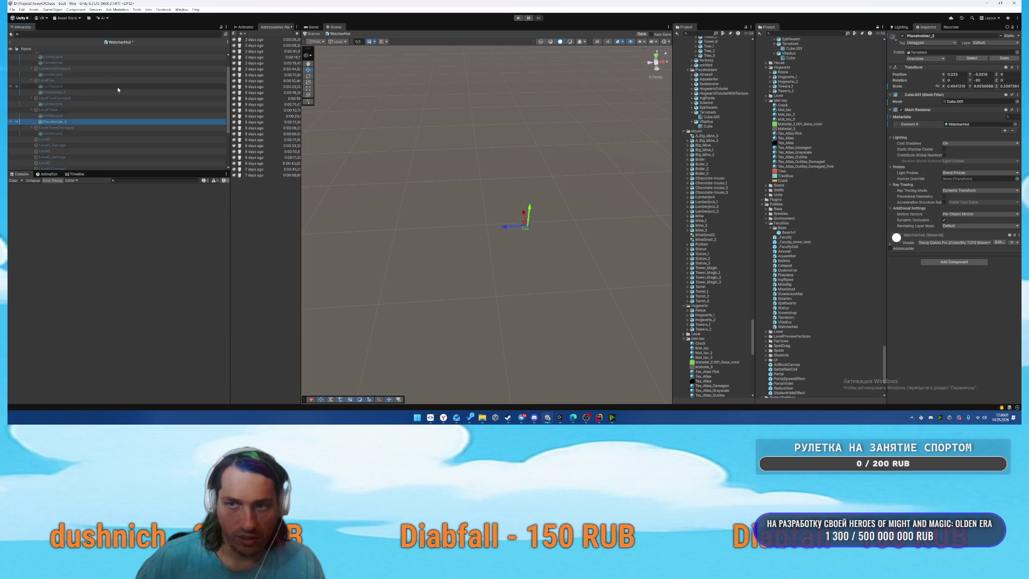
pyautogui.keyDown('ctrl'); pyautogui.click(76, 108); pyautogui.keyUp('ctrl')
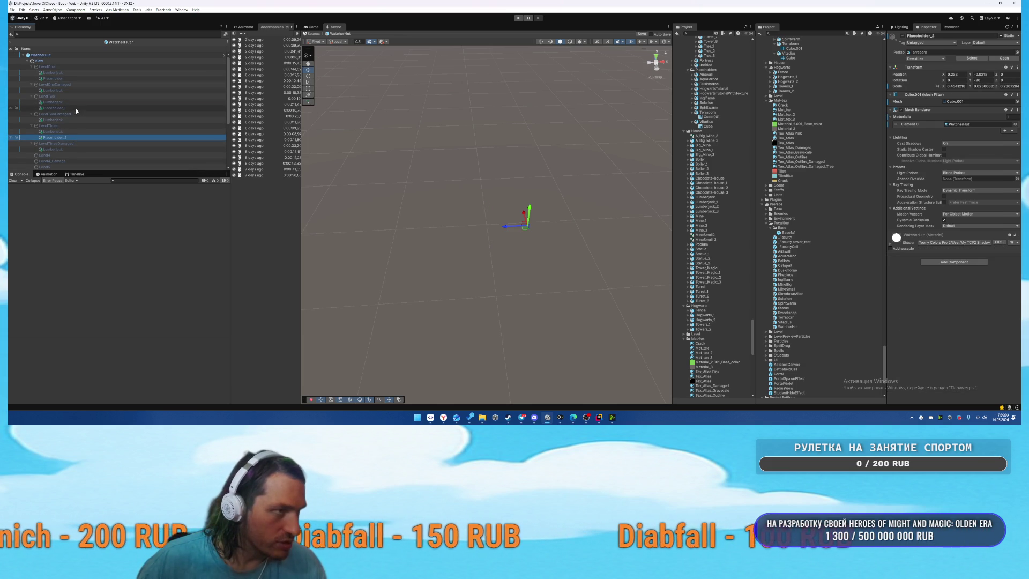
pyautogui.keyDown('ctrl'); pyautogui.click(68, 78); pyautogui.keyUp('ctrl')
pyautogui.press('Delete')
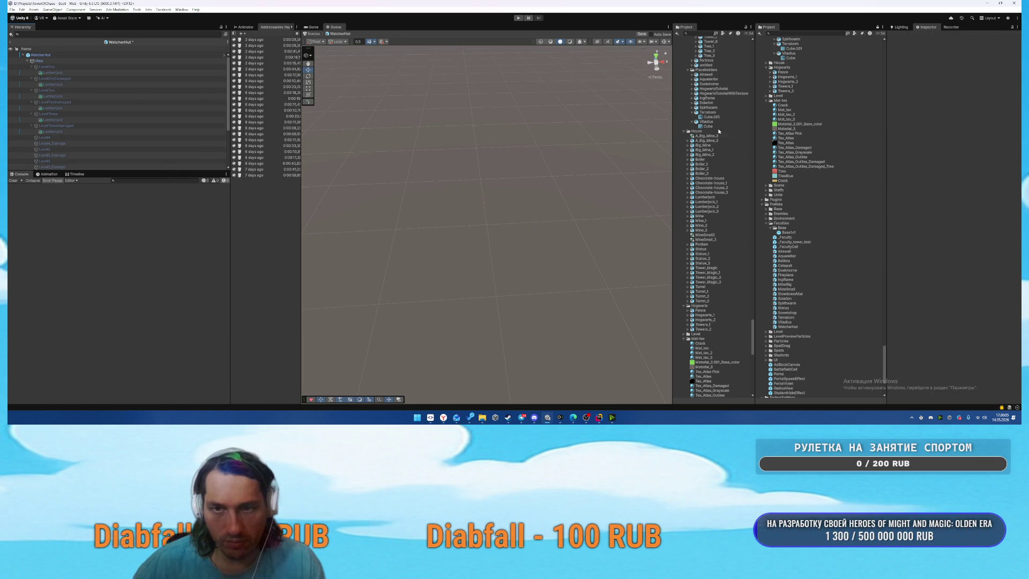
# Drag the Base1x1 prefab under Lumberjack in the Hierarchy.
pyautogui.scroll(3, 825, 247)
pyautogui.moveTo(794, 269); pyautogui.dragTo(52, 73)
pyautogui.rightClick(911, 66)
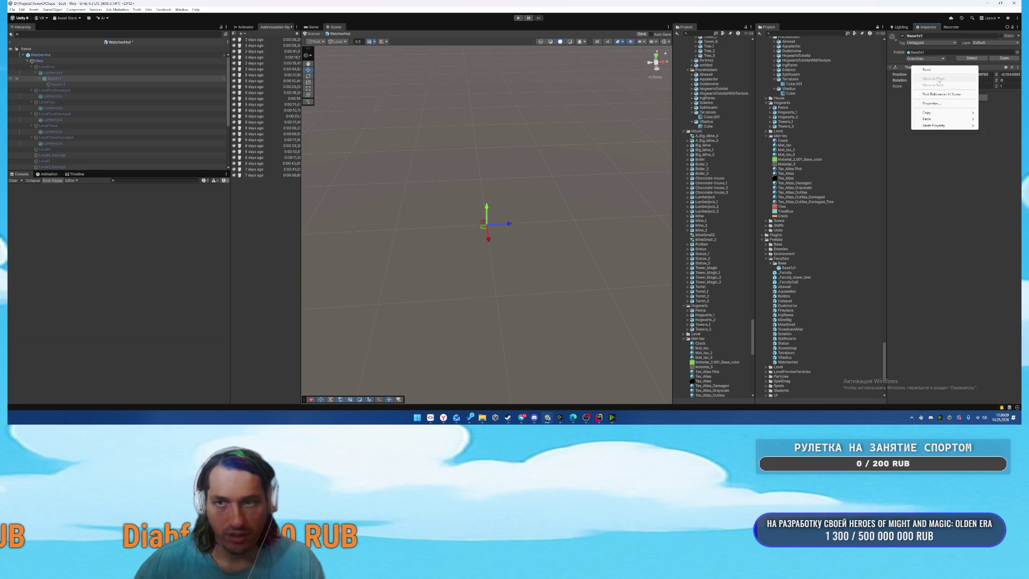
# Reset Base1x1's position, rotation and scale and place it directly under LevelOne.
pyautogui.click(928, 69)
pyautogui.moveTo(59, 91); pyautogui.dragTo(49, 70)
pyautogui.rightClick(928, 69)
pyautogui.click(944, 70)
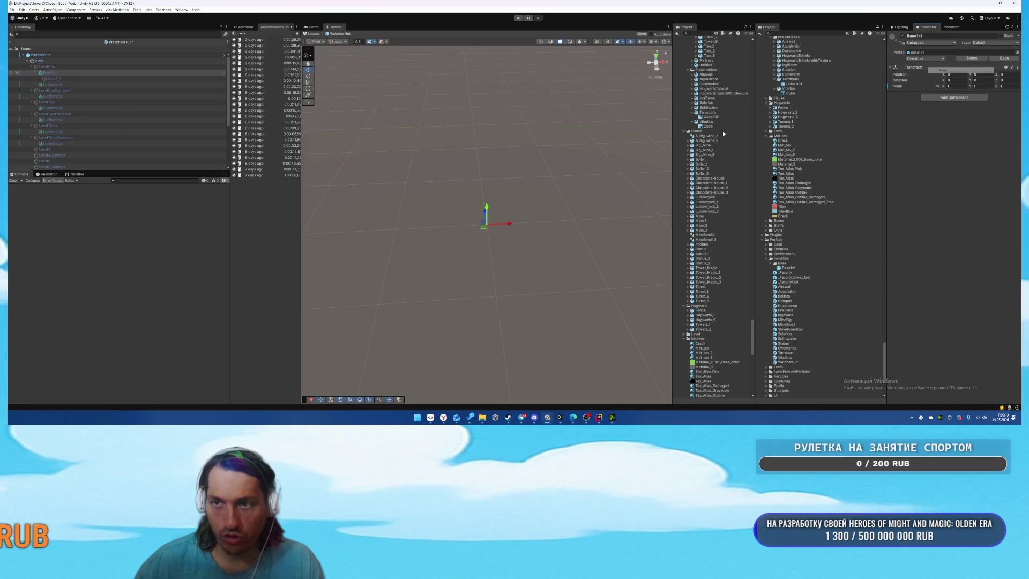
# Show LevelOne and paste Base1x1 copies beside LevelTwo's and LevelThree's Lumberjack.
pyautogui.click(51, 67)
pyautogui.hotkey('alt', 'shift', 'a')
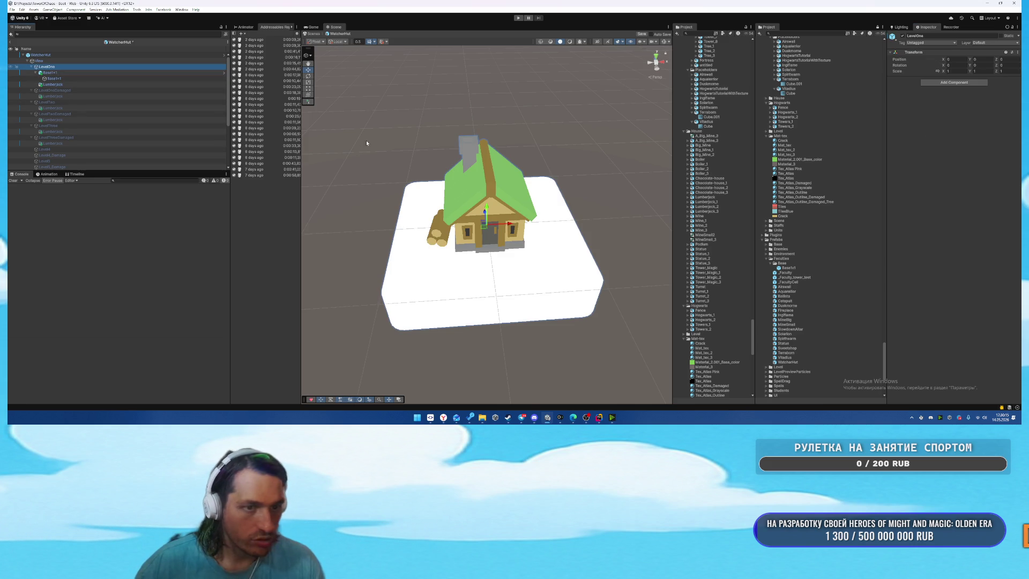
pyautogui.click(64, 78)
pyautogui.click(123, 108)
pyautogui.hotkey('ctrl', 'v')
pyautogui.click(66, 142)
pyautogui.hotkey('ctrl', 'v')
# Move the Lumberjack and Base1x1 pairs between the level groups in the Hierarchy.
pyautogui.scroll(-3, 105, 133)
pyautogui.keyDown('ctrl'); pyautogui.click(52, 96); pyautogui.keyUp('ctrl')
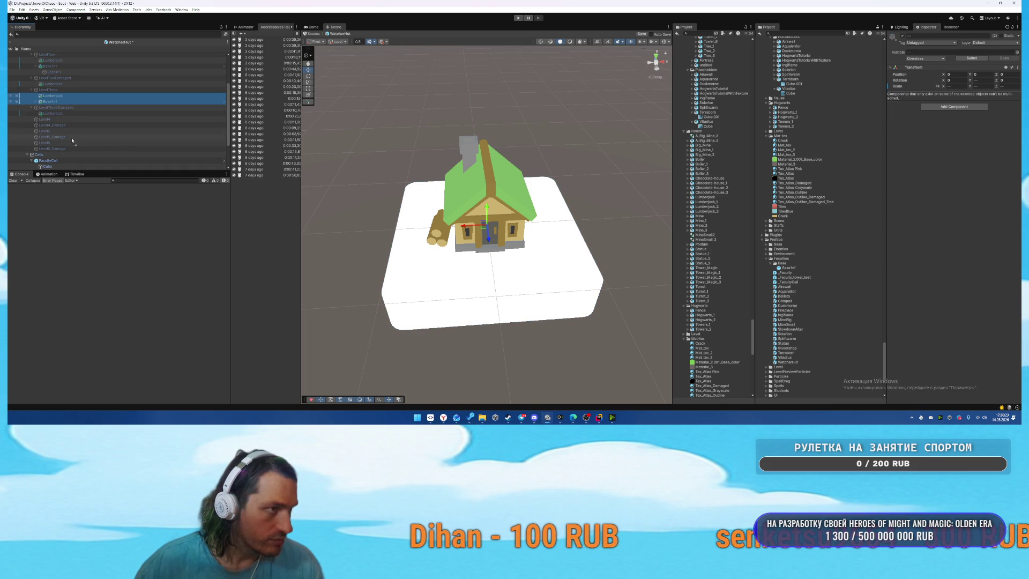
pyautogui.moveTo(52, 99)
pyautogui.mouseDown()
pyautogui.moveTo(45, 131)
pyautogui.moveTo(58, 149)
pyautogui.moveTo(47, 114)
pyautogui.mouseUp()
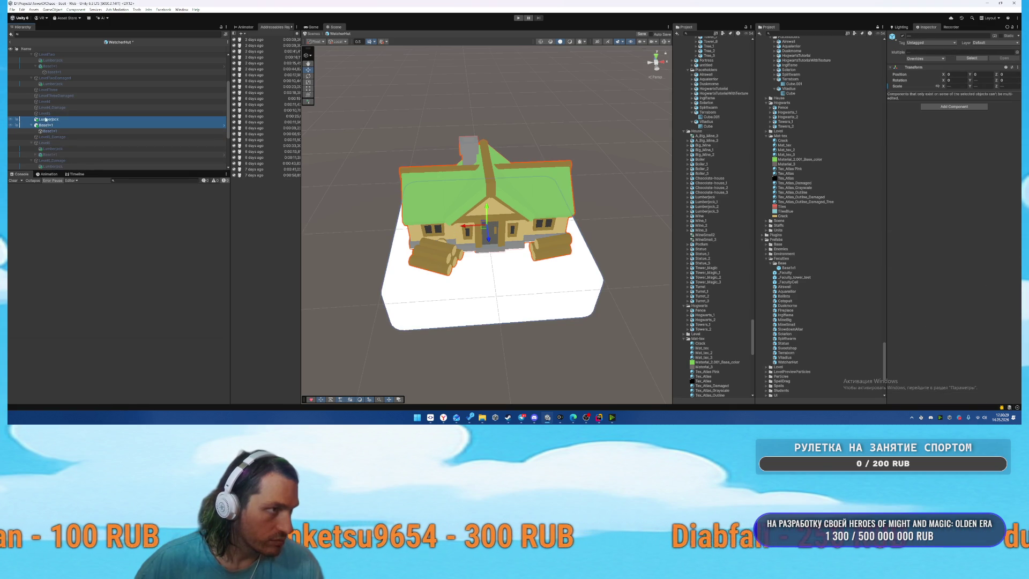
pyautogui.scroll(3, 64, 107)
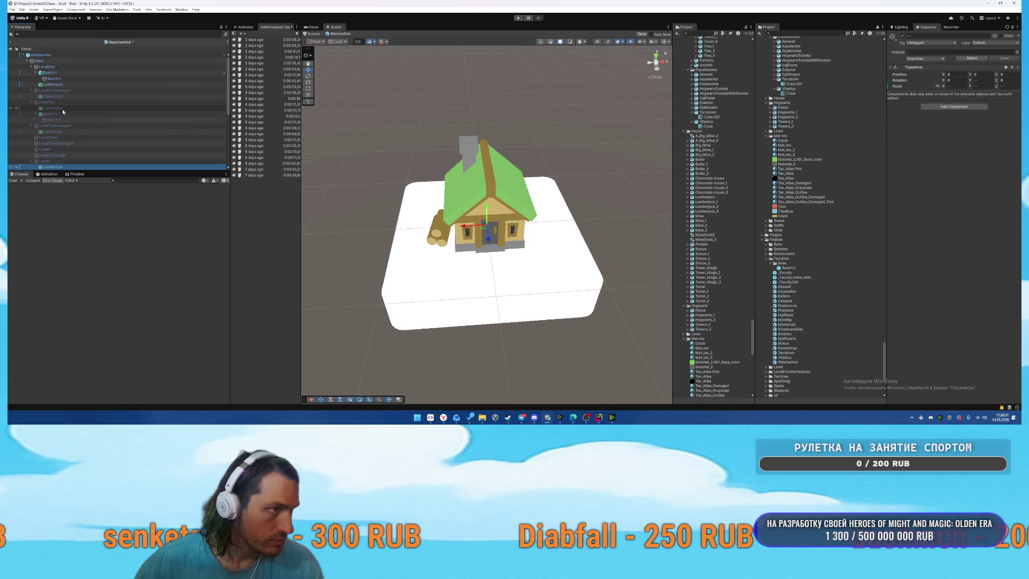
pyautogui.click(63, 108)
pyautogui.keyDown('shift'); pyautogui.click(62, 114); pyautogui.keyUp('shift')
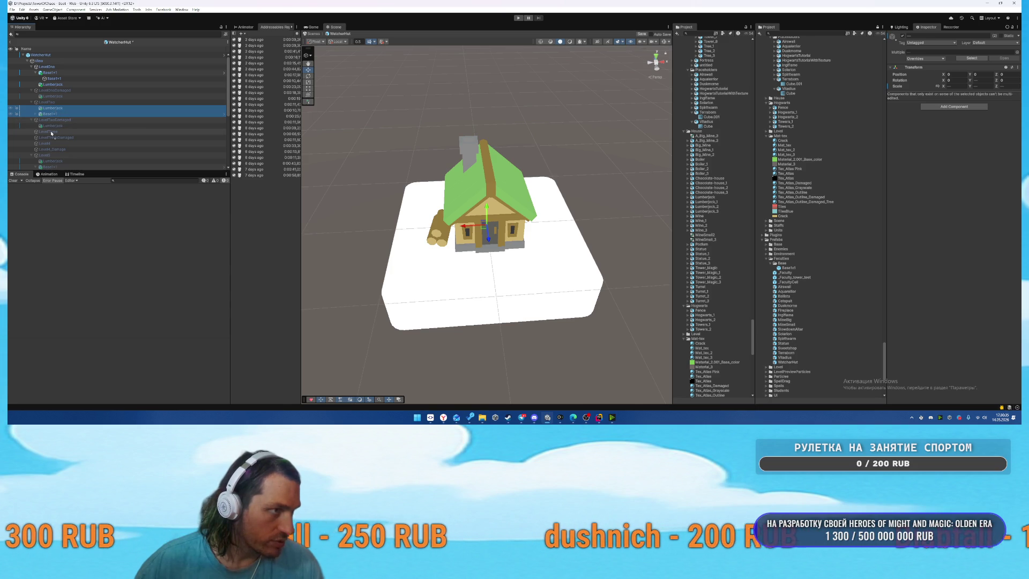
pyautogui.moveTo(52, 134); pyautogui.dragTo(52, 132)
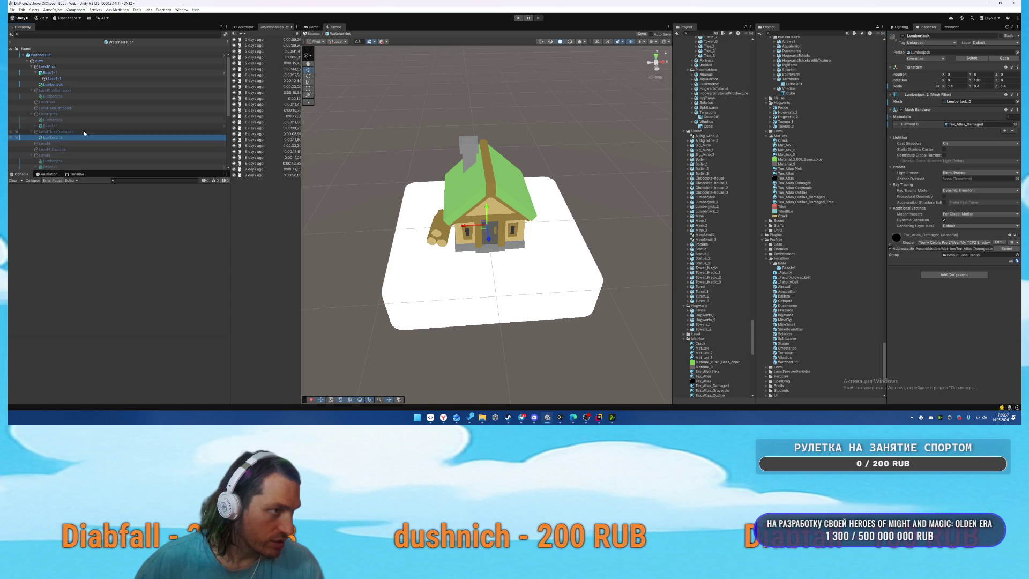
pyautogui.click(54, 120)
pyautogui.moveTo(60, 127); pyautogui.dragTo(68, 151)
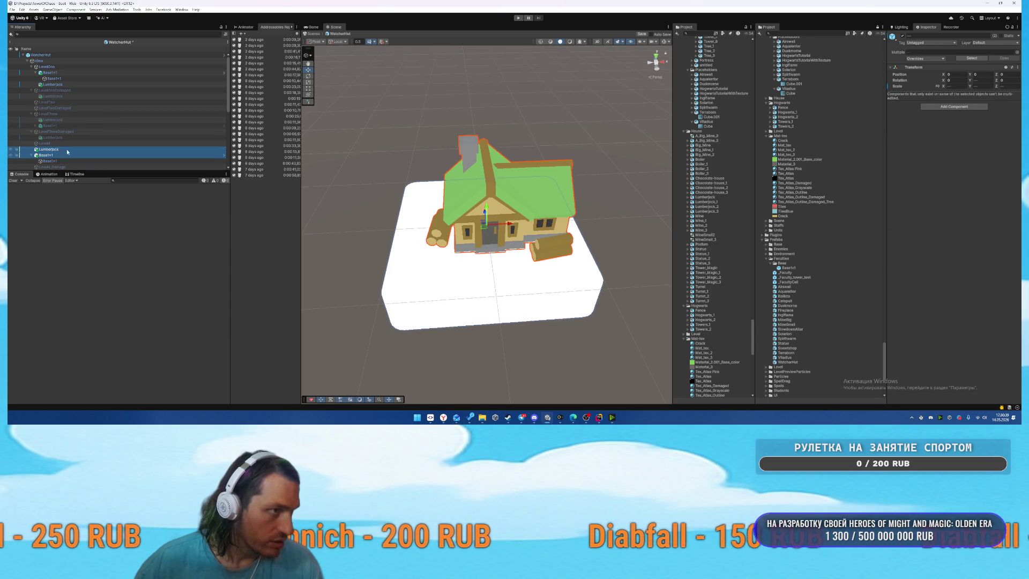
# Try placing a Lumberjack copy under Level4_Damage, then undo the change.
pyautogui.scroll(-3, 61, 129)
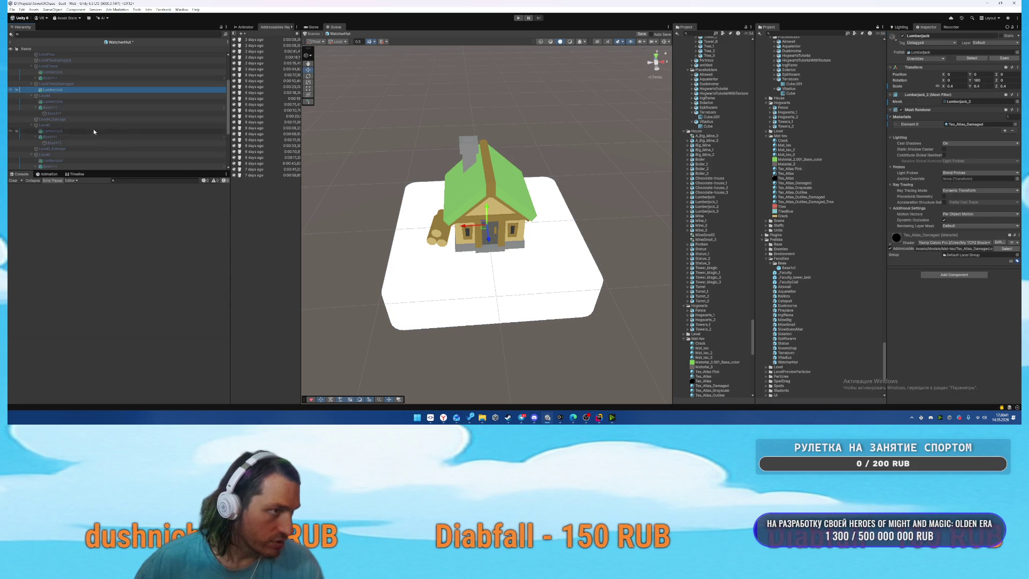
pyautogui.click(64, 120)
pyautogui.click(51, 125)
pyautogui.scroll(-3, 60, 119)
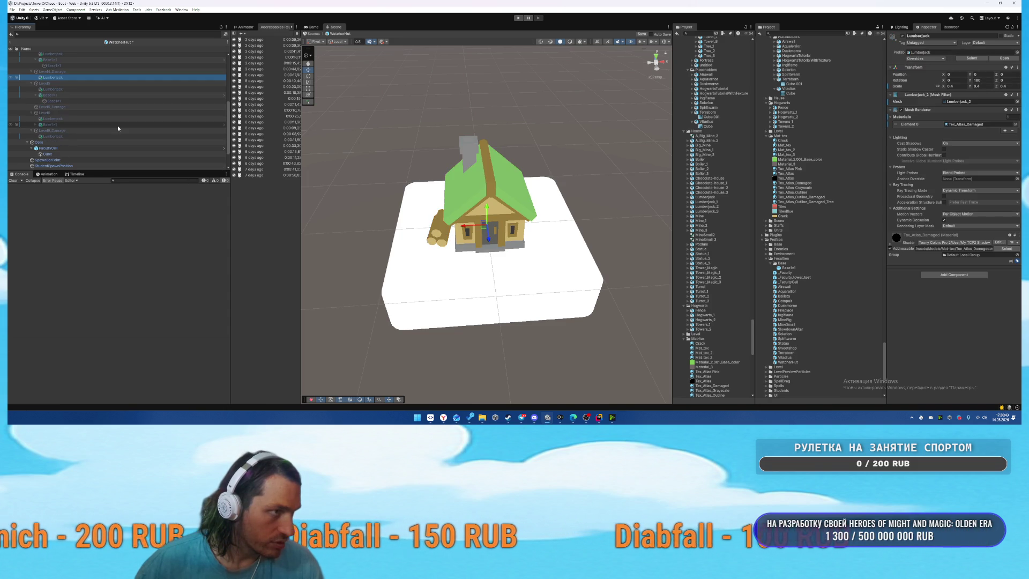
pyautogui.click(61, 102)
pyautogui.click(62, 106)
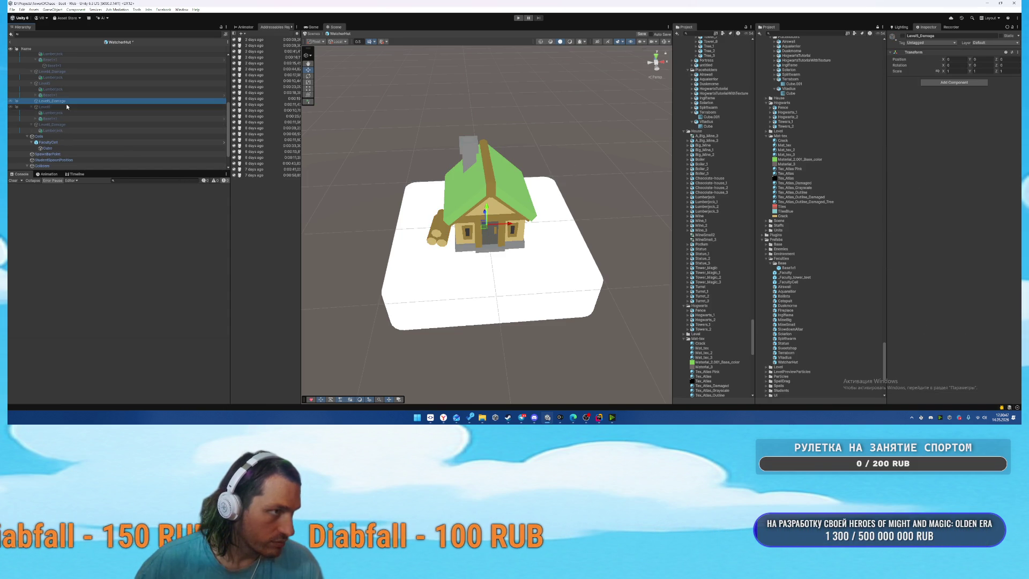
pyautogui.hotkey('ctrl', 'z')
pyautogui.hotkey('ctrl', 'z')
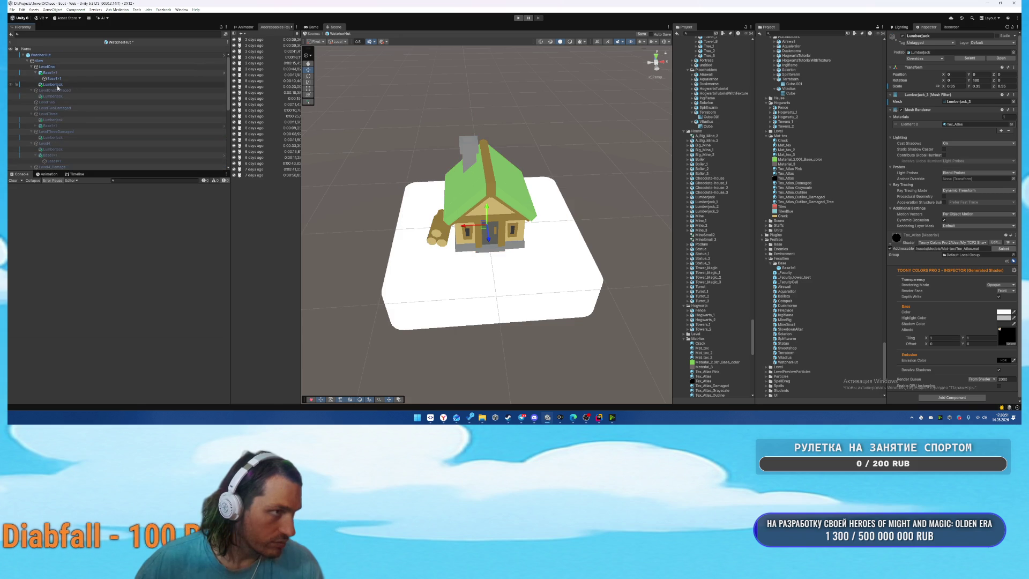
# Copy LevelOne's Base1x1 and Lumberjack and parent the copies under LevelTwo.
pyautogui.click(37, 73)
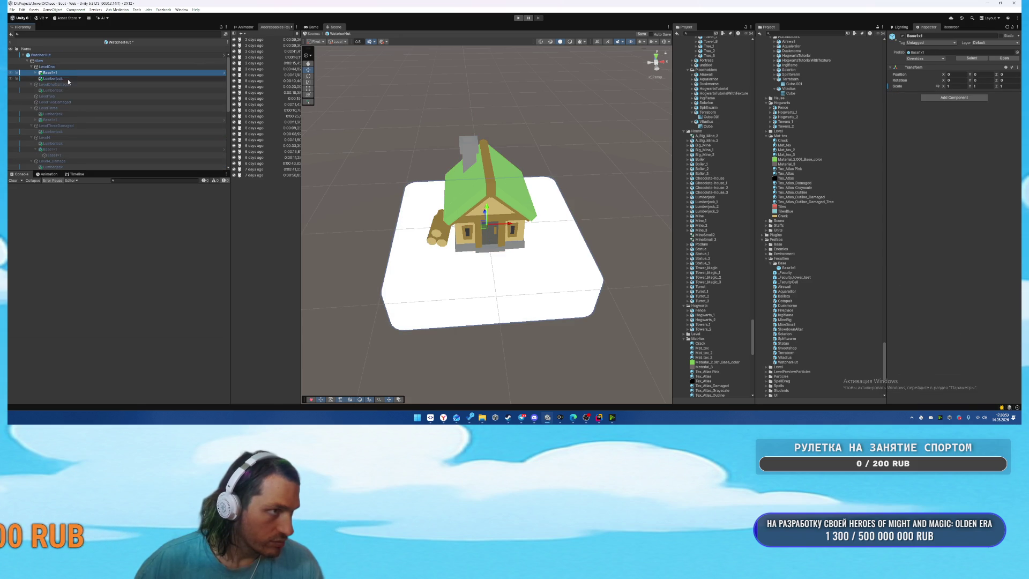
pyautogui.keyDown('ctrl'); pyautogui.click(53, 85); pyautogui.keyUp('ctrl')
pyautogui.hotkey('ctrl', 'c')
pyautogui.click(54, 102)
pyautogui.hotkey('ctrl', 'v')
pyautogui.moveTo(54, 100); pyautogui.dragTo(49, 96)
# Copy LevelOneDamaged's Lumberjack and parent it under LevelTwoDamaged.
pyautogui.click(60, 89)
pyautogui.hotkey('ctrl', 'c')
pyautogui.click(72, 118)
pyautogui.hotkey('ctrl', 'v')
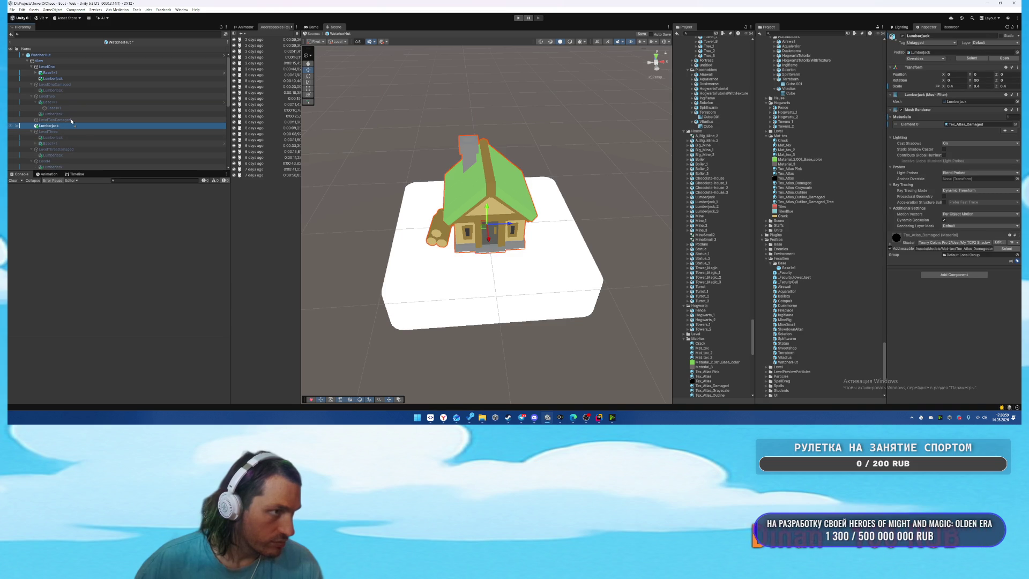
pyautogui.moveTo(72, 121); pyautogui.dragTo(71, 120)
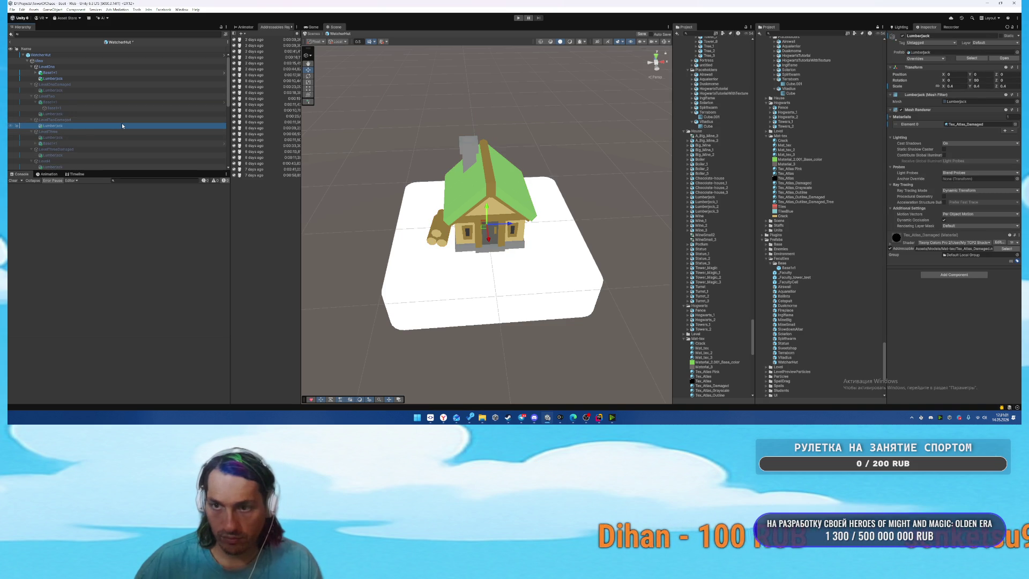
pyautogui.click(62, 109)
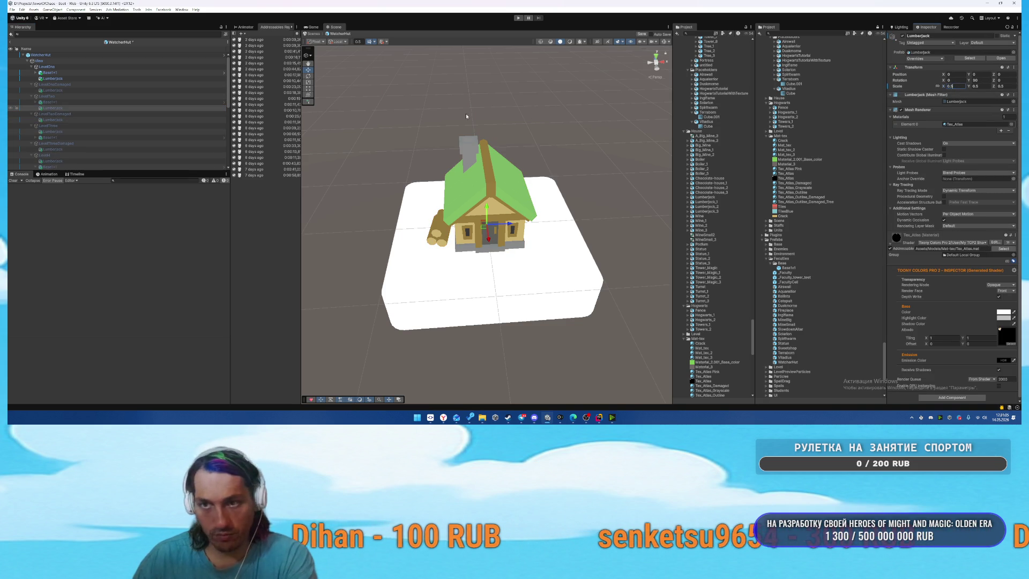
# Inspect the Lumberjack objects under LevelTwoDamaged, Level4, Level3 and Level6.
pyautogui.click(124, 120)
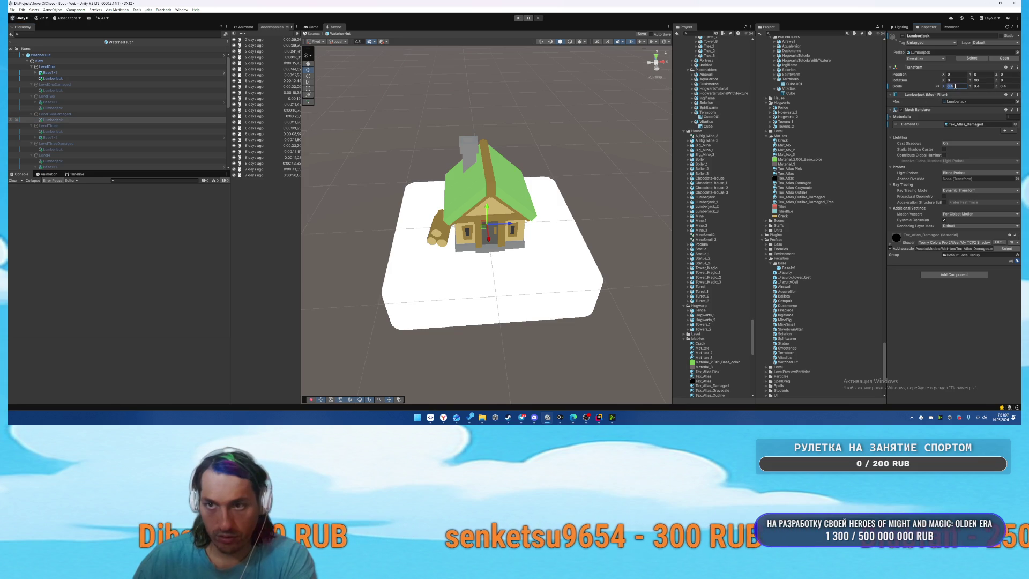
pyautogui.scroll(-1, 100, 114)
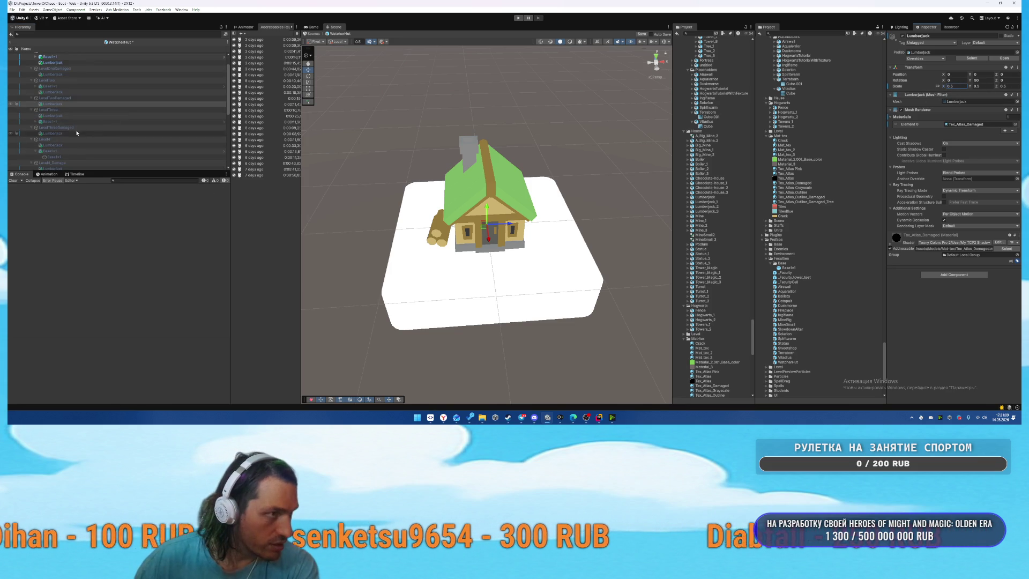
pyautogui.click(67, 146)
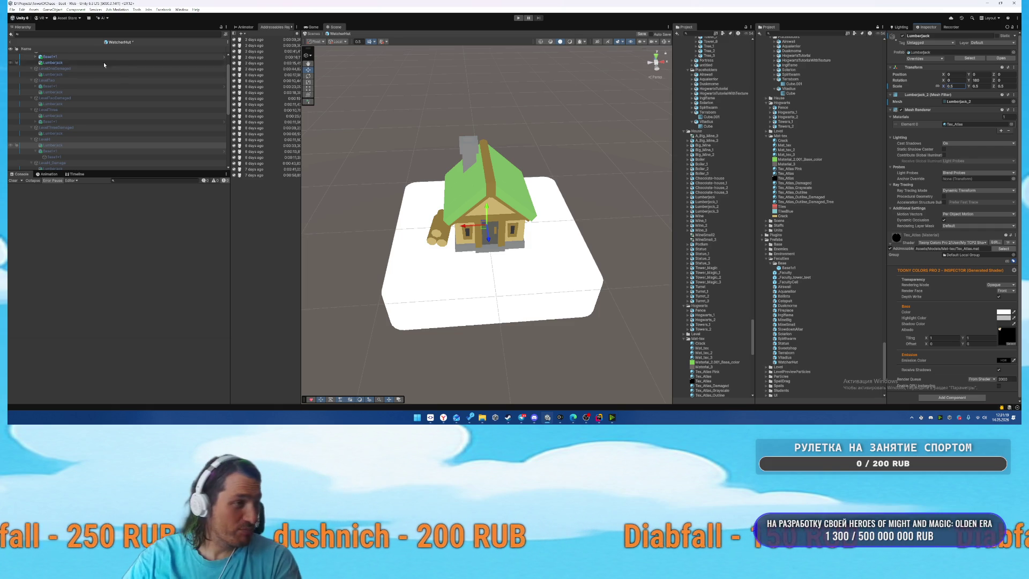
pyautogui.scroll(-5, 124, 95)
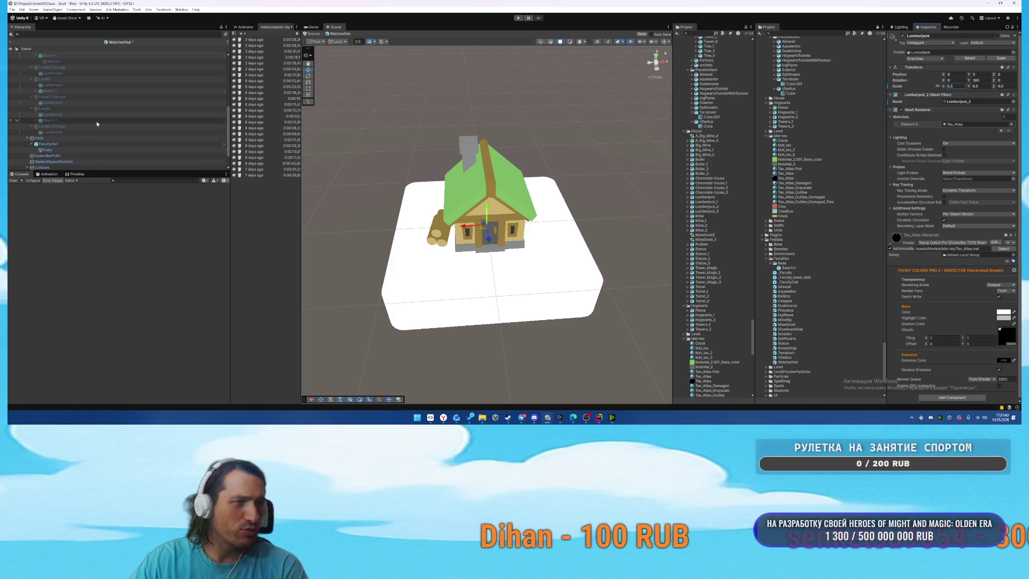
pyautogui.click(108, 85)
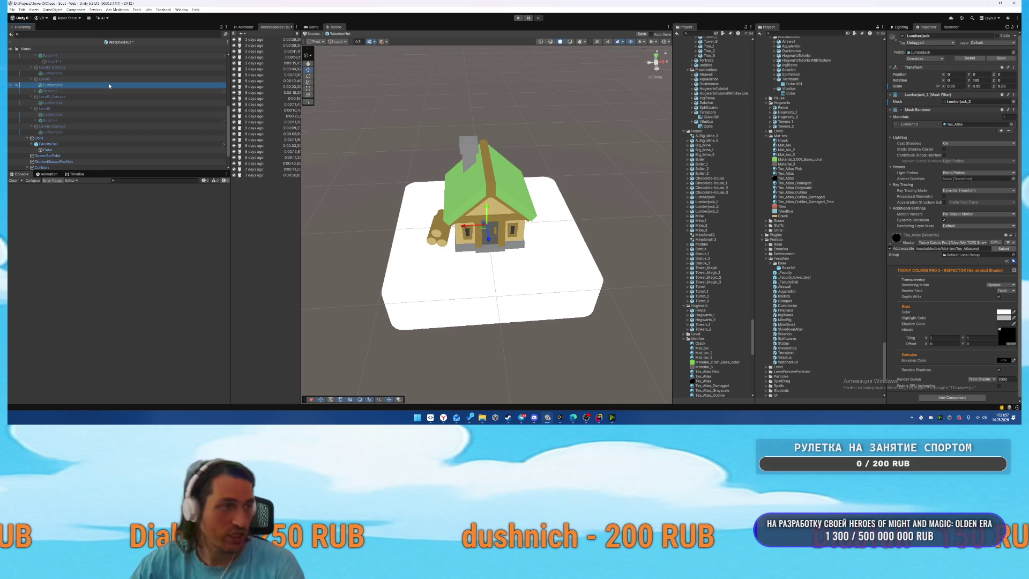
pyautogui.click(100, 115)
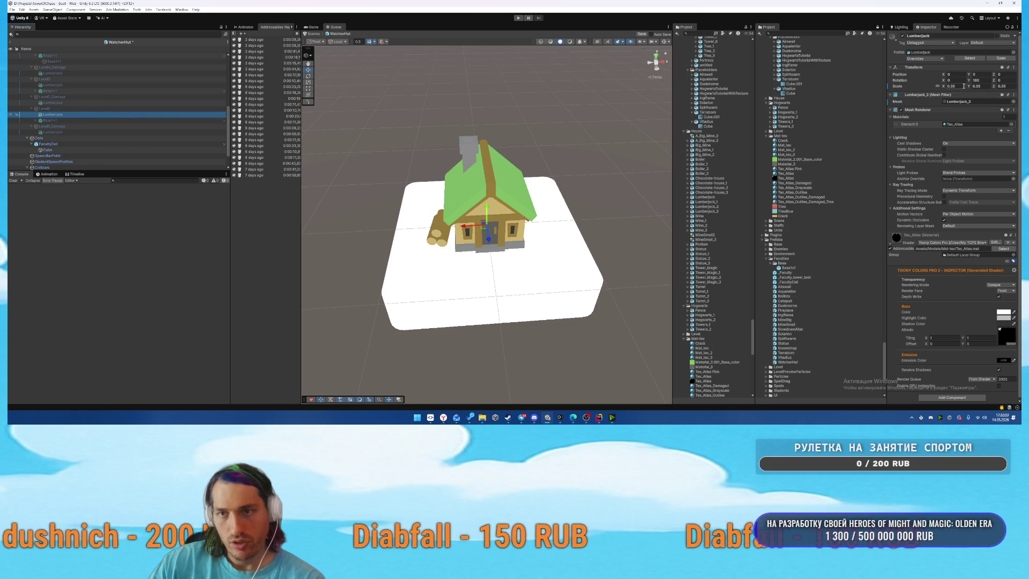
# Set the Level6_Damage Lumberjack's scale to 0.45, then preview the Level6_Damage, Level6 and Level5_Damage houses.
pyautogui.click(53, 132)
pyautogui.doubleClick(952, 86)
pyautogui.write('0.45')
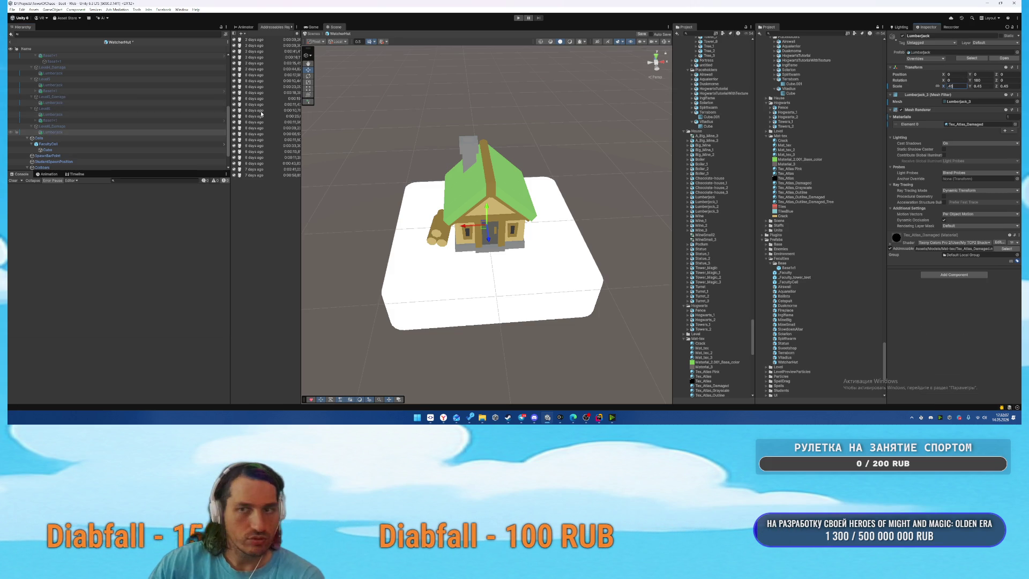
pyautogui.click(65, 126)
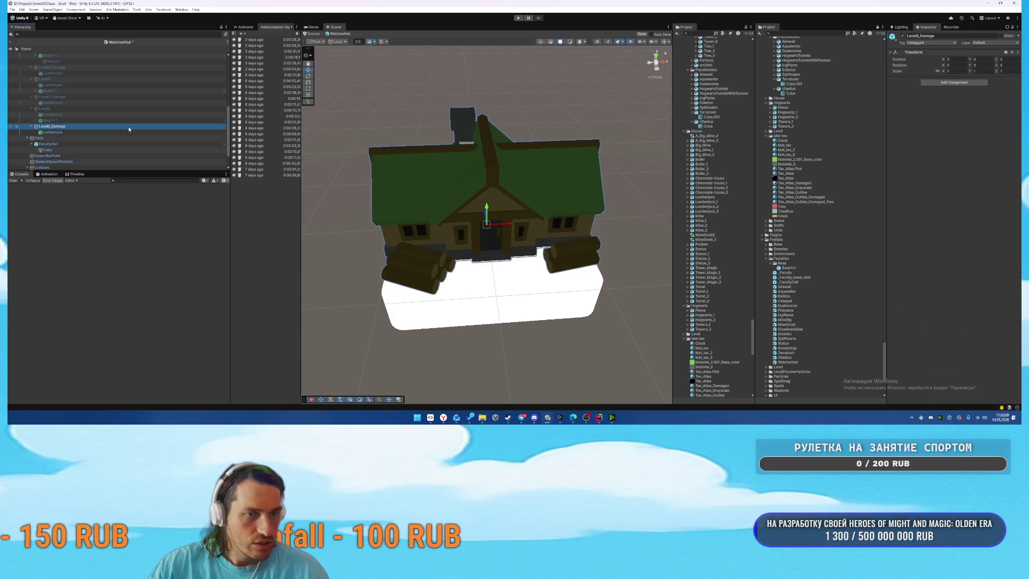
pyautogui.click(48, 109)
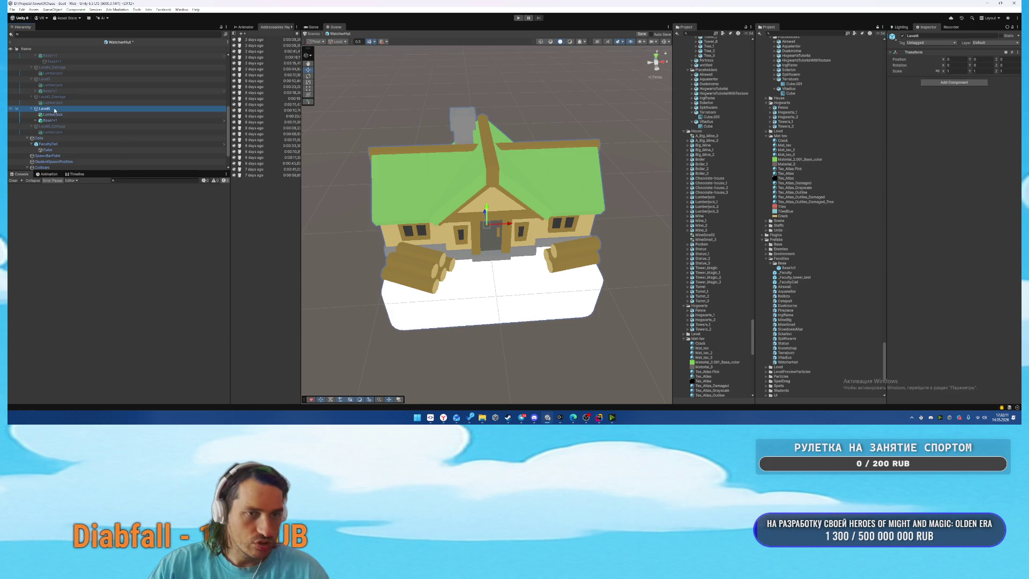
pyautogui.click(75, 97)
pyautogui.scroll(5, 137, 133)
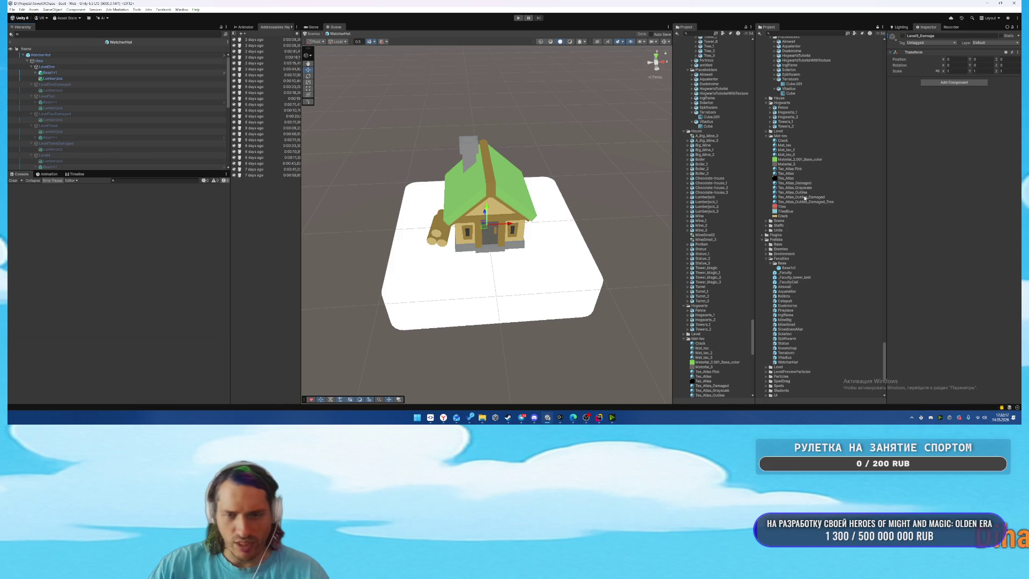
# Preview the Terraborn and WatcherHut prefabs, then open the Vitadius prefab for editing.
pyautogui.scroll(-2, 837, 344)
pyautogui.click(799, 335)
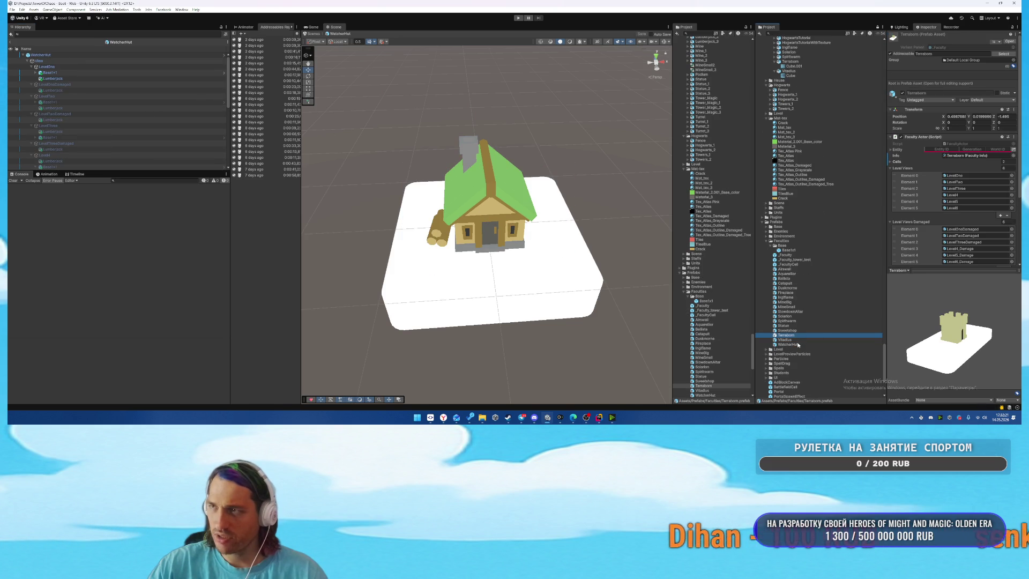
pyautogui.click(798, 345)
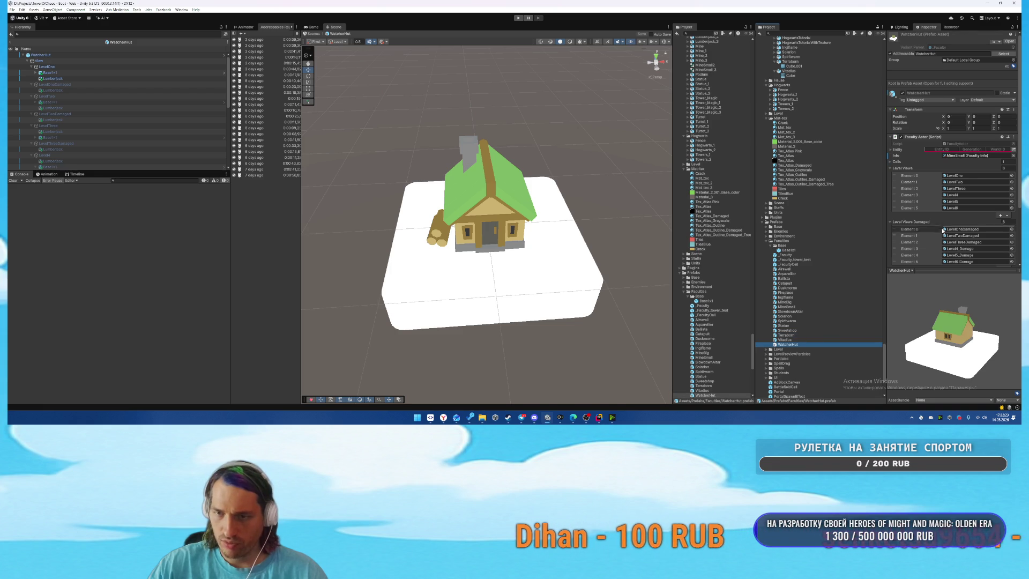
pyautogui.doubleClick(789, 340)
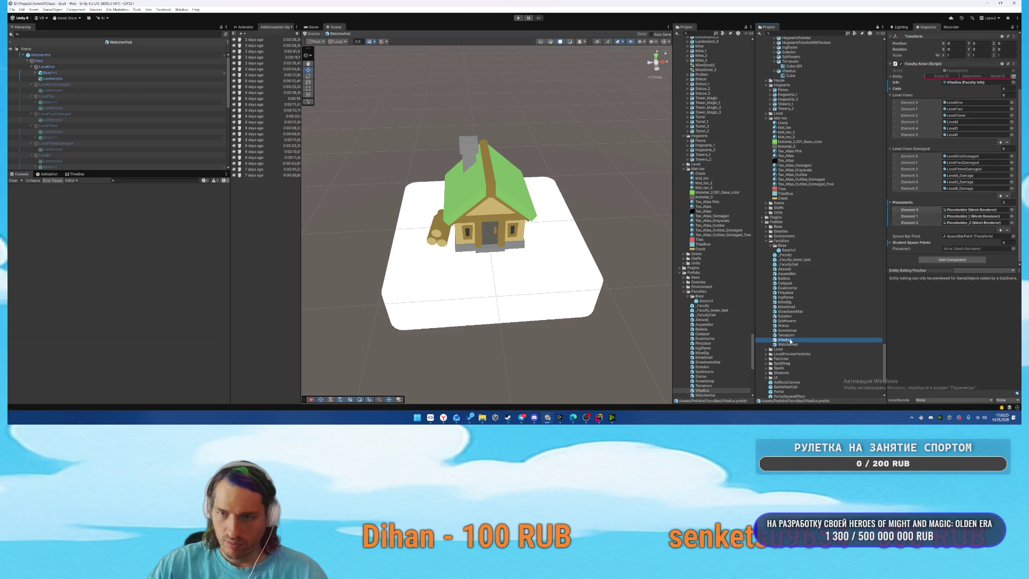
# Filter the Vitadius hierarchy for 'pla' and select all six Placeholder objects.
pyautogui.scroll(5, 120, 91)
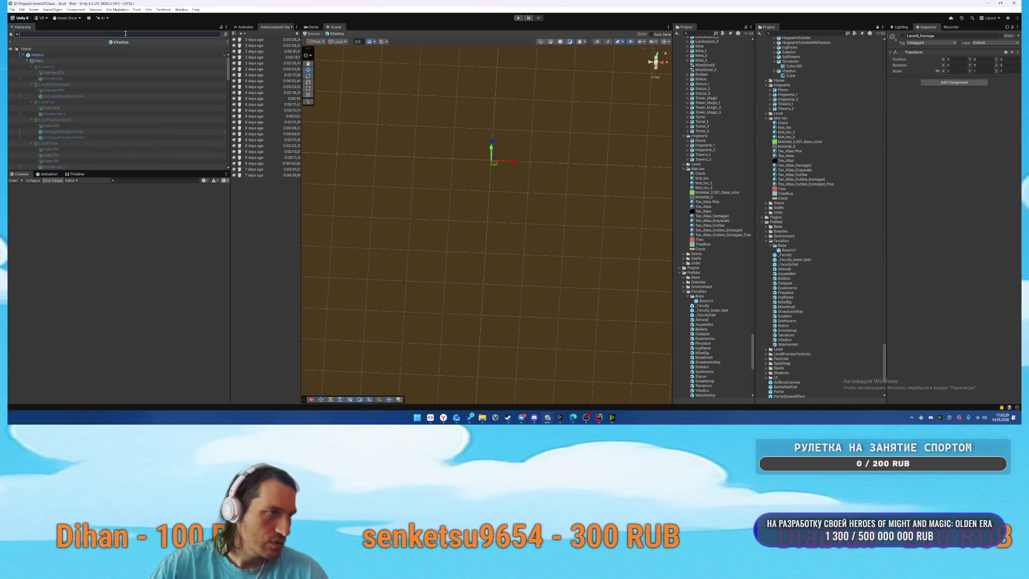
pyautogui.click(101, 56)
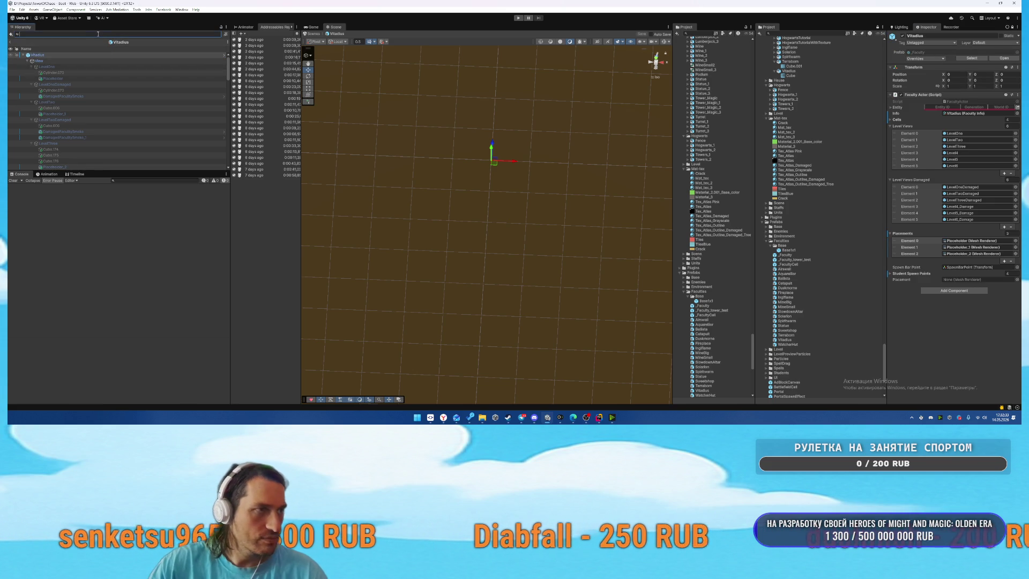
pyautogui.write('pla')
pyautogui.click(81, 60)
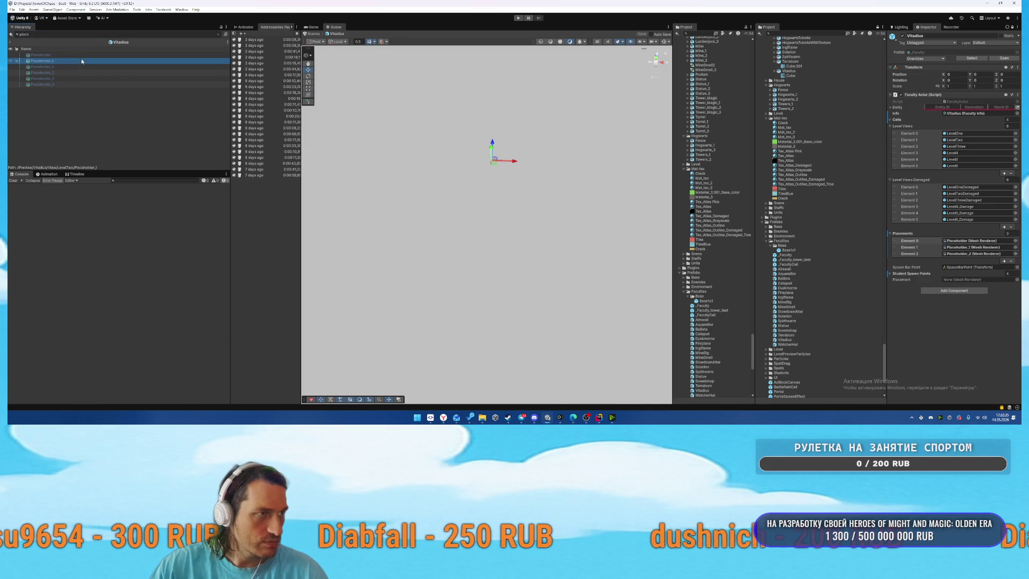
pyautogui.click(75, 55)
pyautogui.click(62, 84)
pyautogui.keyDown('shift'); pyautogui.click(69, 78); pyautogui.keyUp('shift')
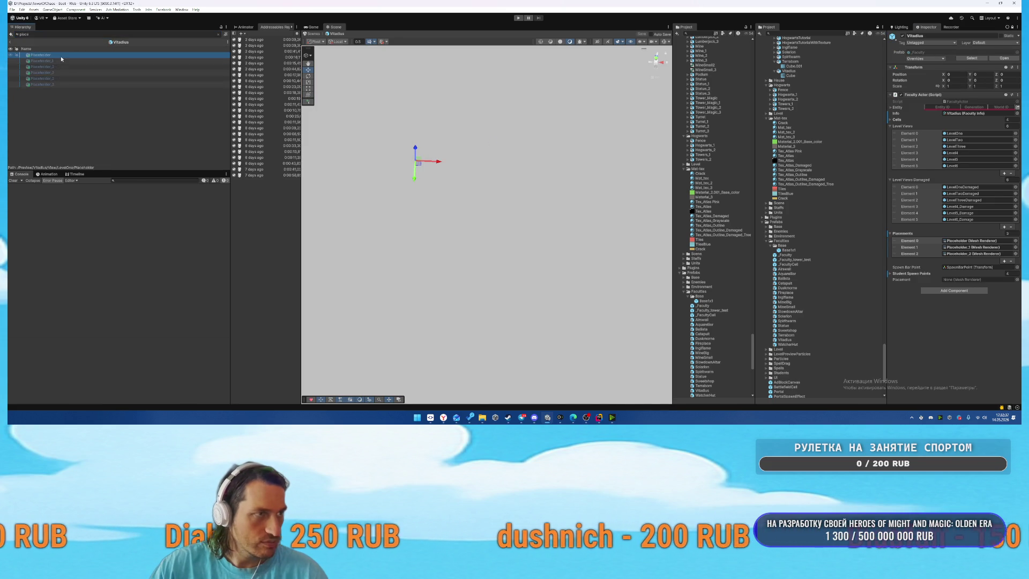
pyautogui.click(55, 84)
pyautogui.keyDown('shift'); pyautogui.click(78, 56); pyautogui.keyUp('shift')
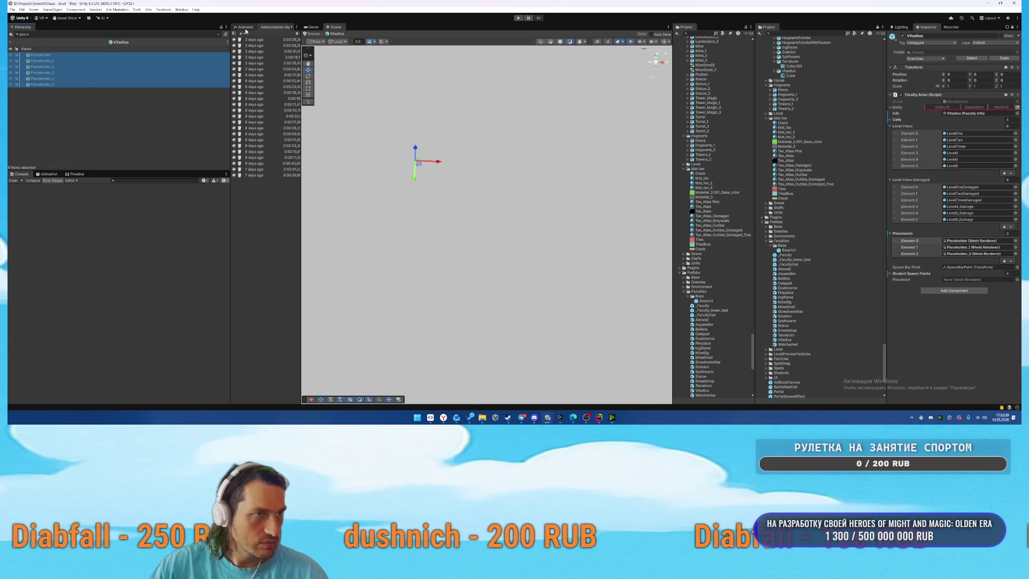
pyautogui.click(217, 34)
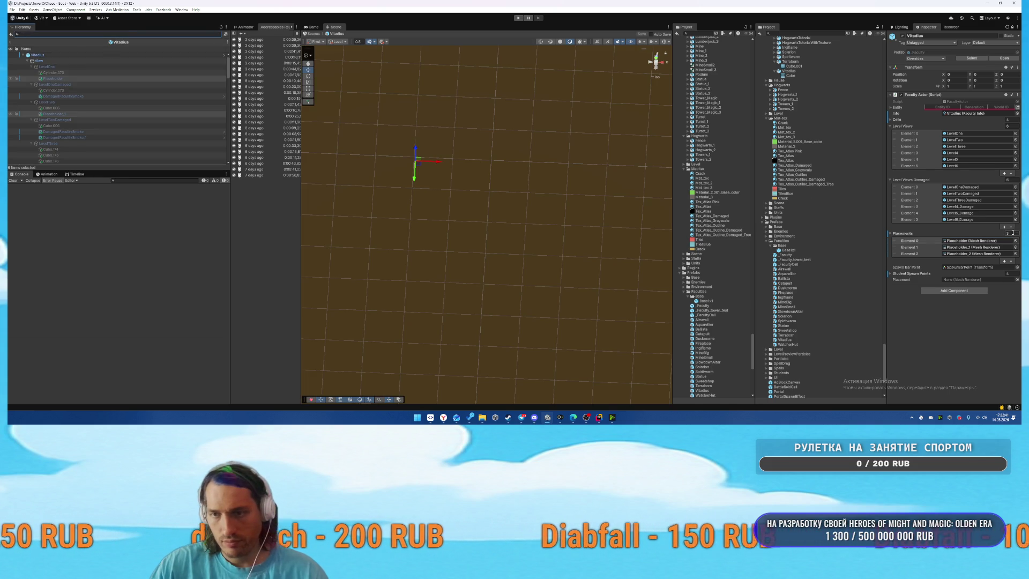
# Drag the six Placeholders into the Placements list, save the prefab, and exit Prefab Mode.
pyautogui.moveTo(53, 78)
pyautogui.mouseDown()
pyautogui.moveTo(589, 214)
pyautogui.moveTo(944, 230)
pyautogui.moveTo(923, 236)
pyautogui.mouseUp()
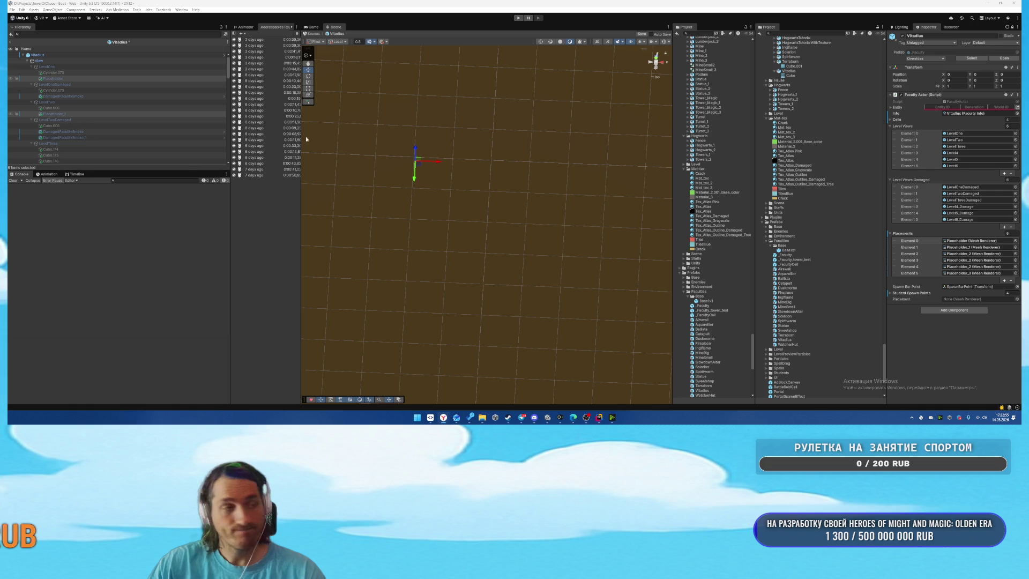
pyautogui.click(168, 180)
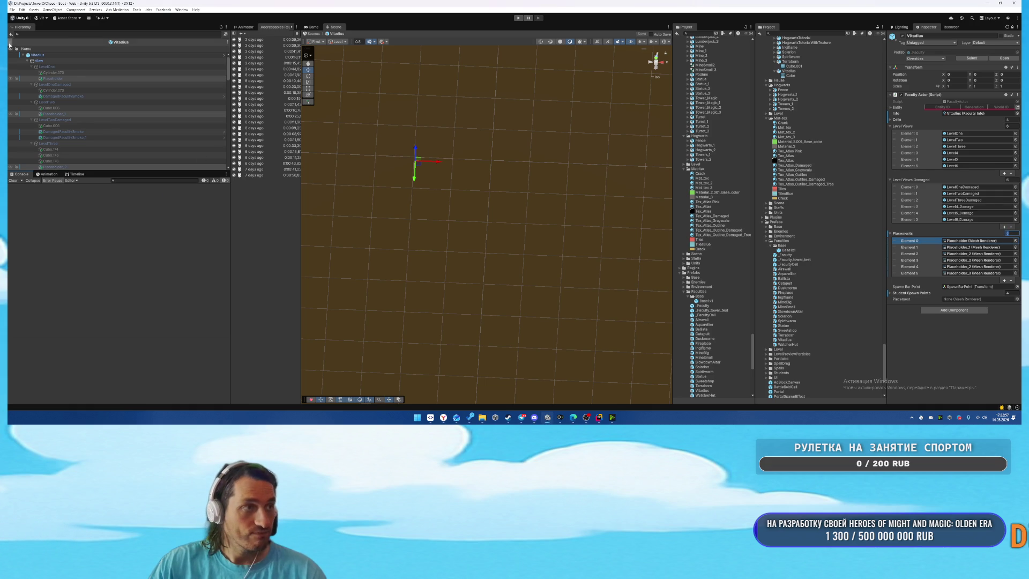
pyautogui.click(9, 43)
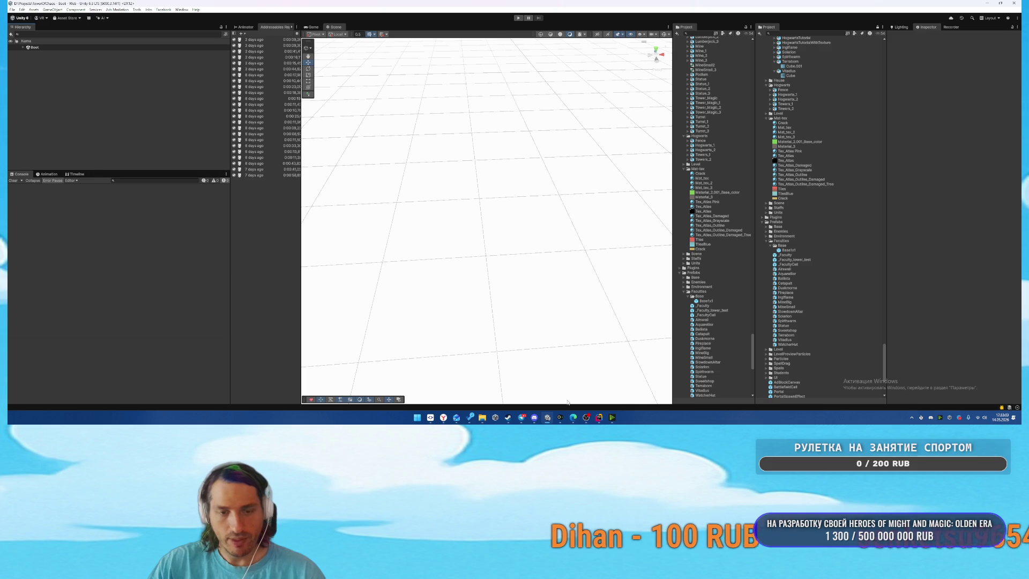
# Open the WatcherHut prefab and clear its Placements list by setting the size to 0.
pyautogui.doubleClick(796, 345)
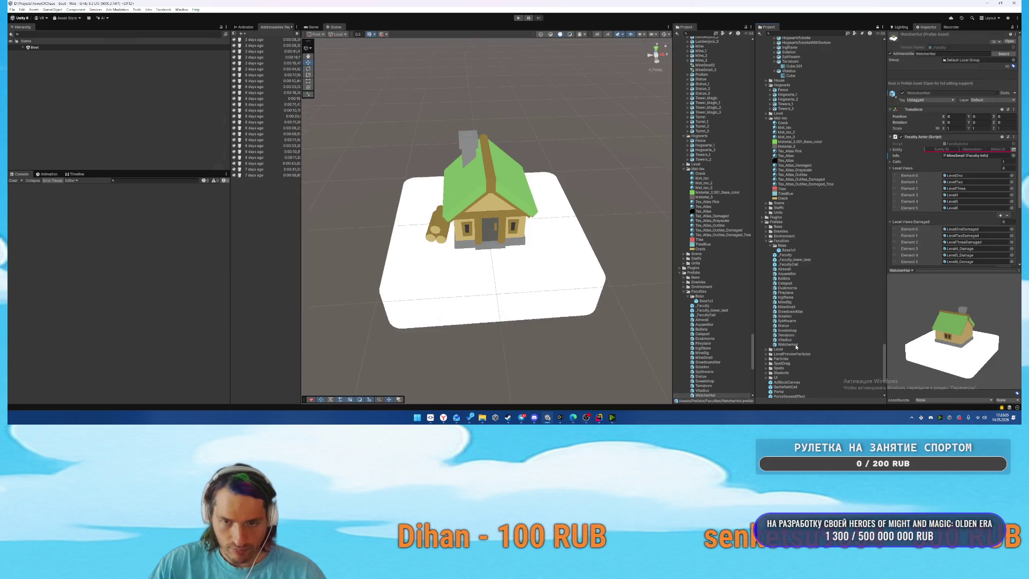
pyautogui.click(89, 56)
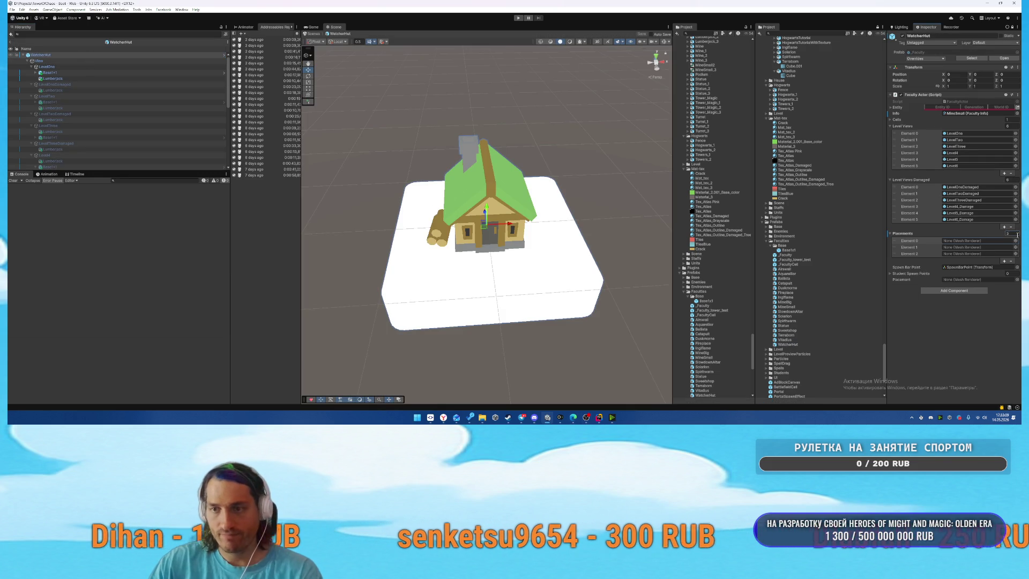
pyautogui.press('Return')
# Filter the hierarchy for 'Base' and select the six Base1x1 objects.
pyautogui.click(114, 34)
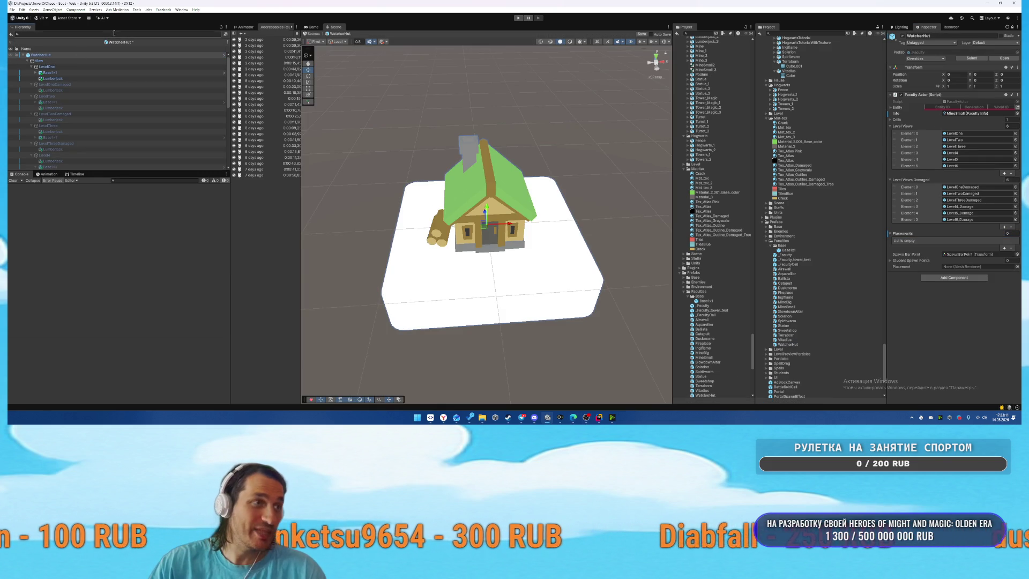
pyautogui.write('Base')
pyautogui.click(69, 61)
pyautogui.keyDown('ctrl'); pyautogui.click(53, 72); pyautogui.keyUp('ctrl')
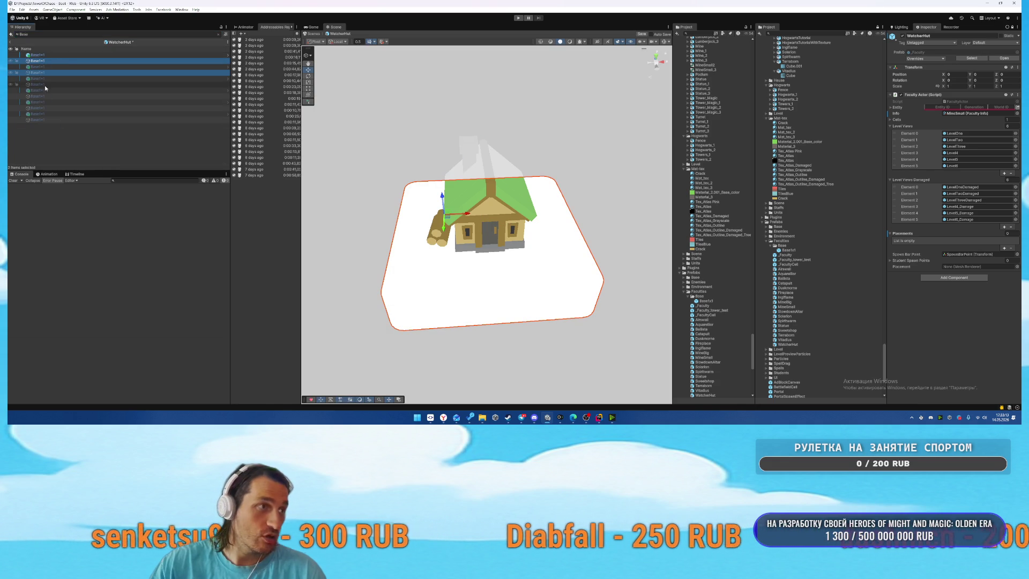
pyautogui.keyDown('ctrl'); pyautogui.click(45, 84); pyautogui.keyUp('ctrl')
pyautogui.keyDown('ctrl'); pyautogui.click(49, 121); pyautogui.keyUp('ctrl')
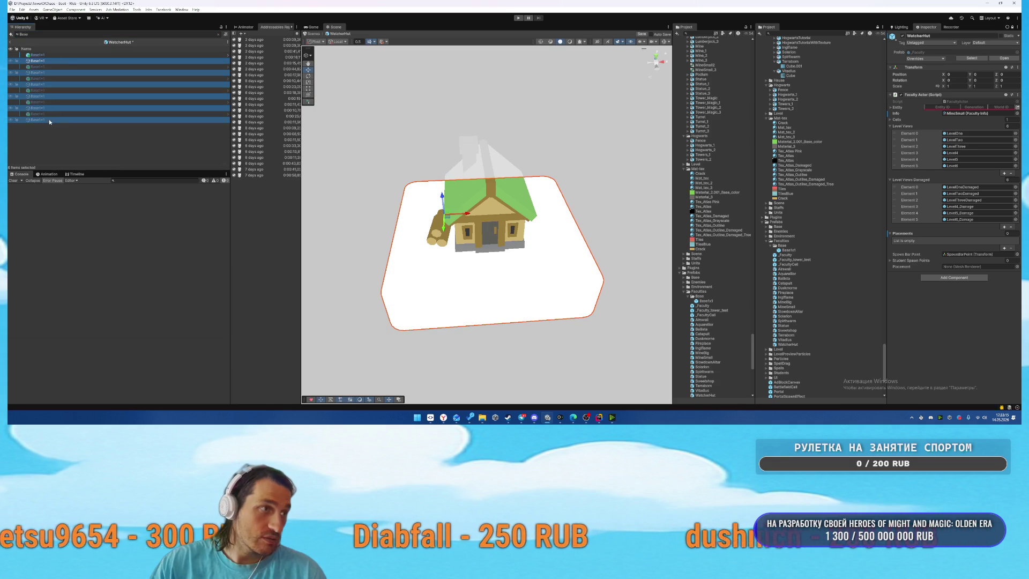
pyautogui.click(222, 36)
# Drag the six Base1x1 objects into the Placements list and exit Prefab Mode.
pyautogui.moveTo(54, 72); pyautogui.dragTo(851, 156)
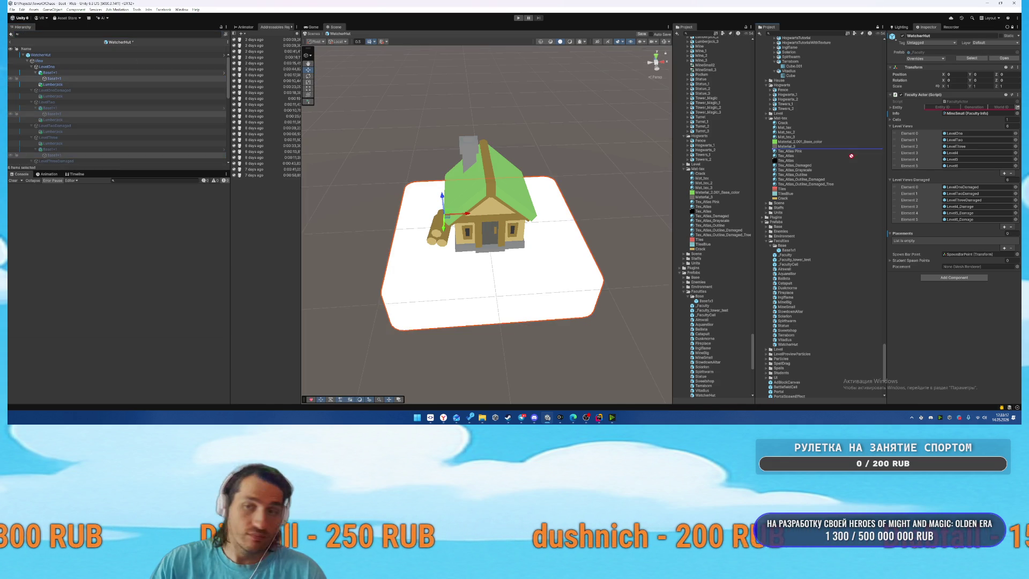
pyautogui.moveTo(910, 240); pyautogui.dragTo(908, 234)
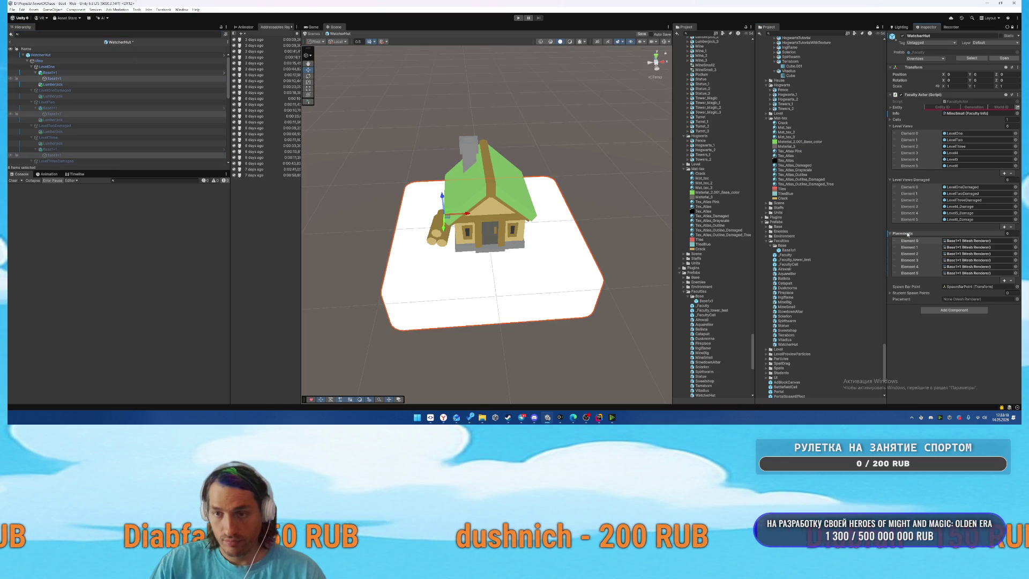
pyautogui.click(12, 44)
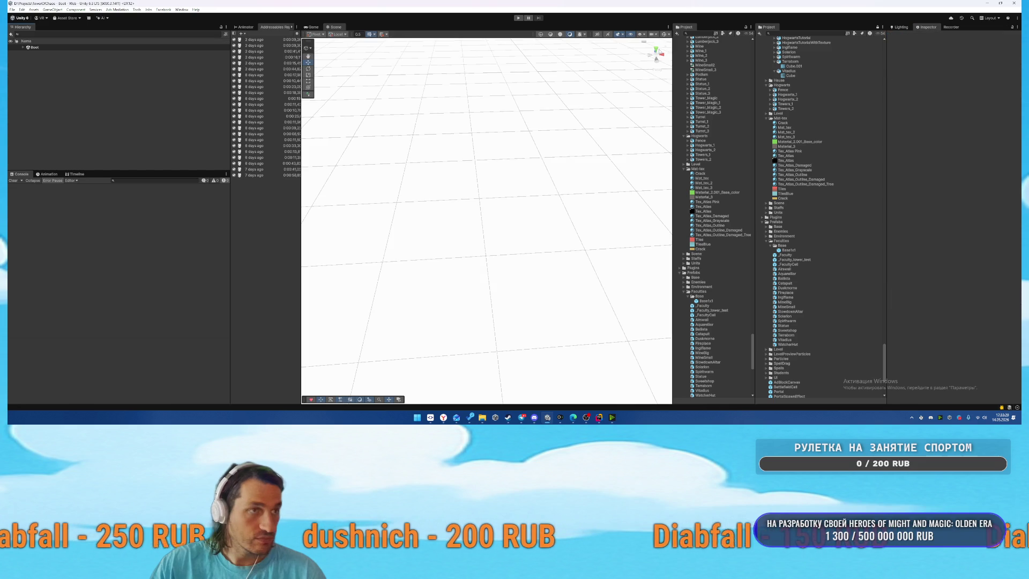
pyautogui.click(517, 19)
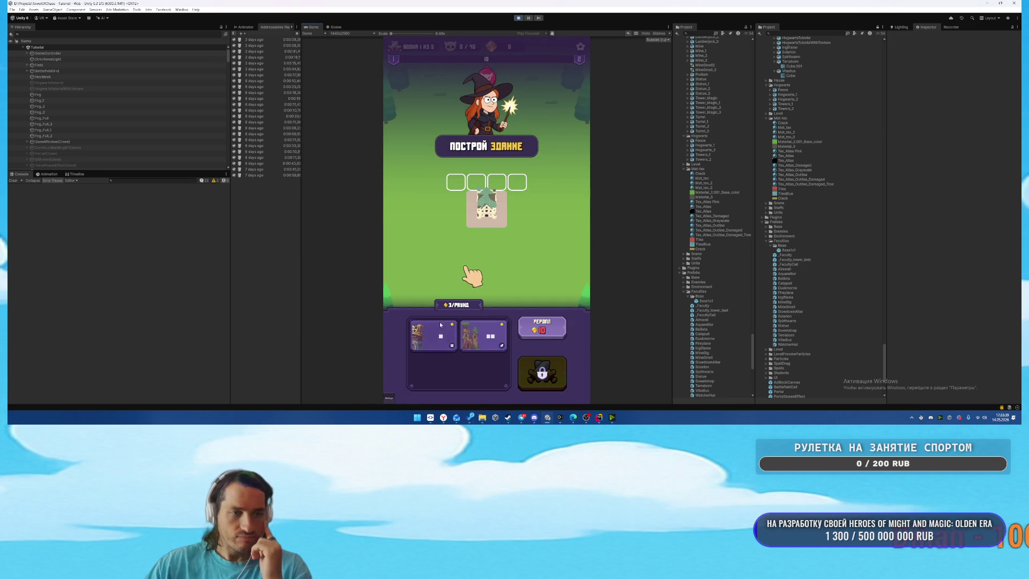
pyautogui.click(436, 344)
pyautogui.click(437, 349)
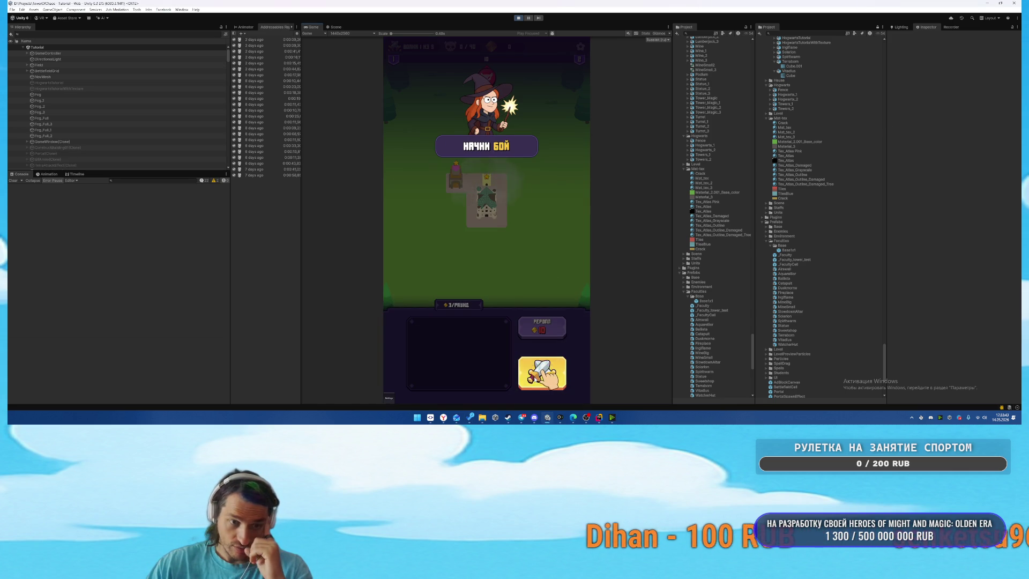
pyautogui.click(542, 372)
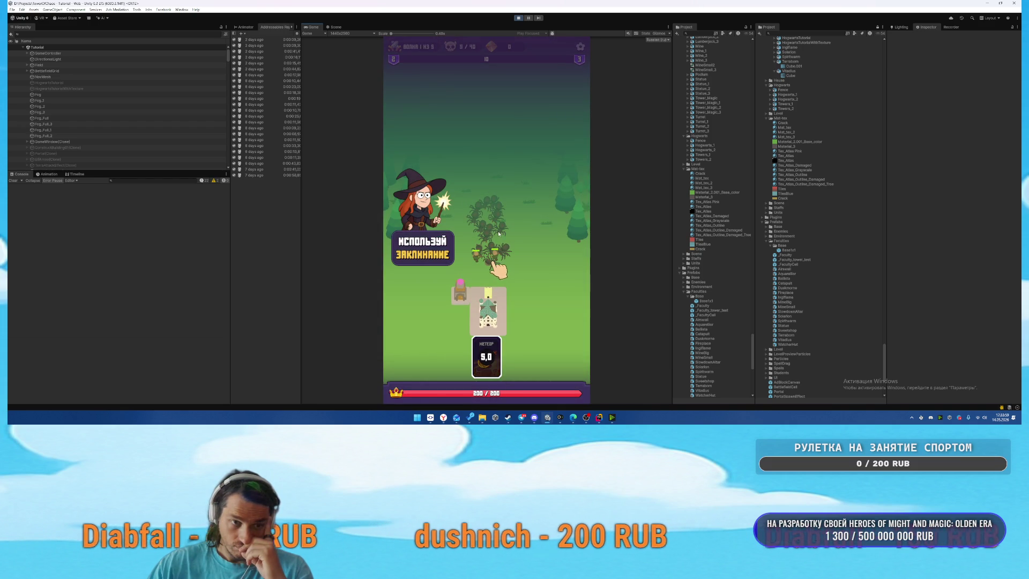
pyautogui.click(517, 18)
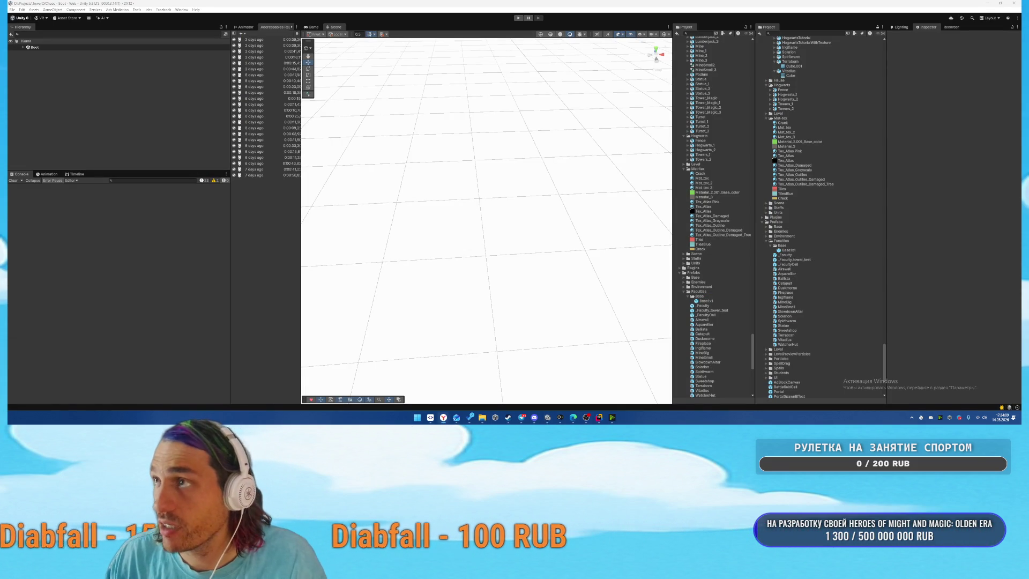
# Open the Wizard Merge Academy FastBalance spreadsheet in Google Sheets from a new browser tab.
pyautogui.moveTo(443, 418)
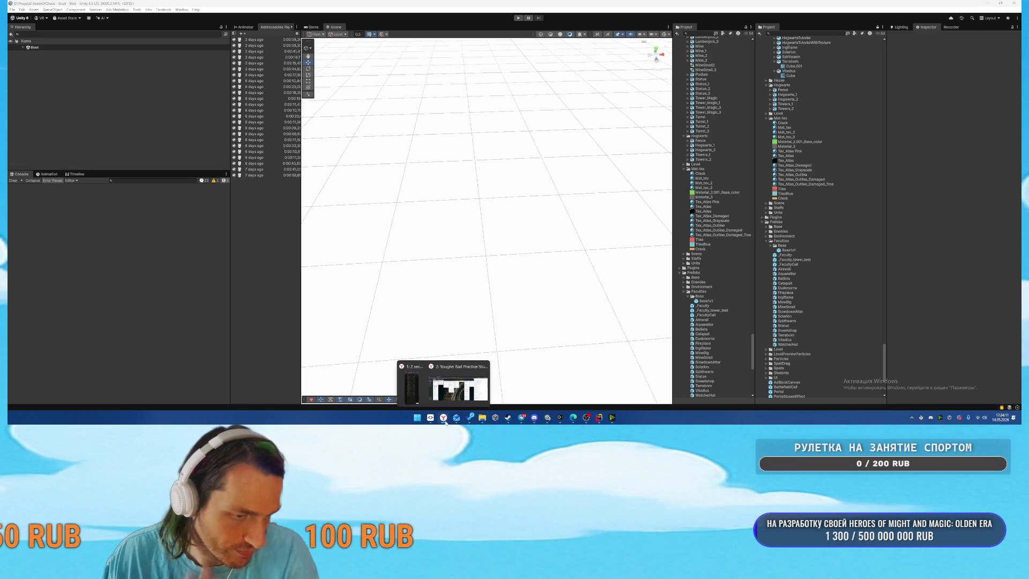
pyautogui.click(445, 377)
pyautogui.click(212, 4)
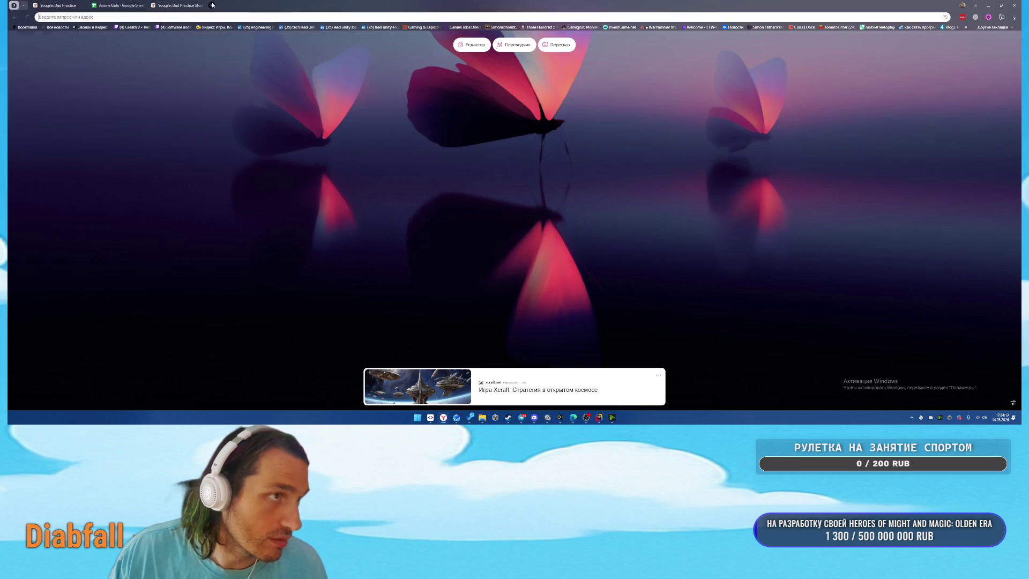
pyautogui.write('docs.google.com')
pyautogui.press('Return')
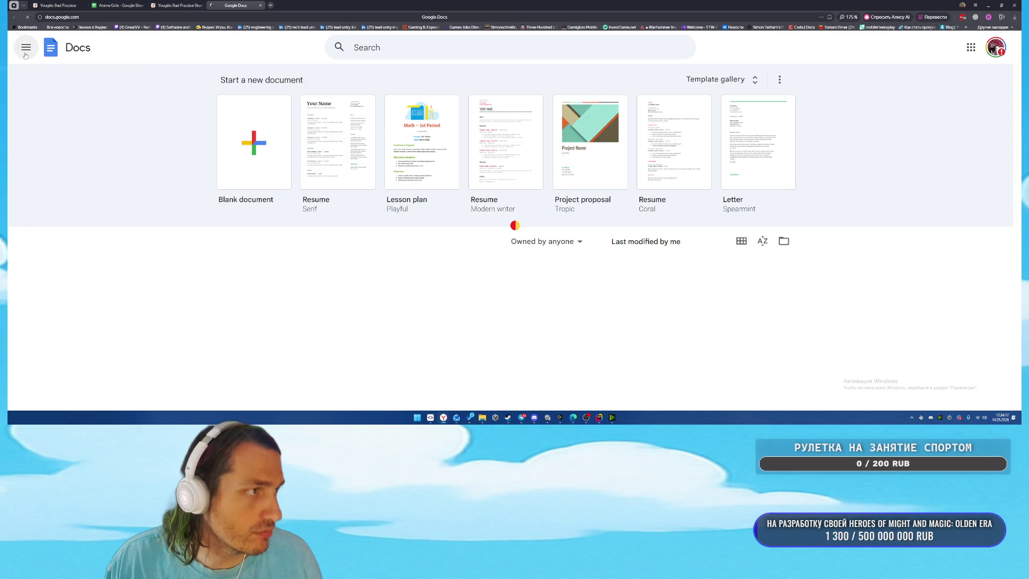
pyautogui.click(25, 53)
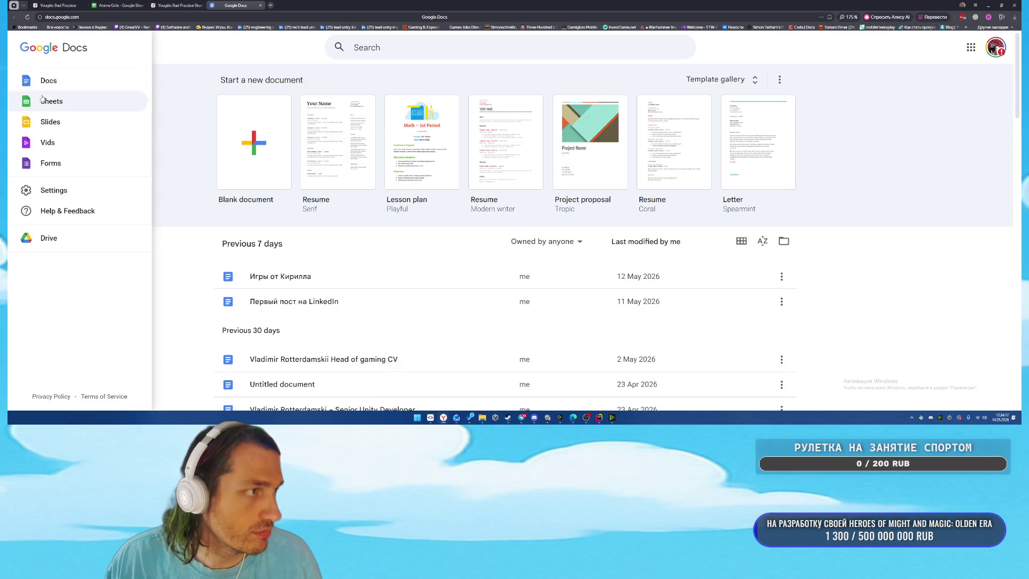
pyautogui.click(50, 102)
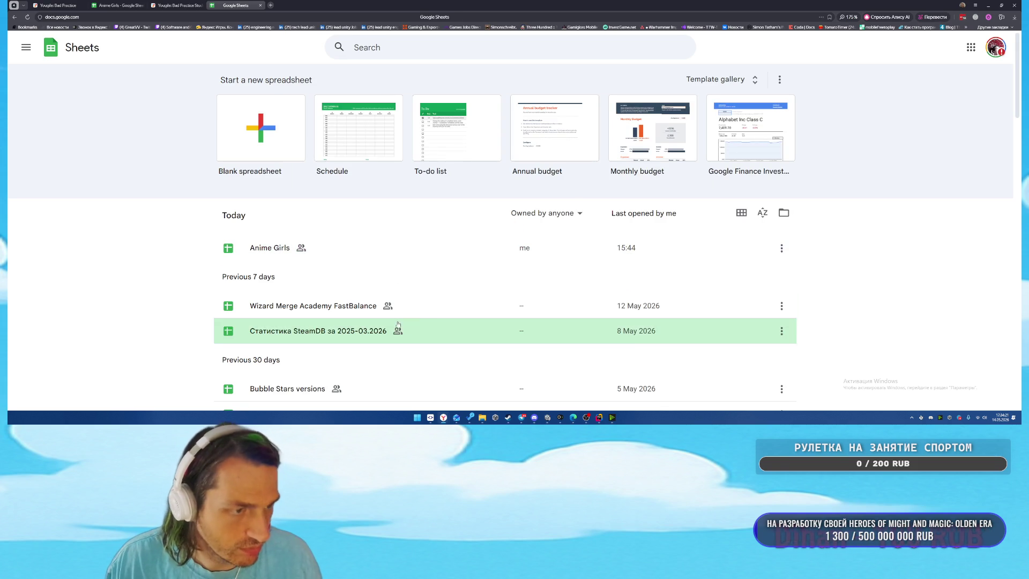
pyautogui.click(439, 305)
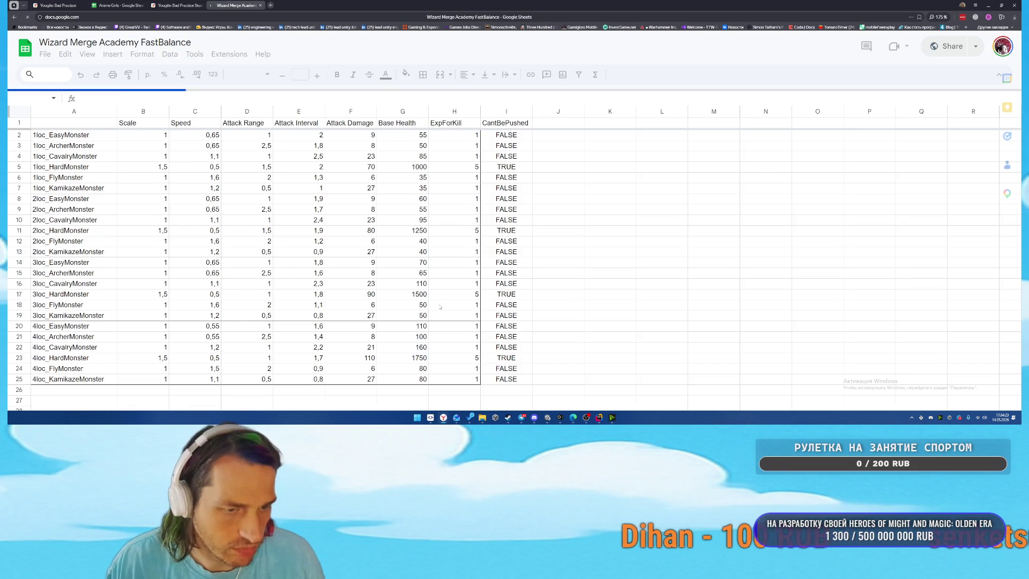
# Switch to the Localization sheet and search it for 'no spe'.
pyautogui.click(830, 401)
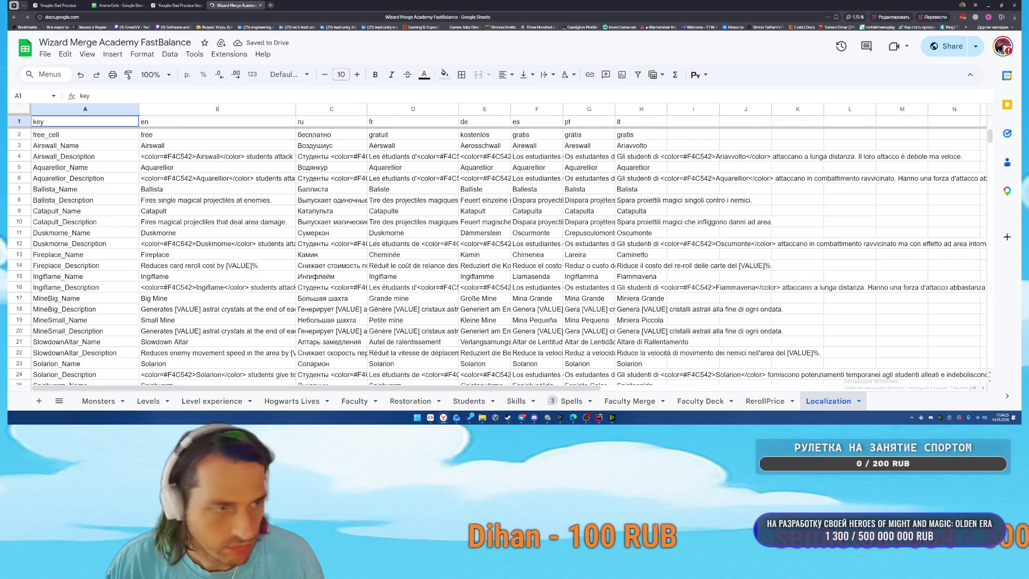
pyautogui.scroll(-15, 482, 257)
pyautogui.scroll(-20, 364, 251)
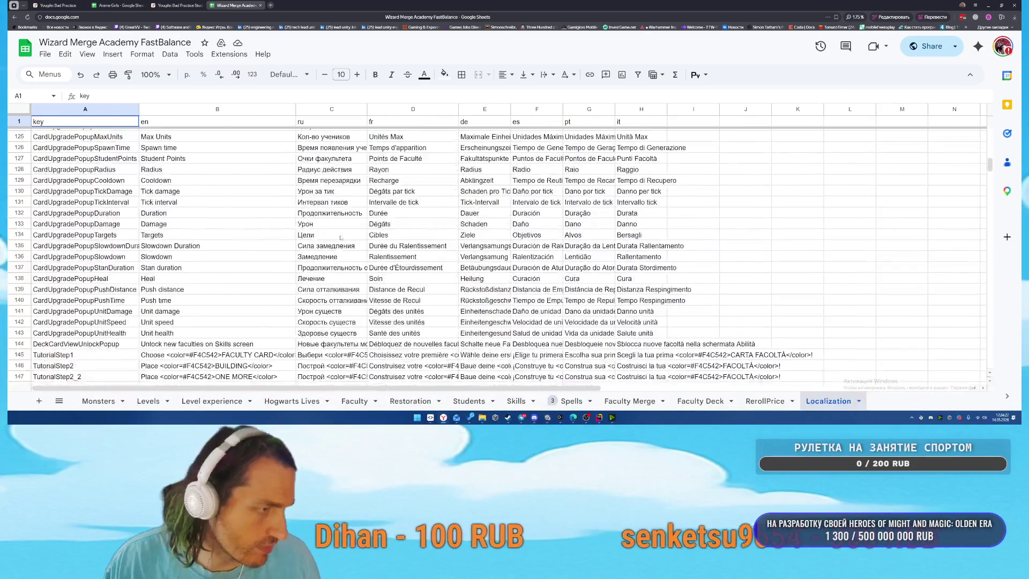
pyautogui.scroll(-20, 365, 252)
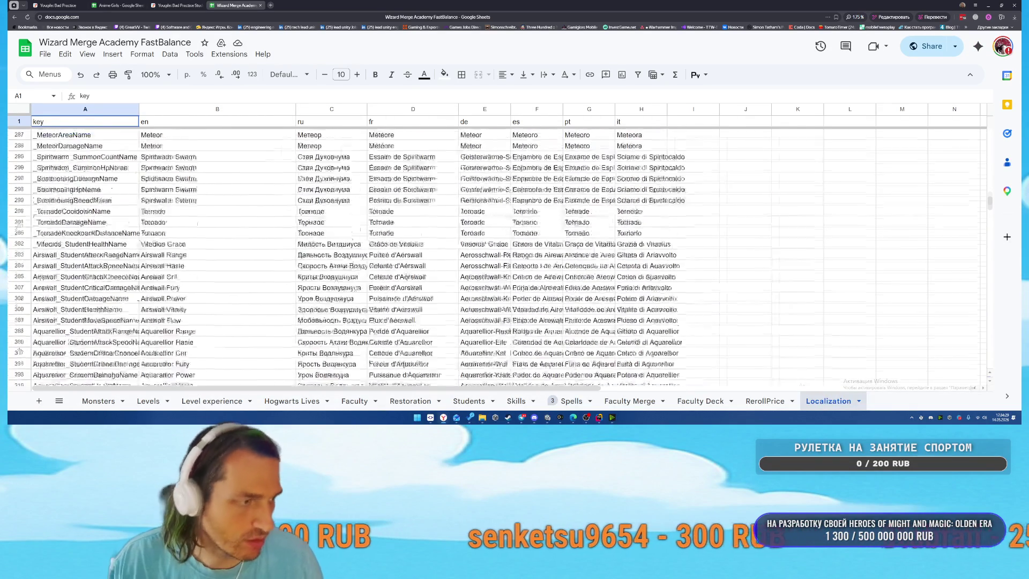
pyautogui.scroll(3, 368, 277)
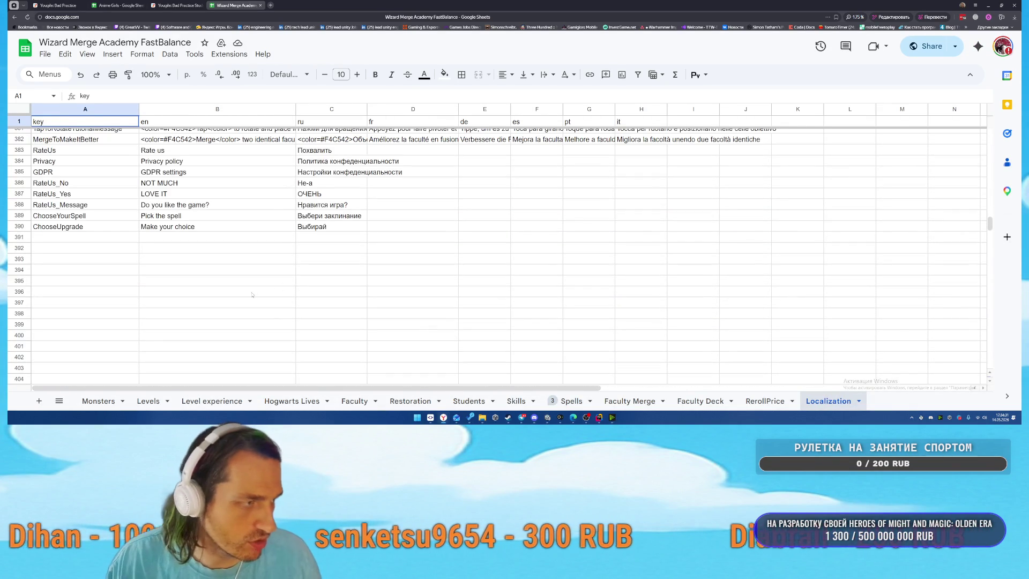
pyautogui.click(335, 281)
pyautogui.hotkey('ctrl', 'f')
pyautogui.write('no spe')
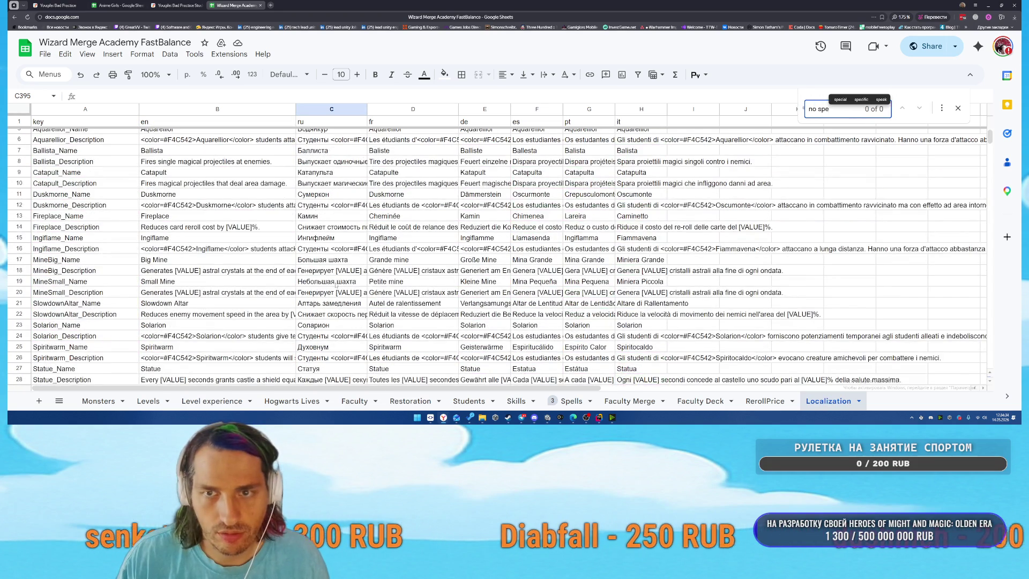
# Scroll to the last key, ChooseUpgrade in row 390, and select empty cell A391.
pyautogui.scroll(-17, 336, 286)
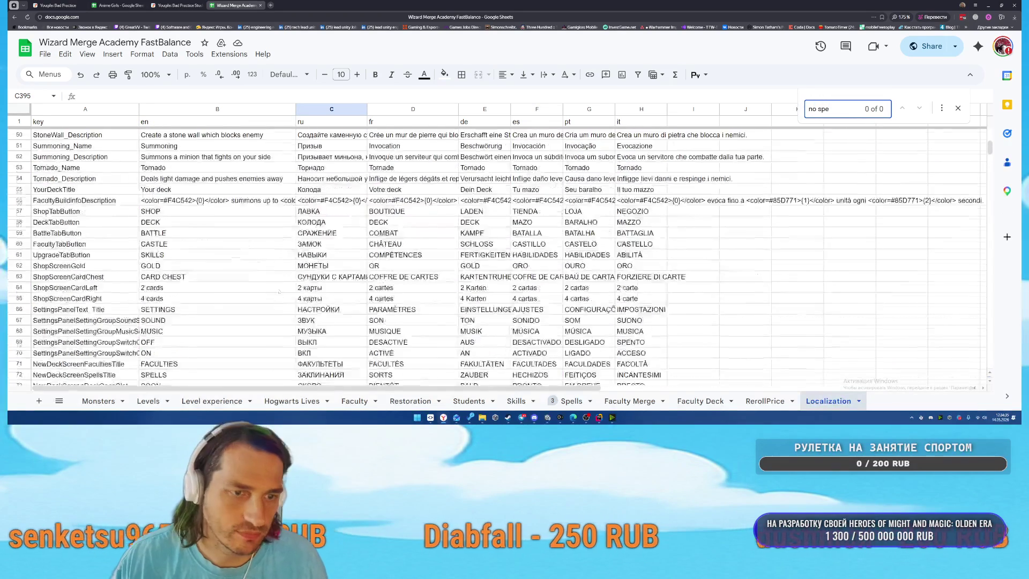
pyautogui.moveTo(990, 160); pyautogui.dragTo(997, 387)
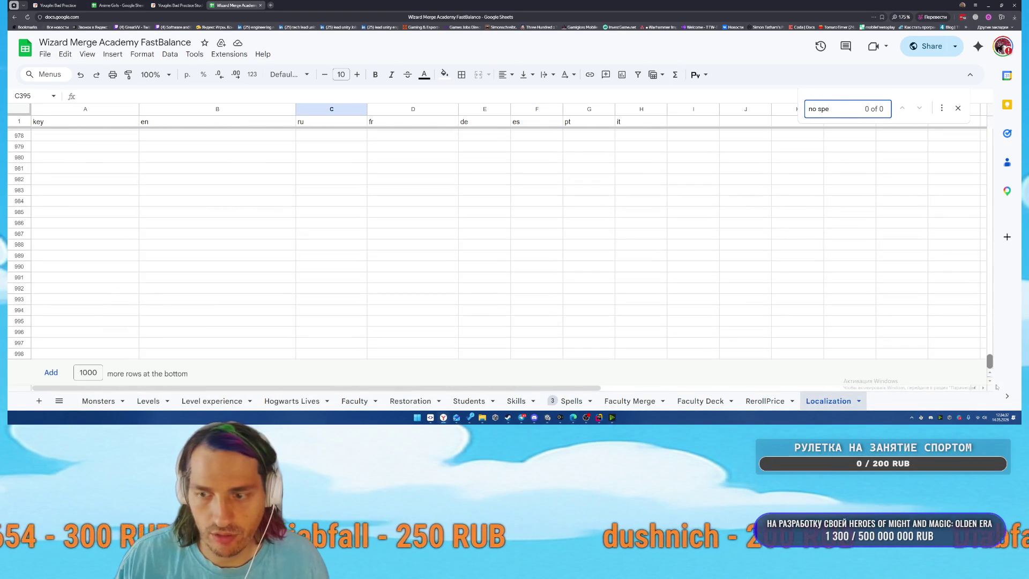
pyautogui.scroll(20, 209, 252)
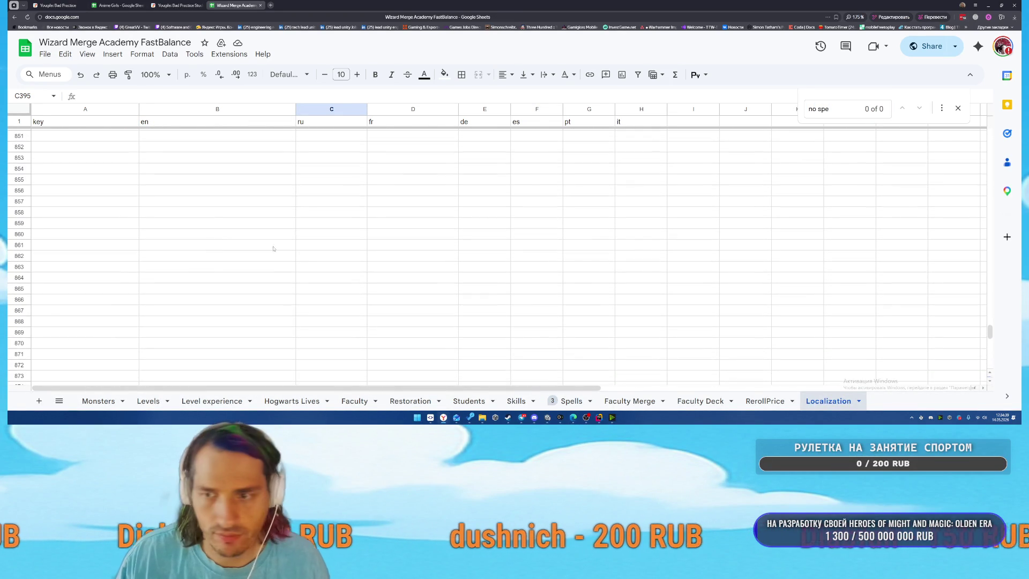
pyautogui.moveTo(991, 337); pyautogui.dragTo(993, 225)
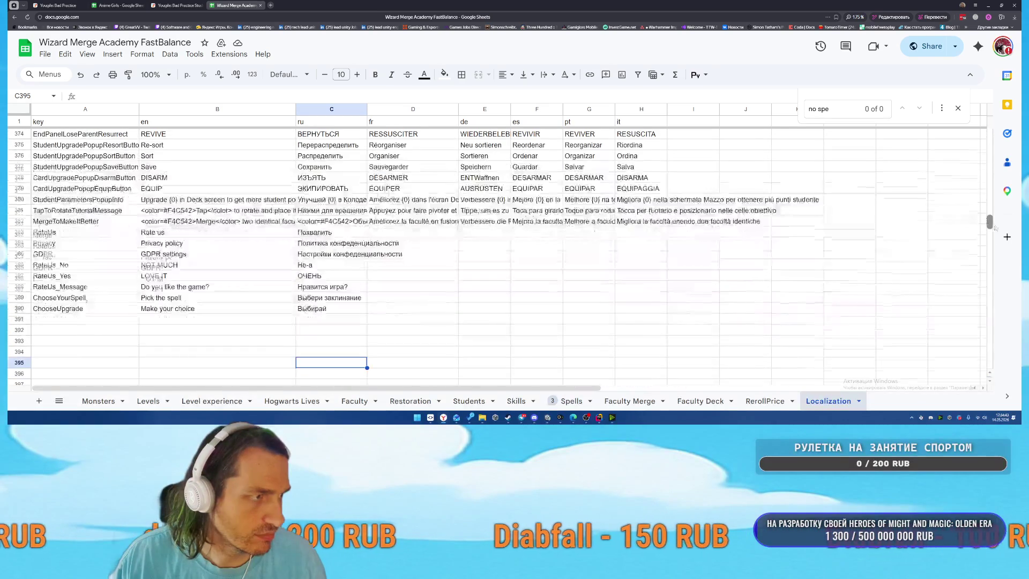
pyautogui.click(86, 319)
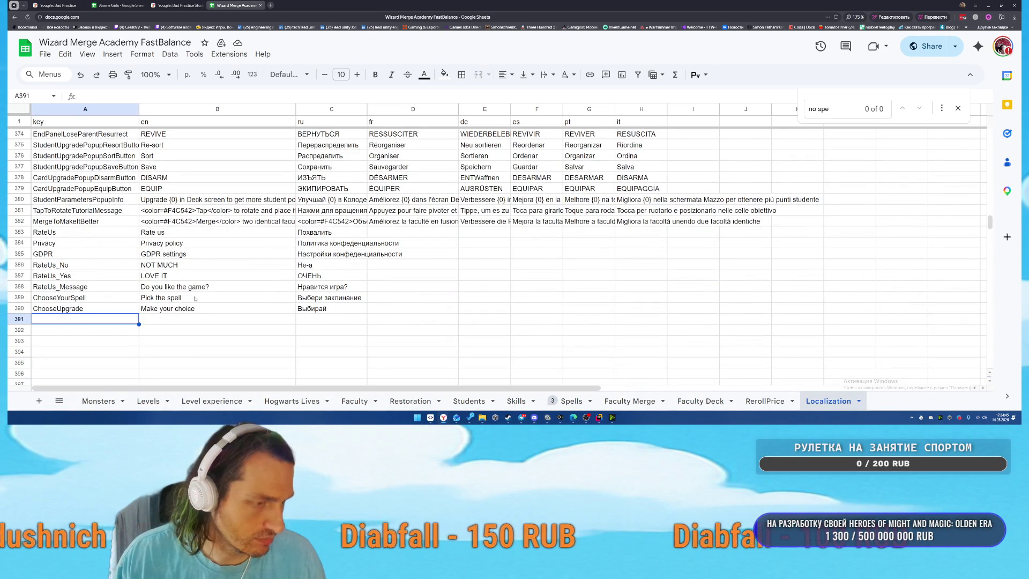
# Enter NoSpells, 'No spells' and a Russian translation across A391:C391.
pyautogui.write('NoSpells')
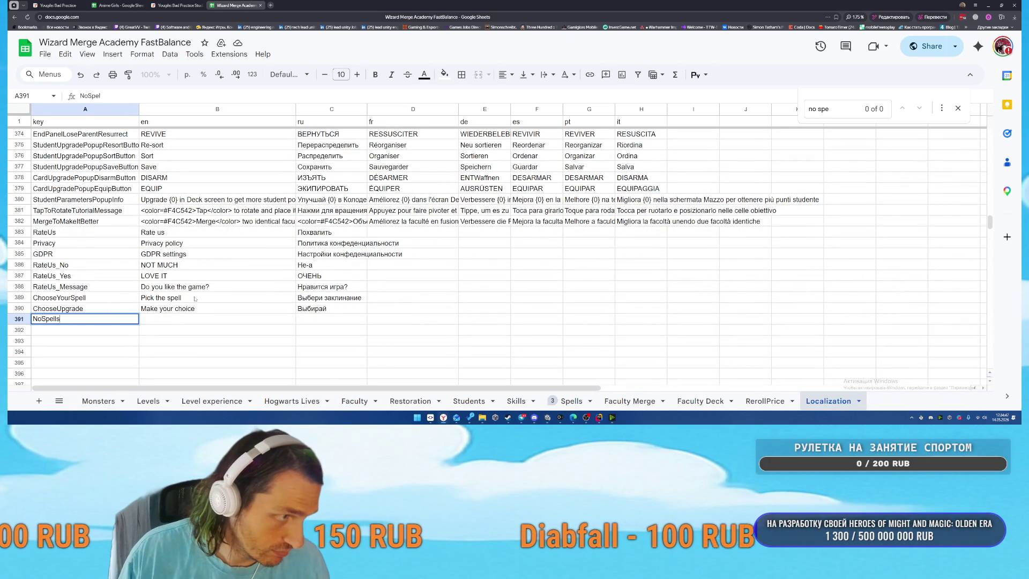
pyautogui.press('Tab')
pyautogui.write('No spe')
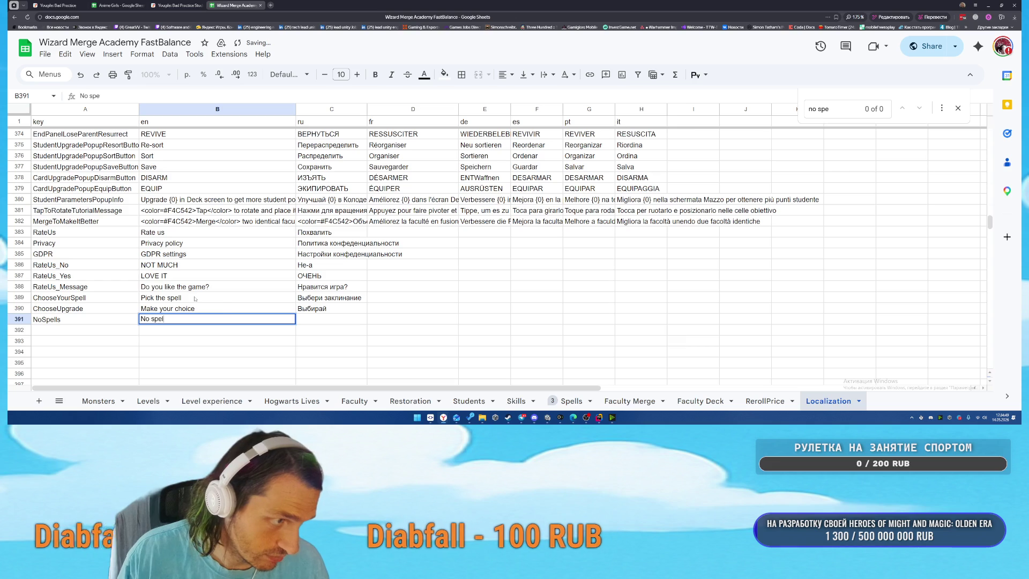
pyautogui.write('lls')
pyautogui.press('Tab')
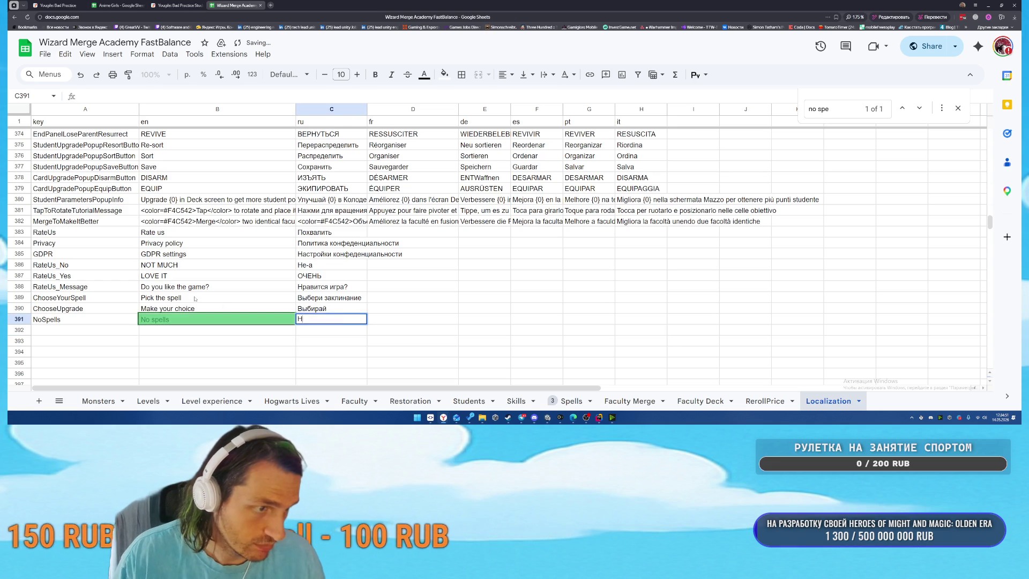
pyautogui.write('ет заклятий')
pyautogui.press('Return')
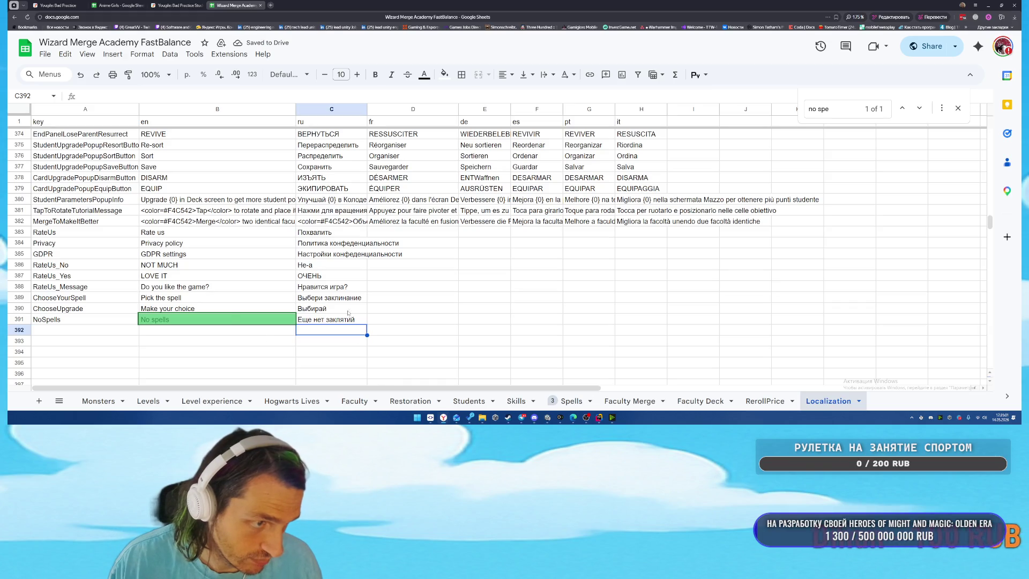
# Correct the Russian text to 'Еще нет заклинаний', then return to the Unity Editor.
pyautogui.doubleClick(347, 321)
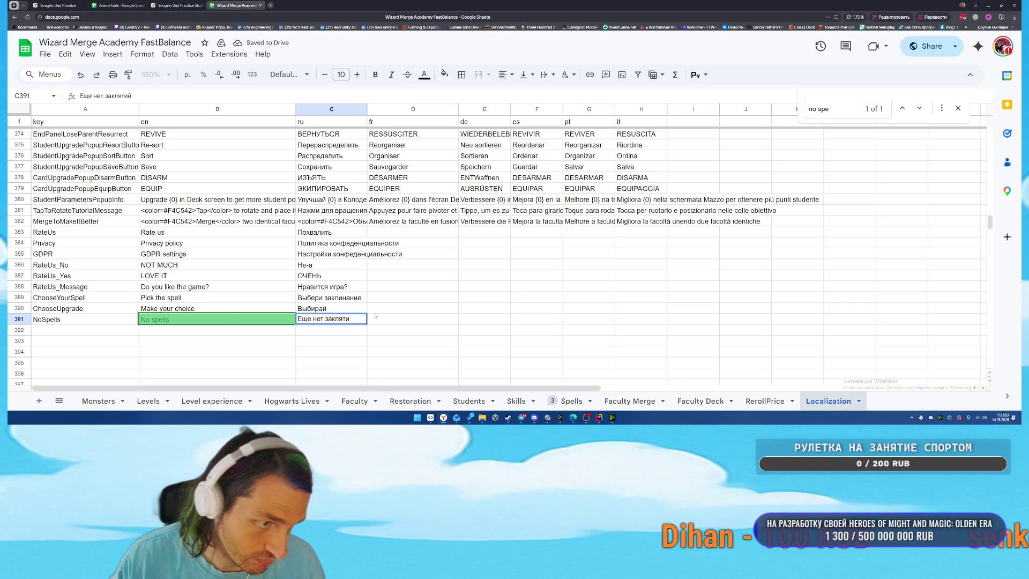
pyautogui.write('инаний')
pyautogui.press('Return')
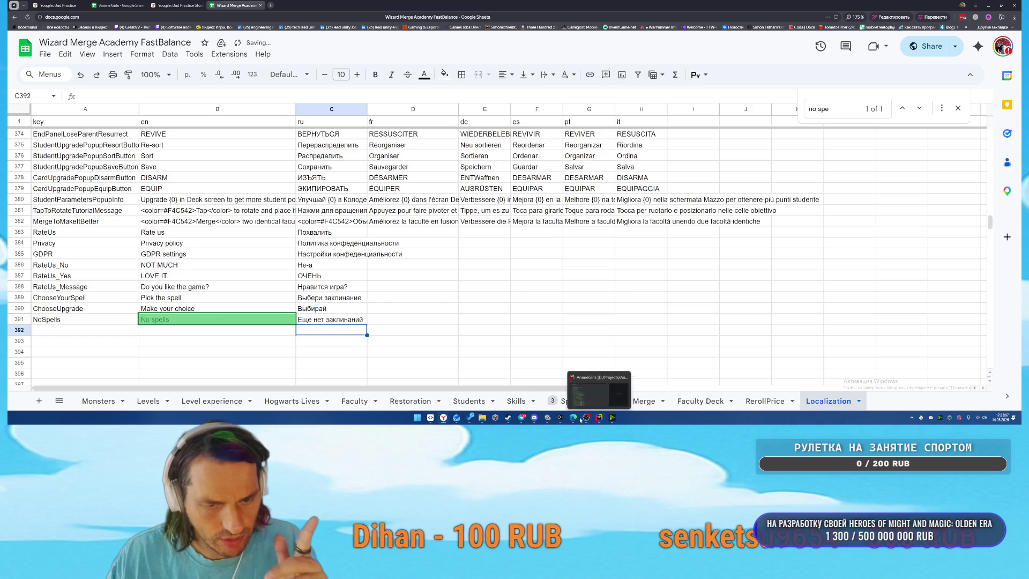
pyautogui.click(547, 417)
pyautogui.scroll(3, 712, 169)
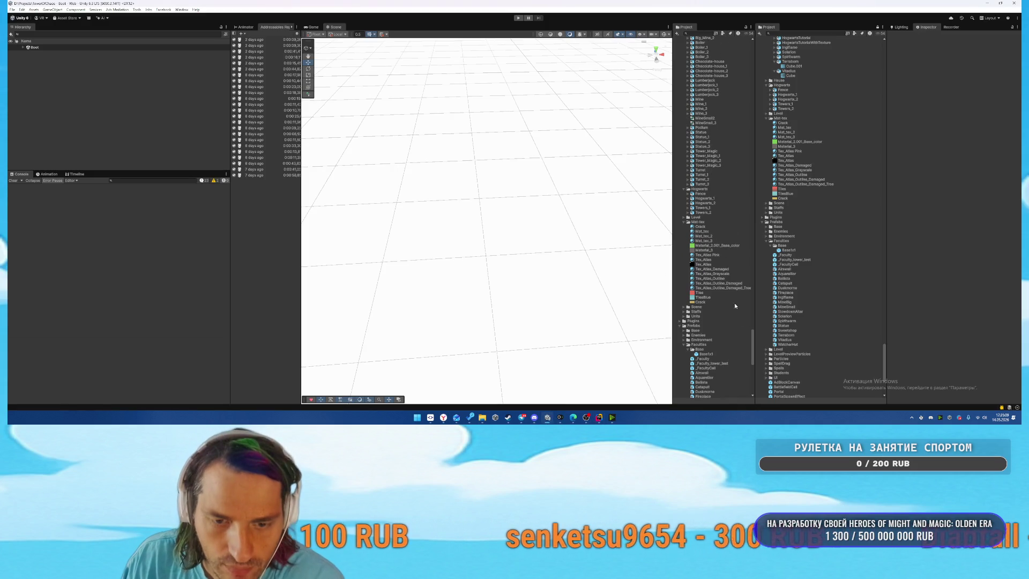
pyautogui.moveTo(754, 348); pyautogui.dragTo(754, 51)
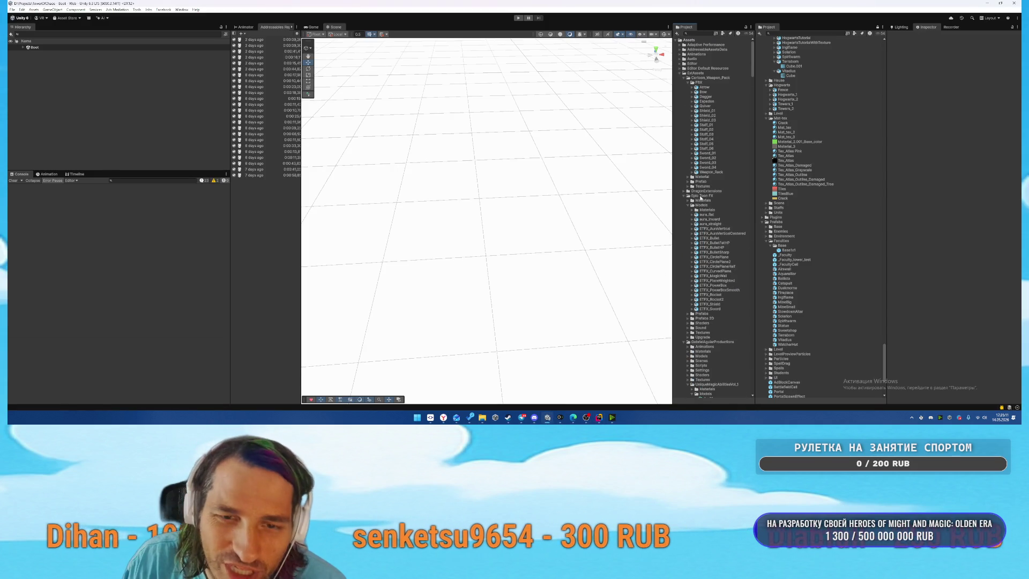
# Collapse the asset folders, select Localization's Text string table collection, and pull it from Google Sheets.
pyautogui.click(685, 196)
pyautogui.click(679, 74)
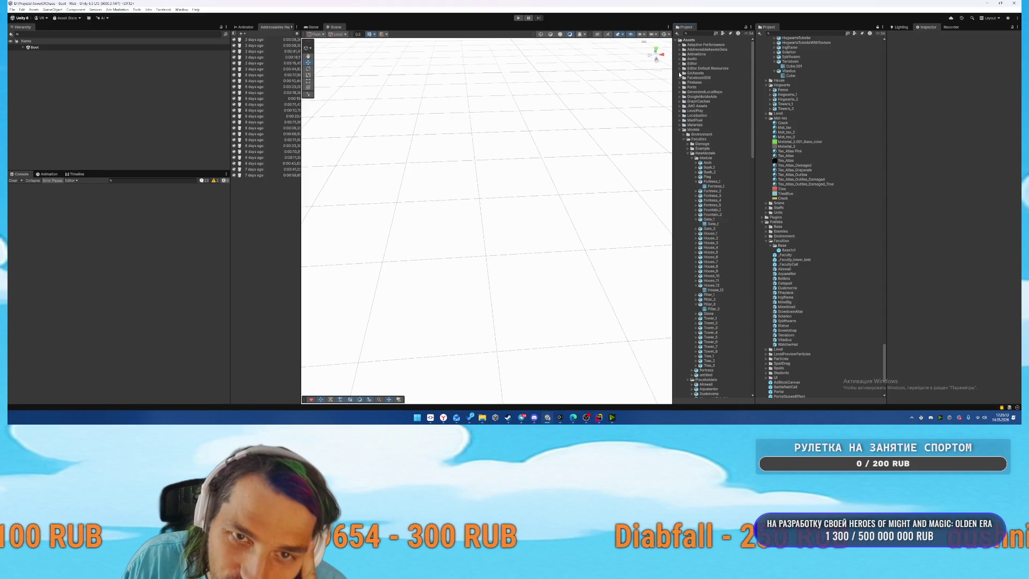
pyautogui.click(681, 130)
pyautogui.click(680, 116)
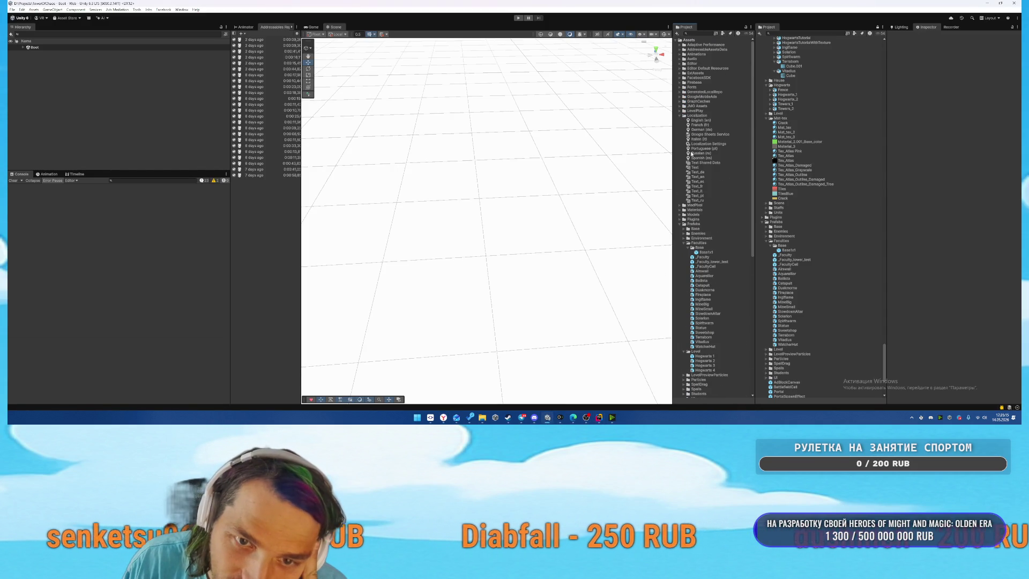
pyautogui.click(696, 168)
pyautogui.click(975, 187)
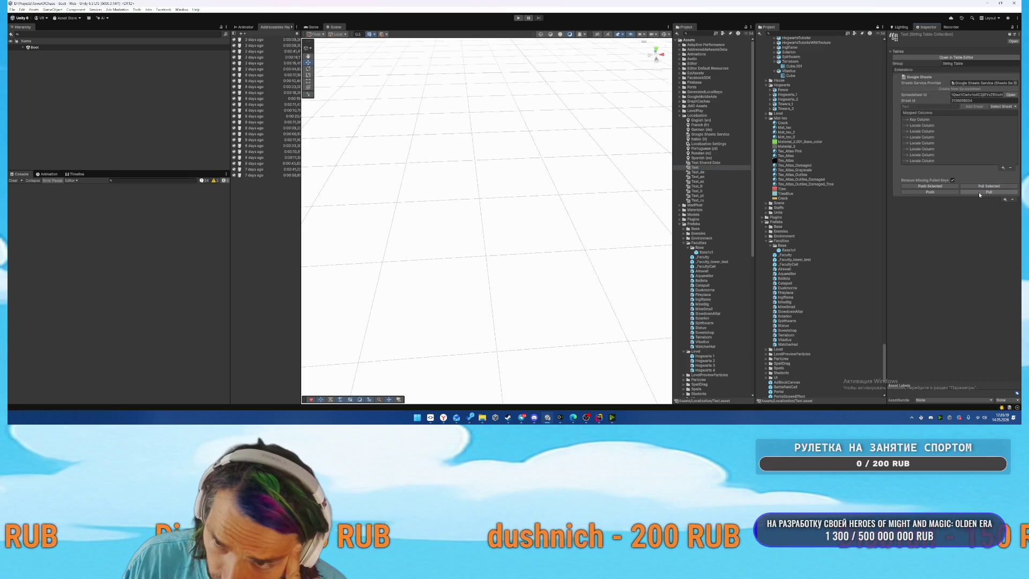
pyautogui.click(979, 192)
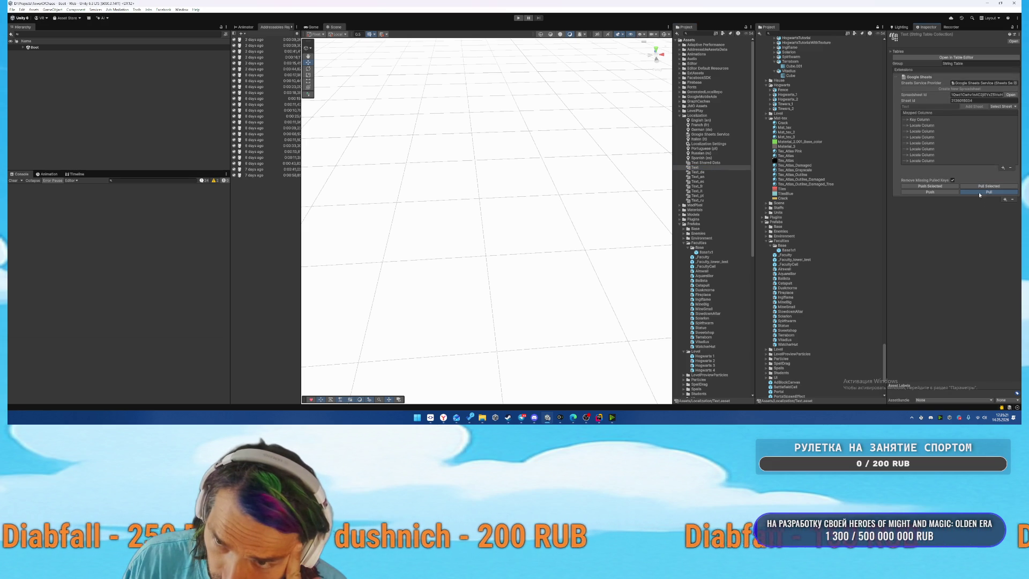
pyautogui.scroll(-3, 800, 217)
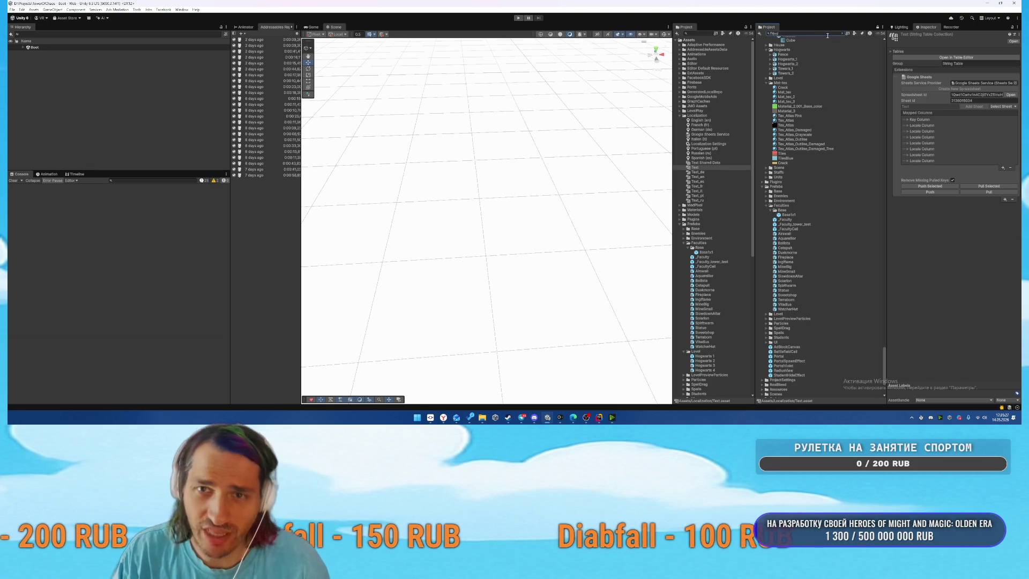
# Search the Project for GameWindow and open the prefab for editing.
pyautogui.write('c')
pyautogui.write('GameUI')
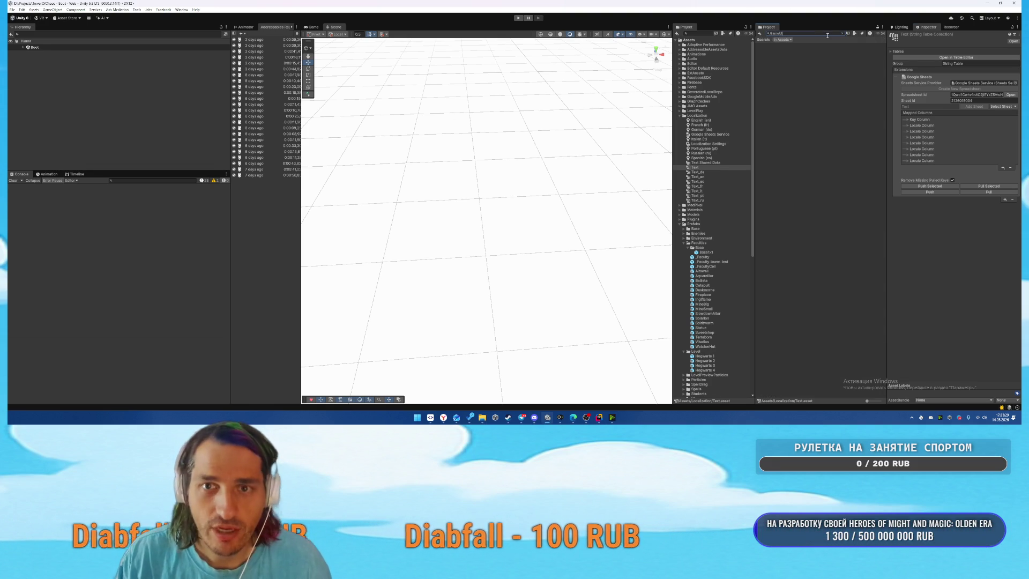
pyautogui.press('BackSpace')
pyautogui.write('W')
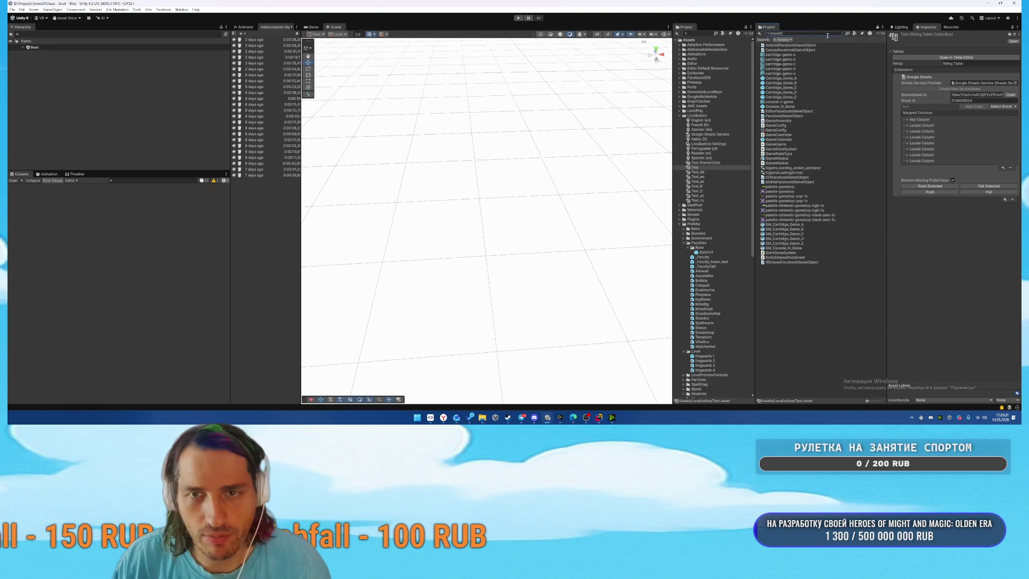
pyautogui.click(776, 45)
pyautogui.doubleClick(776, 46)
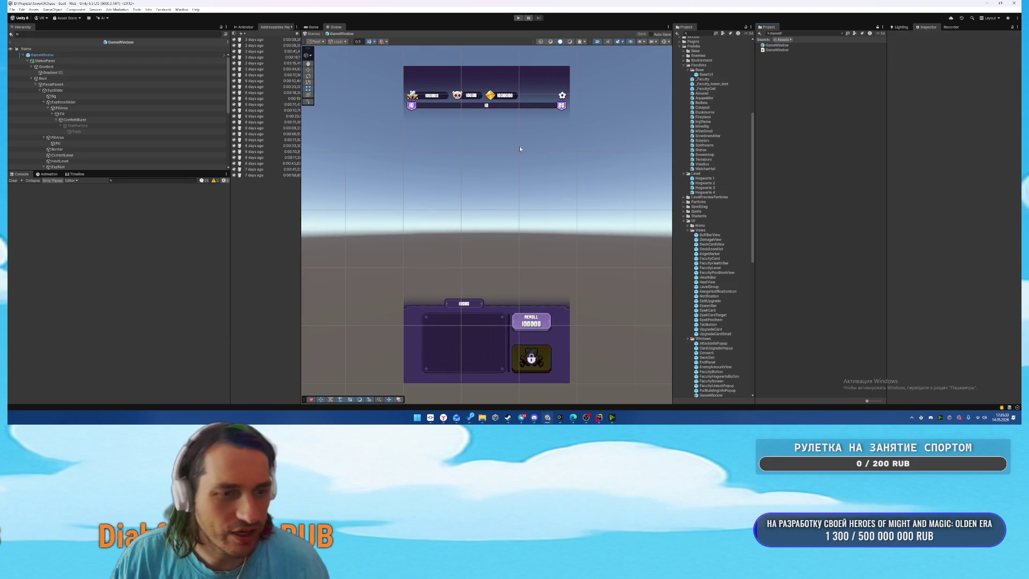
# Expand SpellPanel > PanelParent > SpellbookImage and select its Text (TMP) child reading NO SPELLS.
pyautogui.scroll(-4, 91, 134)
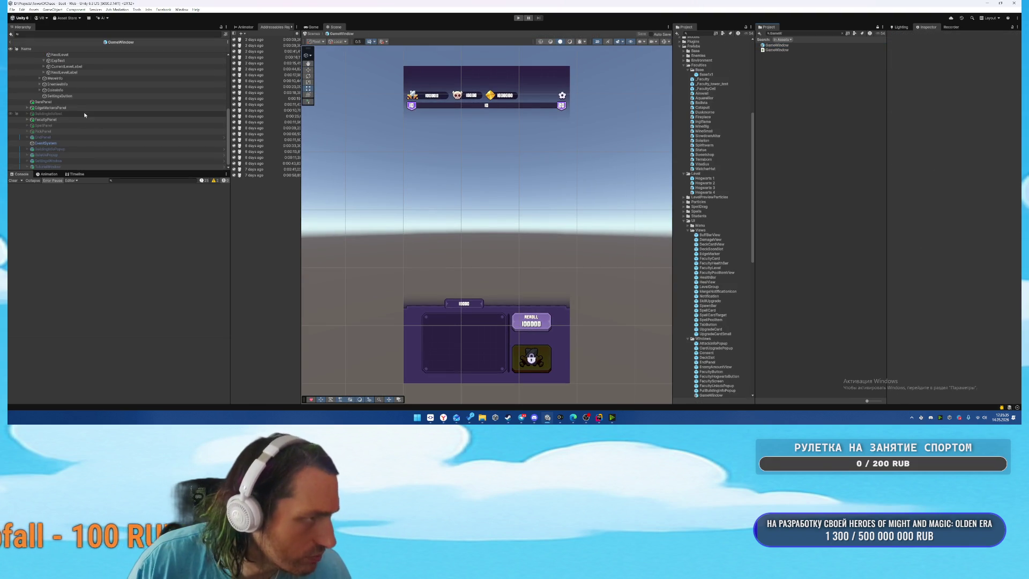
pyautogui.click(37, 126)
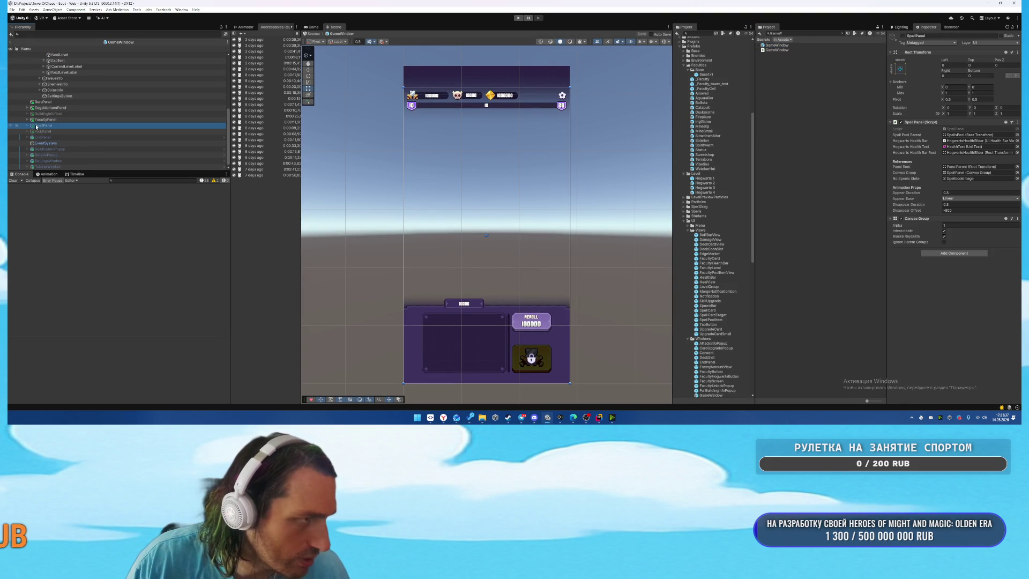
pyautogui.click(31, 131)
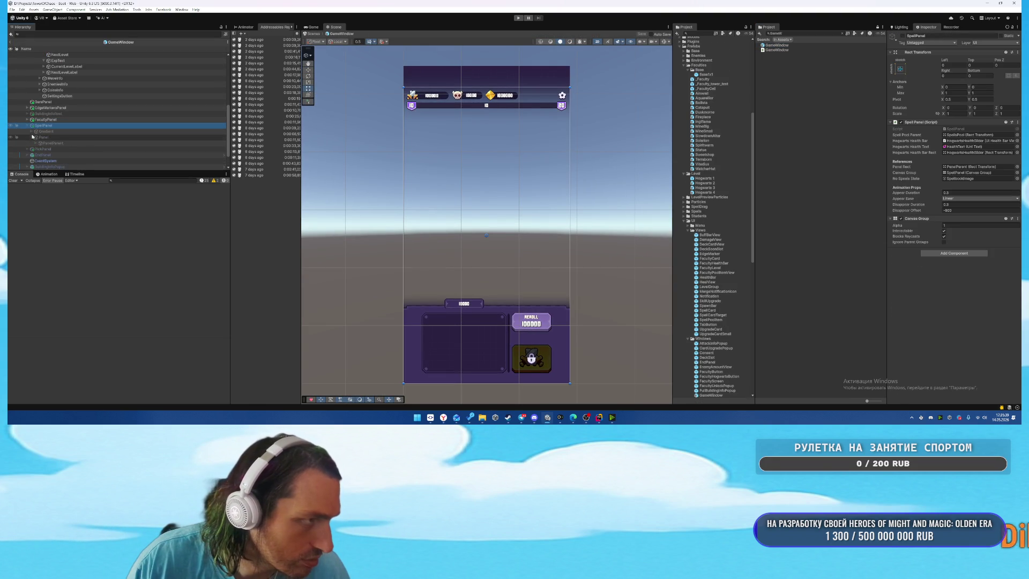
pyautogui.click(34, 143)
pyautogui.click(50, 149)
pyautogui.click(36, 149)
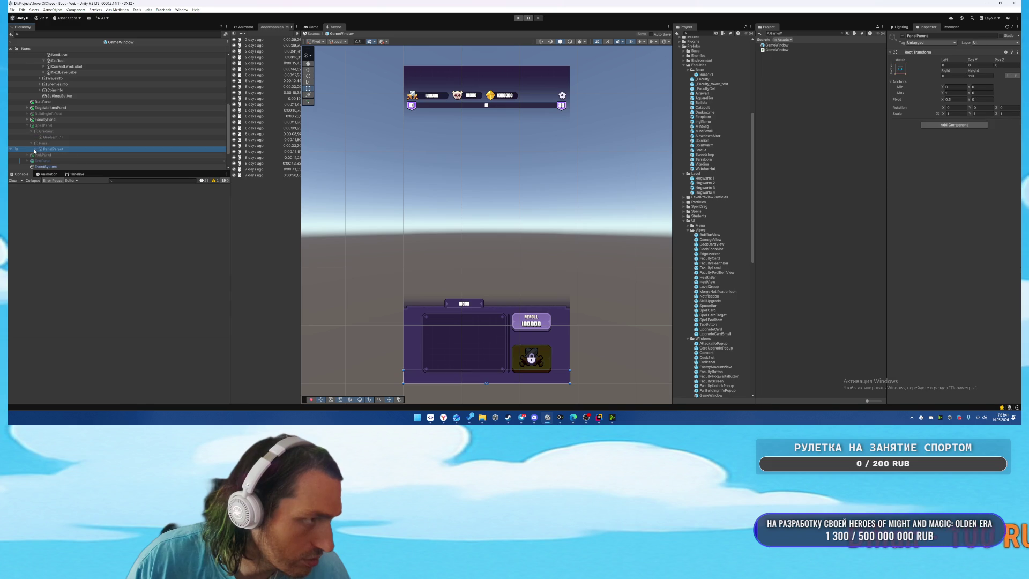
pyautogui.scroll(-2, 64, 145)
pyautogui.click(69, 146)
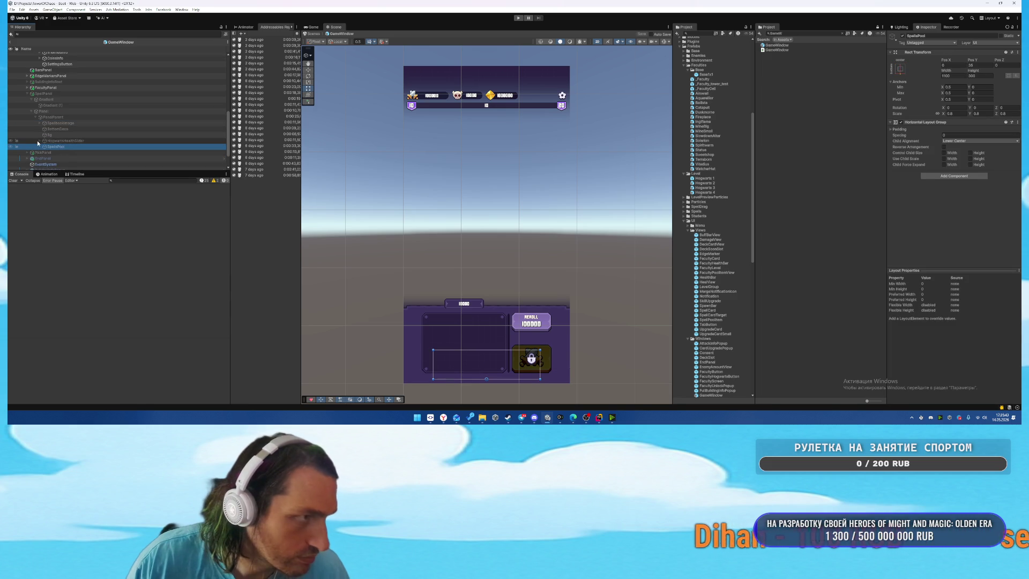
pyautogui.click(38, 140)
pyautogui.click(39, 123)
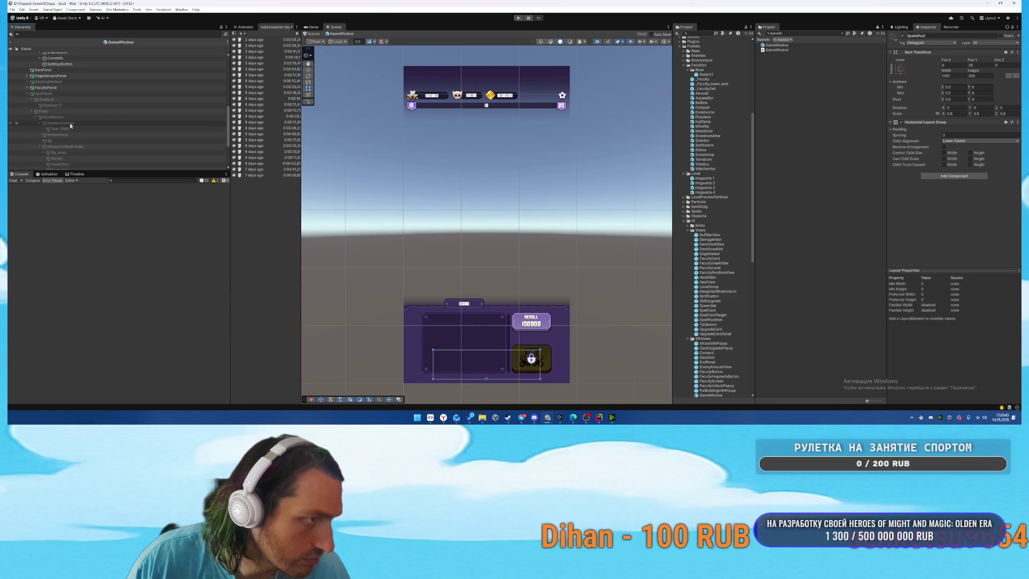
pyautogui.click(61, 129)
pyautogui.scroll(-5, 924, 197)
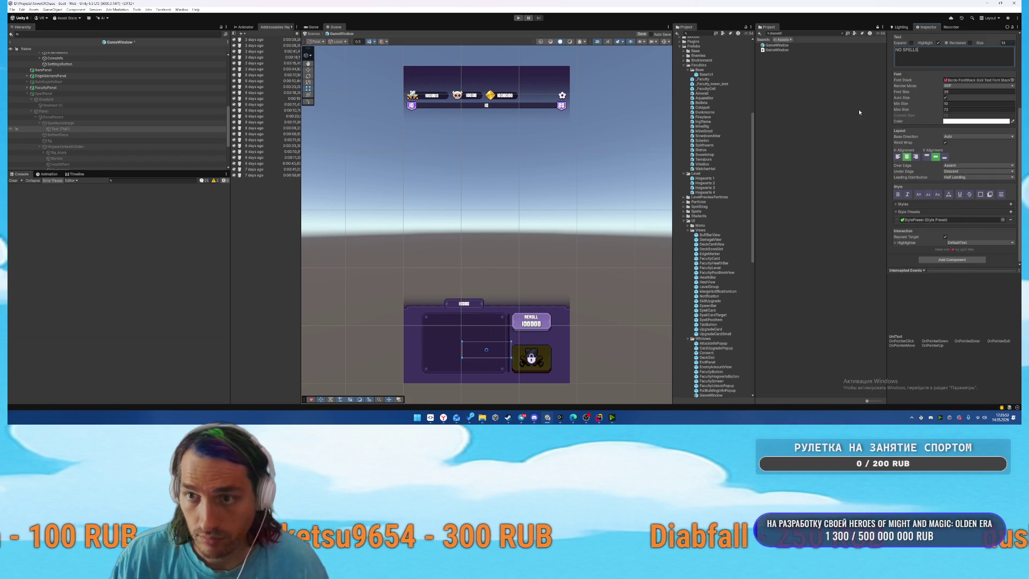
# Add a Localize String Event to the text object with String Reference Text/NoSpells.
pyautogui.click(946, 261)
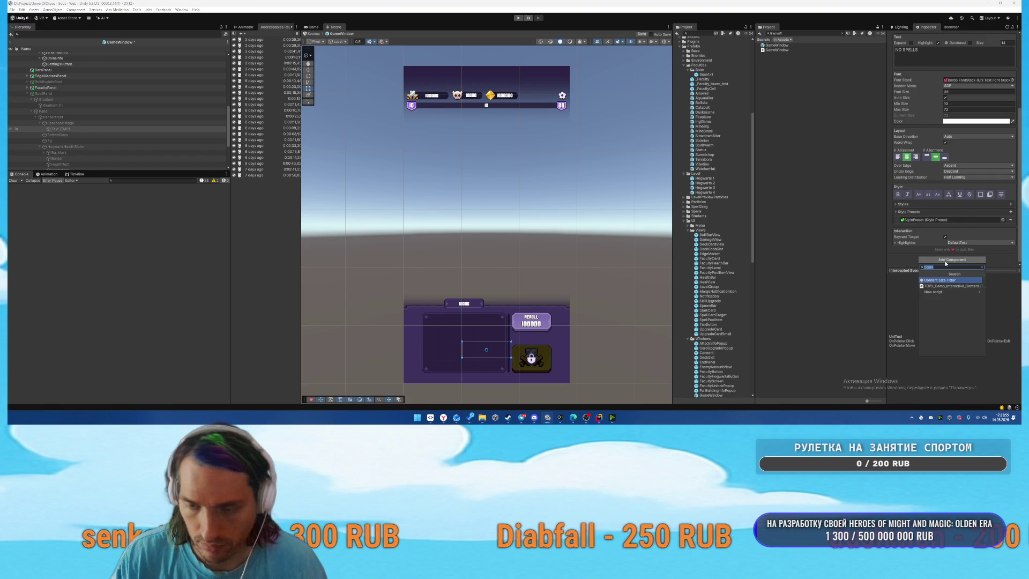
pyautogui.write('Local')
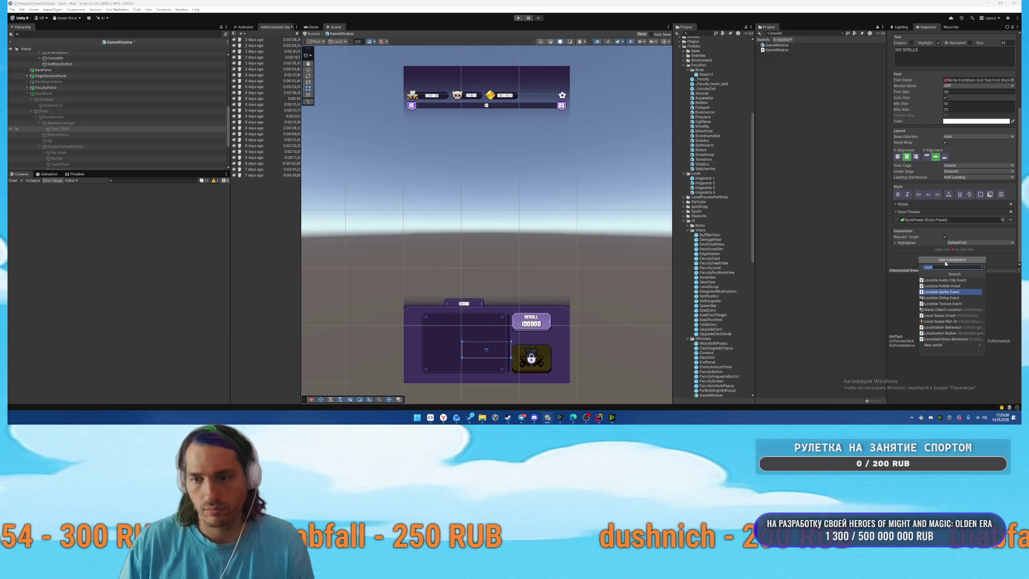
pyautogui.click(946, 298)
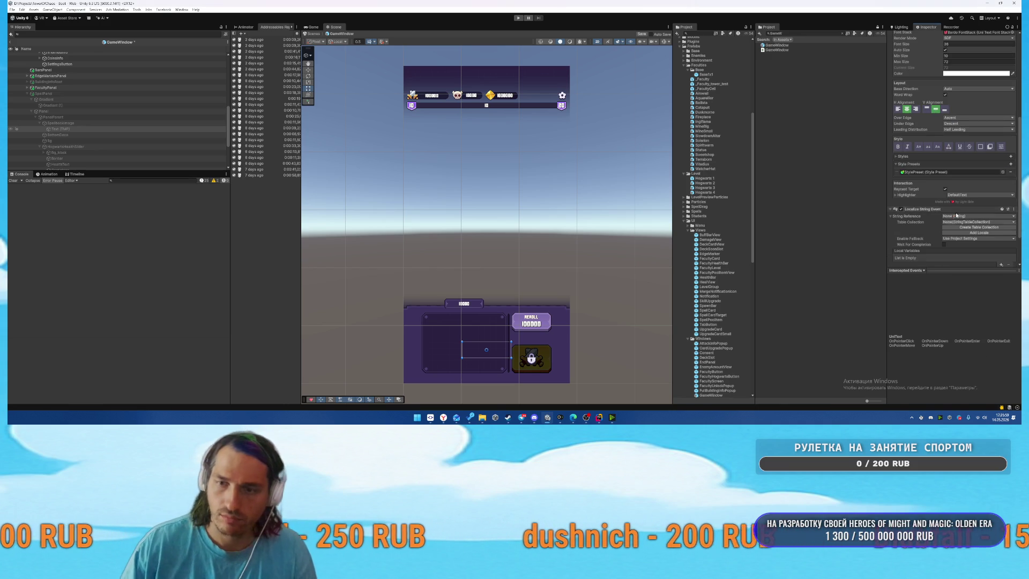
pyautogui.click(956, 216)
pyautogui.write('no spe')
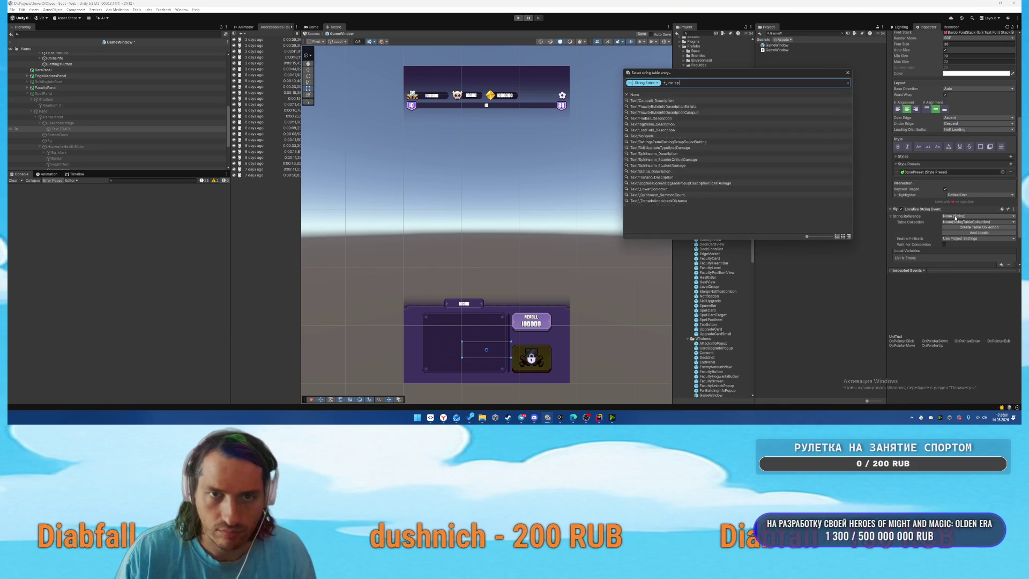
pyautogui.click(647, 106)
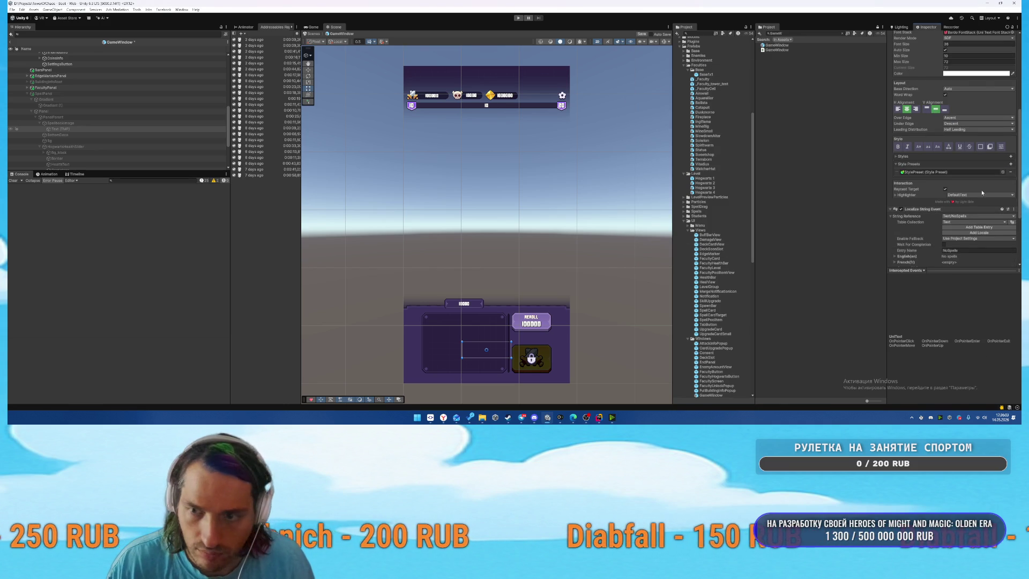
pyautogui.scroll(-3, 962, 202)
# Add an Update String listener targeting Text (TMP) that calls UniText.SetText, then activate SpellPanel.
pyautogui.click(1001, 247)
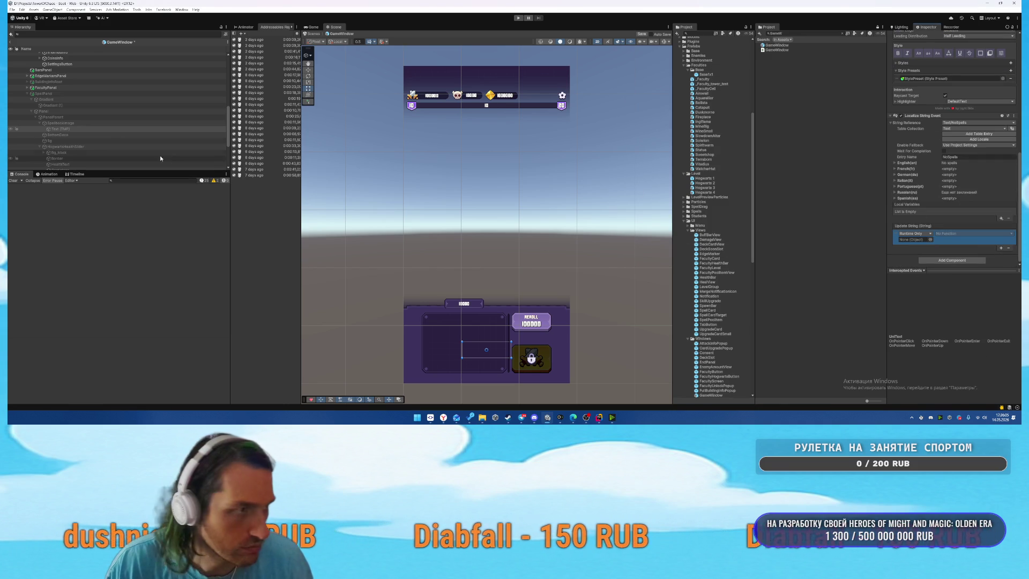
pyautogui.moveTo(58, 129); pyautogui.dragTo(844, 253)
pyautogui.moveTo(924, 243); pyautogui.dragTo(921, 239)
pyautogui.click(962, 233)
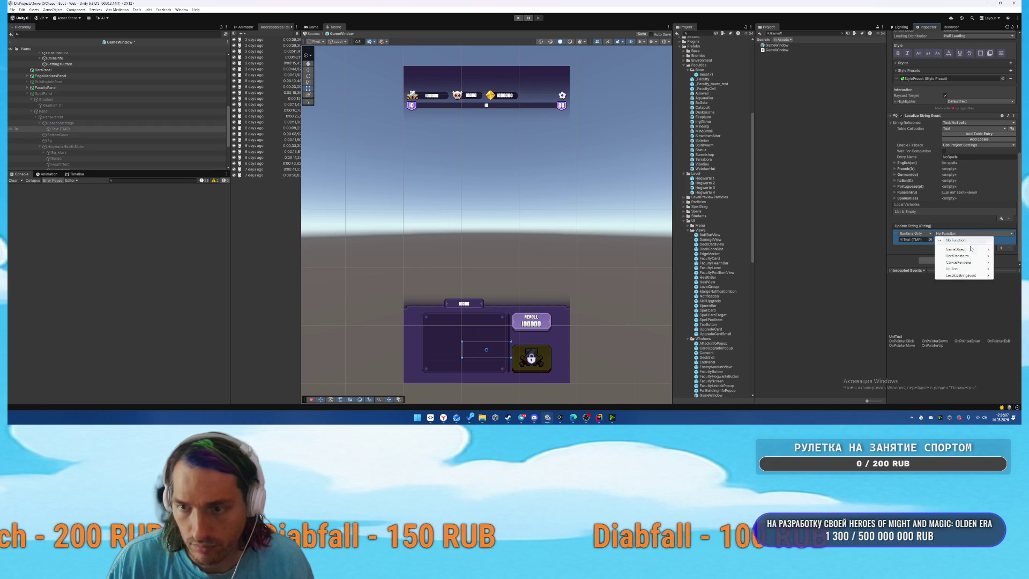
pyautogui.moveTo(964, 270)
pyautogui.click(891, 133)
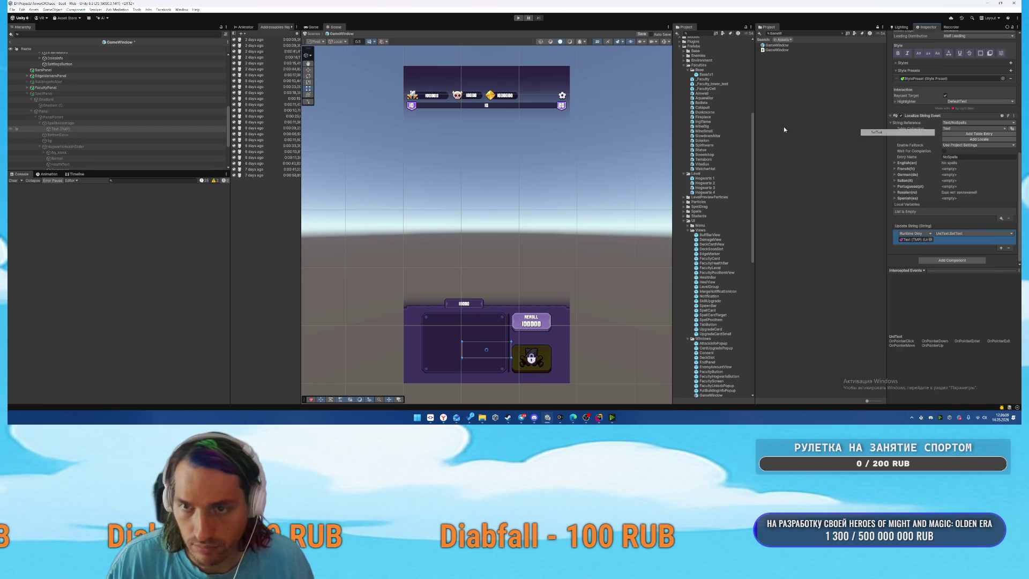
pyautogui.click(62, 130)
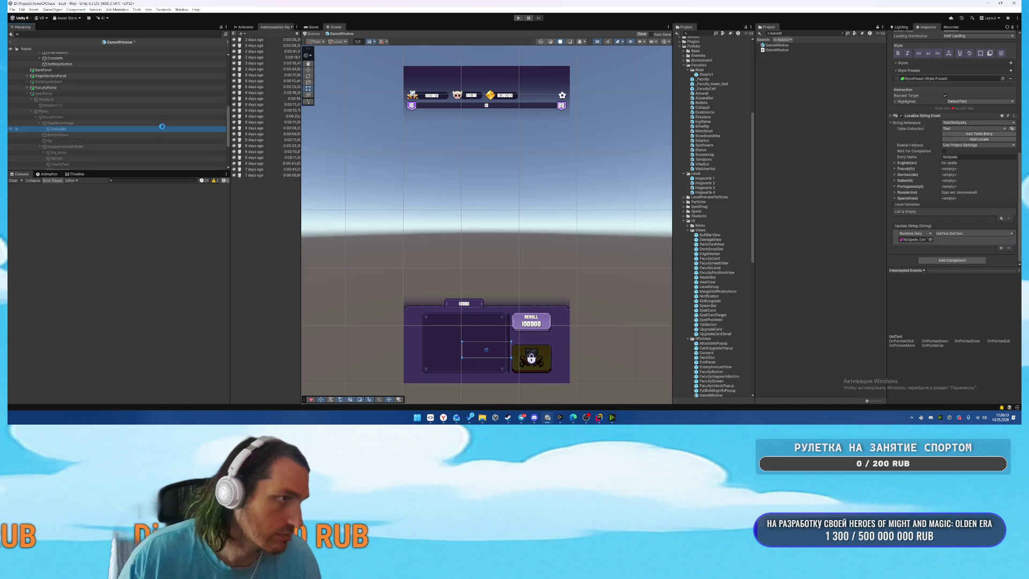
pyautogui.click(79, 94)
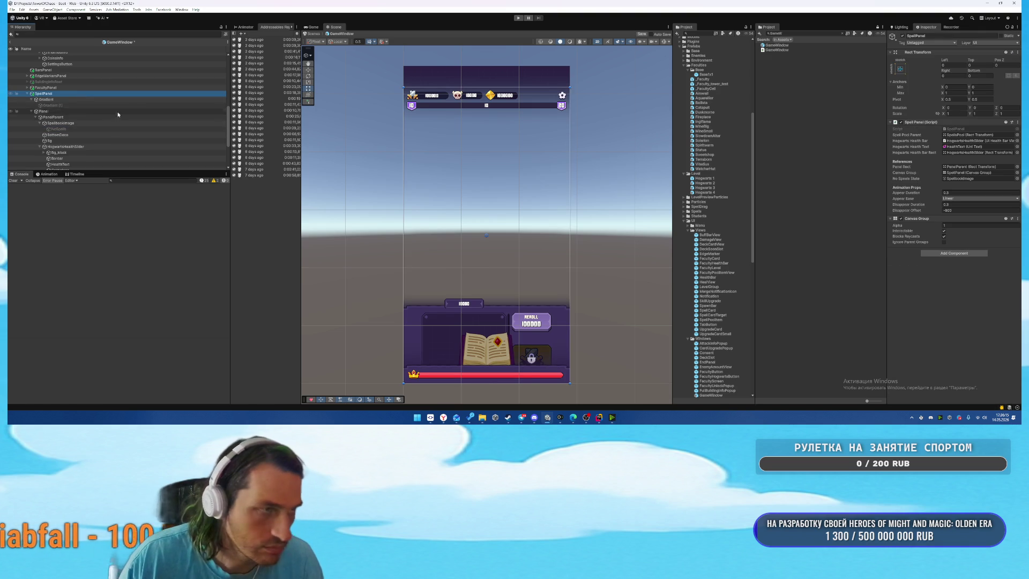
# Preview NO SPELLS on the spellbook, deactivate SpellPanel, and exit GameWindow prefab editing.
pyautogui.scroll(1, 123, 129)
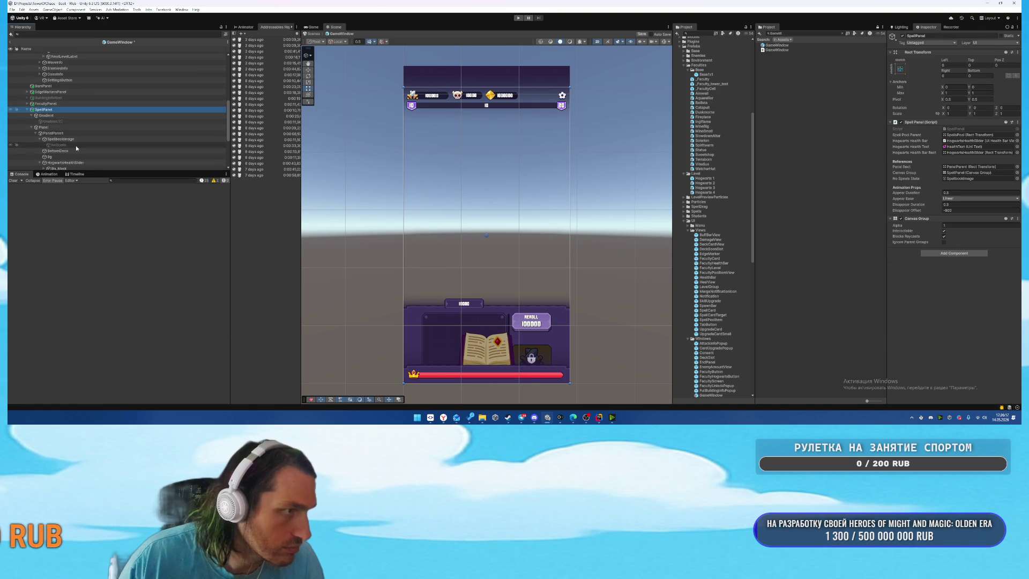
pyautogui.click(75, 146)
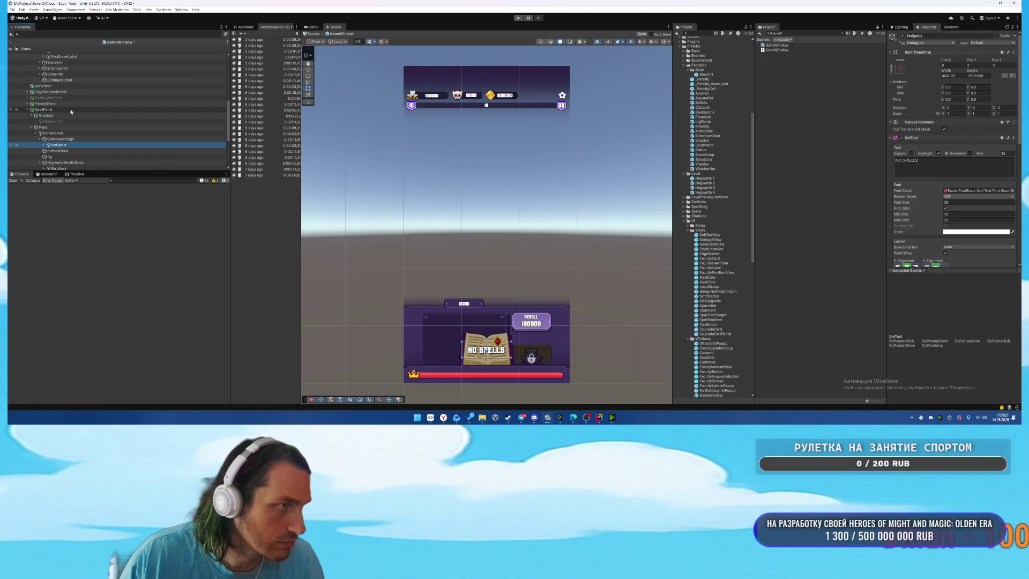
pyautogui.click(188, 109)
pyautogui.hotkey('alt', 'shift', 'a')
pyautogui.press('Up')
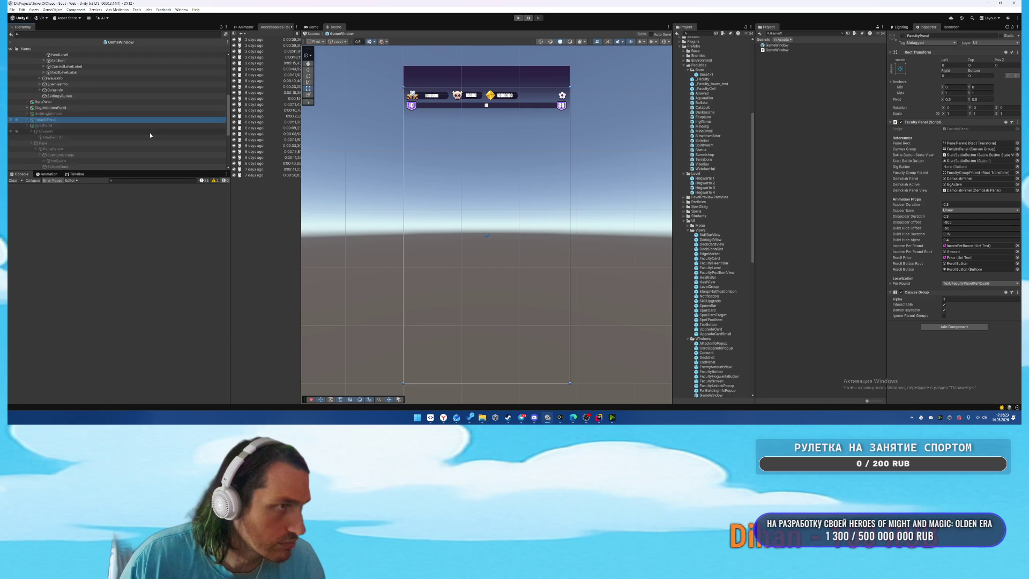
pyautogui.click(10, 48)
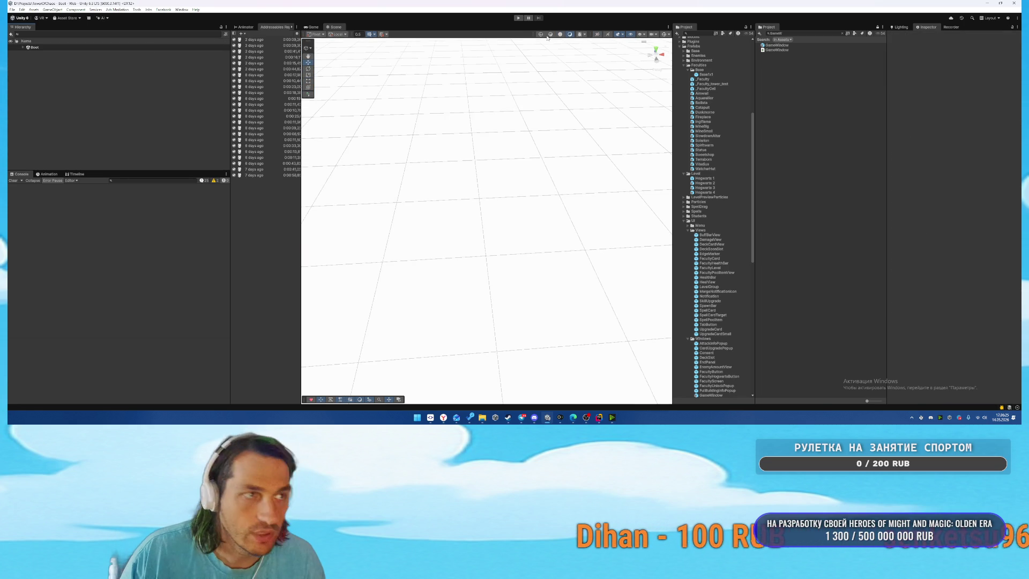
# Clear the Project search, step through the faculty prefabs from Airswall, then open File > Build Profiles.
pyautogui.scroll(-5, 724, 268)
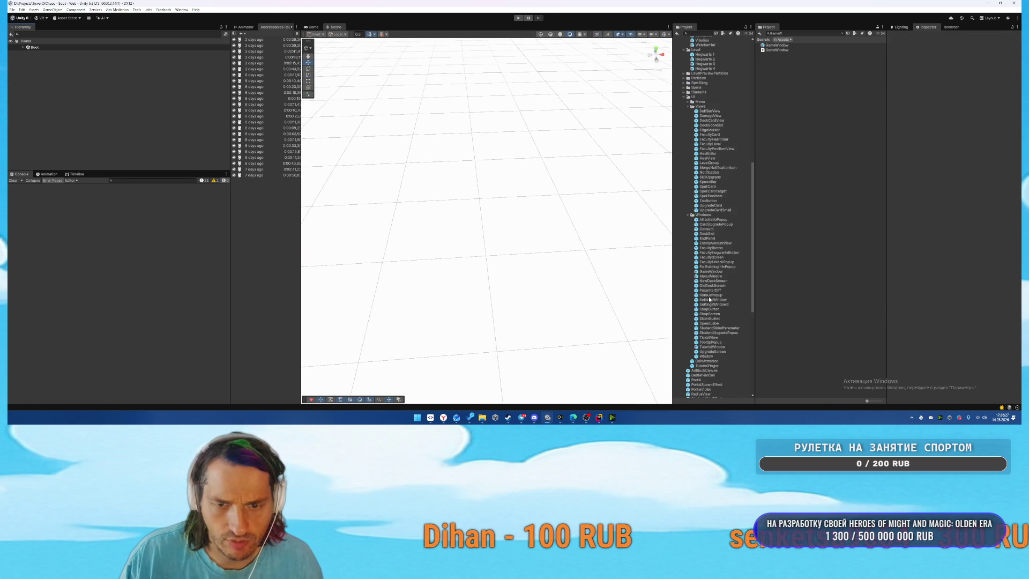
pyautogui.click(842, 34)
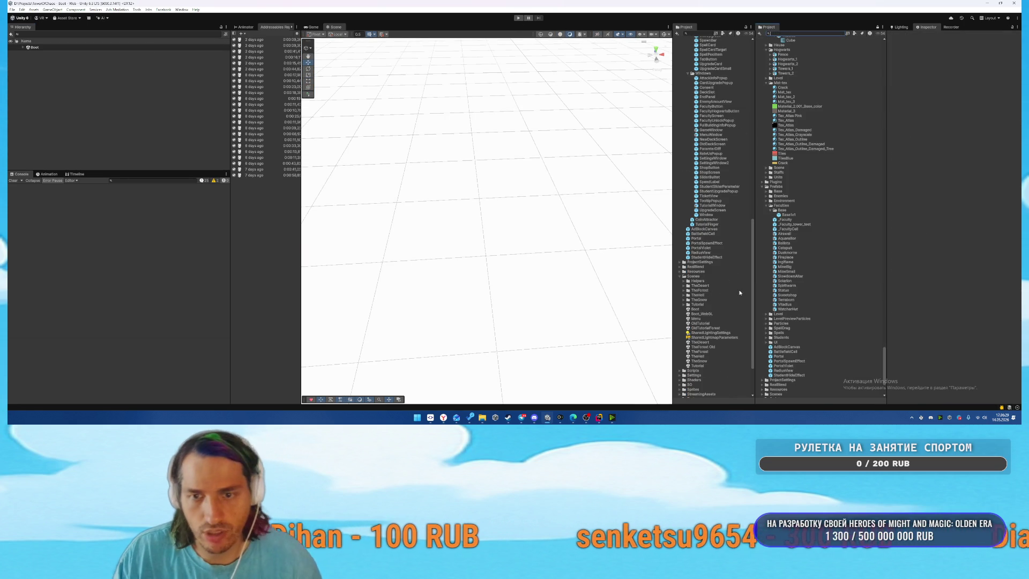
pyautogui.click(786, 235)
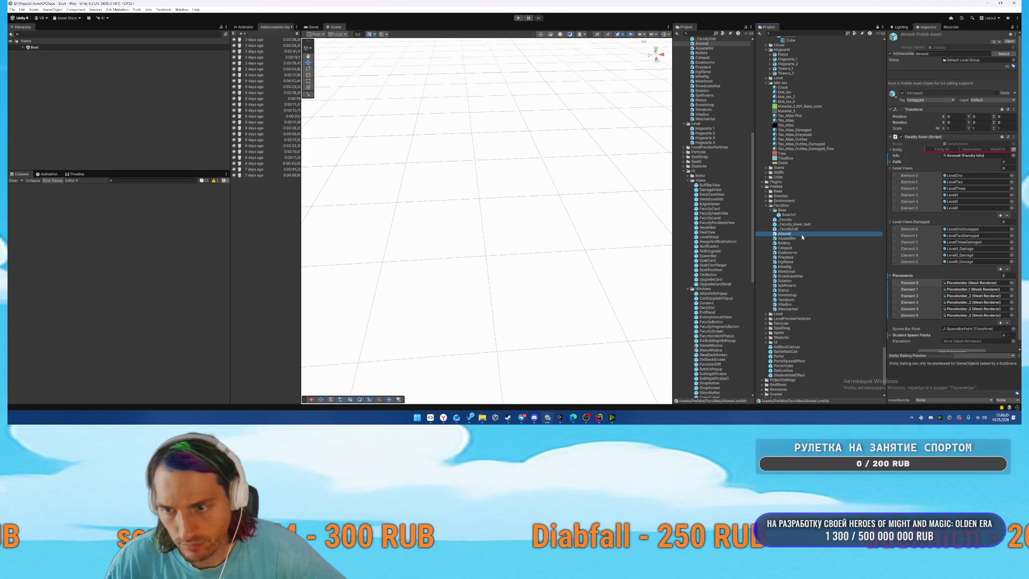
pyautogui.press('Down')
pyautogui.press('Down')
pyautogui.press('Down')
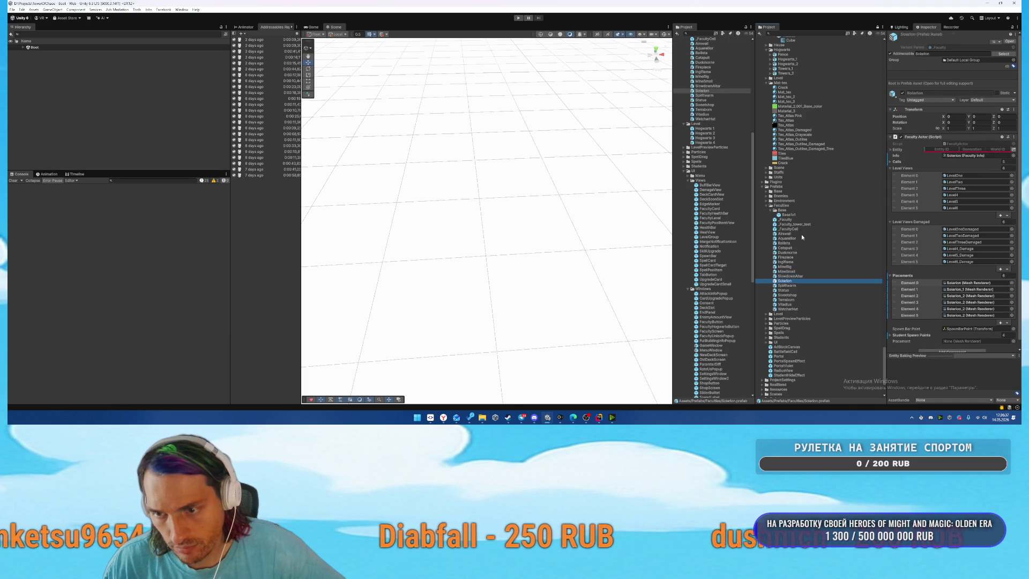
pyautogui.press('Down')
pyautogui.press('Down')
pyautogui.press('Down')
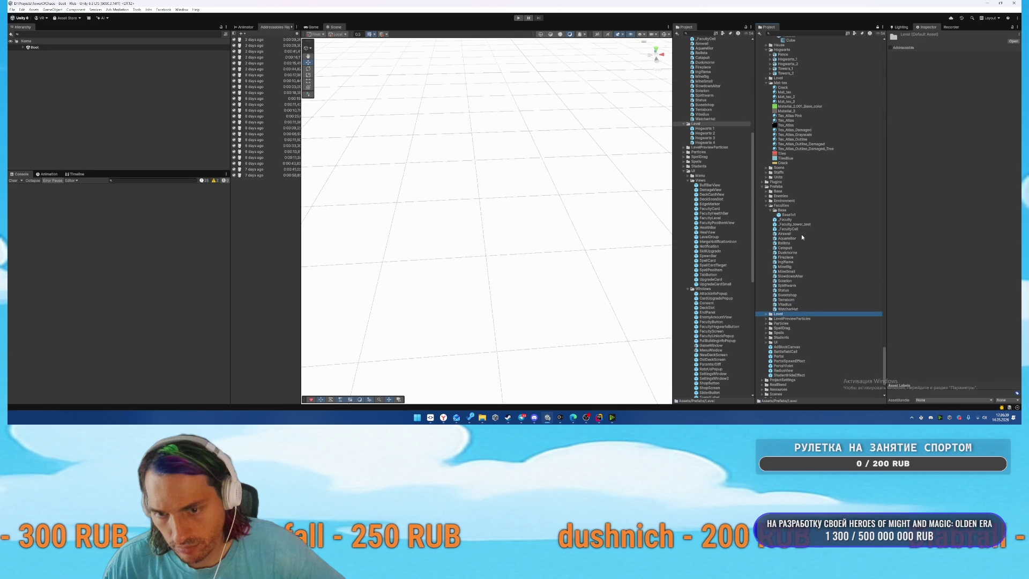
pyautogui.press('Up')
pyautogui.press('Up')
pyautogui.press('Up')
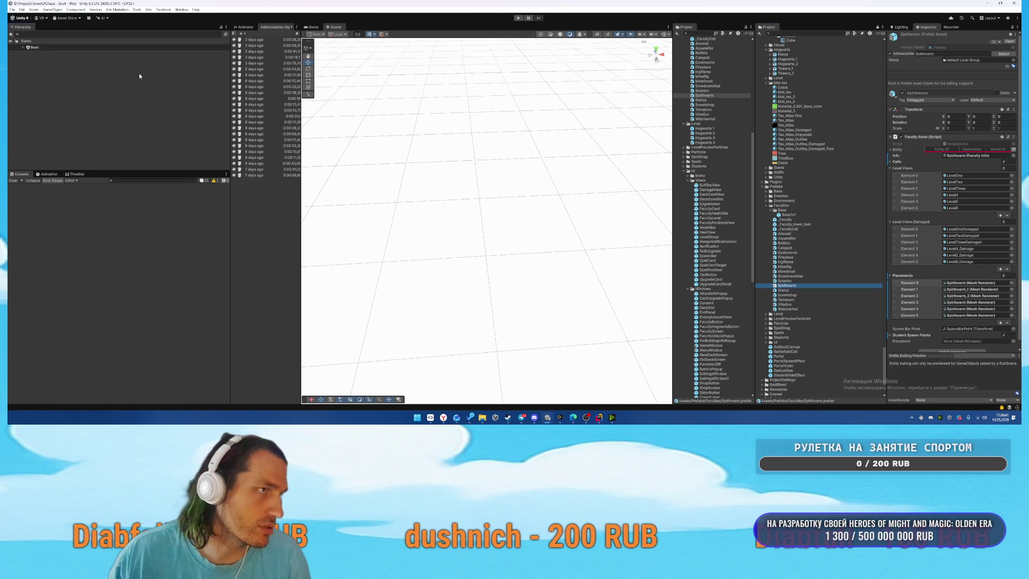
pyautogui.click(12, 10)
pyautogui.click(43, 84)
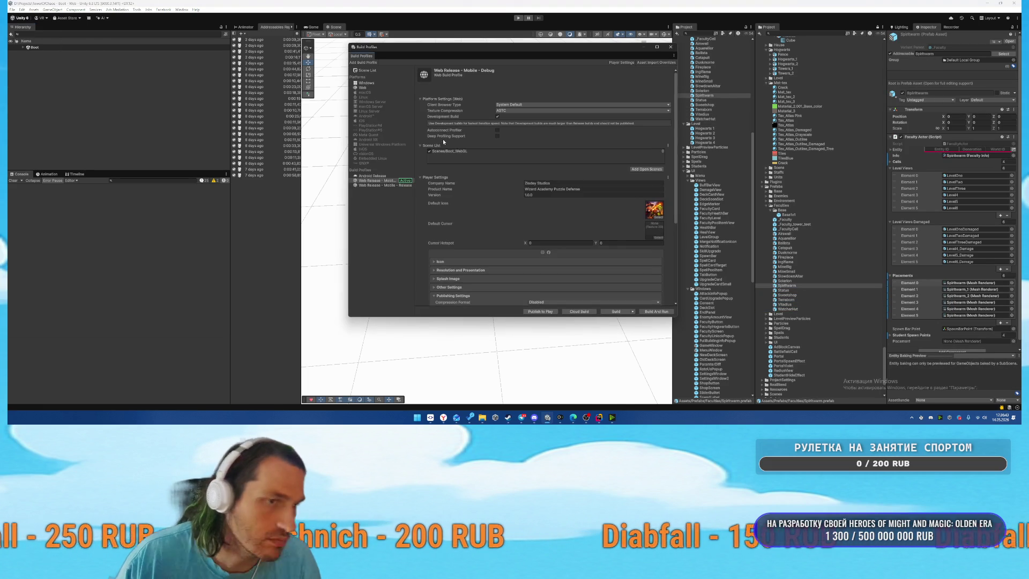
# Compare the Web Release - Mobile Release and Debug profiles, ending on Release (Disk Size with LTO).
pyautogui.click(385, 185)
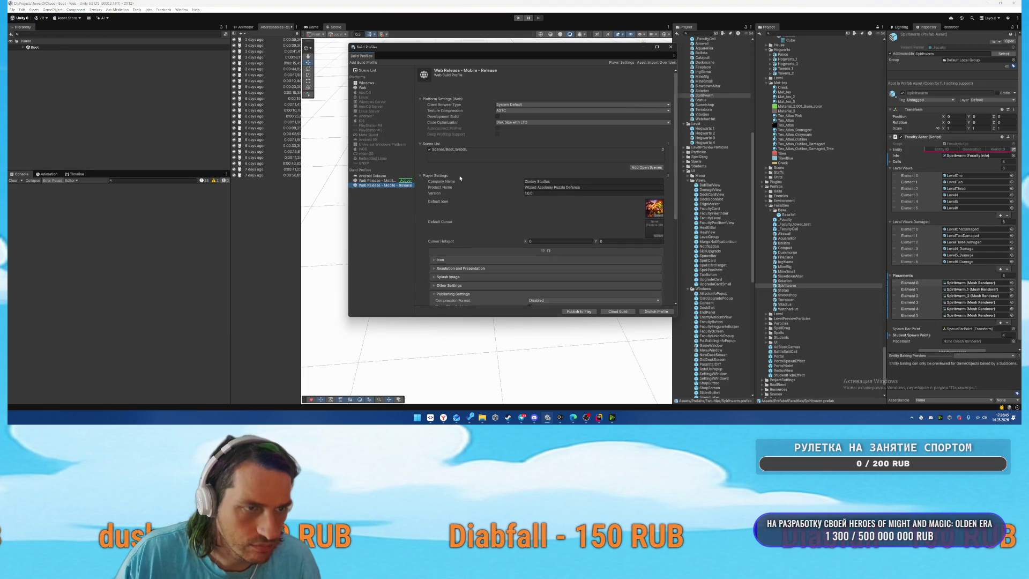
pyautogui.click(379, 181)
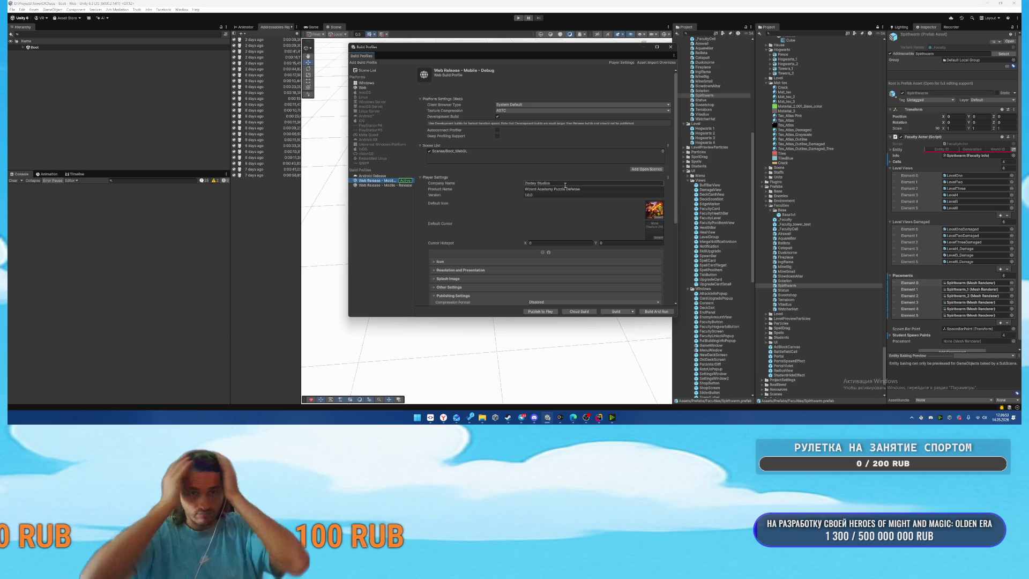
pyautogui.click(367, 185)
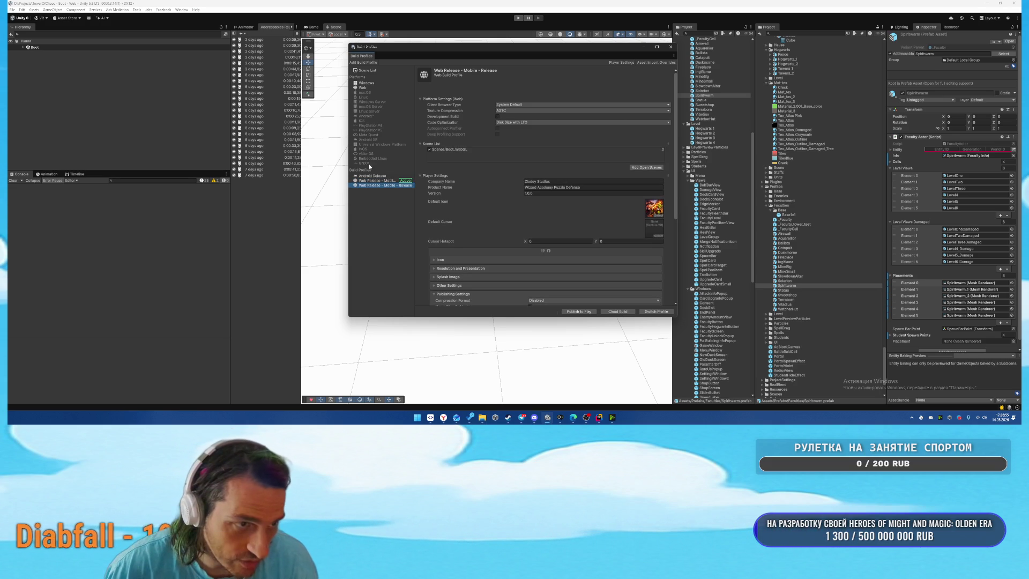
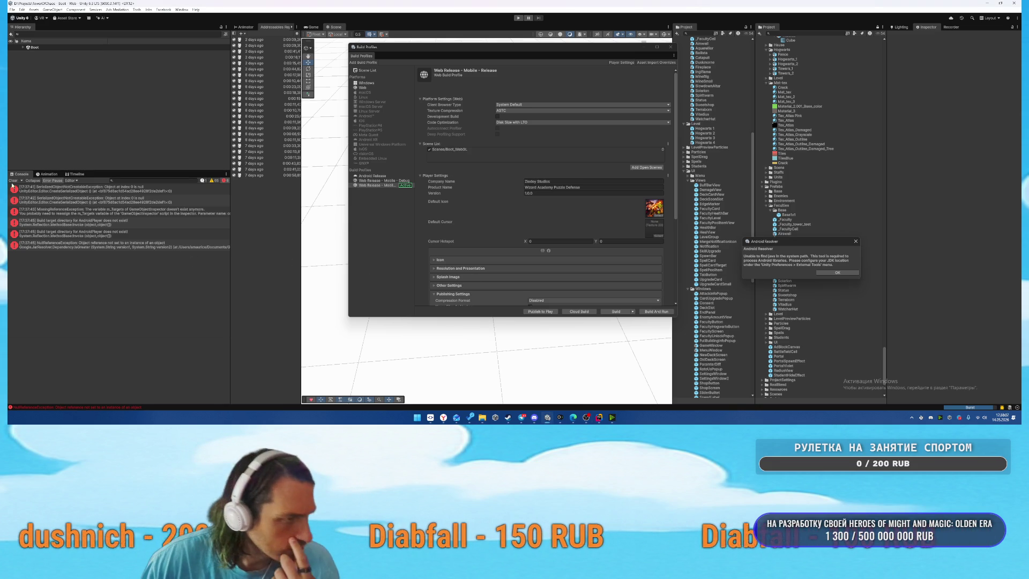
# Clear the Console errors and dismiss the Android Resolver warning.
pyautogui.click(13, 181)
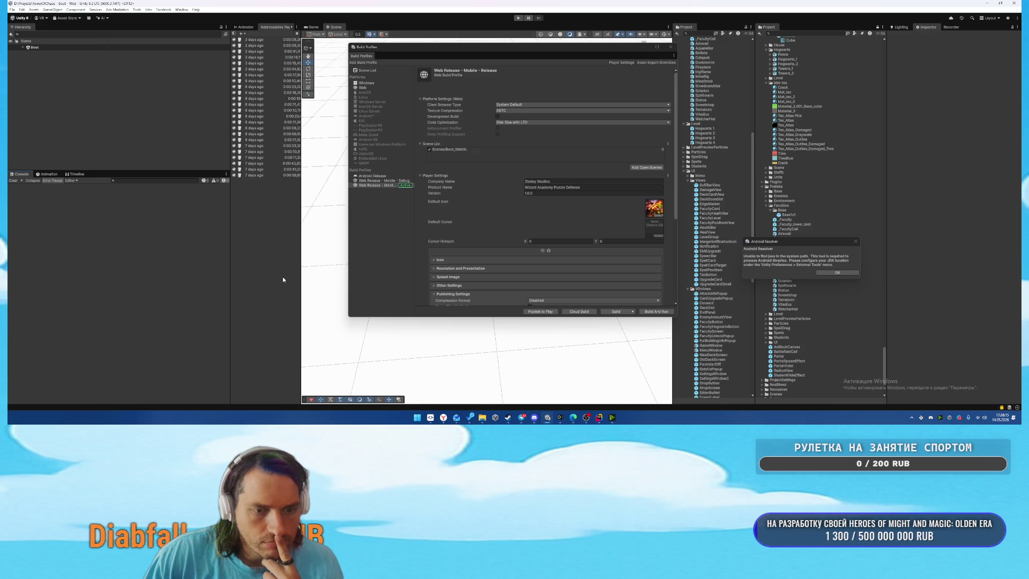
pyautogui.moveTo(521, 419)
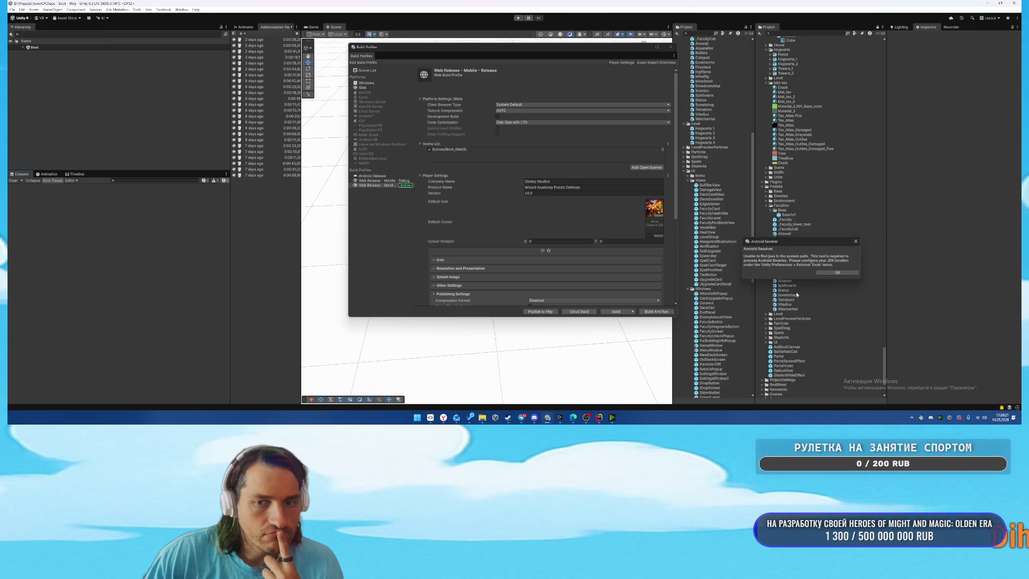
pyautogui.click(838, 273)
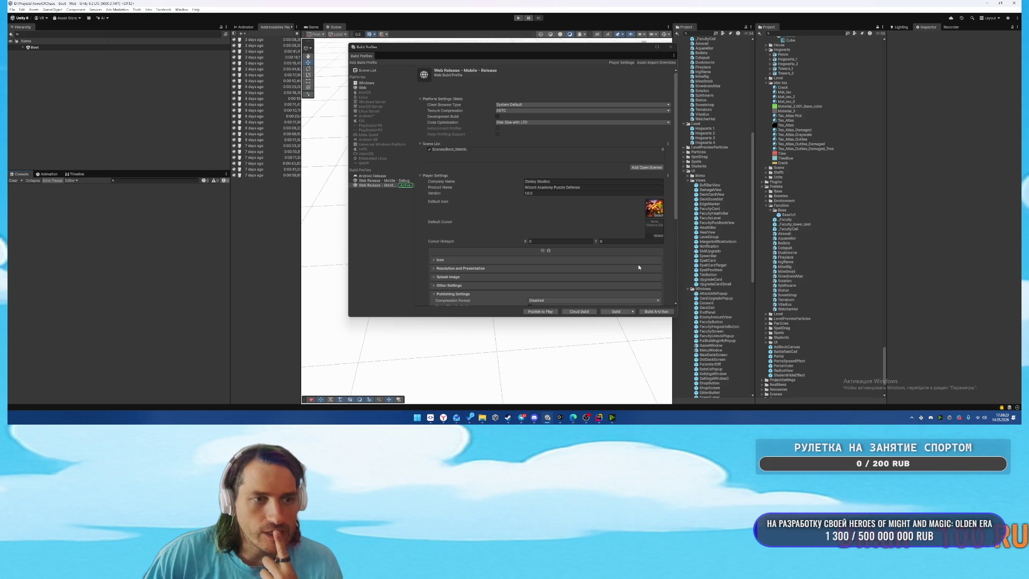
# Start the Web build into the Builds folder and link the project to its Unity project ID.
pyautogui.click(657, 312)
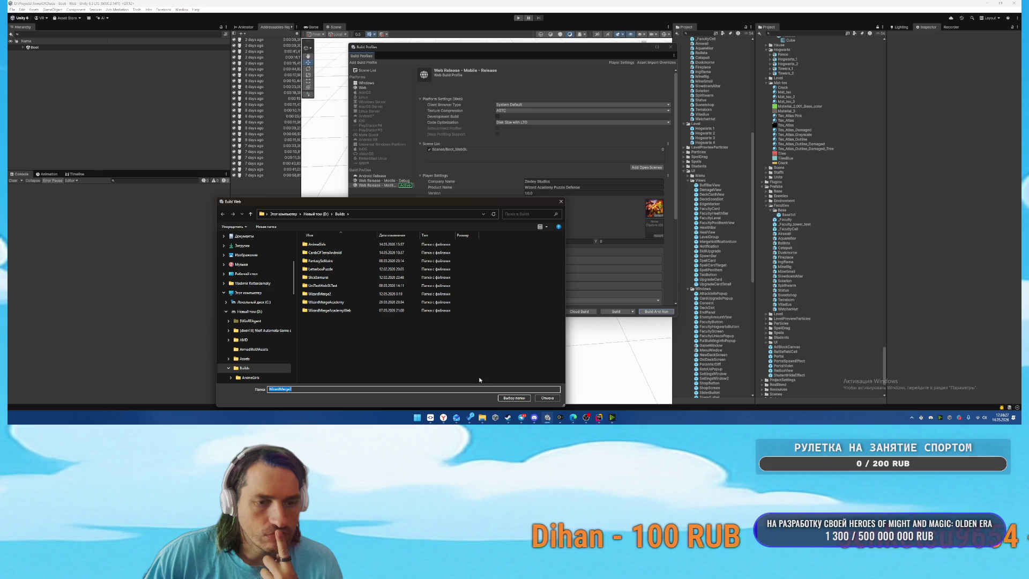
pyautogui.click(513, 399)
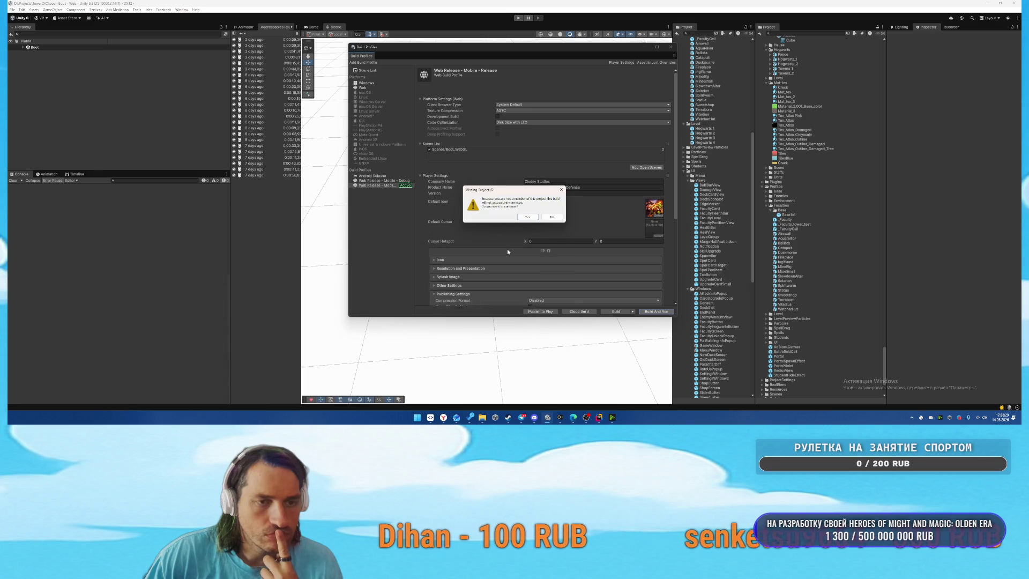
pyautogui.click(552, 217)
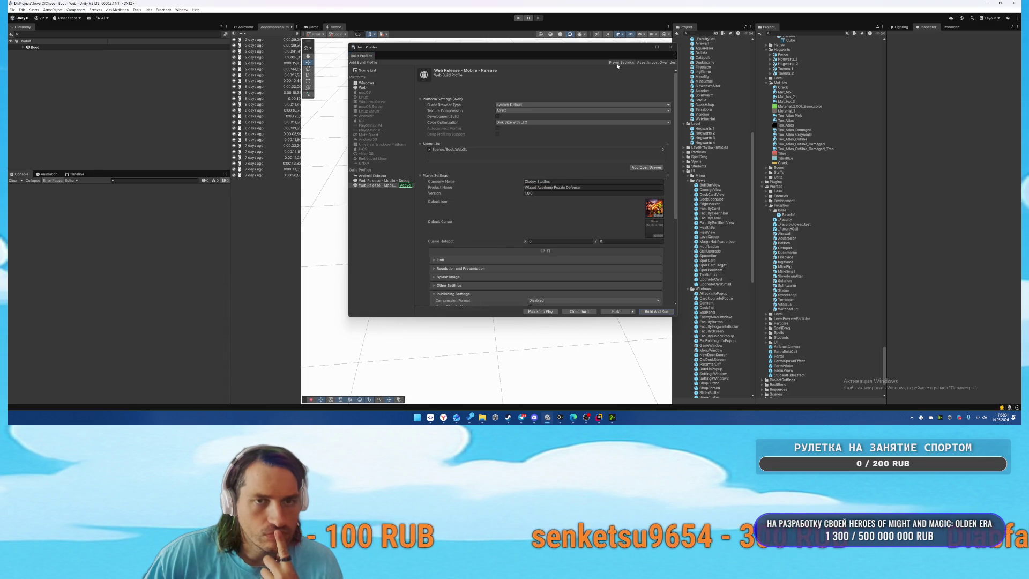
pyautogui.click(536, 154)
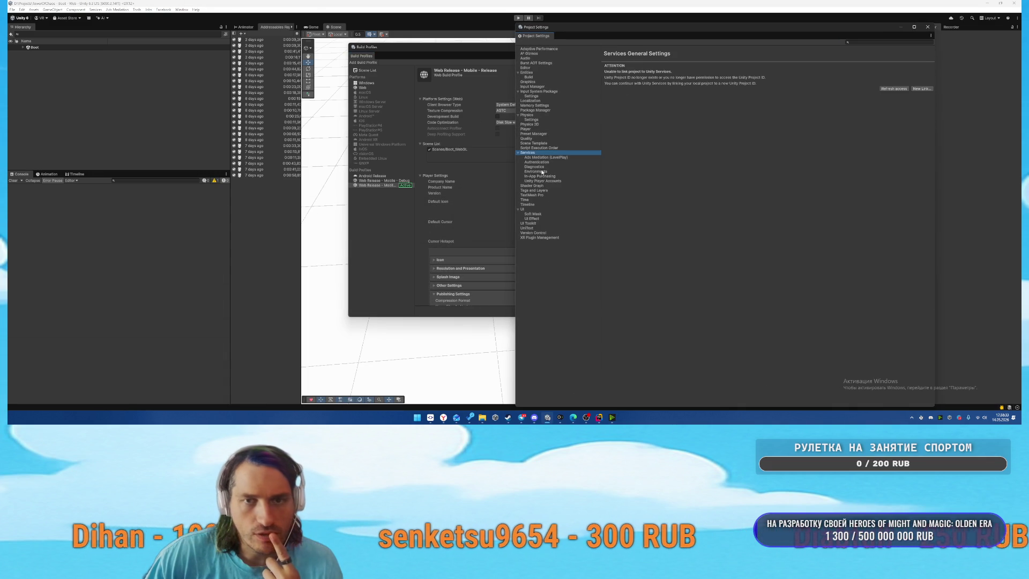
pyautogui.click(895, 89)
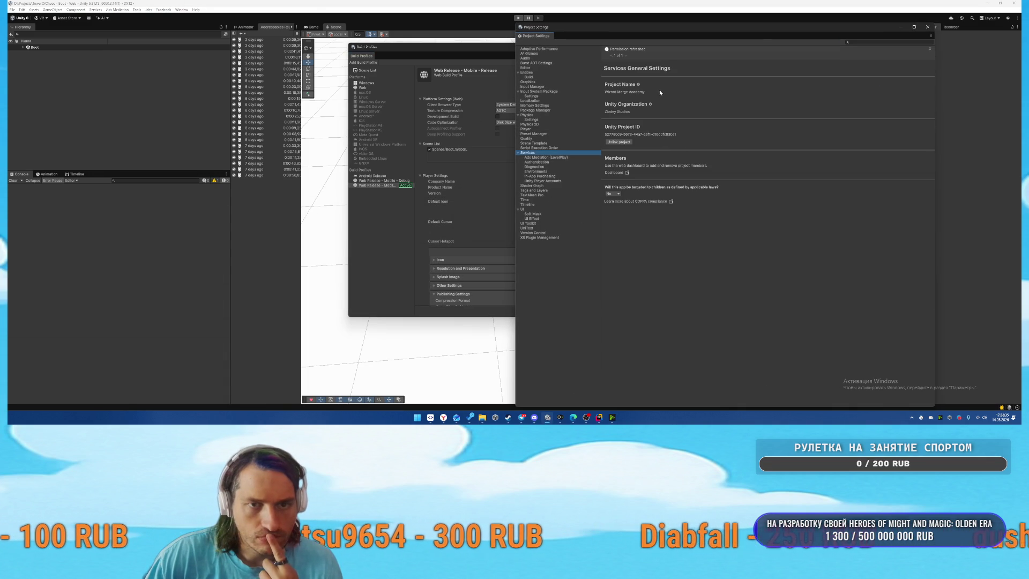
pyautogui.click(929, 29)
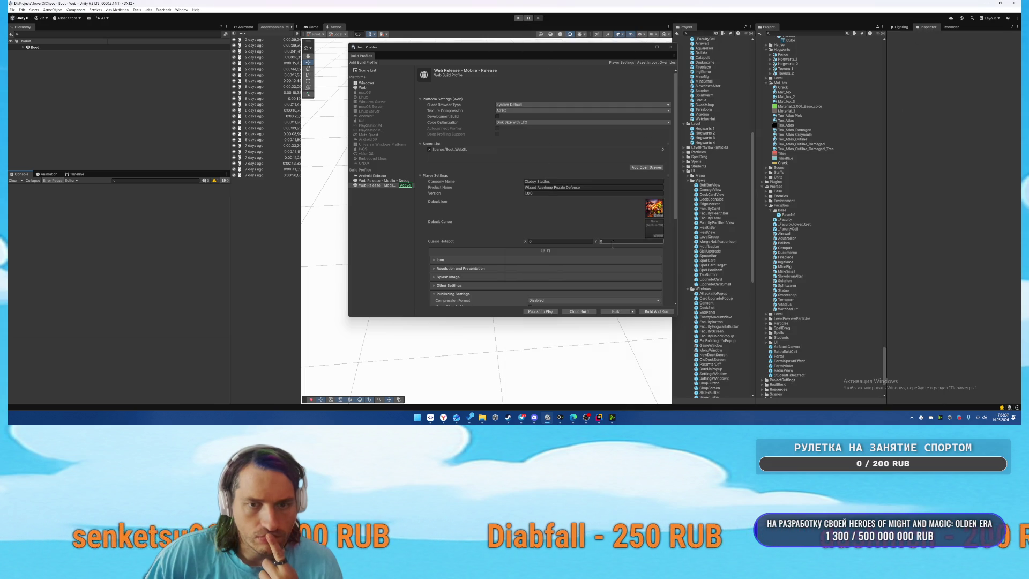
# Rerun Build And Run into the Builds folder, then switch to the YouGile task board.
pyautogui.click(660, 312)
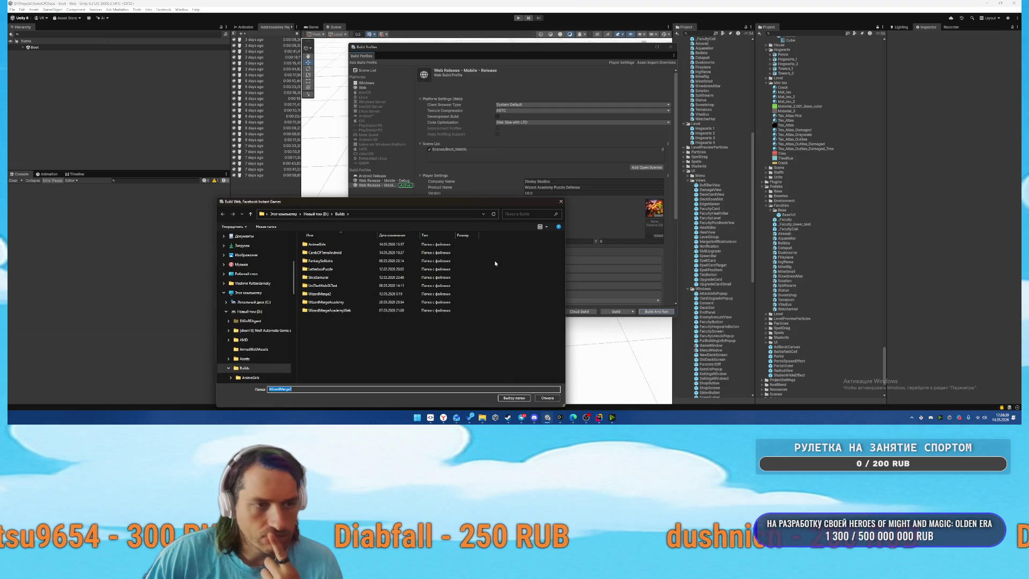
pyautogui.press('Return')
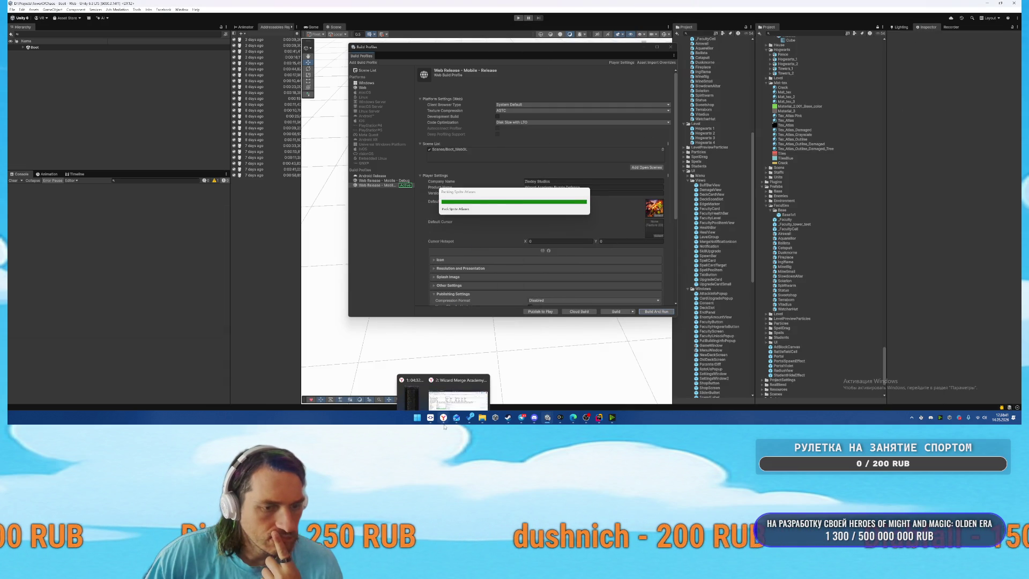
pyautogui.click(444, 418)
pyautogui.click(169, 5)
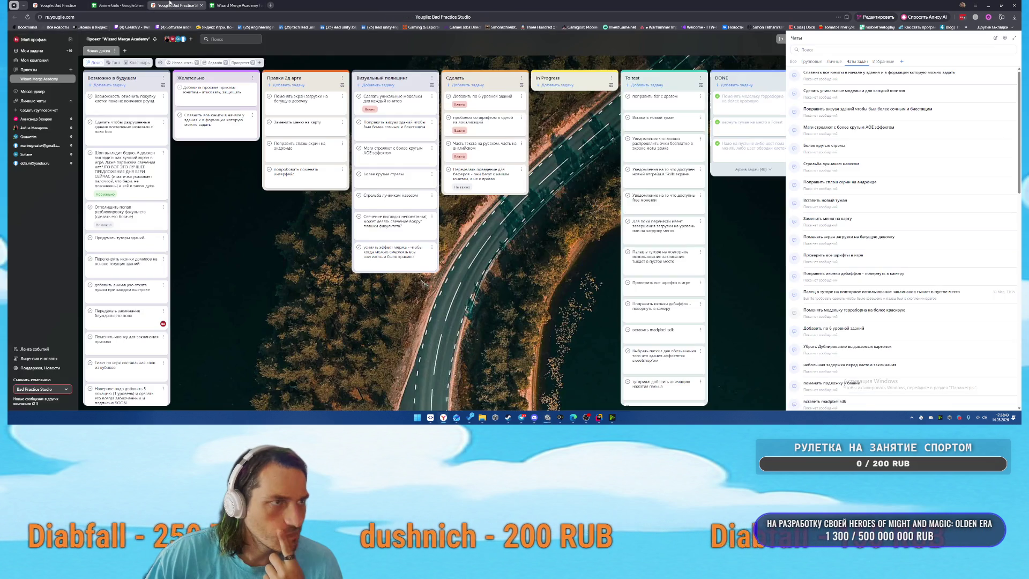
# Close the extra YouGile tabs and the Anime Girls spreadsheet tab.
pyautogui.middleClick(174, 5)
pyautogui.click(59, 5)
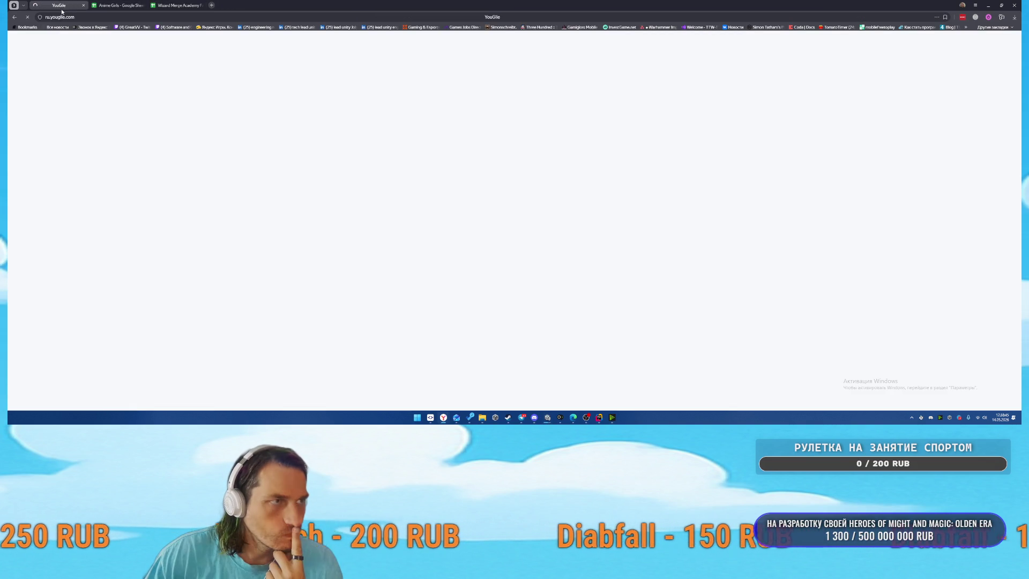
pyautogui.middleClick(101, 5)
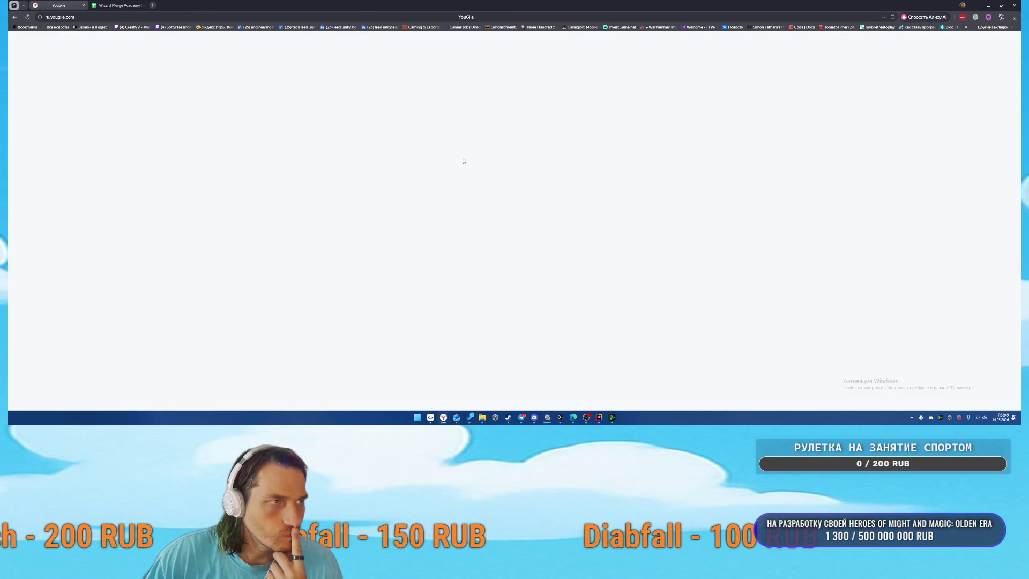
pyautogui.hotkey('ctrl', 'w')
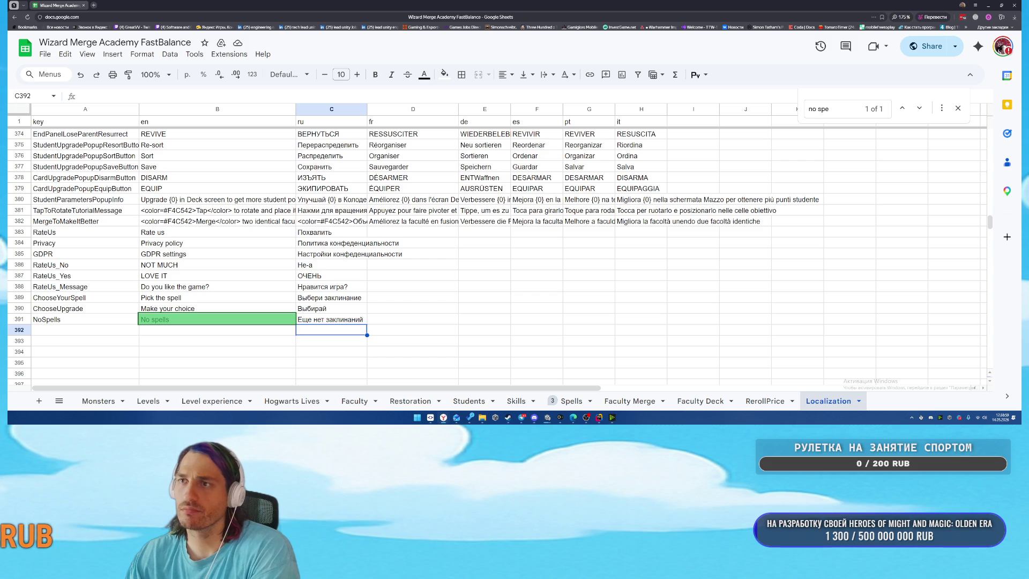
# Select cells G388 and H383, then close the browser and bring up the Steam library.
pyautogui.click(589, 287)
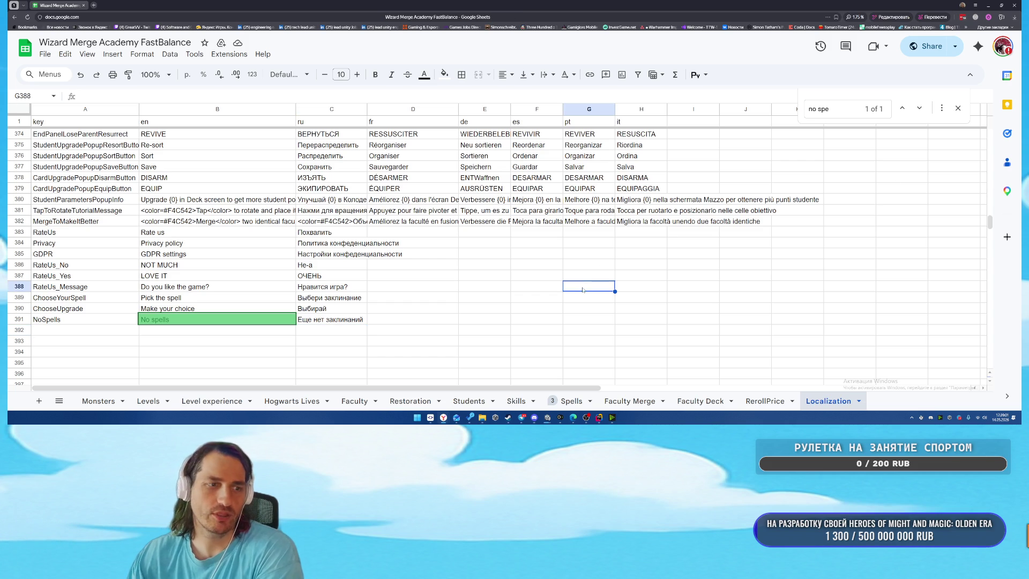
pyautogui.click(661, 234)
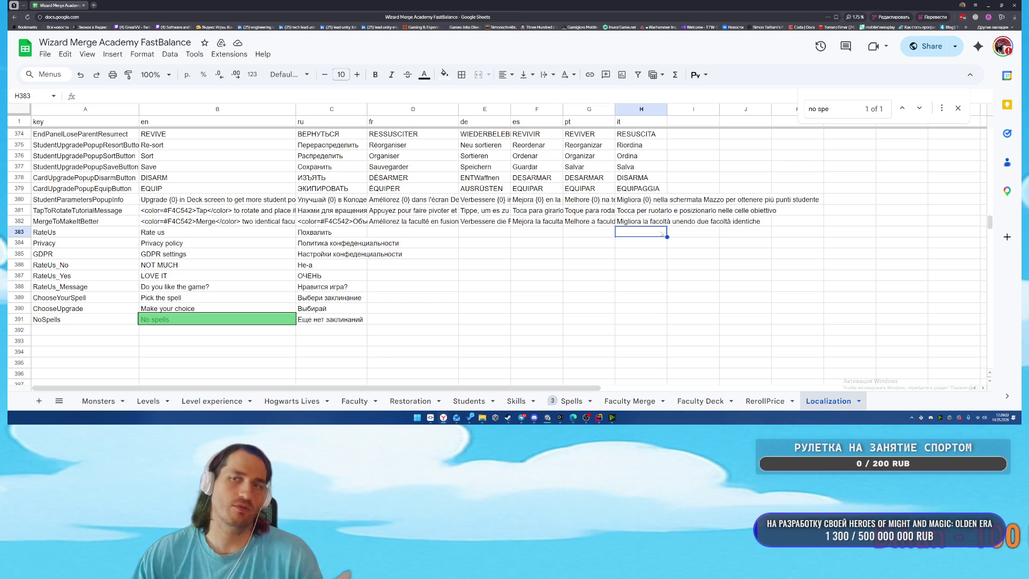
pyautogui.click(1017, 4)
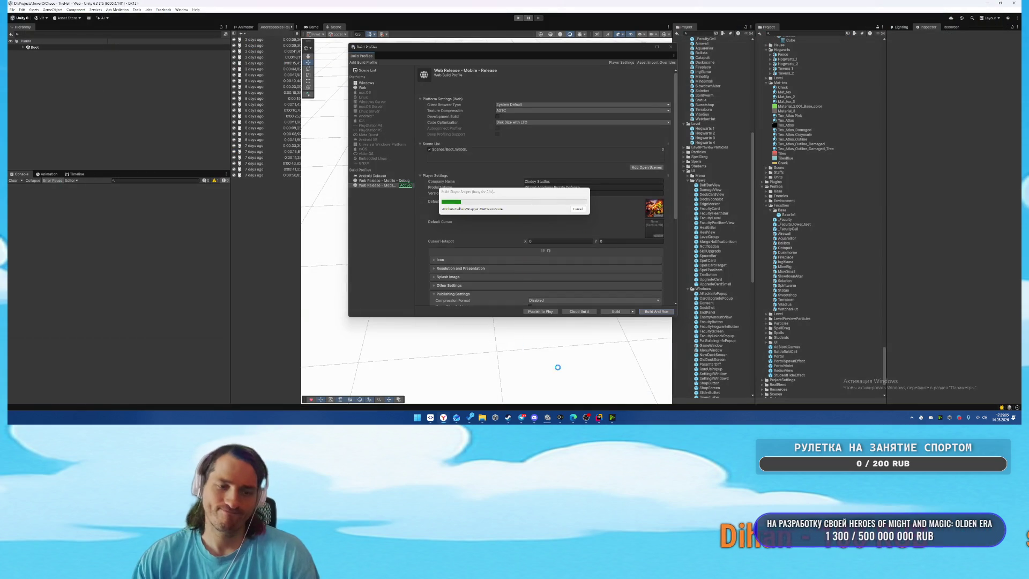
pyautogui.moveTo(589, 425)
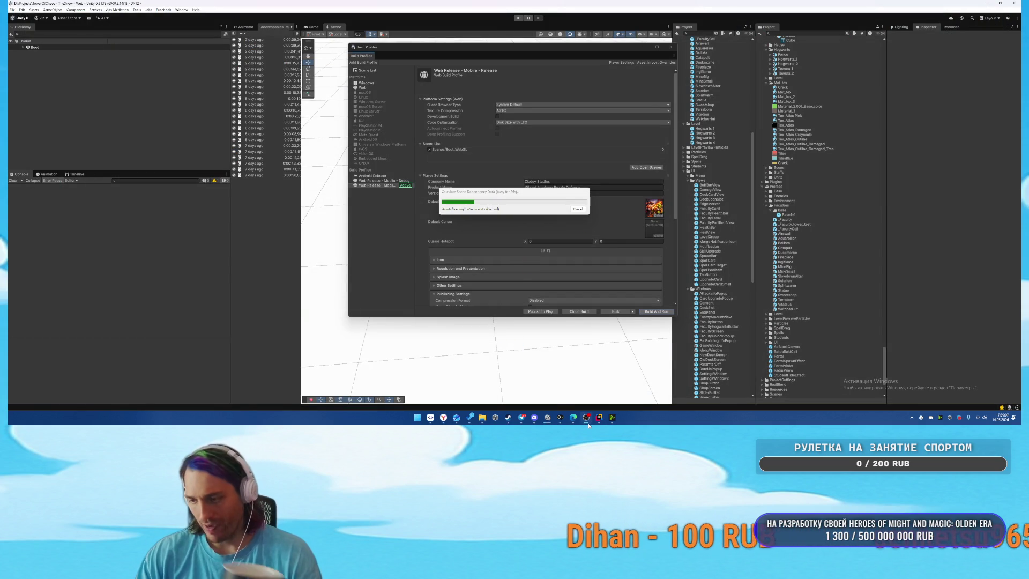
pyautogui.click(508, 417)
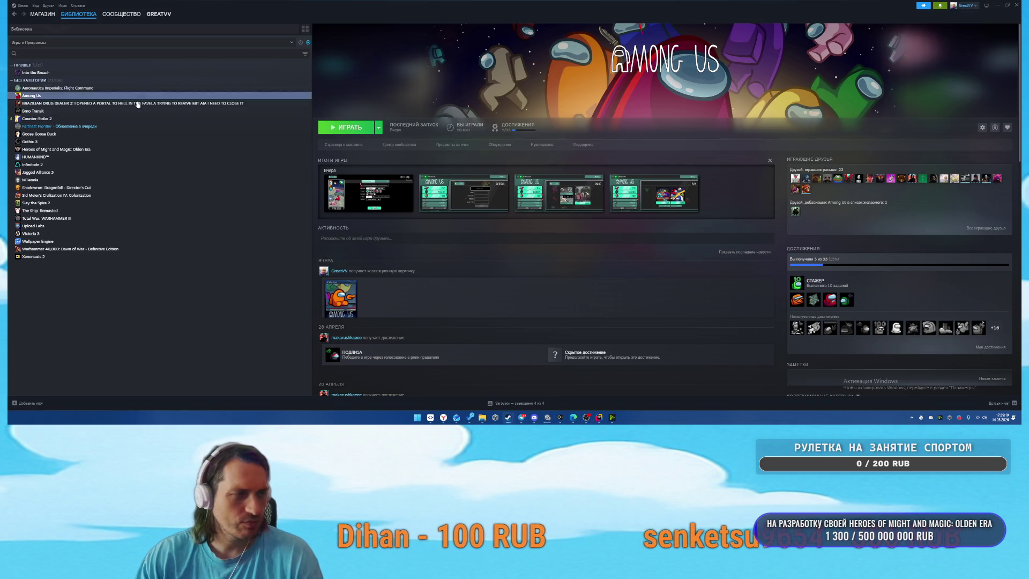
# Search the Steam store for 'megabonk' and open the Megabonk store page.
pyautogui.click(226, 54)
pyautogui.write('meg')
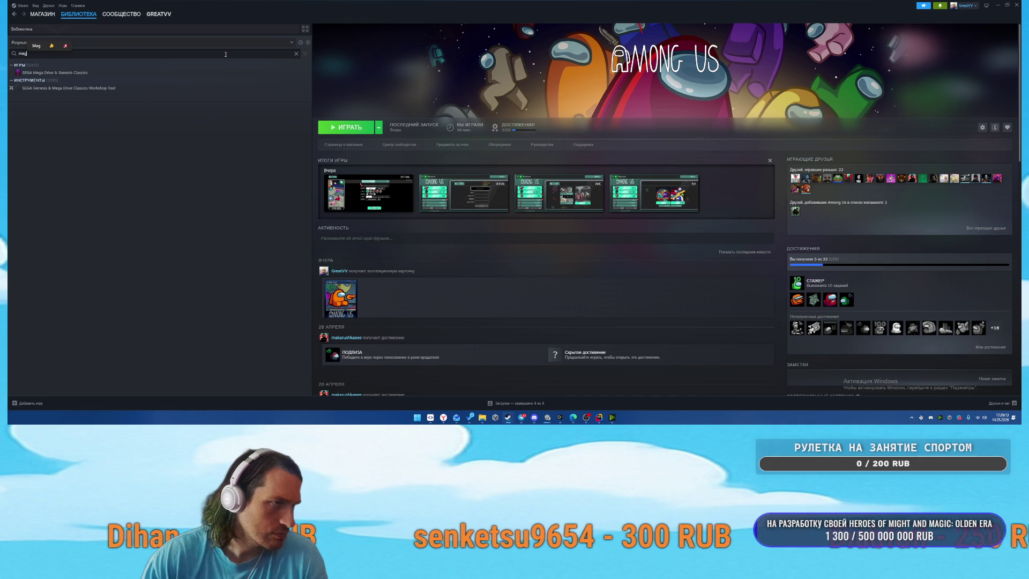
pyautogui.click(42, 14)
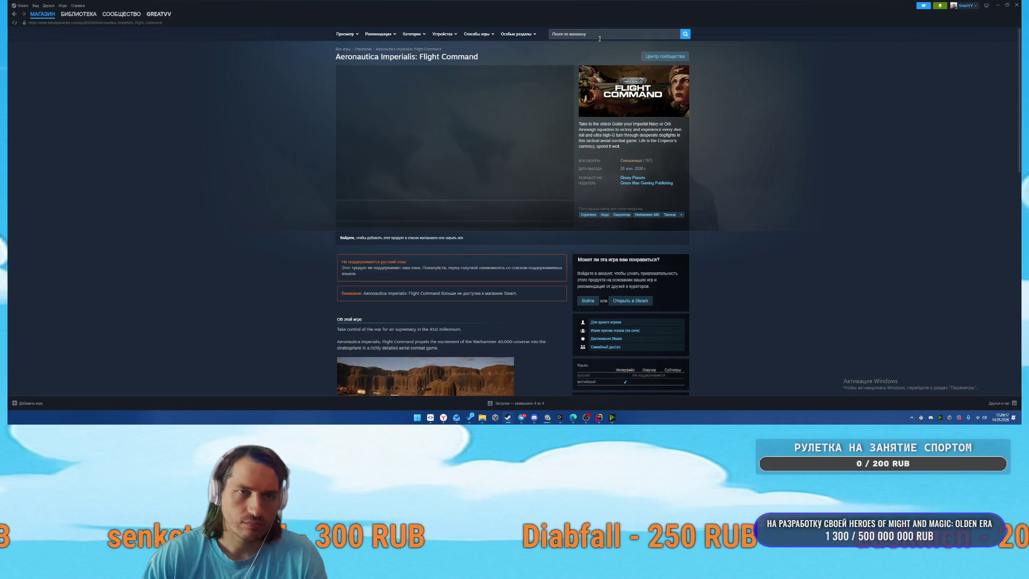
pyautogui.click(599, 35)
pyautogui.write('megabonk')
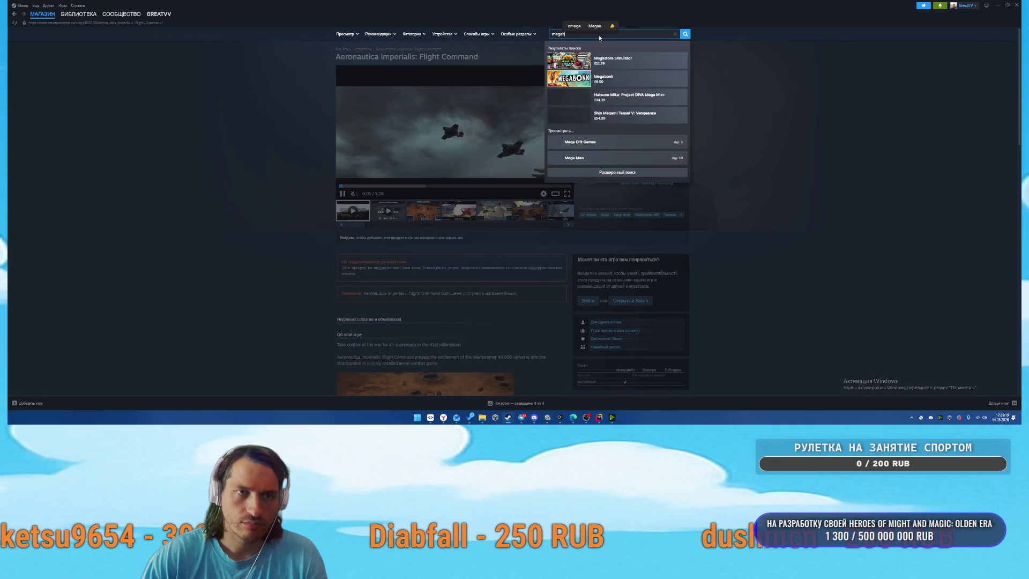
pyautogui.click(616, 60)
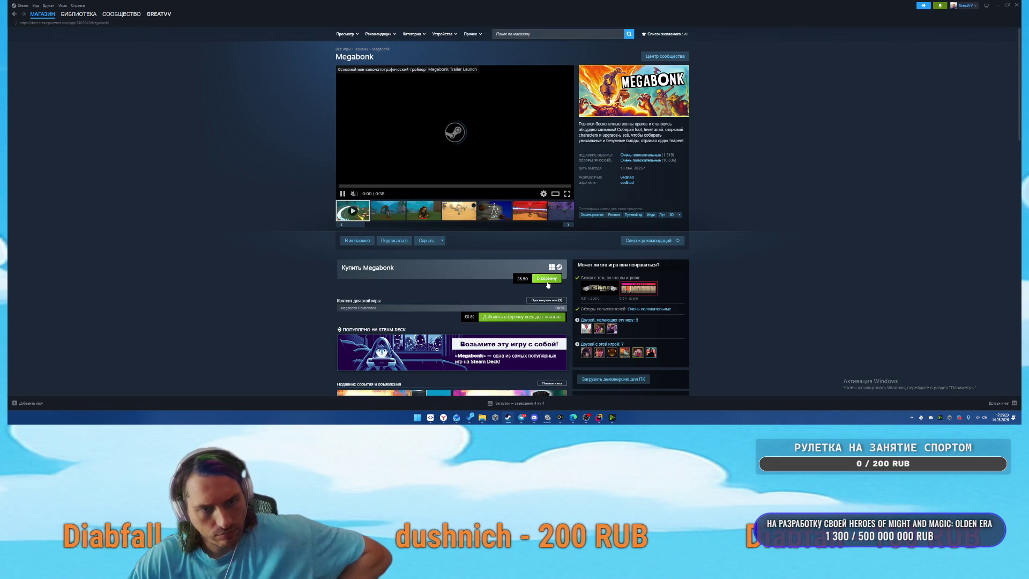
# Add Megabonk to the cart and open the shopping cart.
pyautogui.click(548, 280)
pyautogui.click(479, 243)
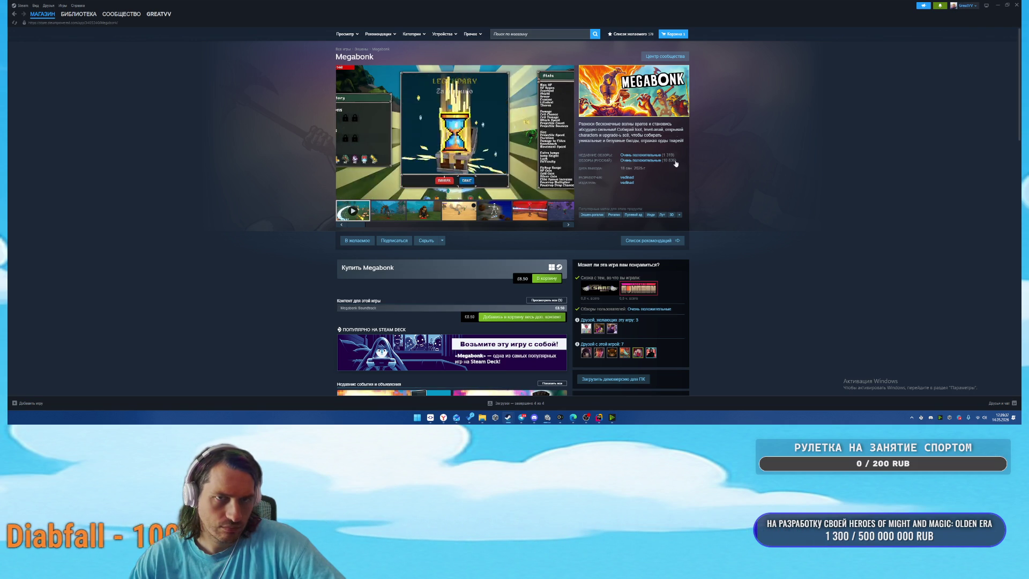
pyautogui.click(674, 35)
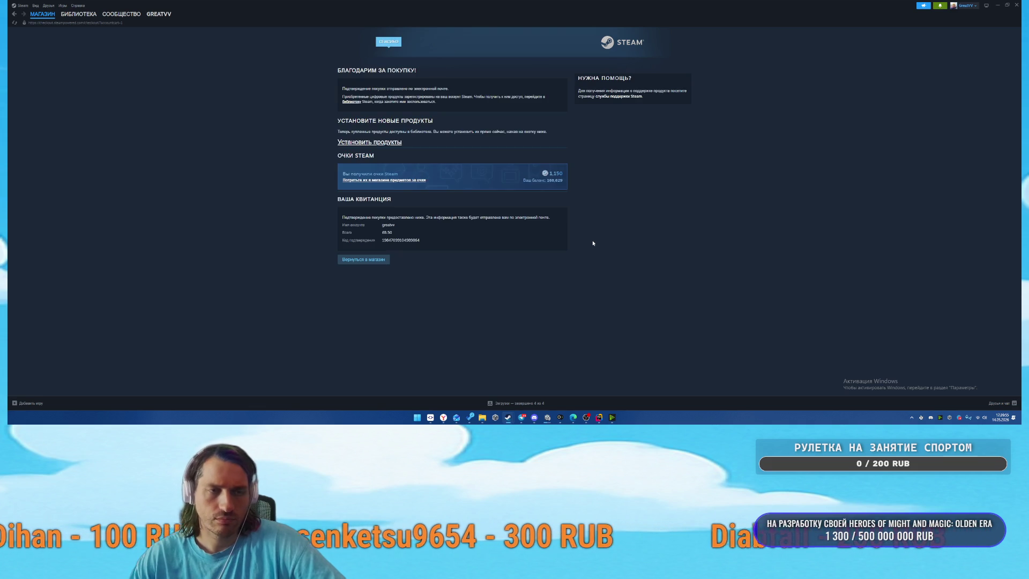
# Install Megabonk on drive C, then return to the game library.
pyautogui.click(358, 143)
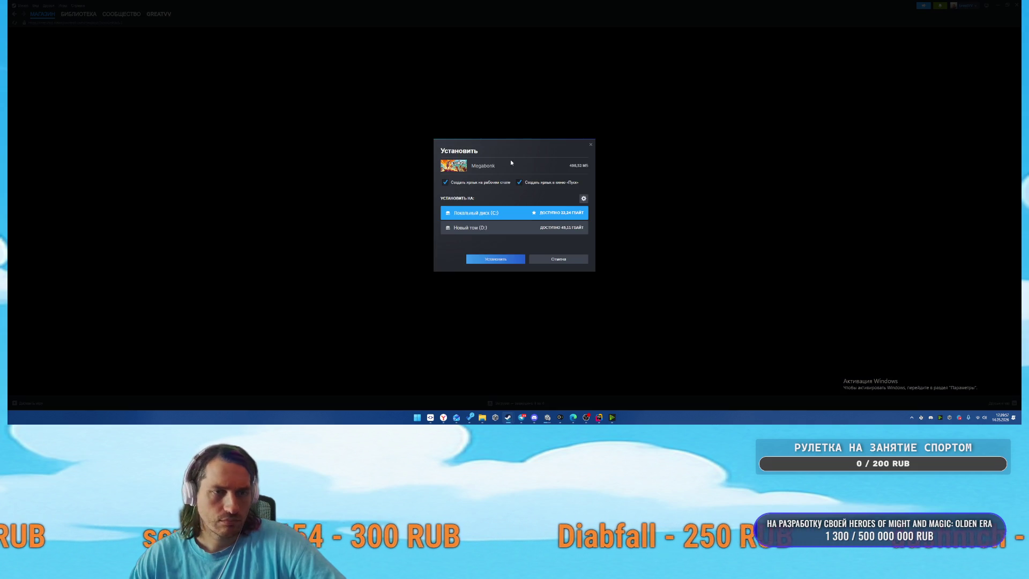
pyautogui.click(495, 260)
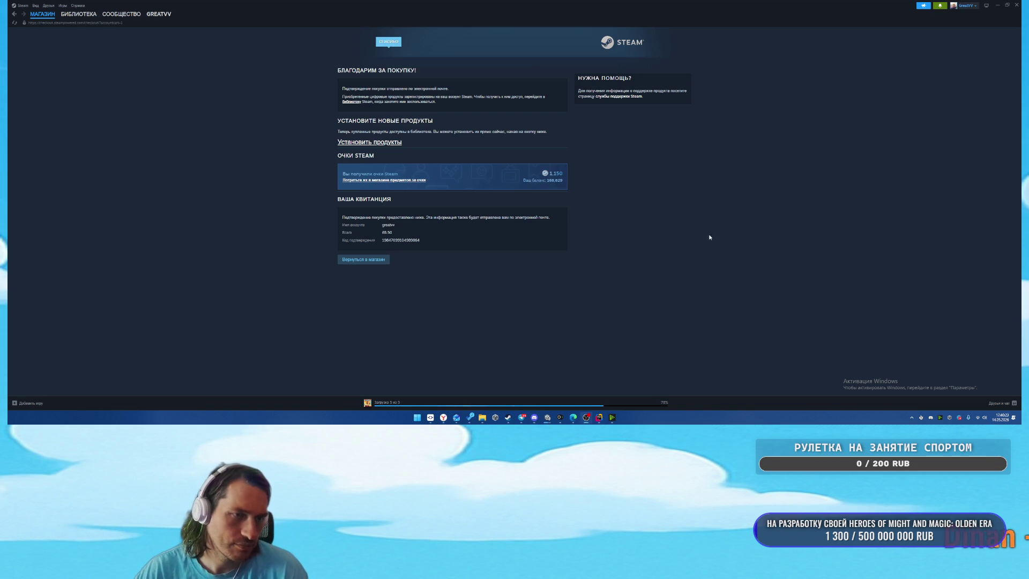
pyautogui.click(78, 14)
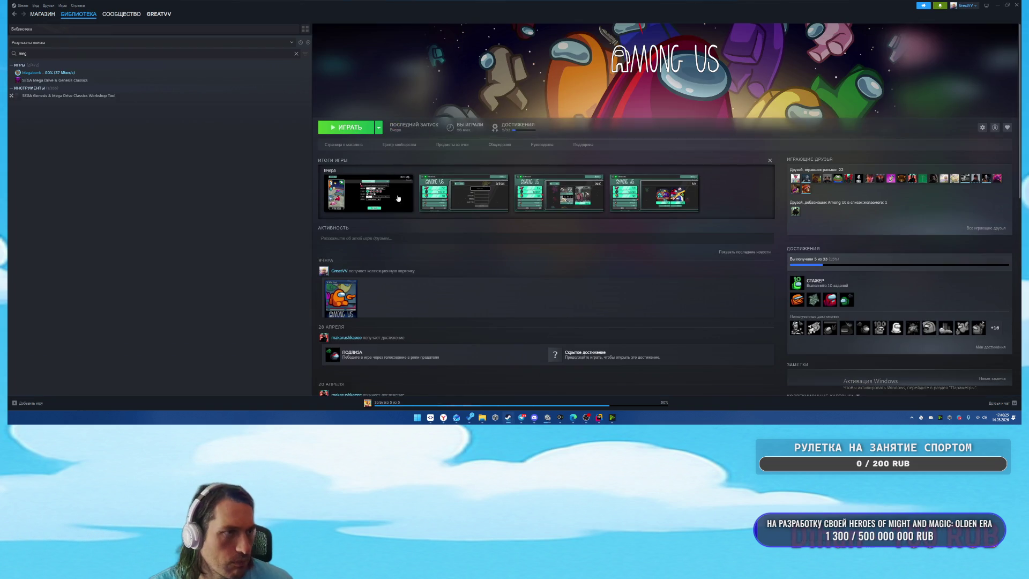
# Clear the library search and uninstall Brno Transit.
pyautogui.press('Escape')
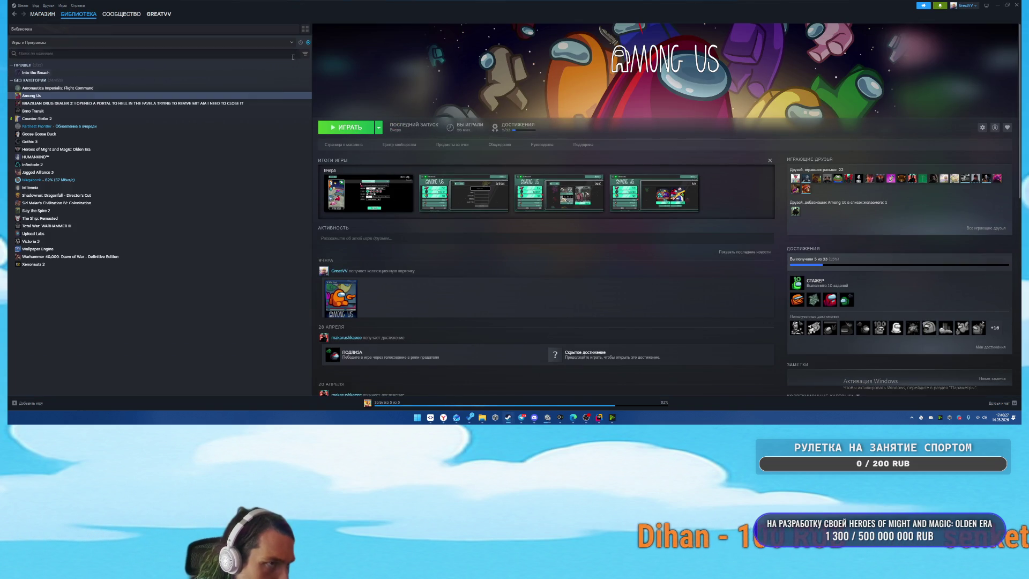
pyautogui.click(134, 126)
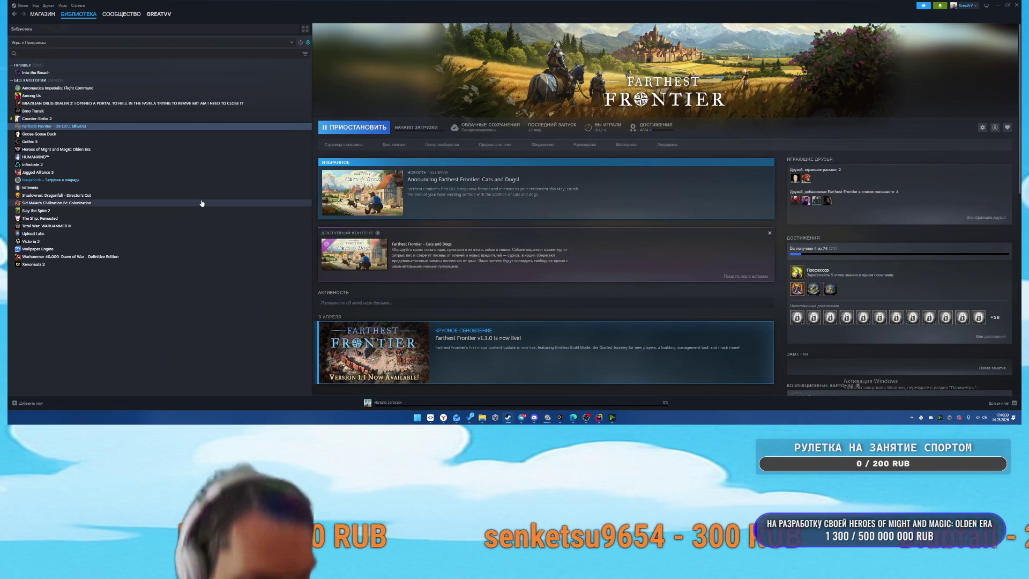
pyautogui.click(101, 112)
pyautogui.rightClick(181, 113)
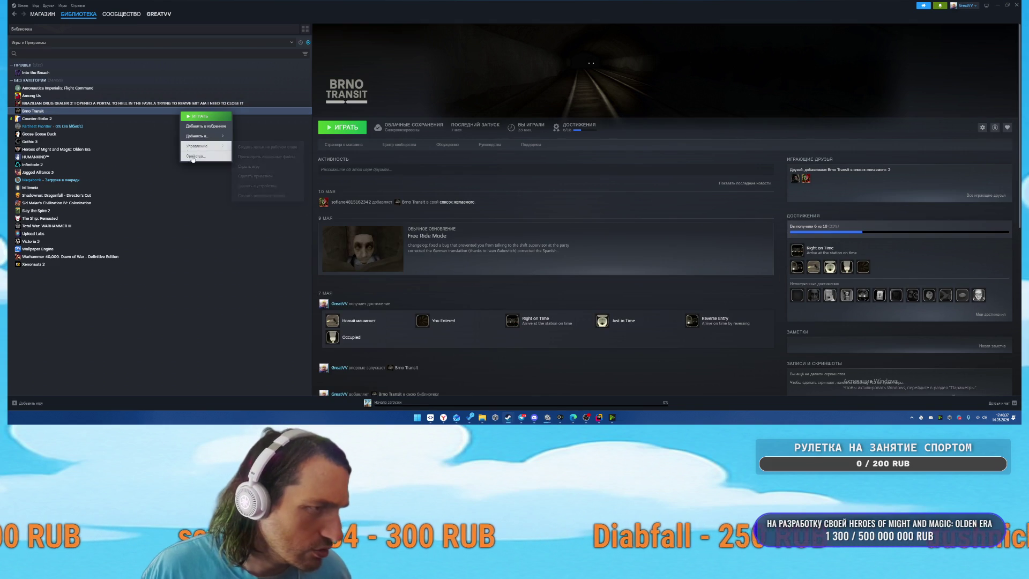
pyautogui.moveTo(203, 145)
pyautogui.click(267, 185)
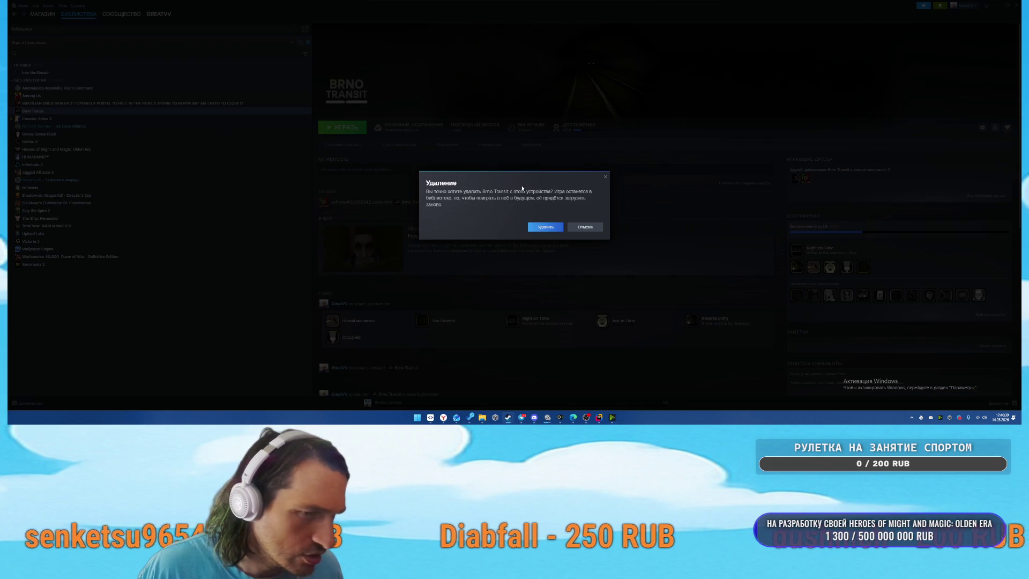
pyautogui.click(540, 229)
# Uninstall Brazilian Drug Dealer 3 and Aeronautica Imperialis: Flight Command.
pyautogui.click(101, 103)
pyautogui.rightClick(103, 105)
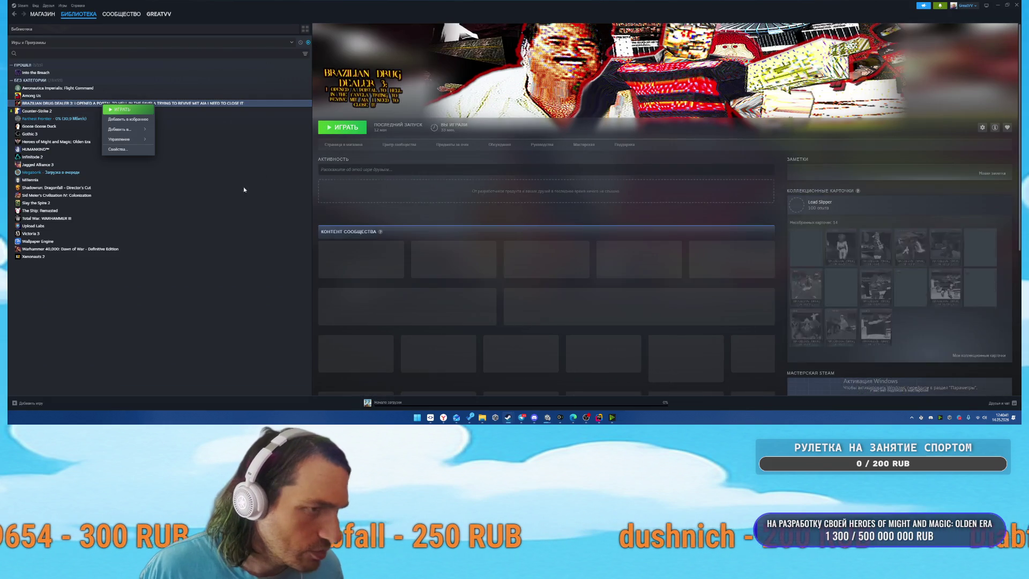
pyautogui.moveTo(125, 141)
pyautogui.click(193, 179)
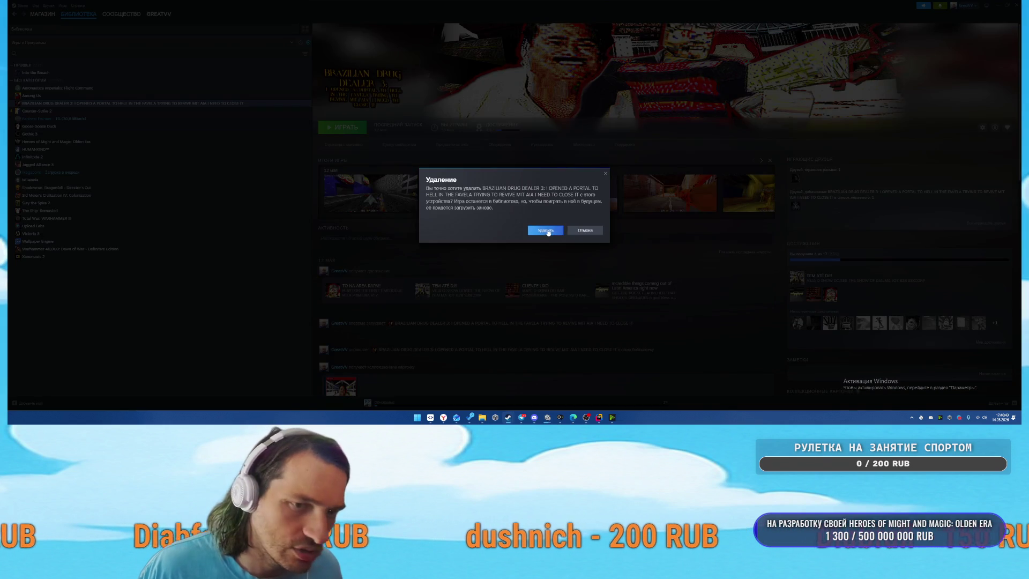
pyautogui.click(548, 232)
pyautogui.click(114, 87)
pyautogui.rightClick(114, 87)
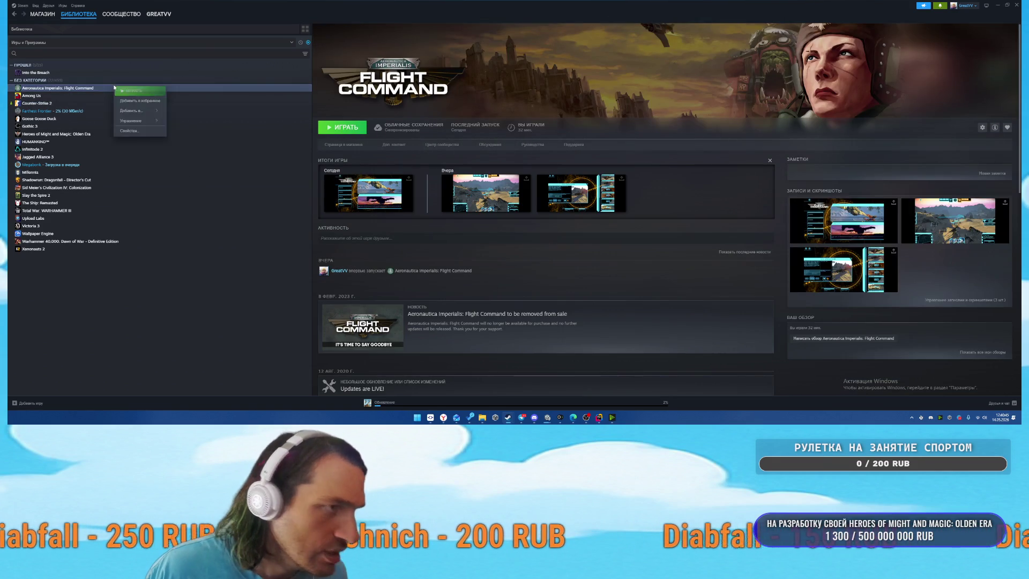
pyautogui.moveTo(137, 121)
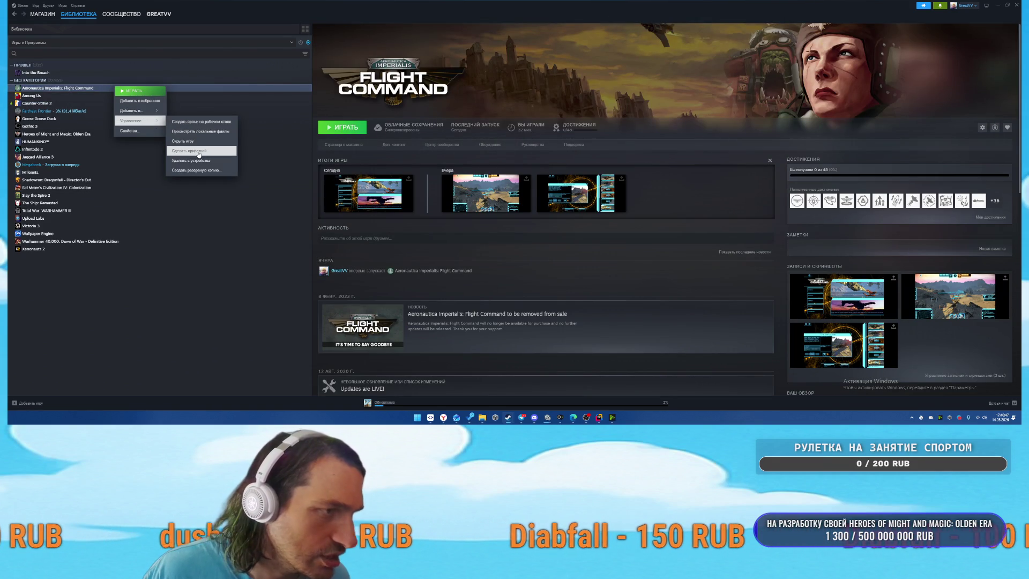
pyautogui.click(191, 160)
pyautogui.click(543, 225)
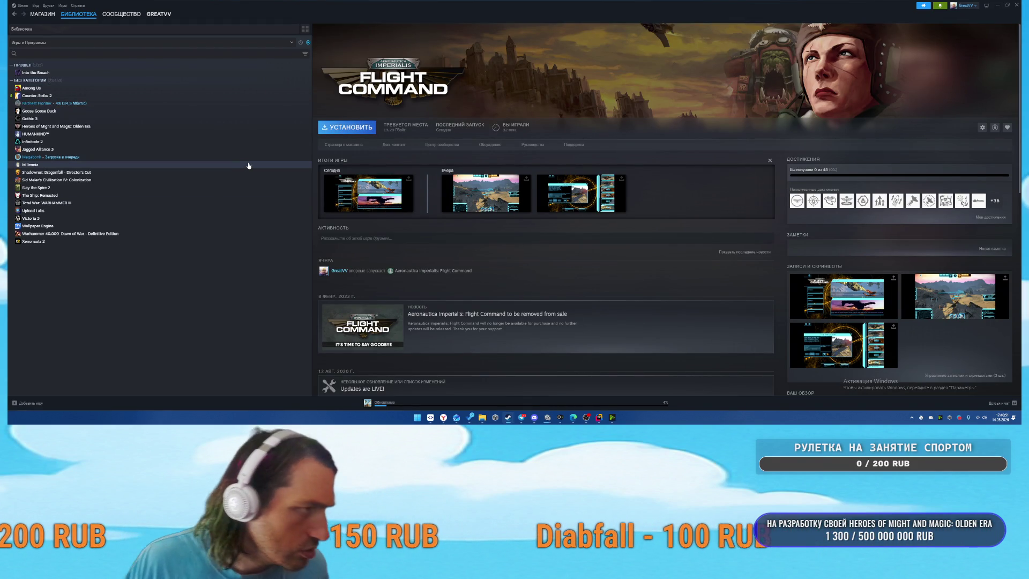
# Browse the library games, then open Megabonk's page and its HATS update notes.
pyautogui.click(226, 150)
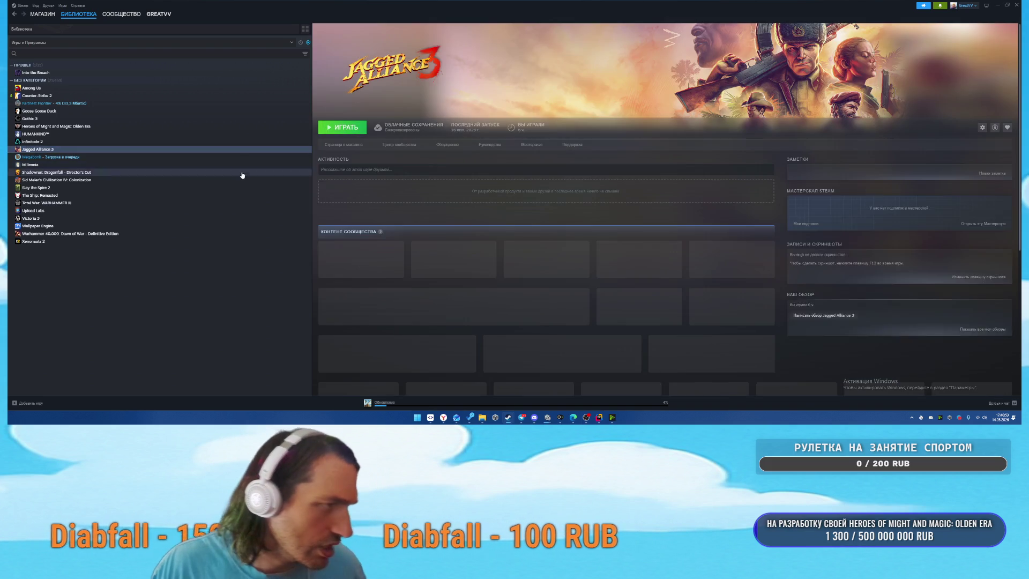
pyautogui.click(247, 164)
pyautogui.press('Up')
pyautogui.click(203, 188)
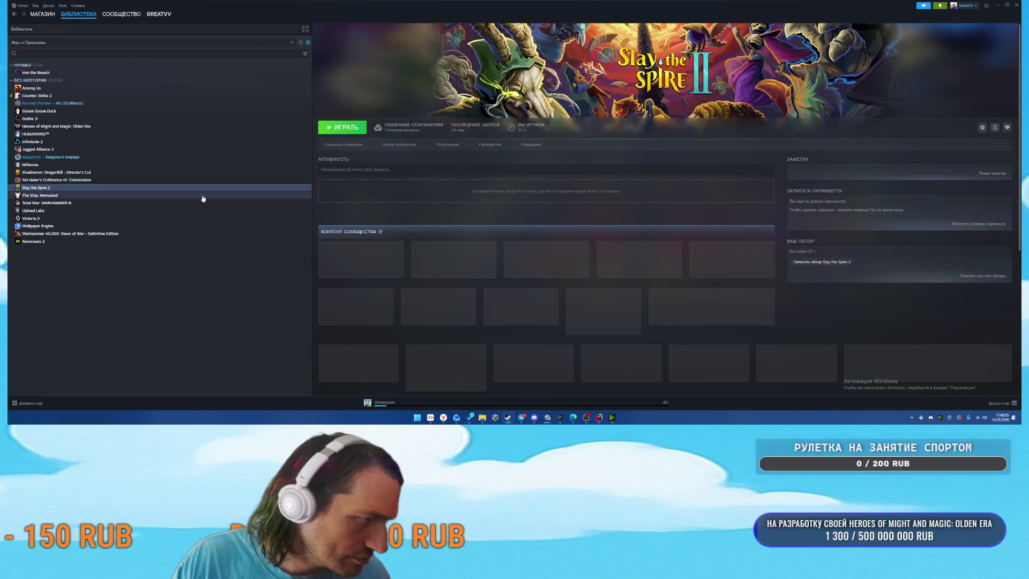
pyautogui.press('Down')
pyautogui.press('Down')
pyautogui.press('Down')
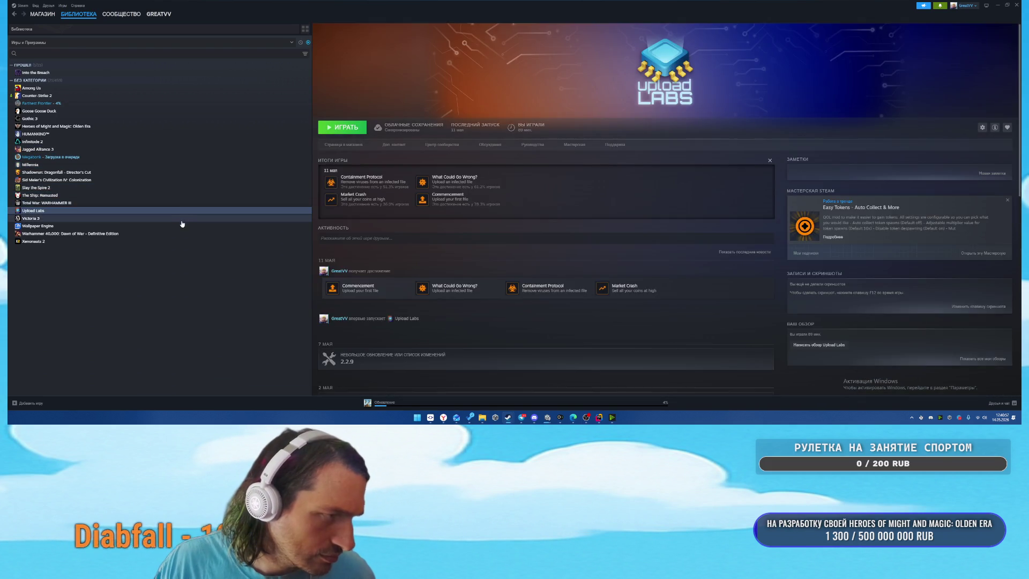
pyautogui.press('Down')
pyautogui.press('Down')
pyautogui.press('Down')
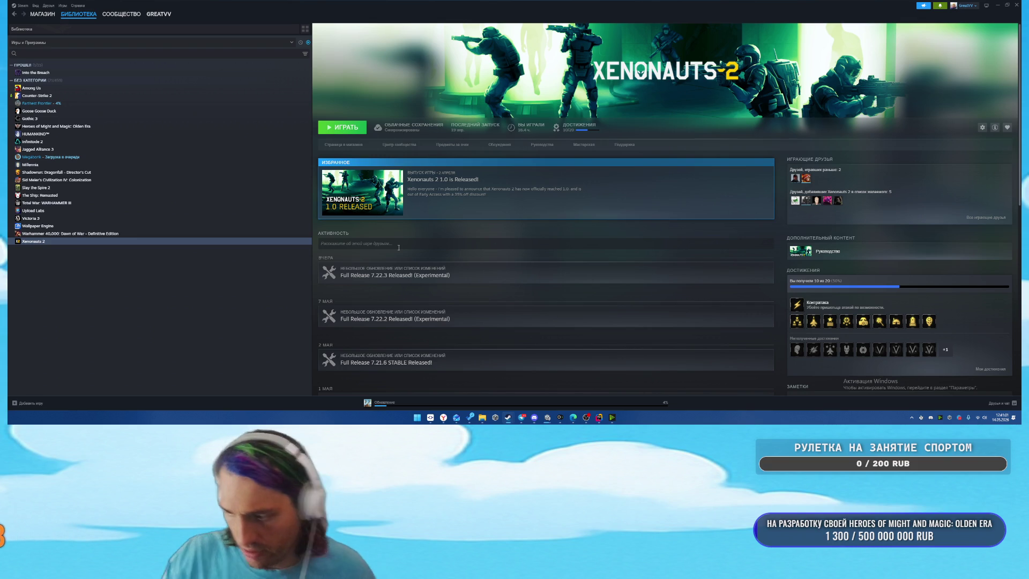
pyautogui.click(115, 157)
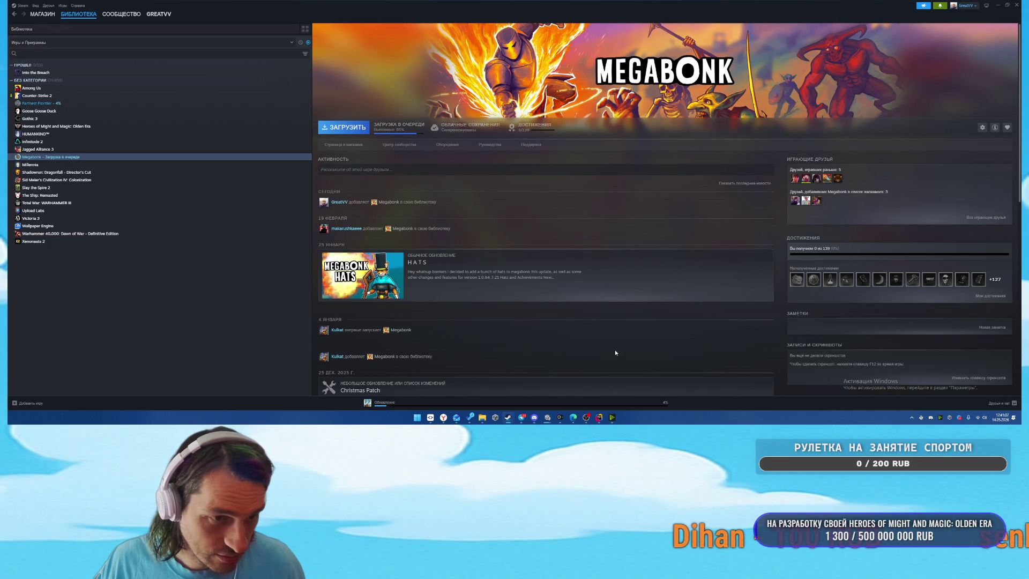
pyautogui.click(527, 287)
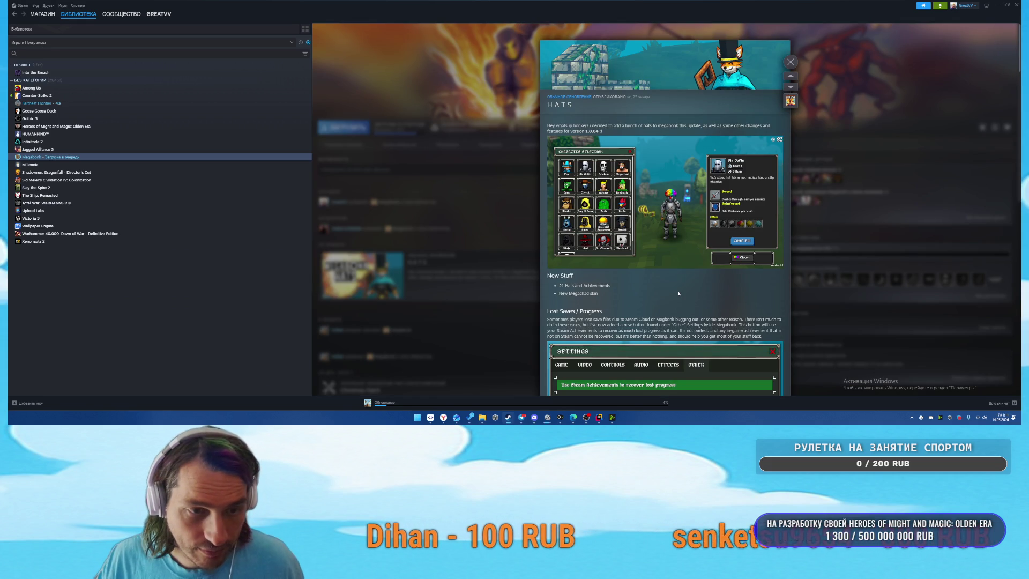
pyautogui.scroll(-1, 681, 290)
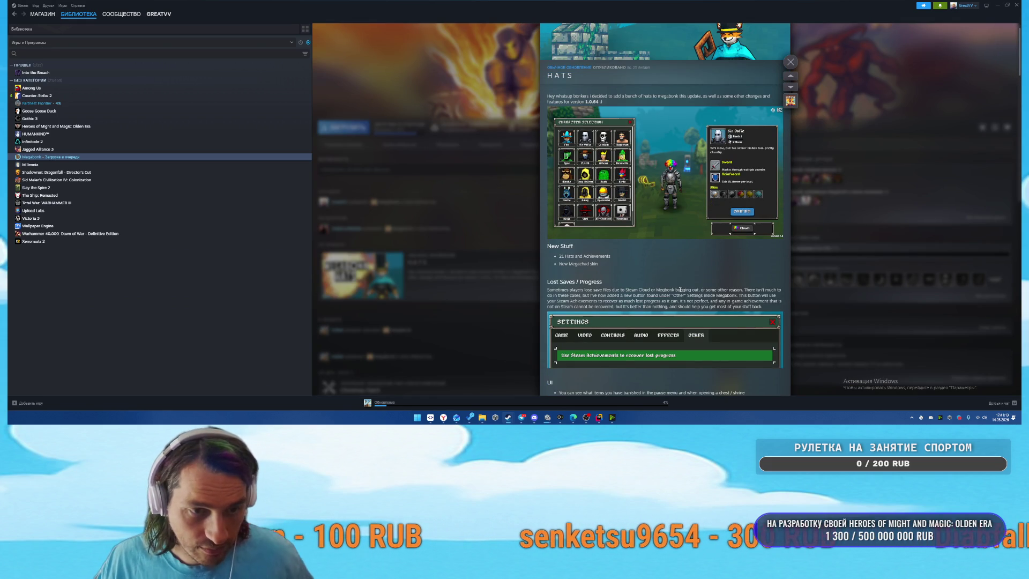
pyautogui.scroll(-2, 681, 290)
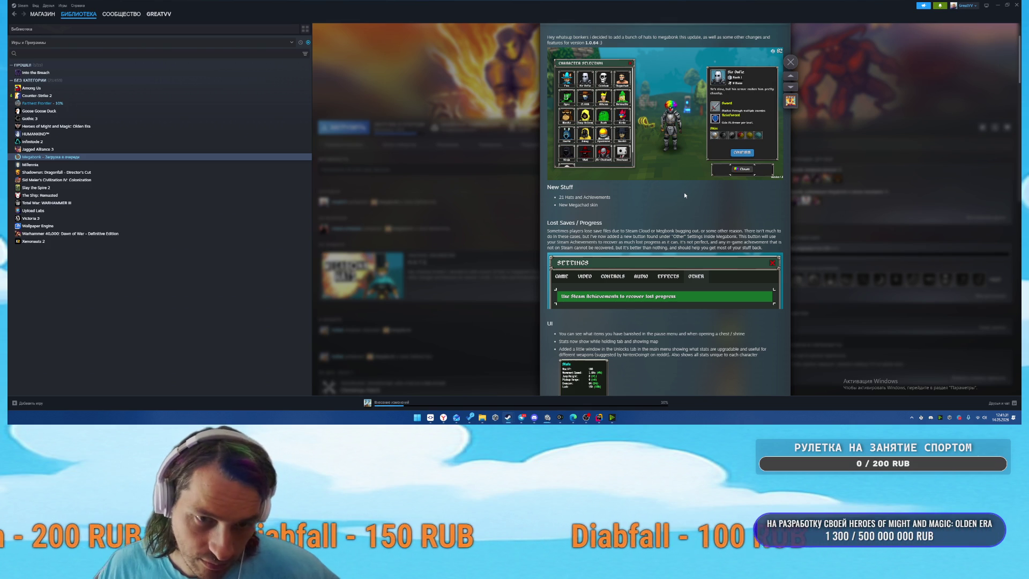
pyautogui.scroll(-1, 684, 195)
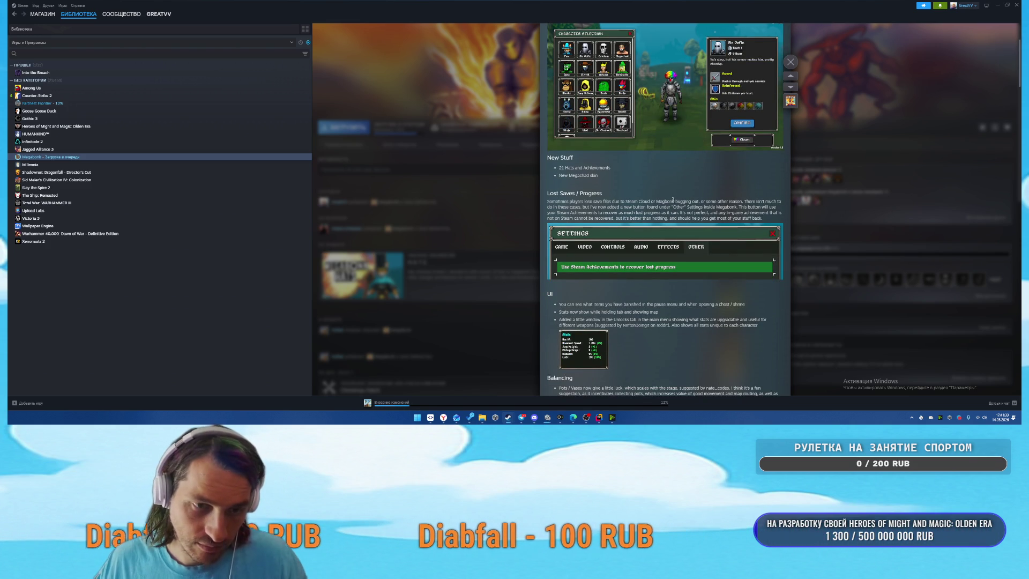
pyautogui.scroll(-2, 678, 211)
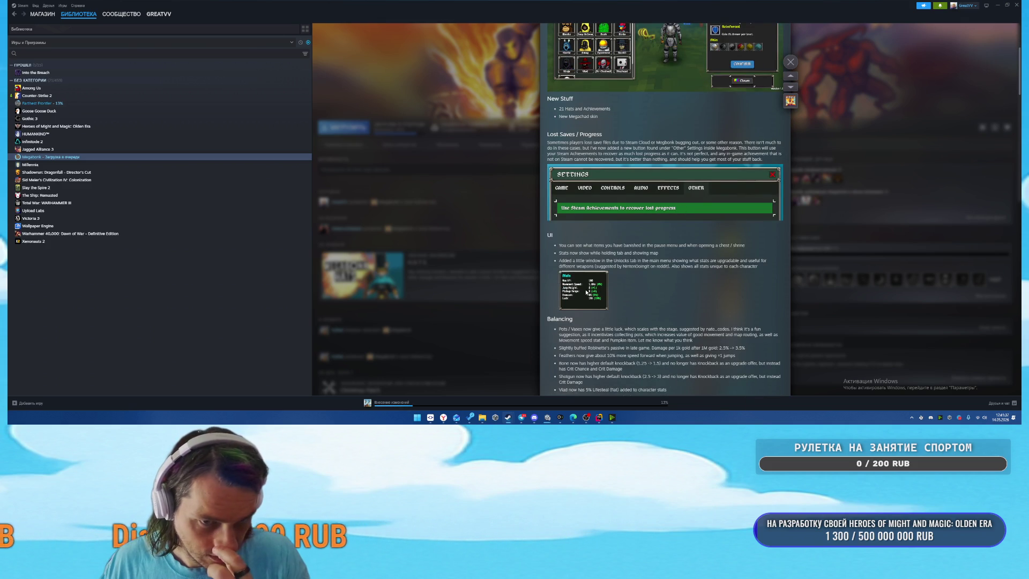
pyautogui.scroll(-12, 646, 283)
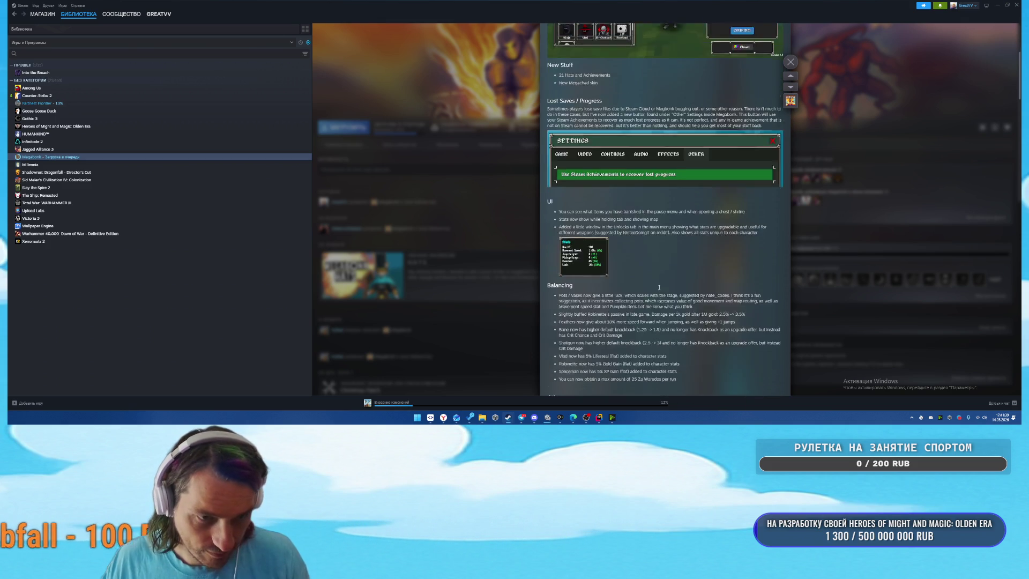
pyautogui.scroll(-5, 666, 268)
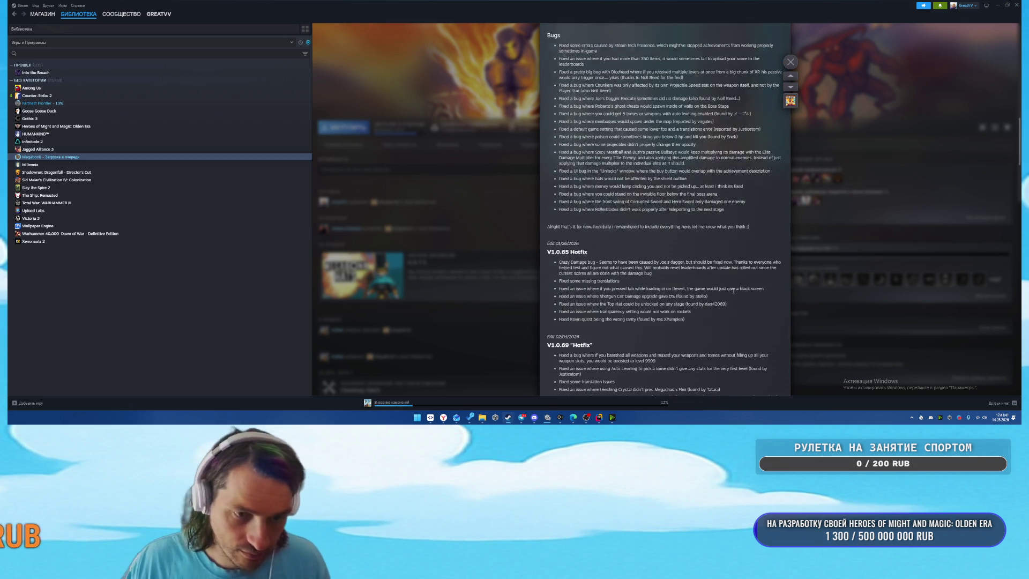
pyautogui.click(861, 323)
pyautogui.click(1006, 4)
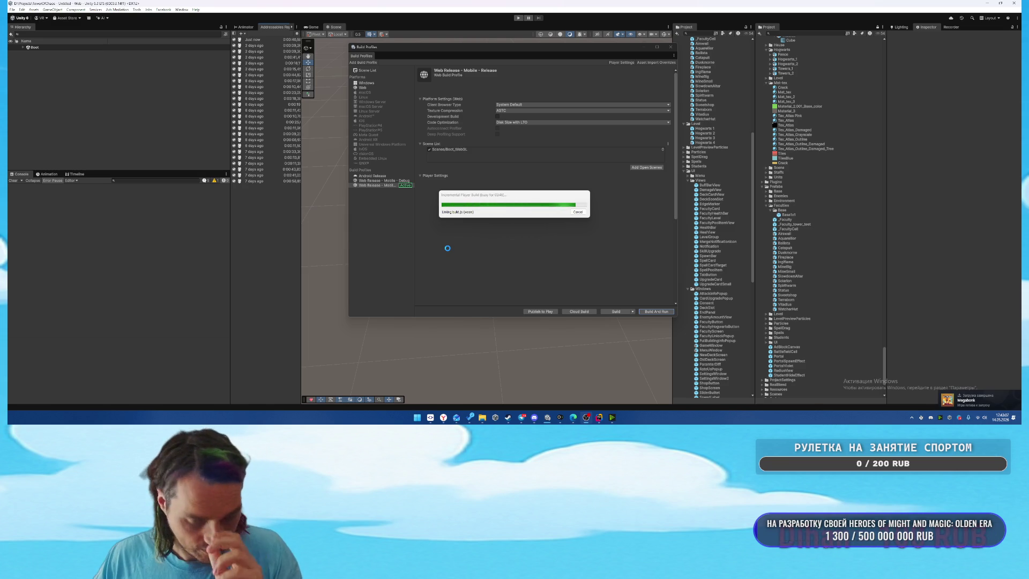
# Bring the Outlook calendar for May 11–17, 2026 to the front.
pyautogui.moveTo(455, 418)
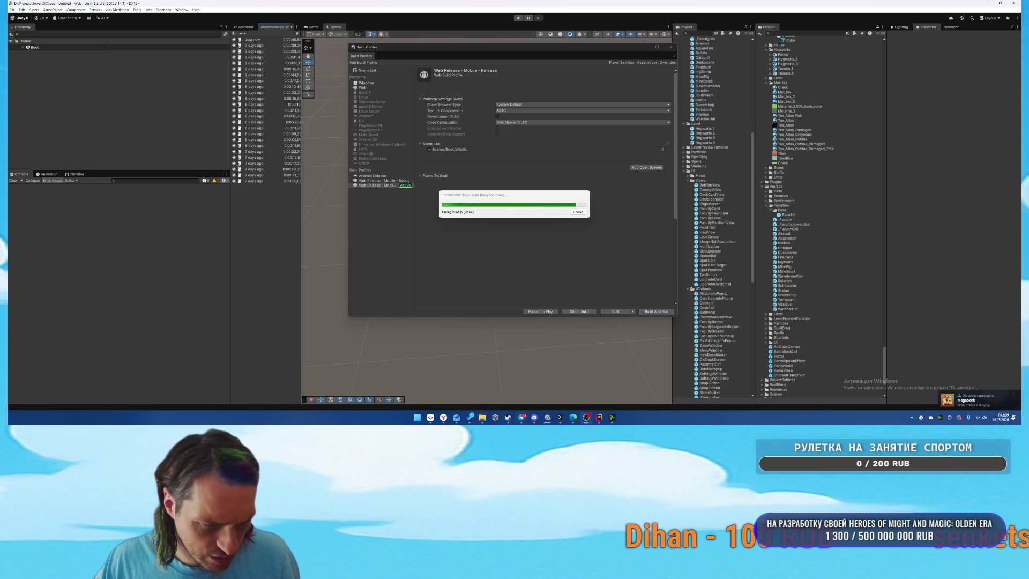
pyautogui.click(455, 419)
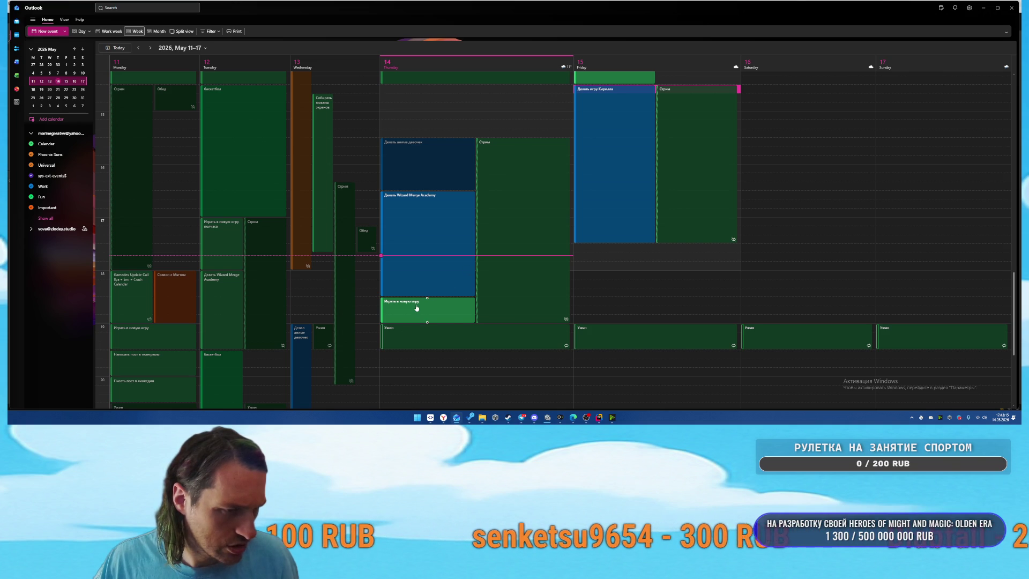
# Minimize the Outlook calendar to bring the Unity editor back to the front.
pyautogui.click(457, 418)
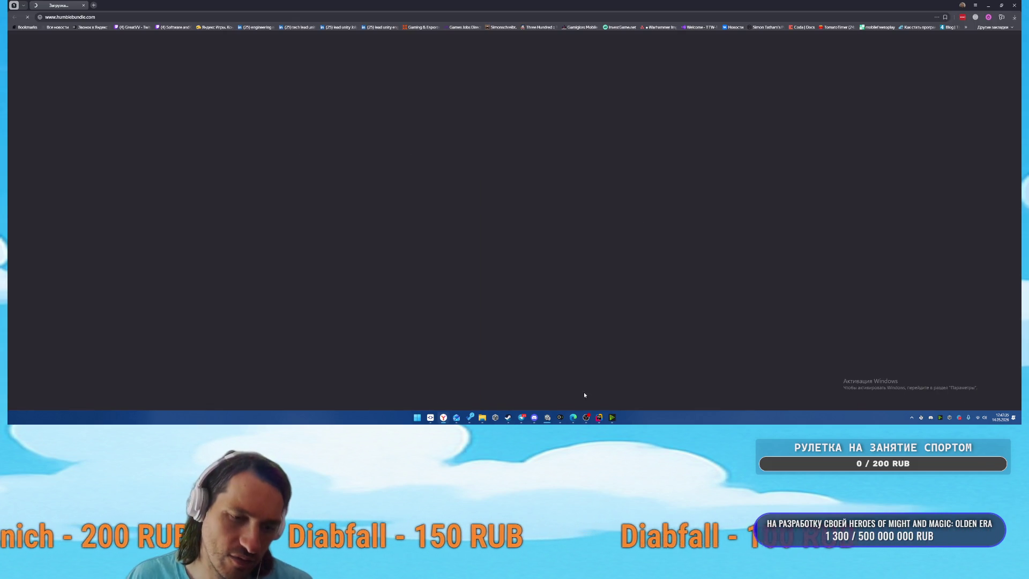
# Wait while the Web Release – Mobile – Release player build nears completion.
pyautogui.moveTo(586, 422)
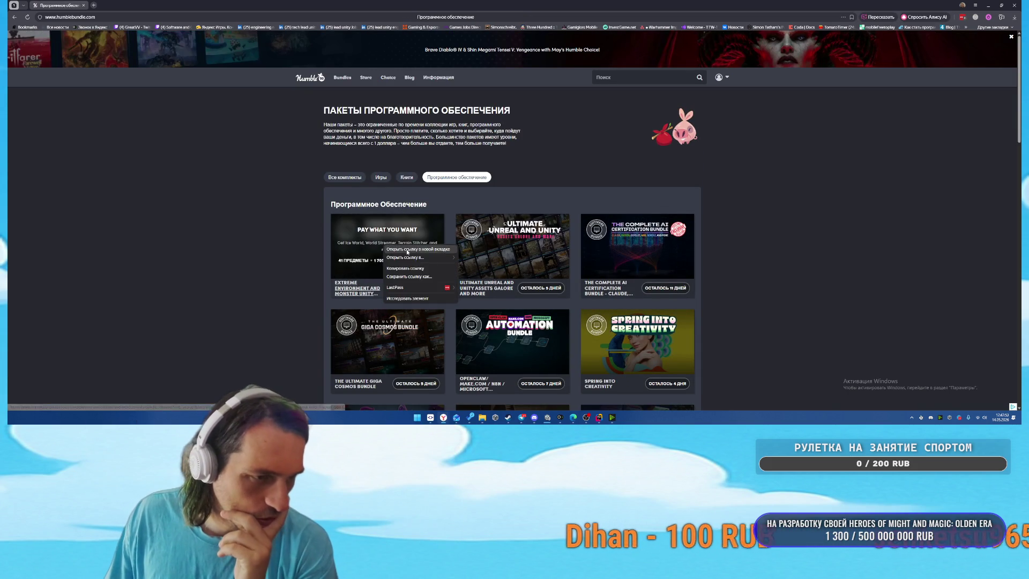
# Open the Unreal assets and 2D Game Dev bundles in background tabs.
pyautogui.rightClick(510, 234)
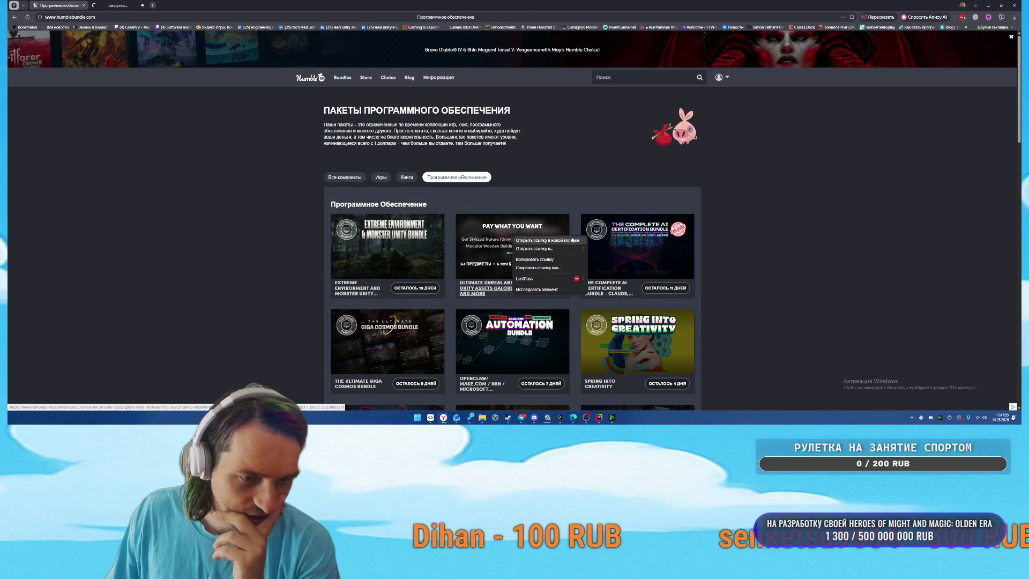
pyautogui.click(536, 240)
pyautogui.scroll(-2, 812, 244)
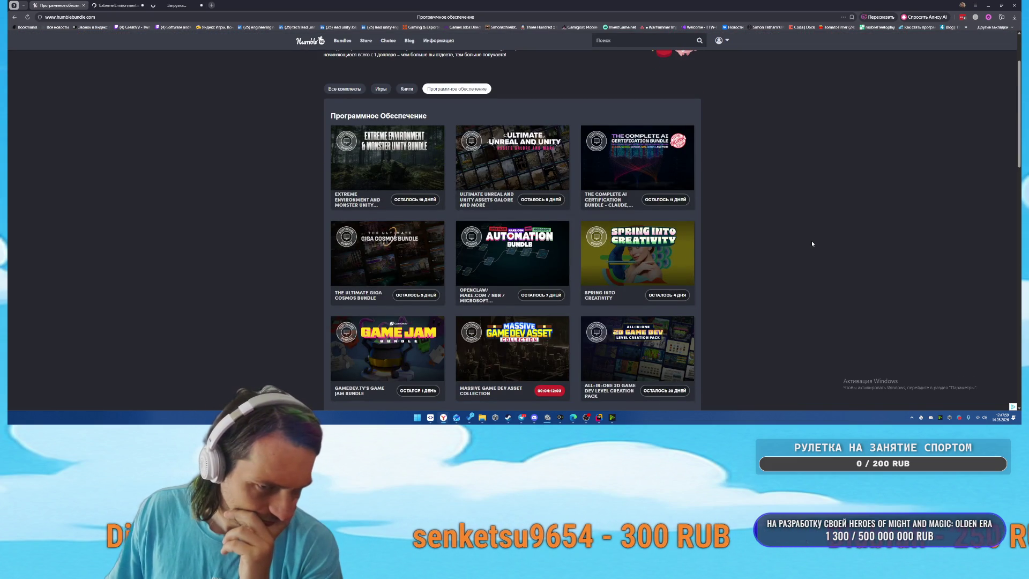
pyautogui.scroll(-1, 812, 244)
pyautogui.scroll(-1, 818, 242)
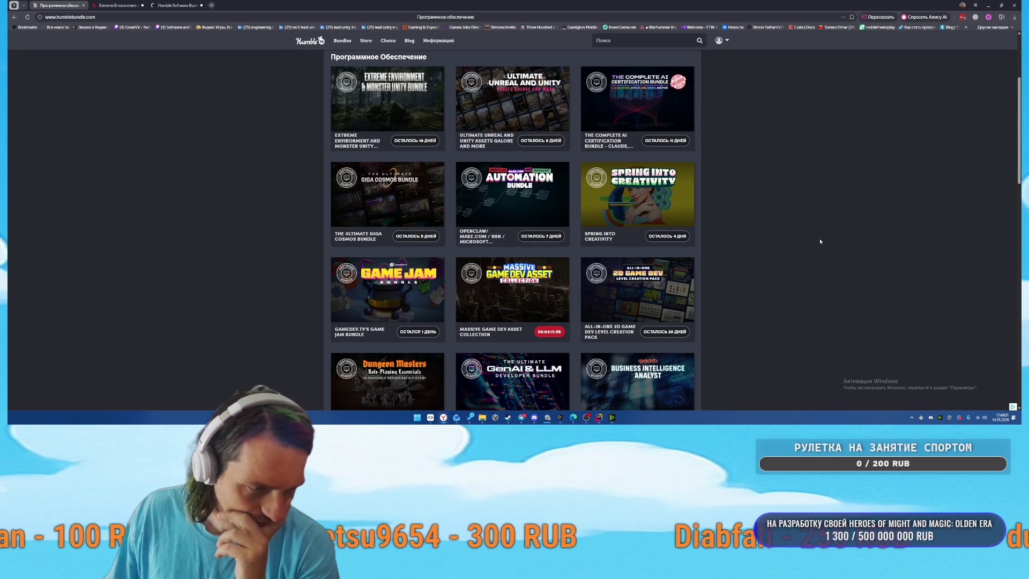
pyautogui.scroll(-1, 820, 242)
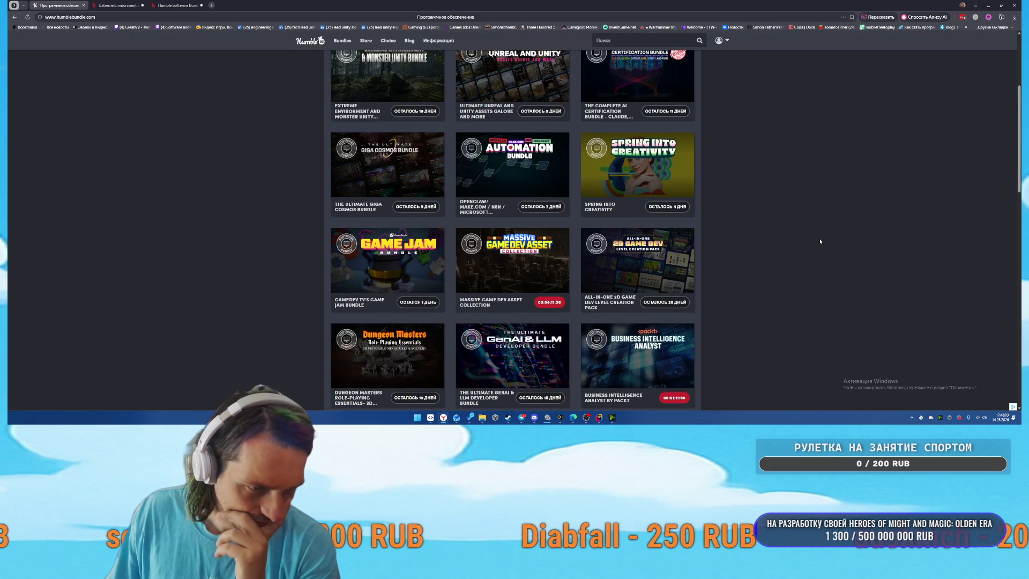
pyautogui.scroll(-1, 820, 242)
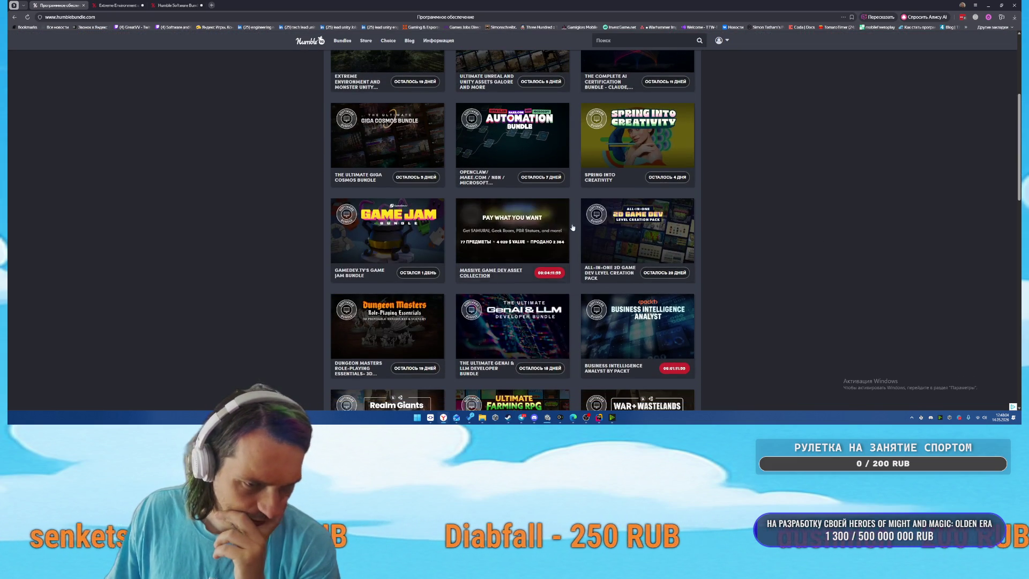
pyautogui.rightClick(658, 224)
pyautogui.click(681, 227)
# Browse the rest of the software list, then view the Extreme Environment & Monster Unity Bundle page.
pyautogui.scroll(-3, 802, 231)
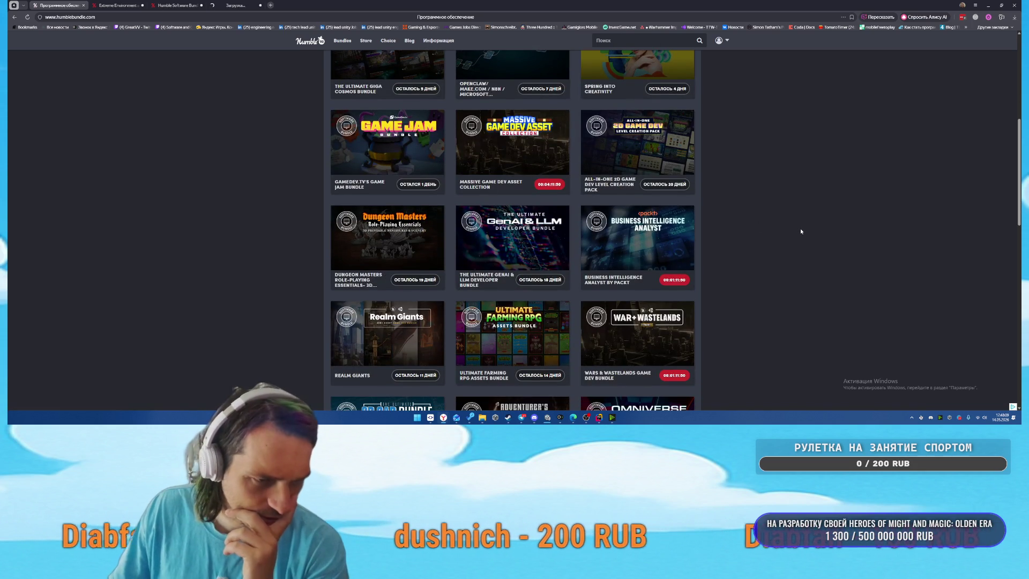
pyautogui.scroll(-3, 801, 232)
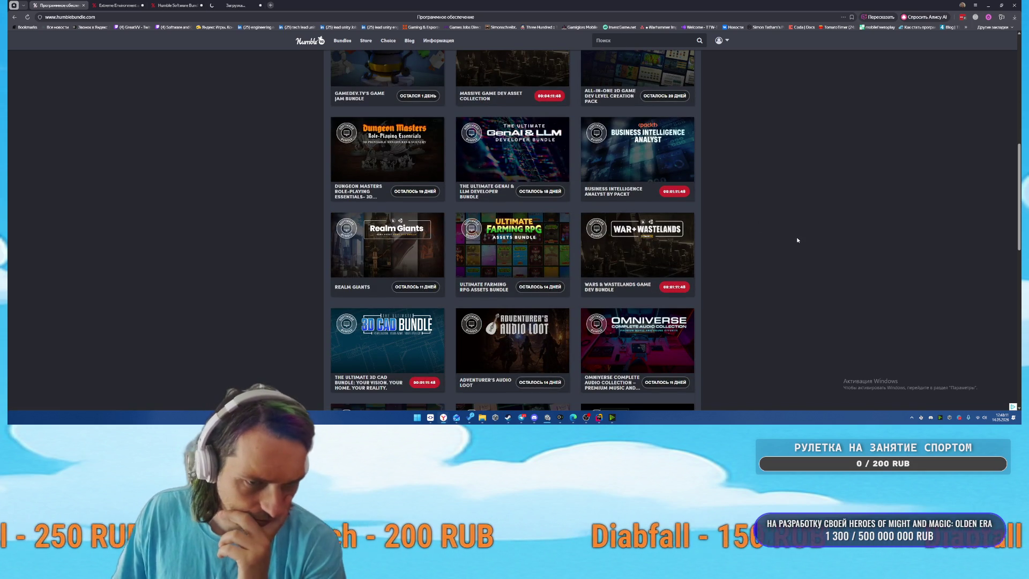
pyautogui.scroll(-3, 797, 241)
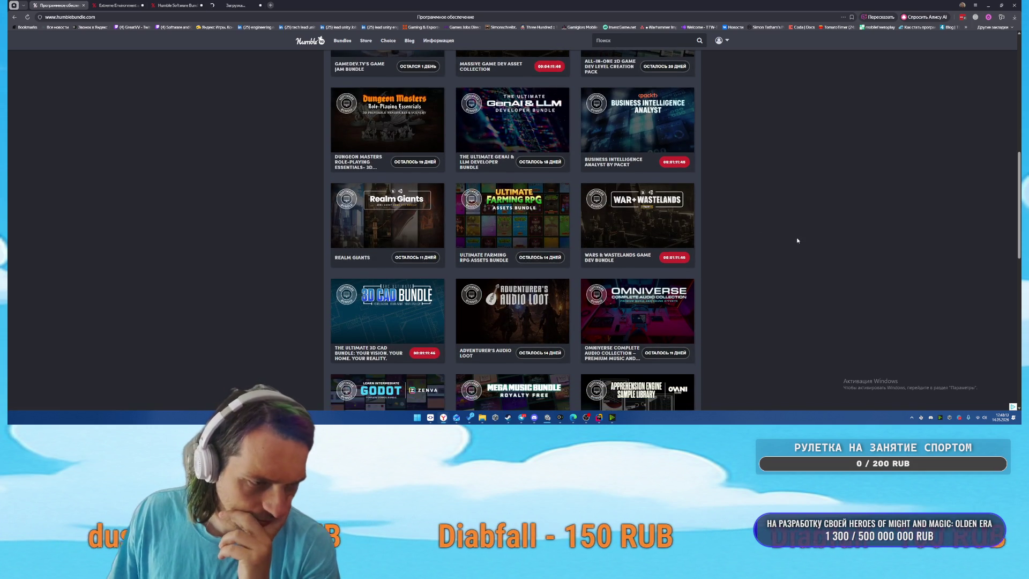
pyautogui.scroll(-2, 797, 241)
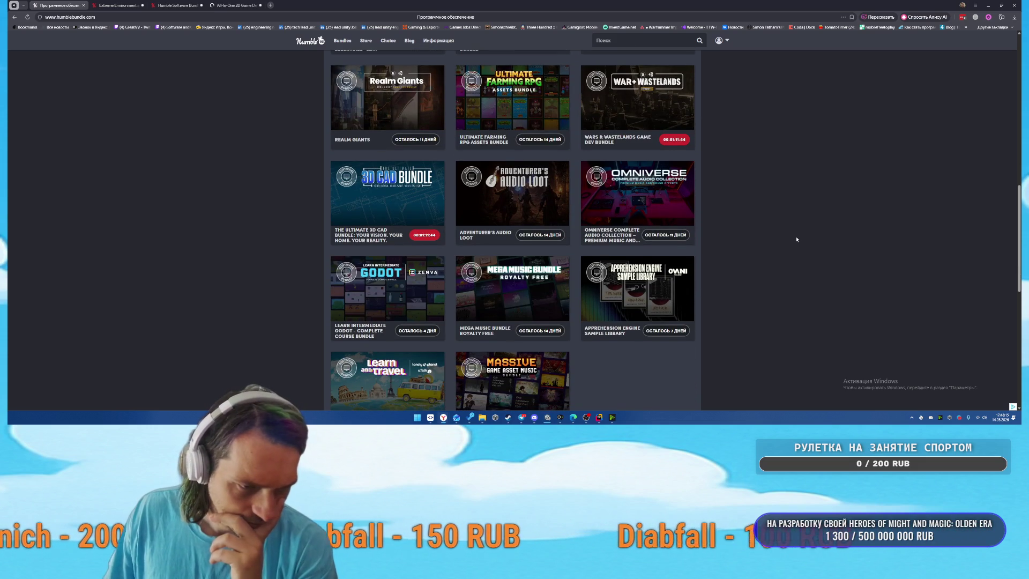
pyautogui.scroll(-2, 796, 239)
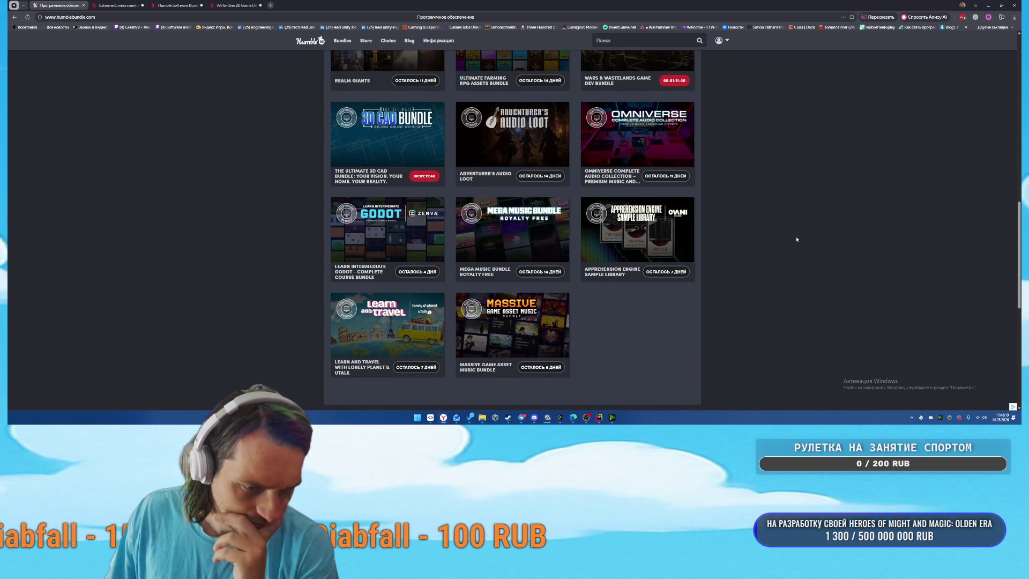
pyautogui.hotkey('ctrl', 'Tab')
pyautogui.scroll(-2, 209, 210)
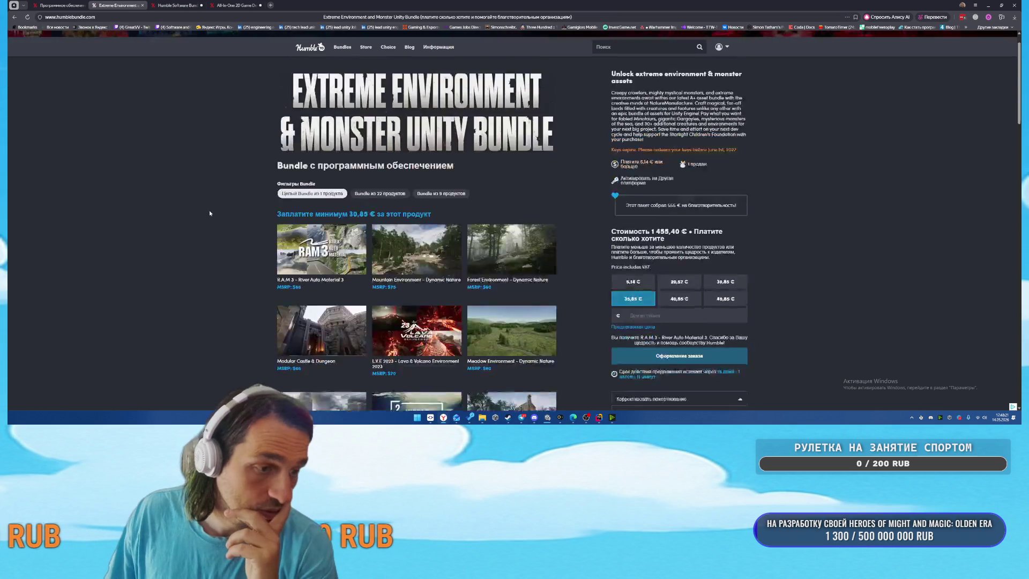
pyautogui.scroll(-3, 153, 222)
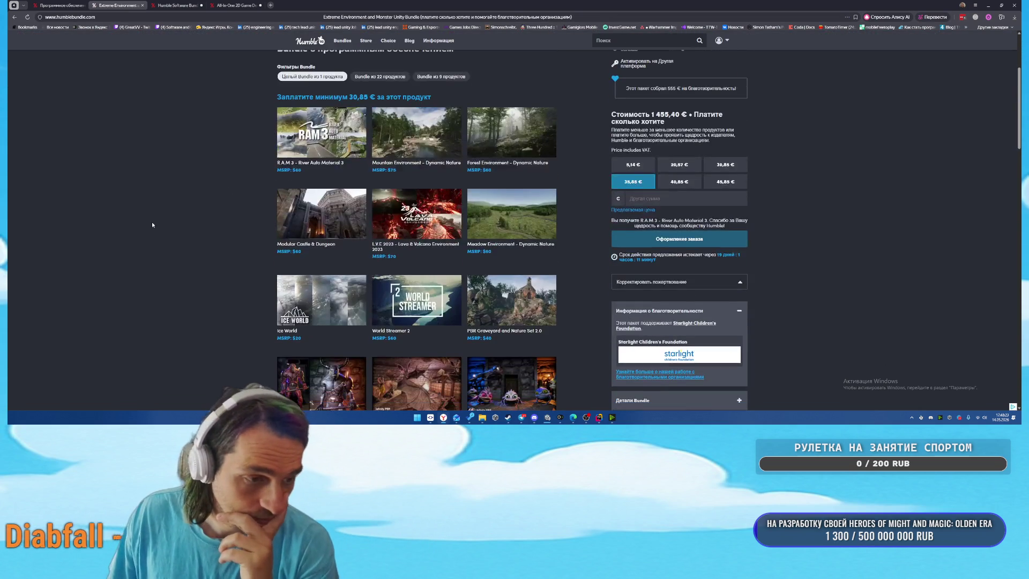
pyautogui.scroll(-4, 152, 222)
pyautogui.scroll(-3, 151, 234)
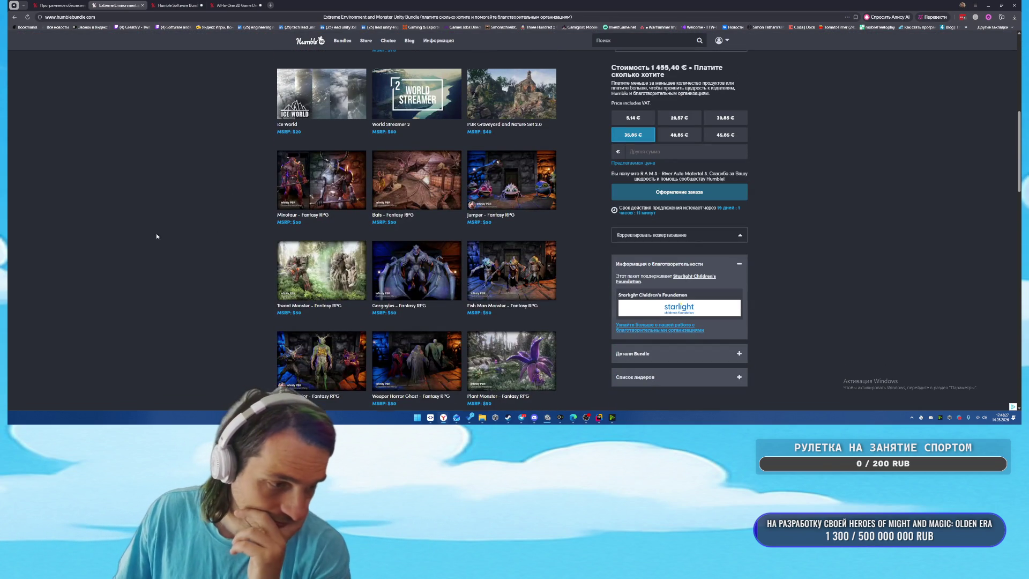
pyautogui.scroll(-4, 152, 231)
pyautogui.scroll(-4, 146, 229)
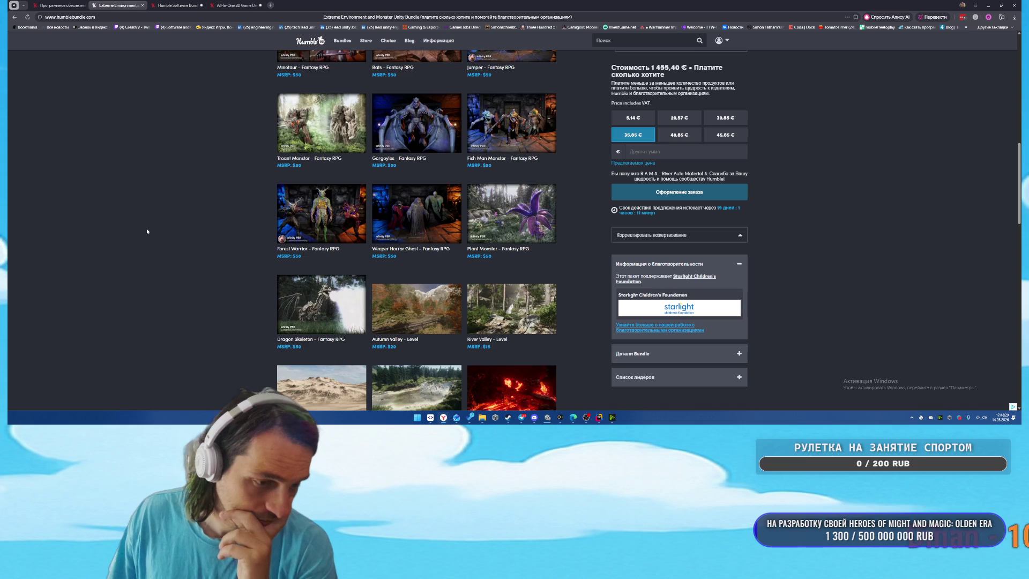
pyautogui.scroll(-3, 153, 234)
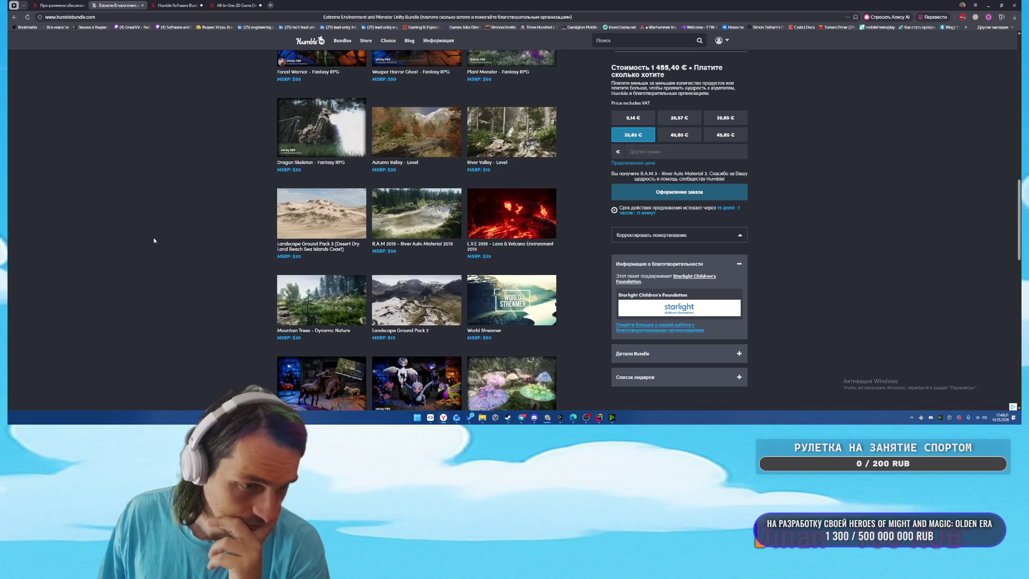
pyautogui.scroll(-3, 154, 239)
pyautogui.scroll(-7, 153, 239)
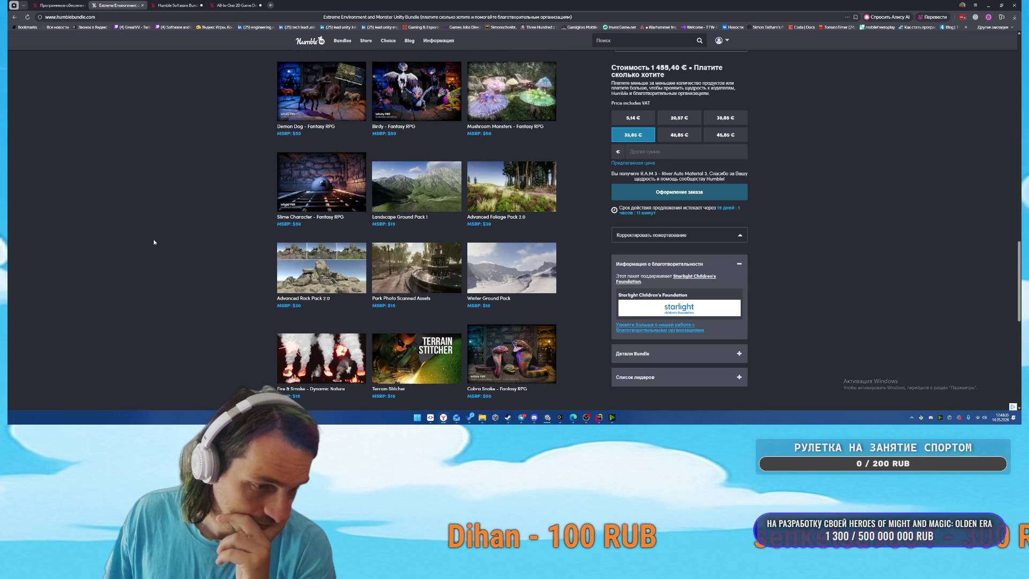
pyautogui.scroll(-4, 159, 242)
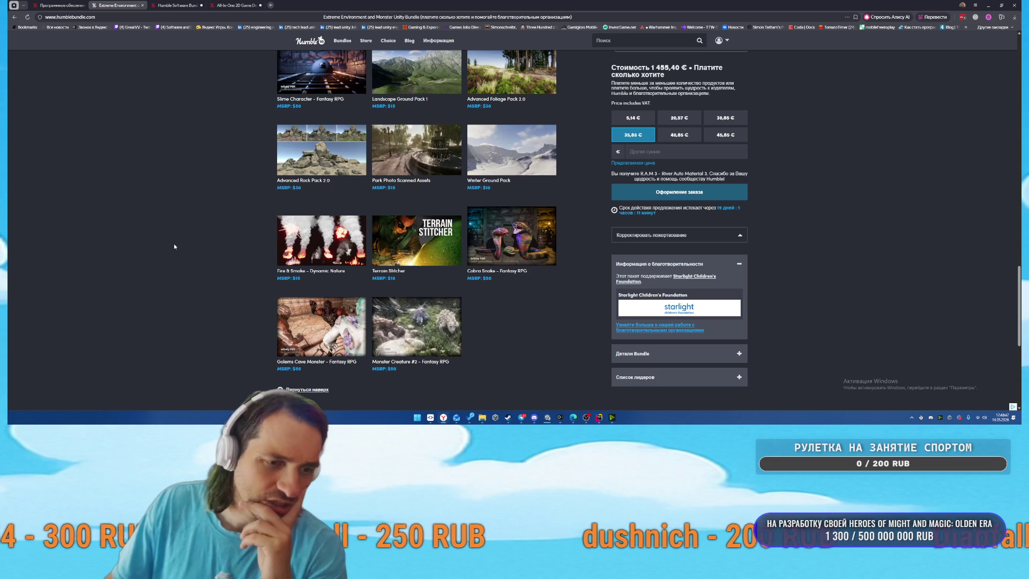
pyautogui.scroll(3, 174, 247)
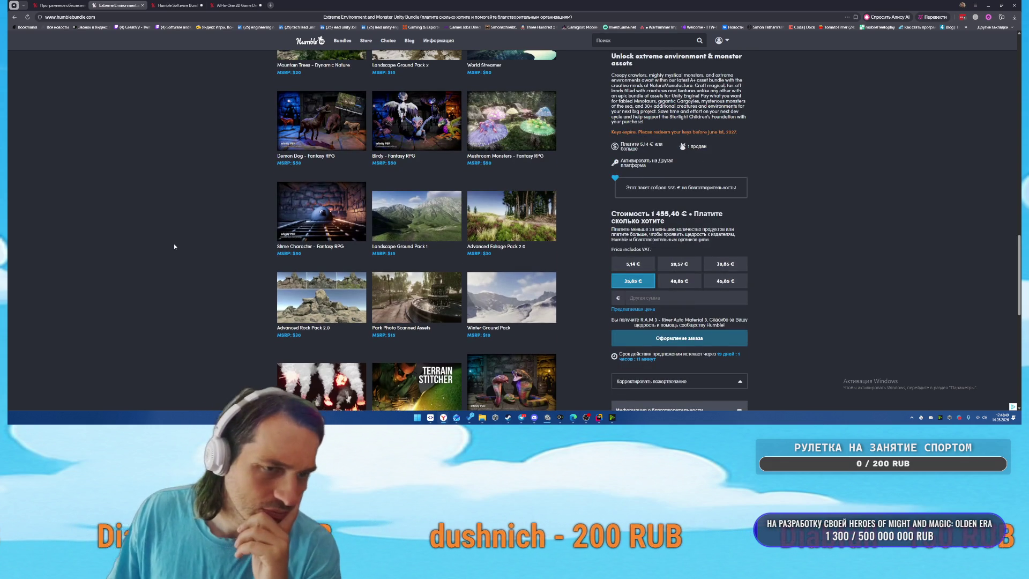
pyautogui.scroll(4, 174, 246)
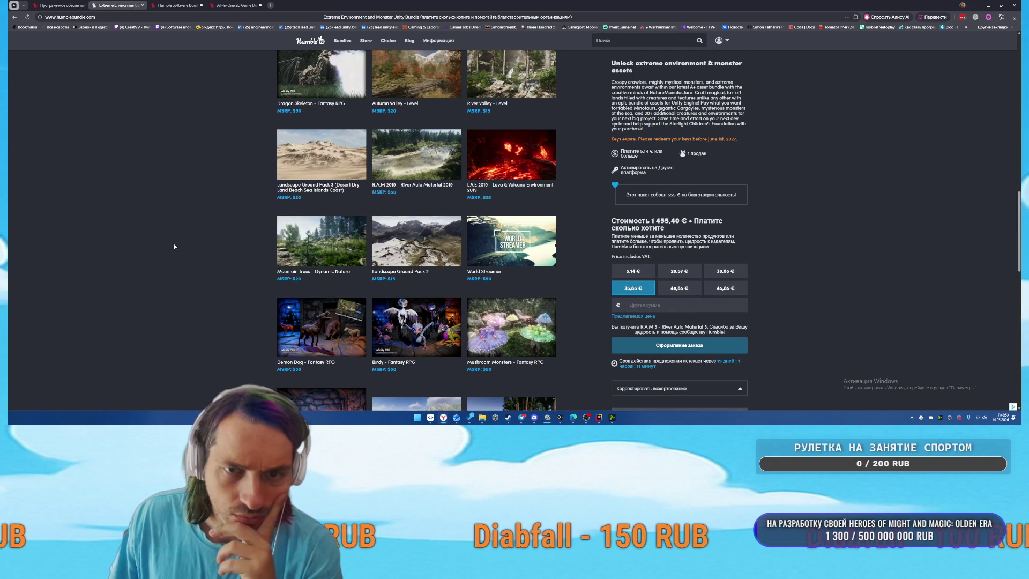
pyautogui.scroll(12, 177, 215)
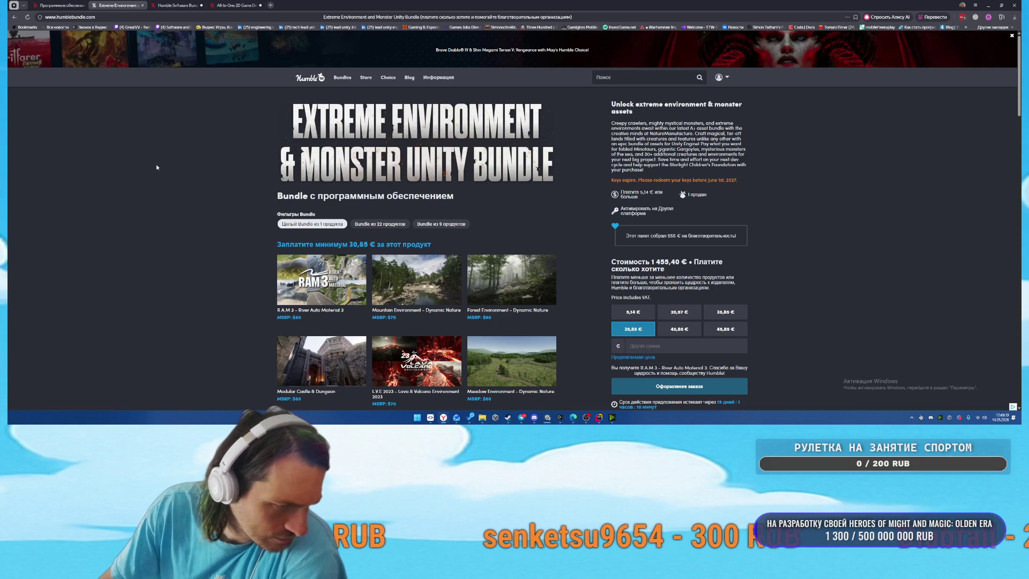
pyautogui.scroll(-3, 173, 169)
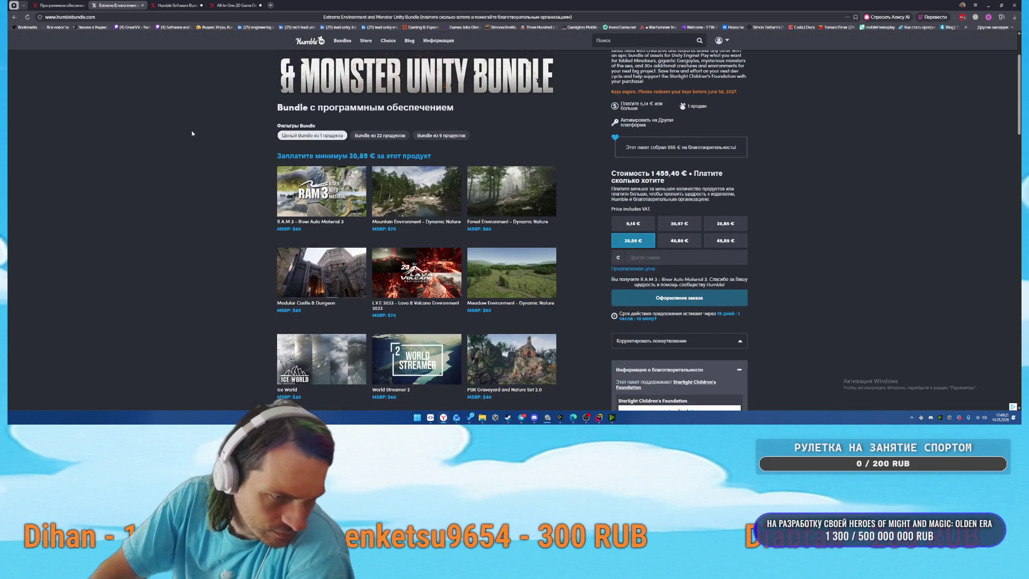
pyautogui.scroll(-2, 193, 134)
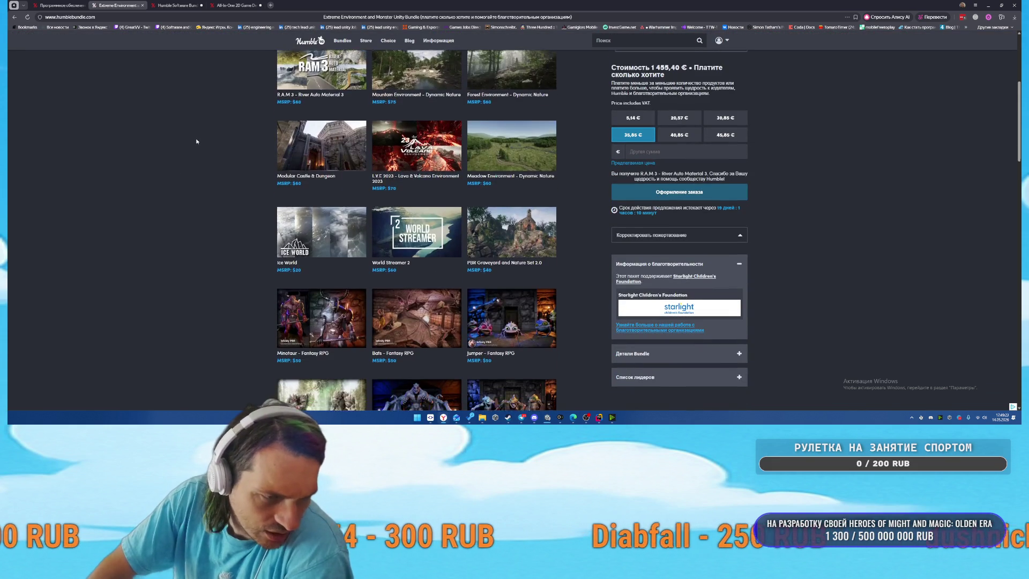
pyautogui.scroll(-1, 194, 138)
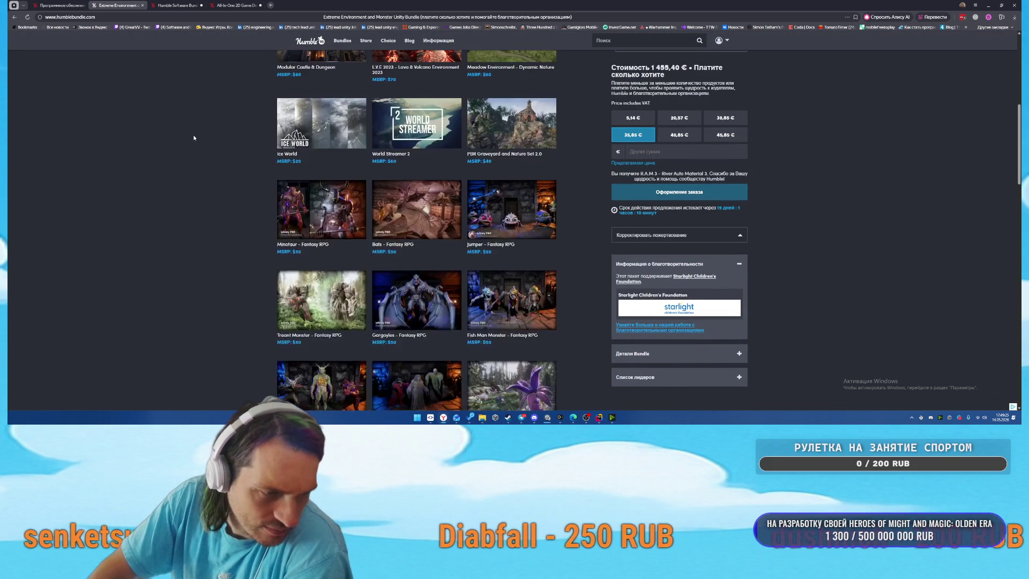
pyautogui.scroll(-1, 194, 138)
pyautogui.scroll(-1, 194, 139)
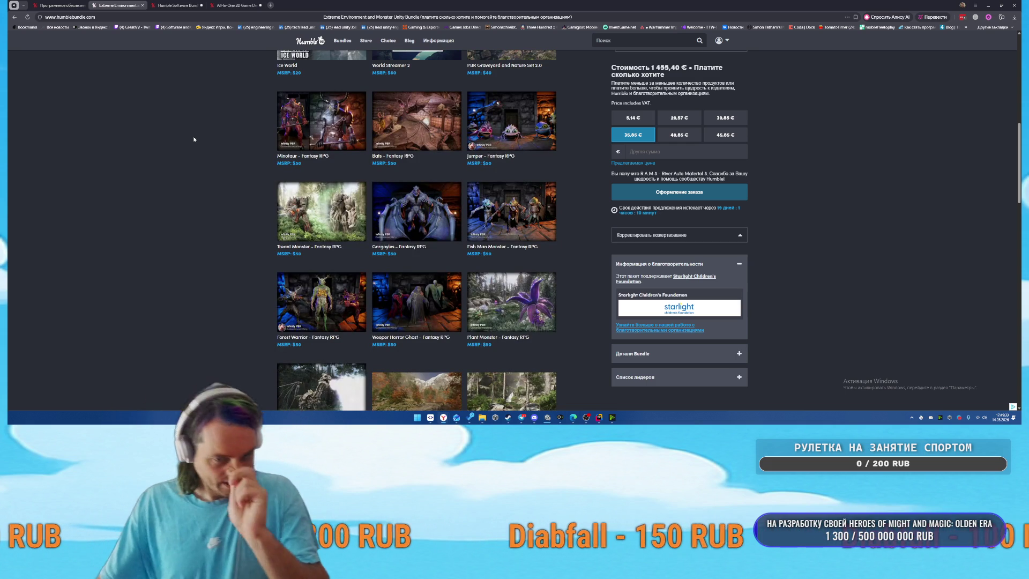
pyautogui.scroll(-3, 194, 138)
pyautogui.scroll(-2, 194, 140)
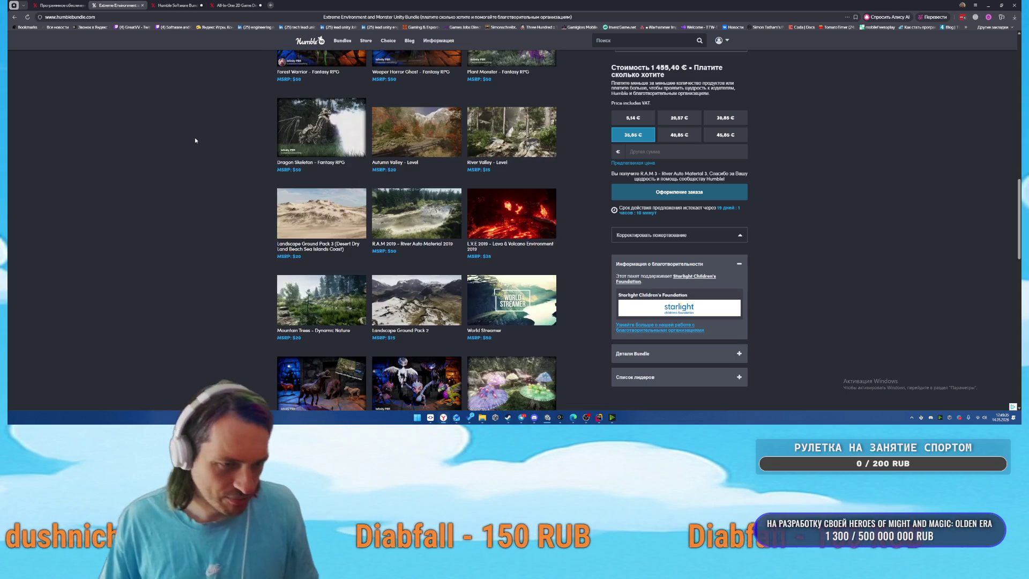
pyautogui.scroll(-2, 194, 141)
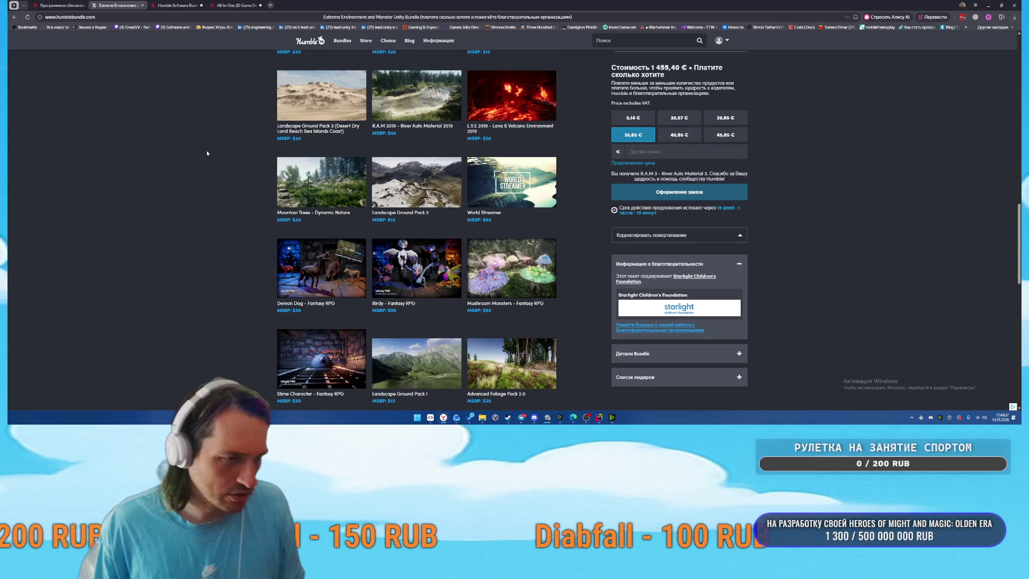
pyautogui.scroll(-4, 207, 154)
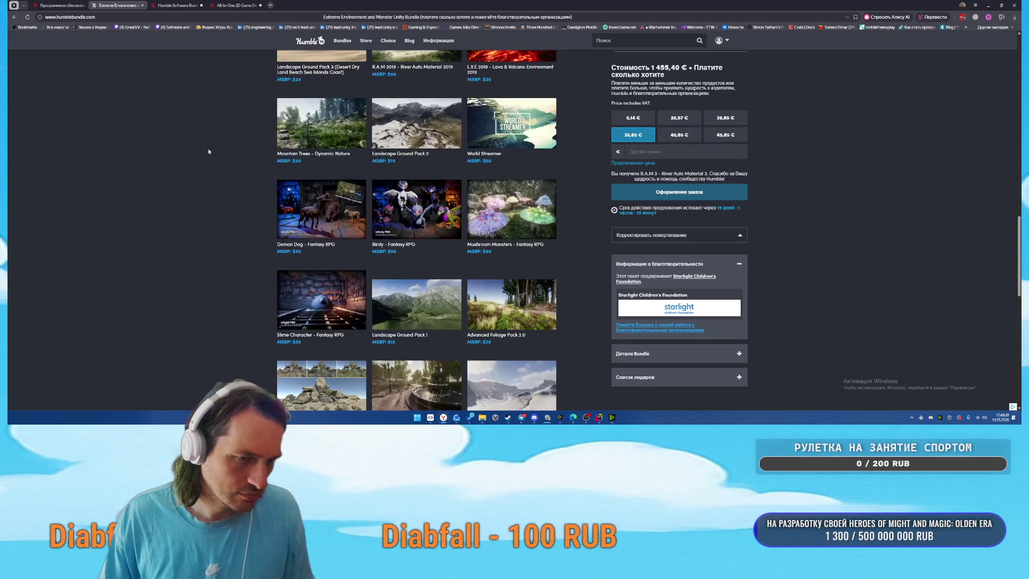